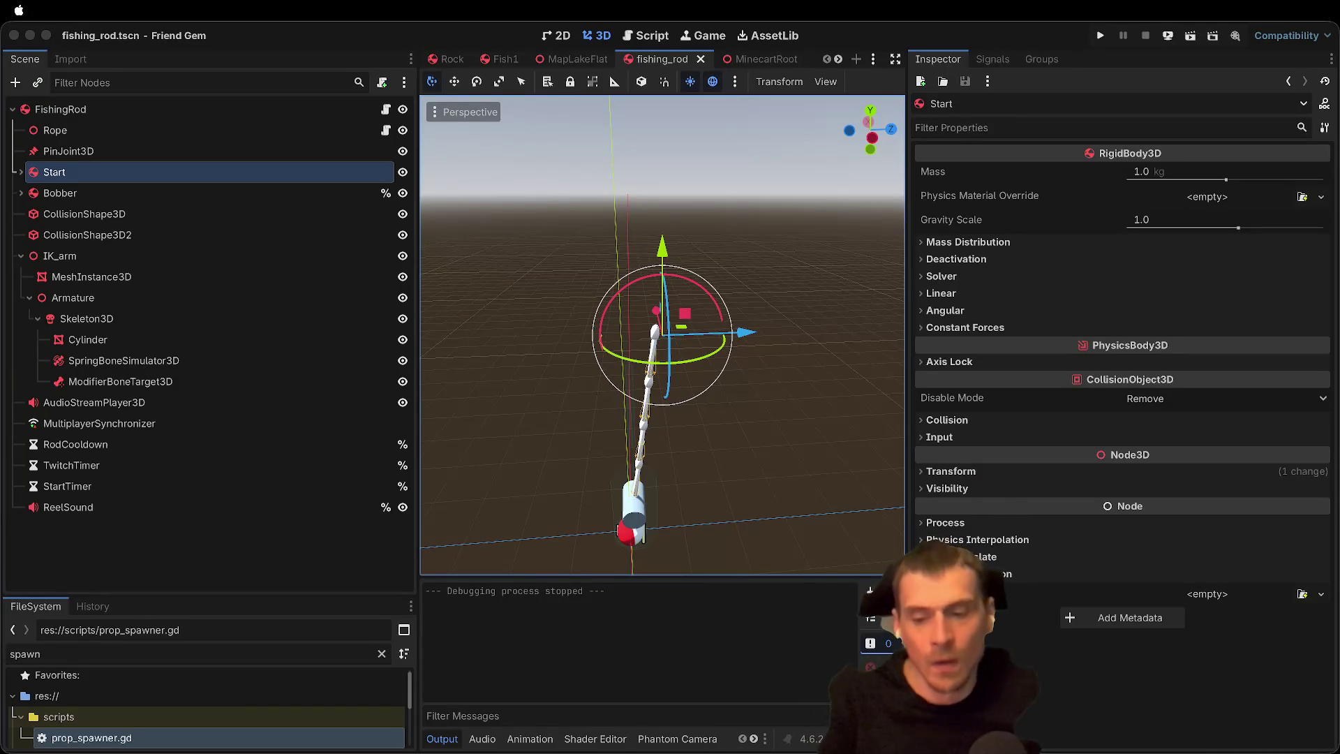
Step: Run the project and start gameplay from the main menu
click(824, 396)
drag(726, 422, 726, 422)
drag(713, 161, 713, 161)
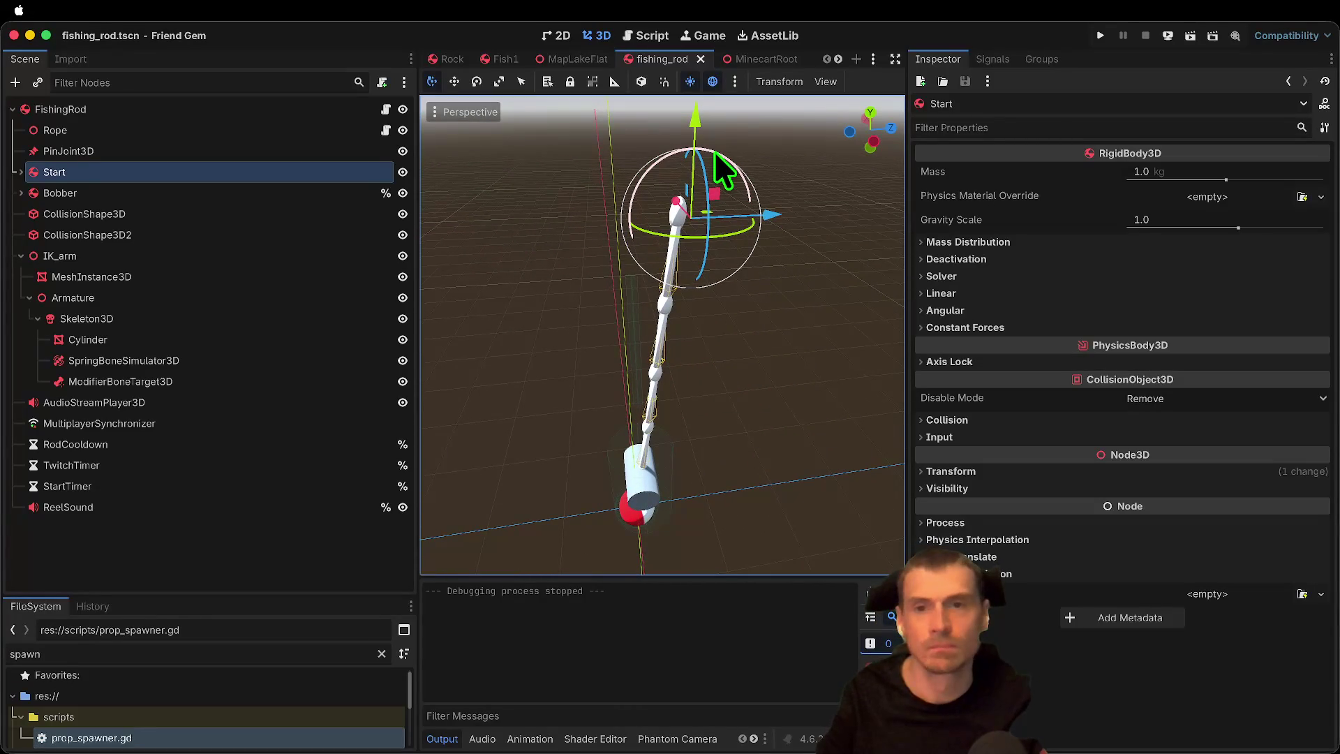
key(super+b)
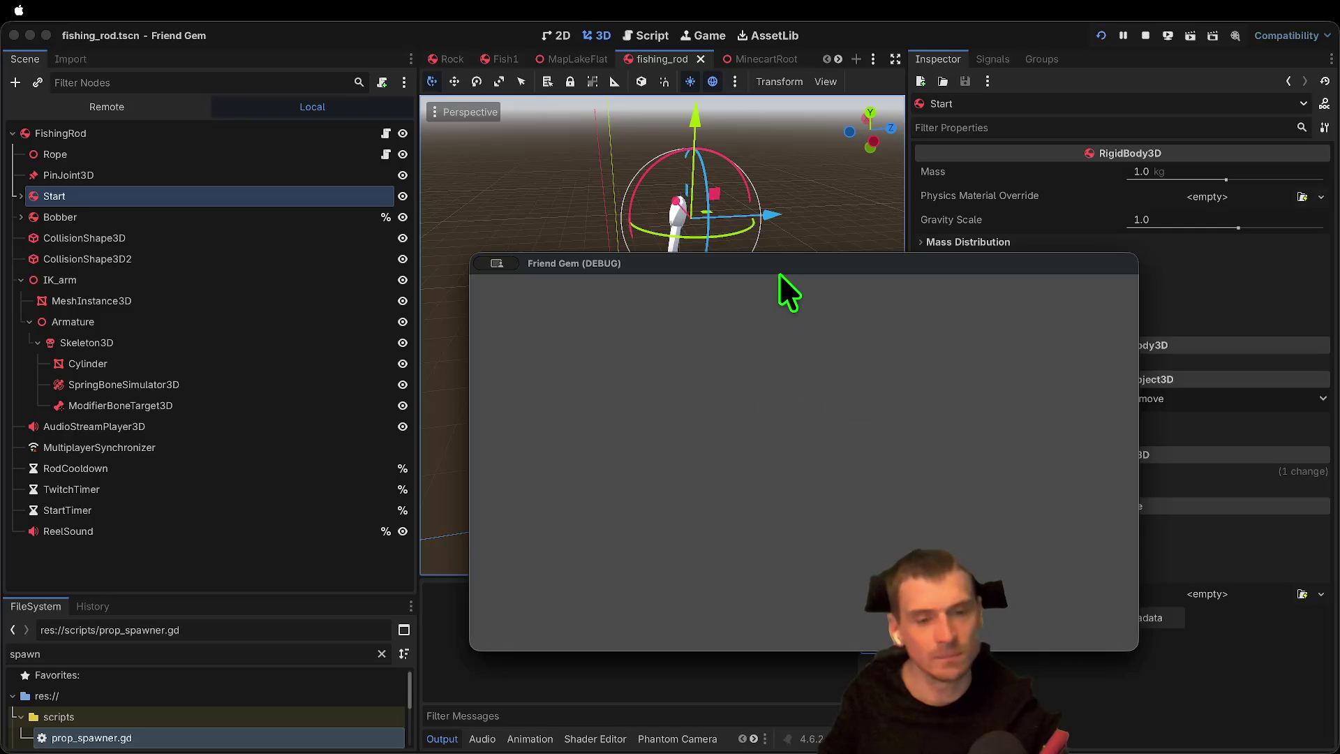
key(Return)
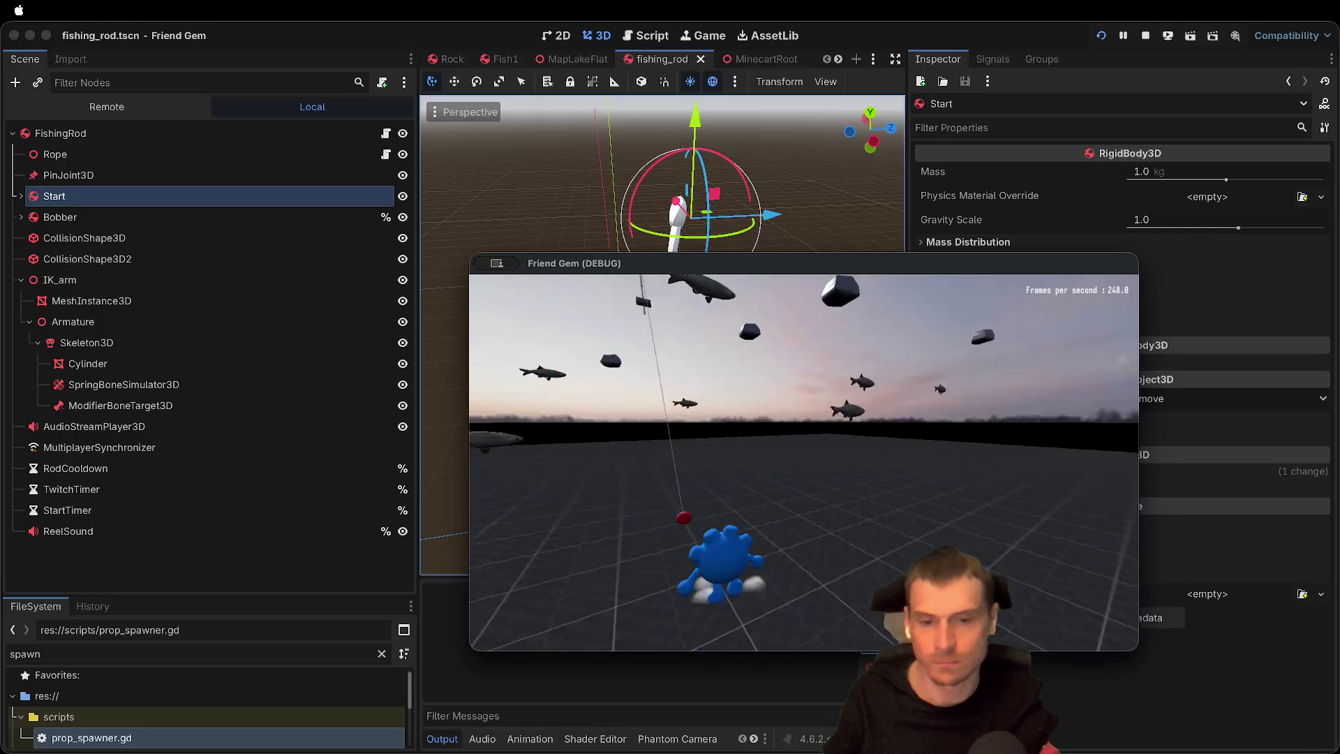
Step: Pick up the fishing rod, walk and turn to swing the line, then drop it and close the game
key(w)
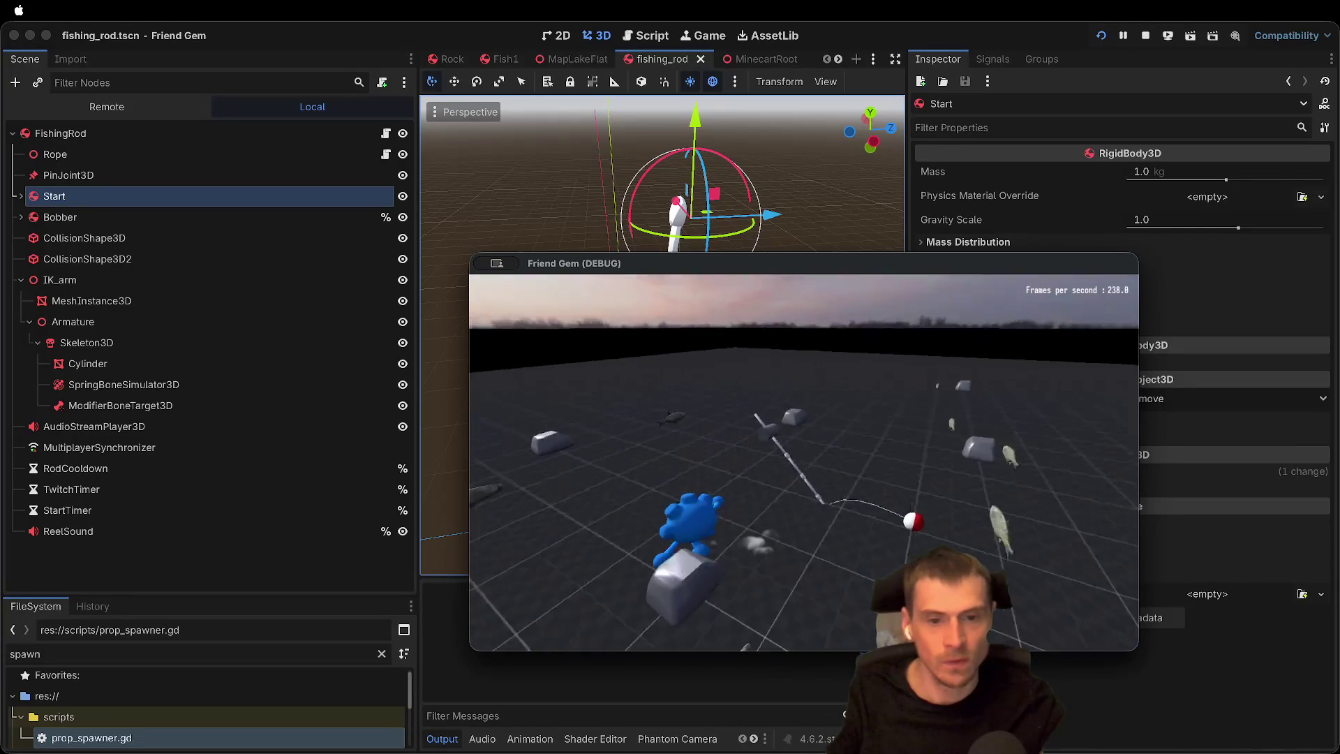
key(e)
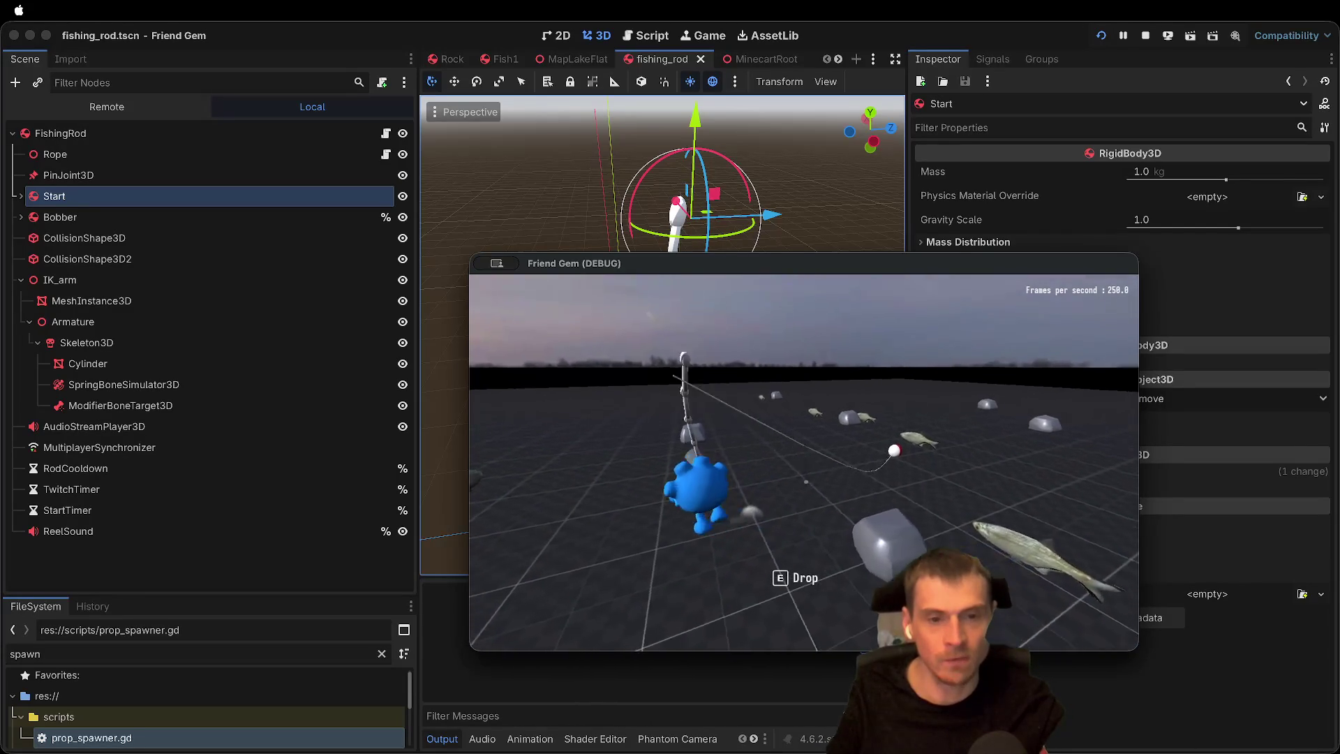
key(a)
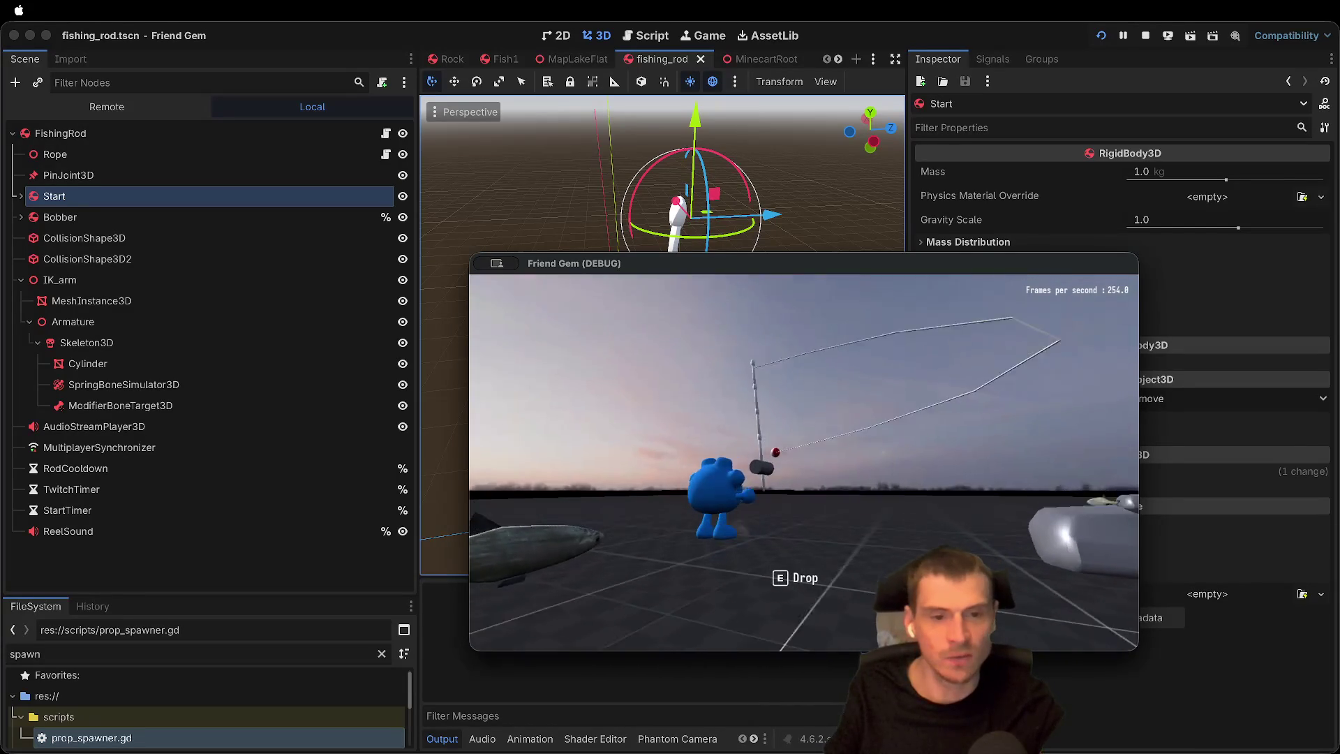
key(a)
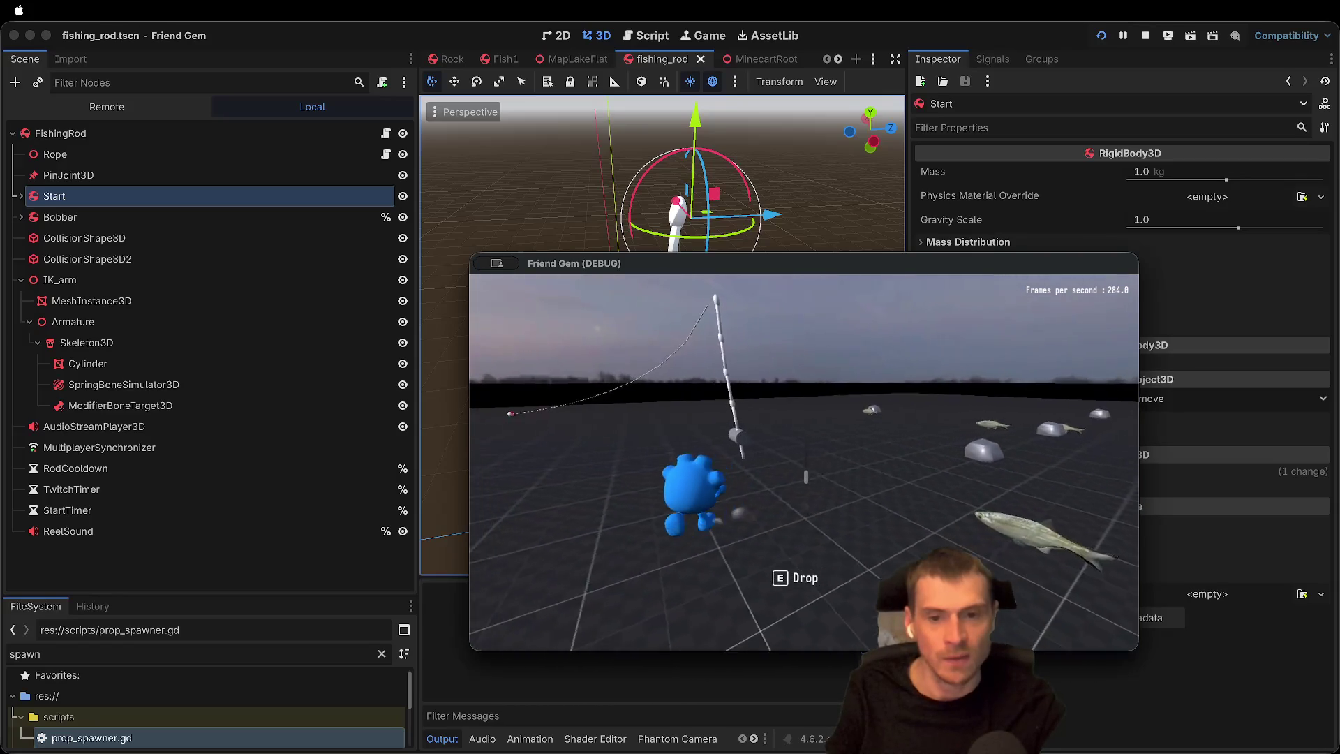
key(a)
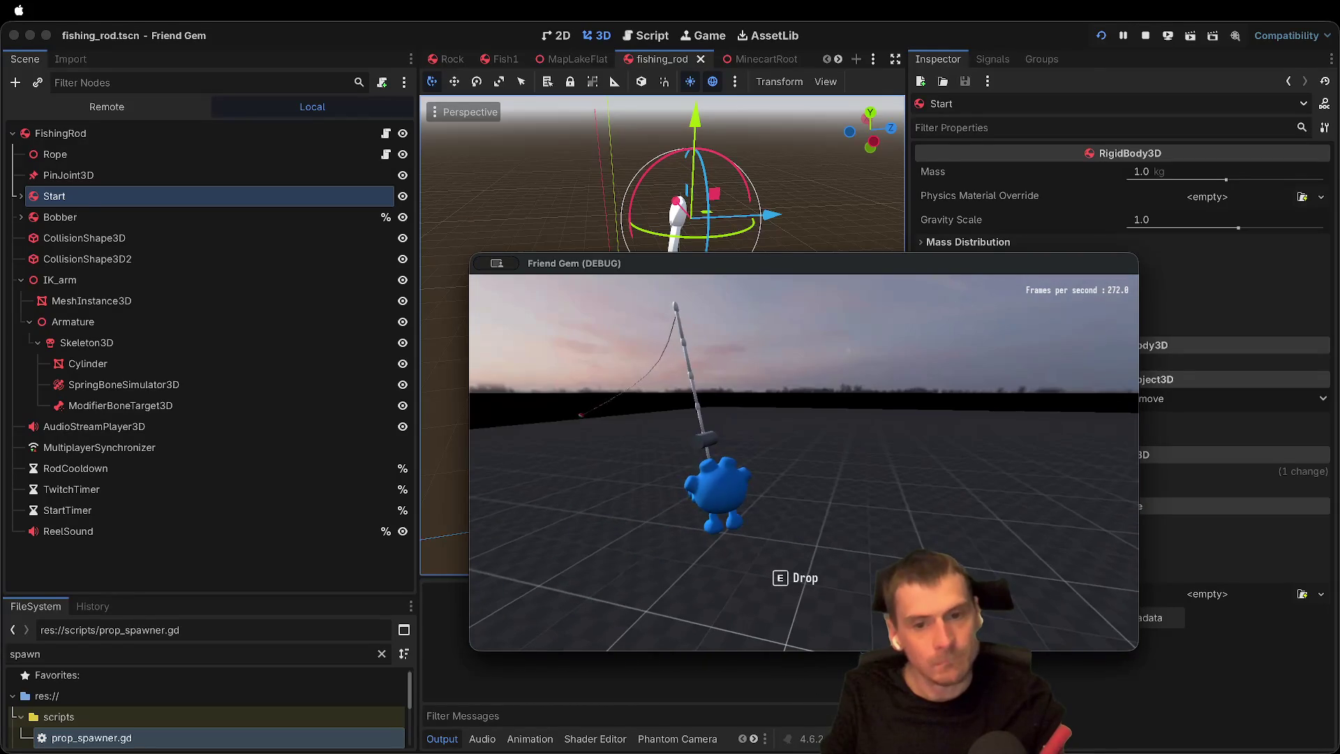
key(w)
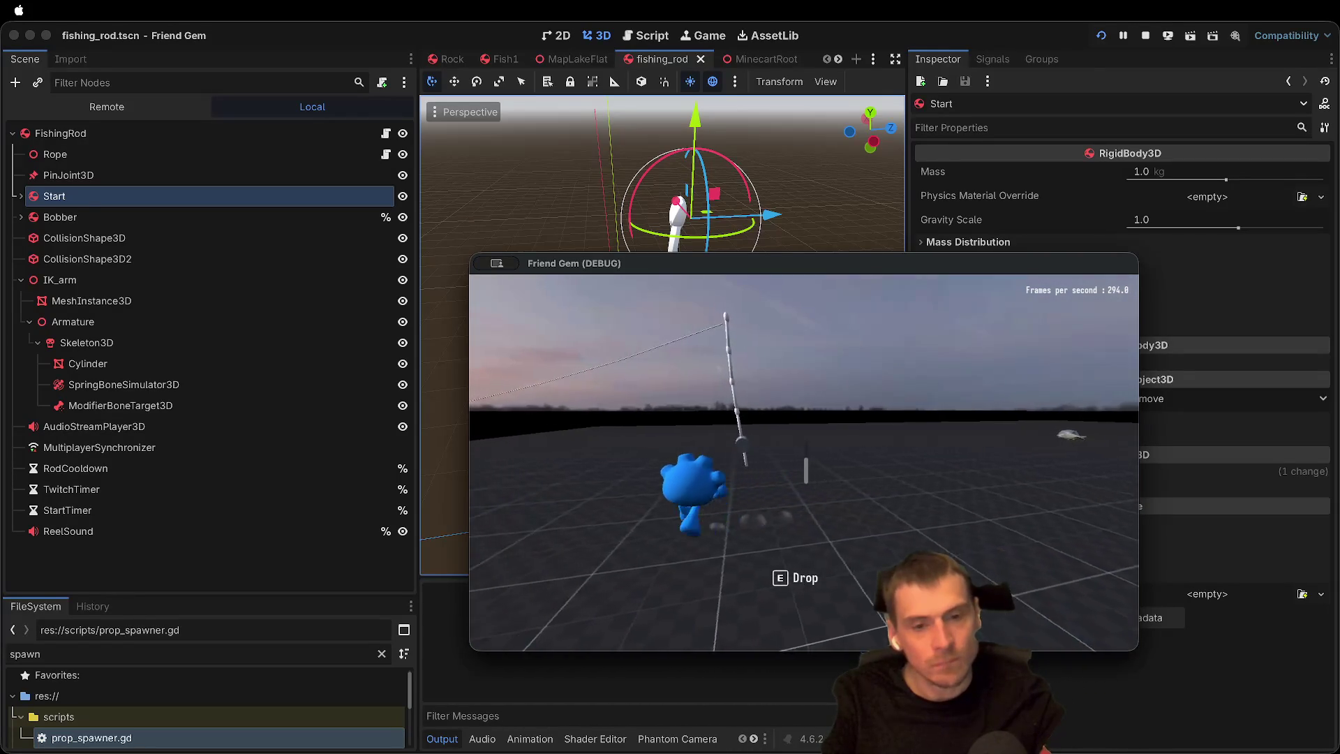
key(d)
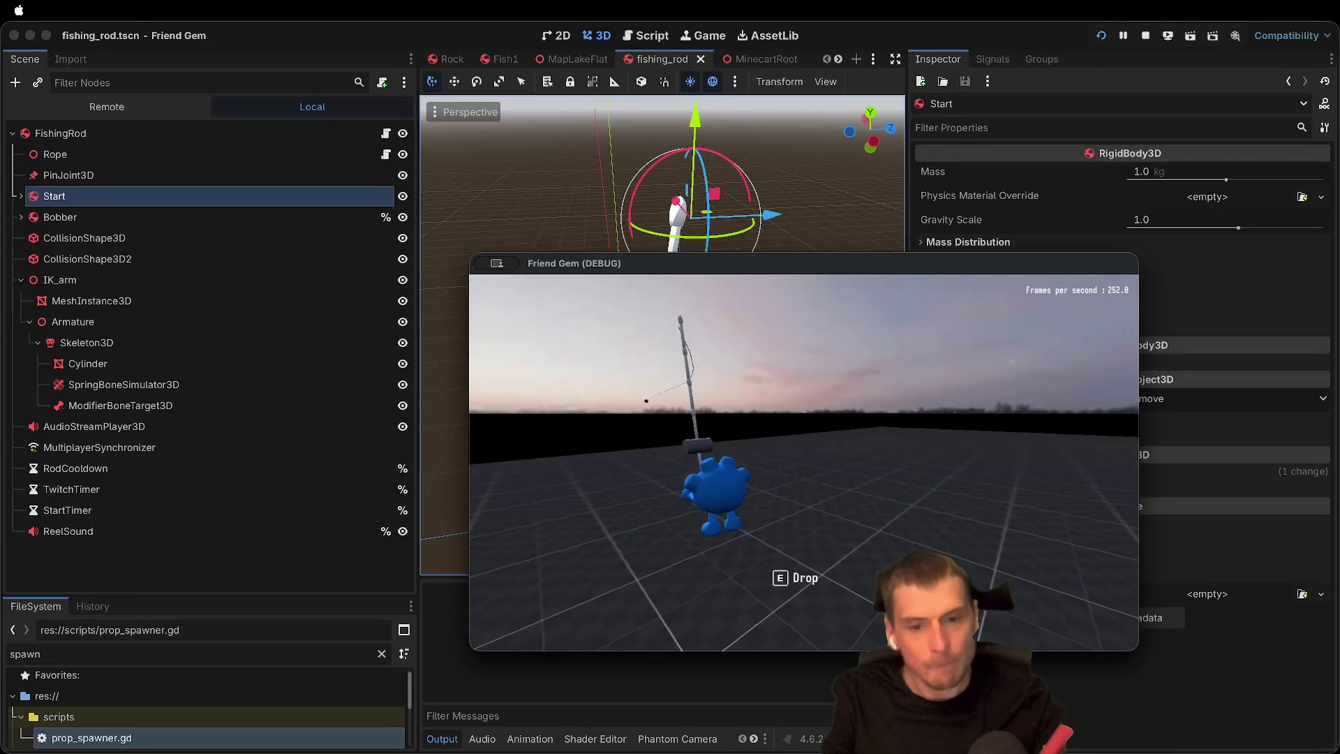
key(w)
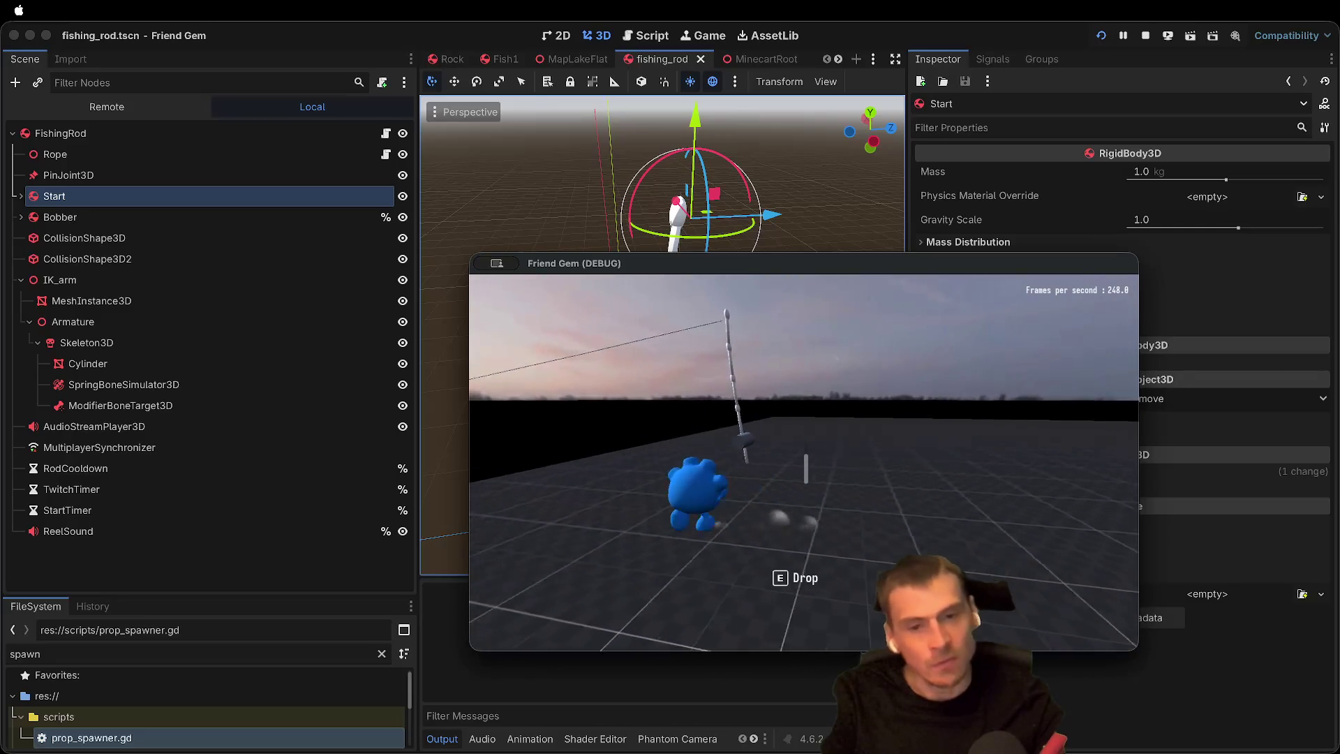
key(w)
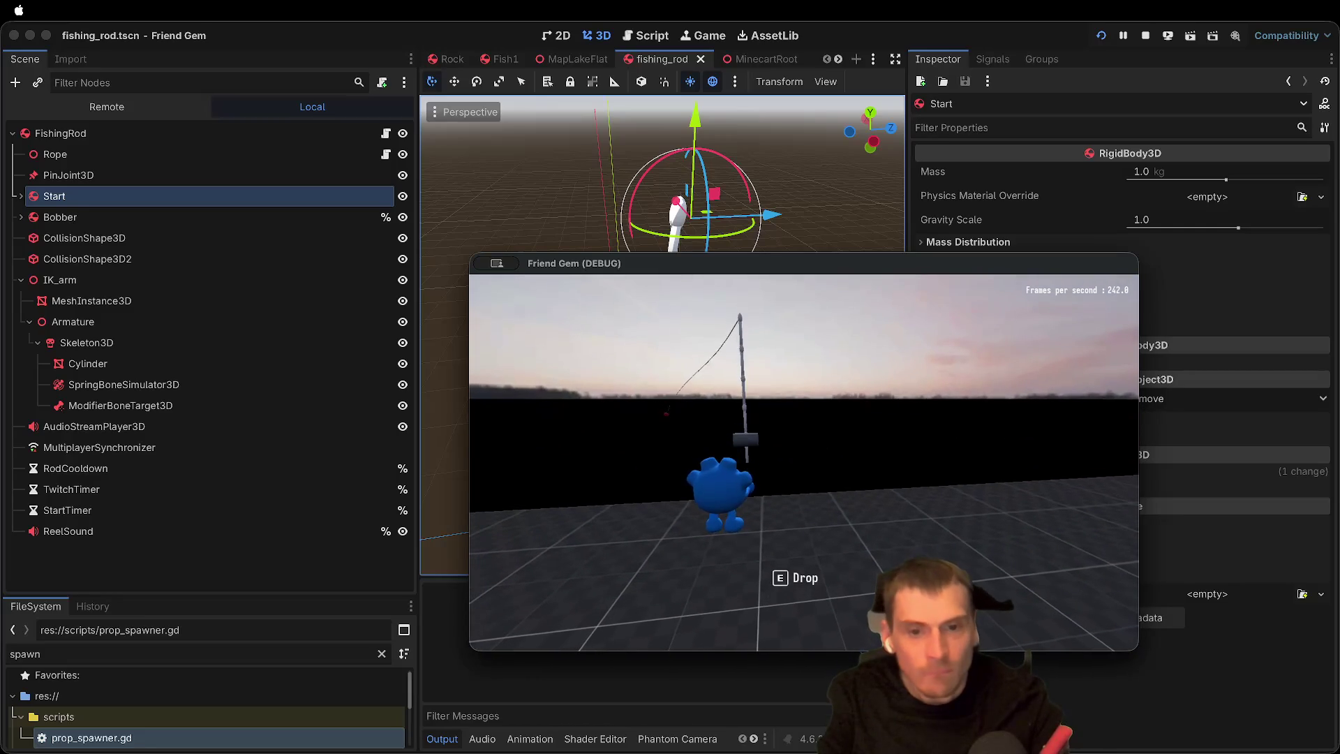
key(d)
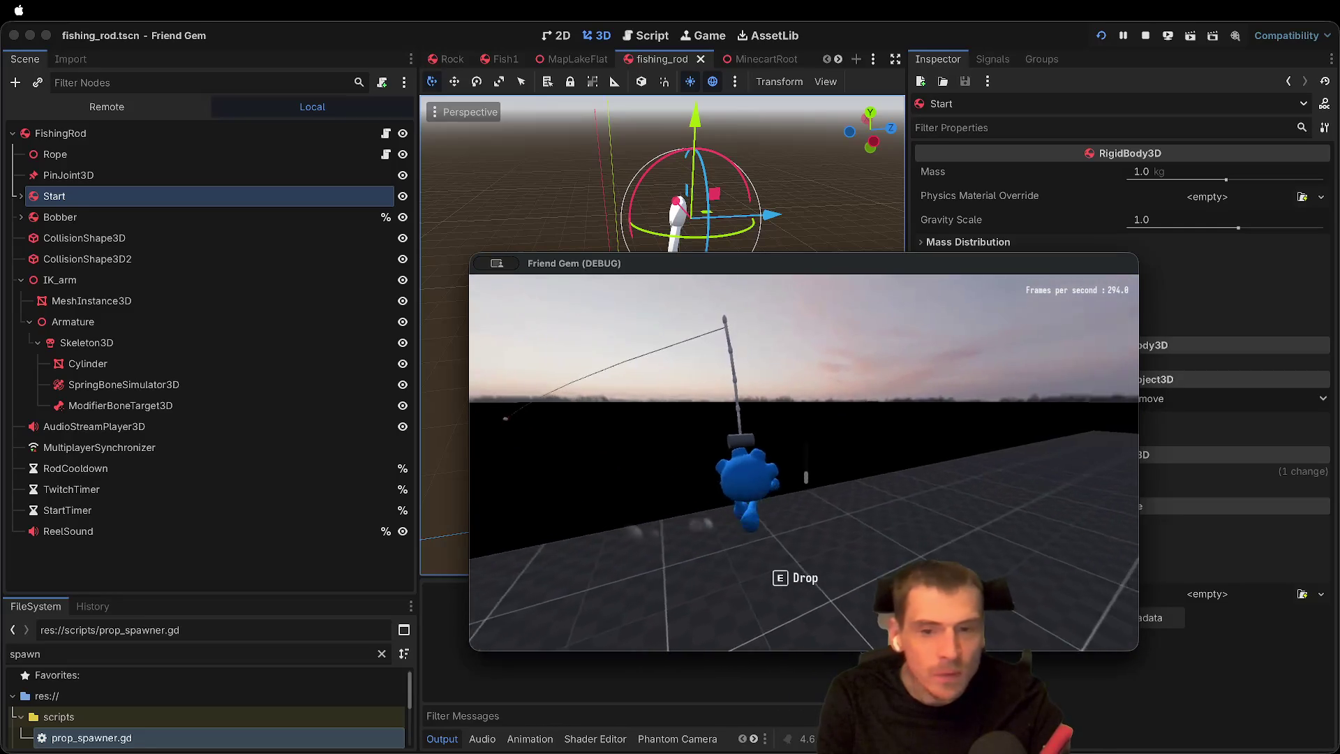
key(d)
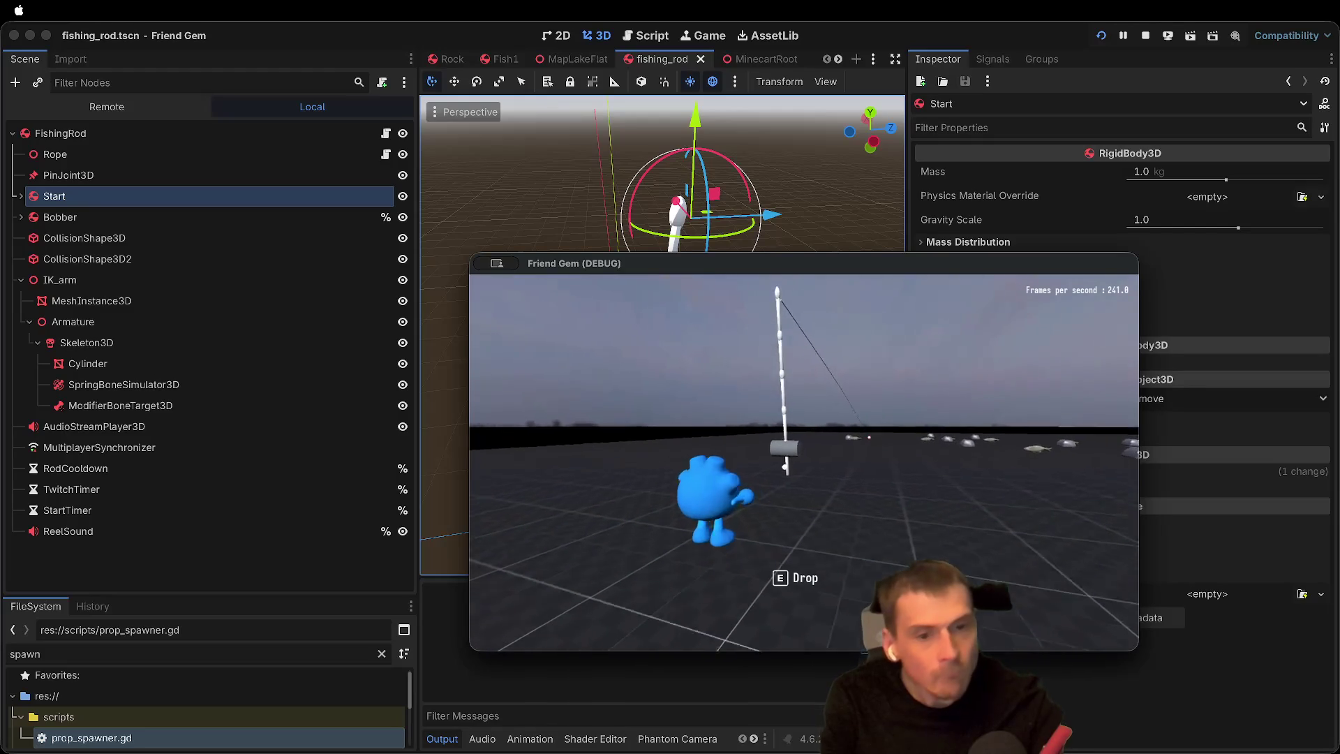
key(s)
key(w)
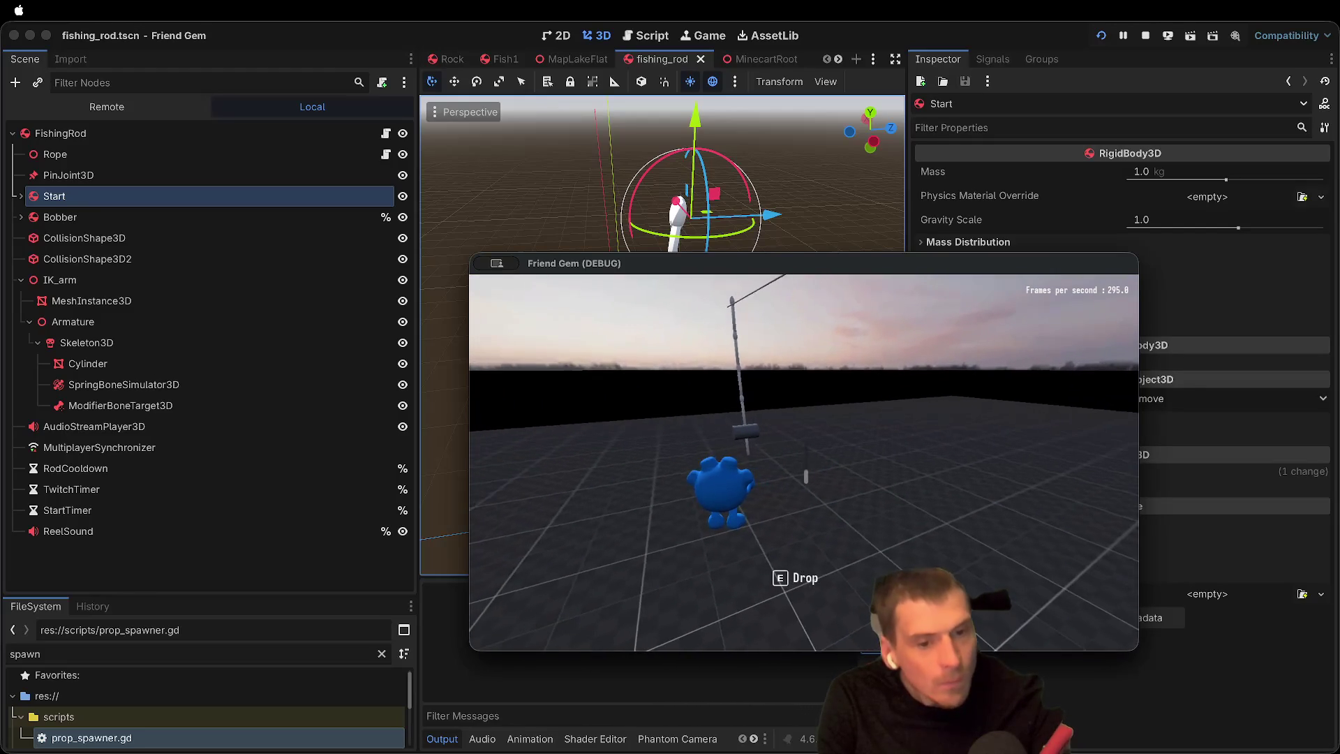
key(w)
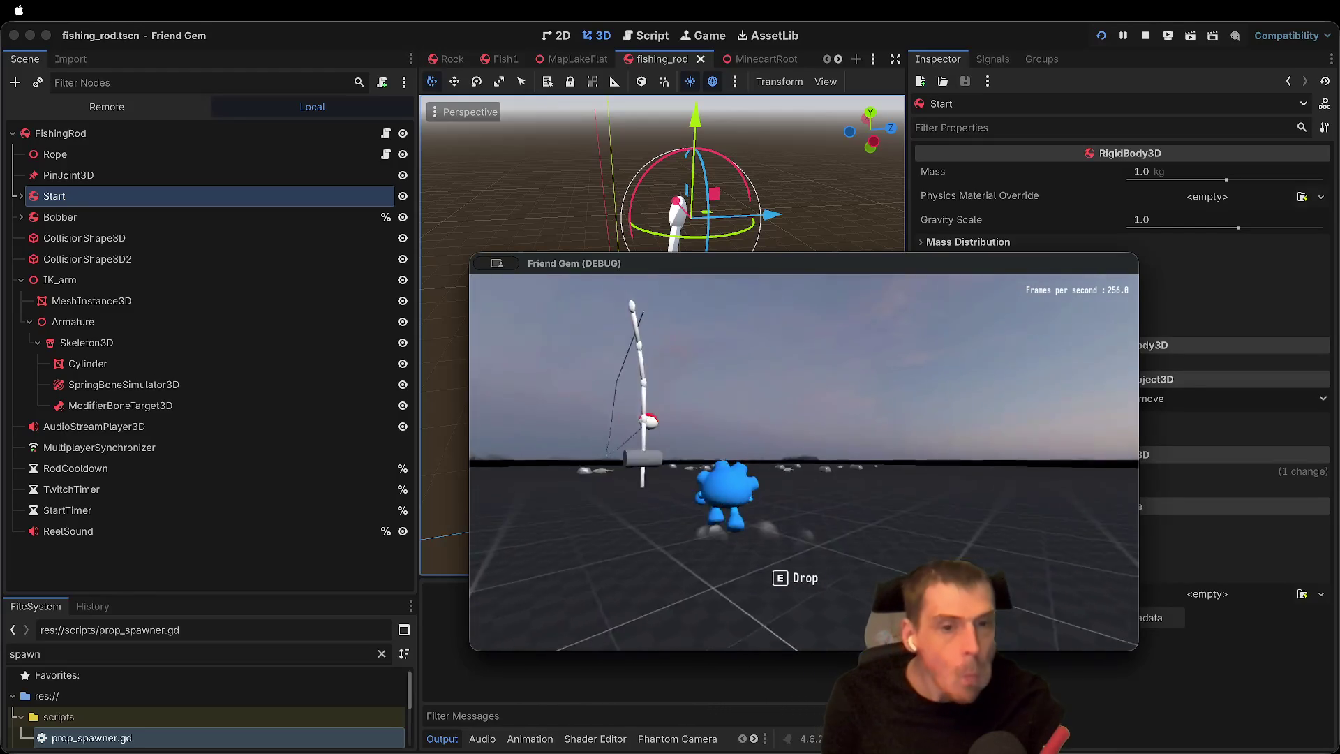
key(e)
key(super+period)
Step: Delete the PinJoint3D and Start nodes from the scene
click(91, 175)
click(99, 155)
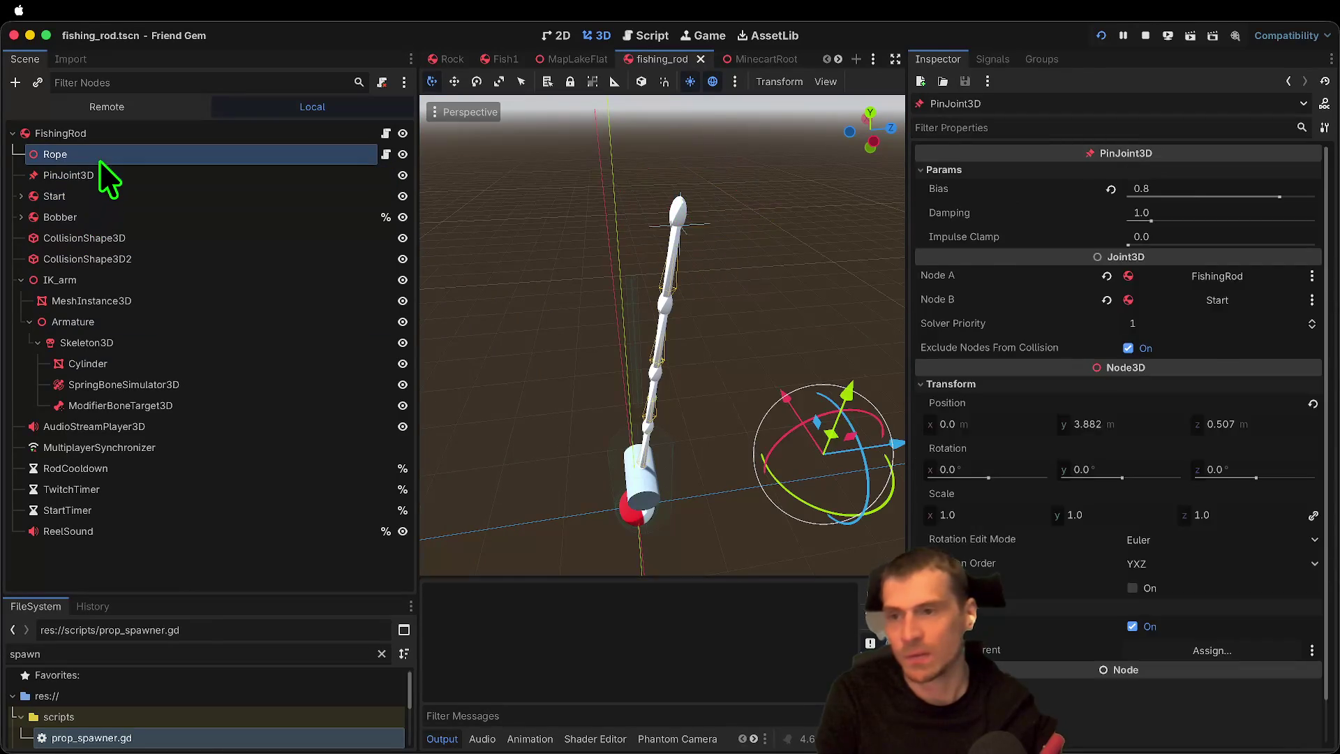
click(141, 179)
shift+click(146, 192)
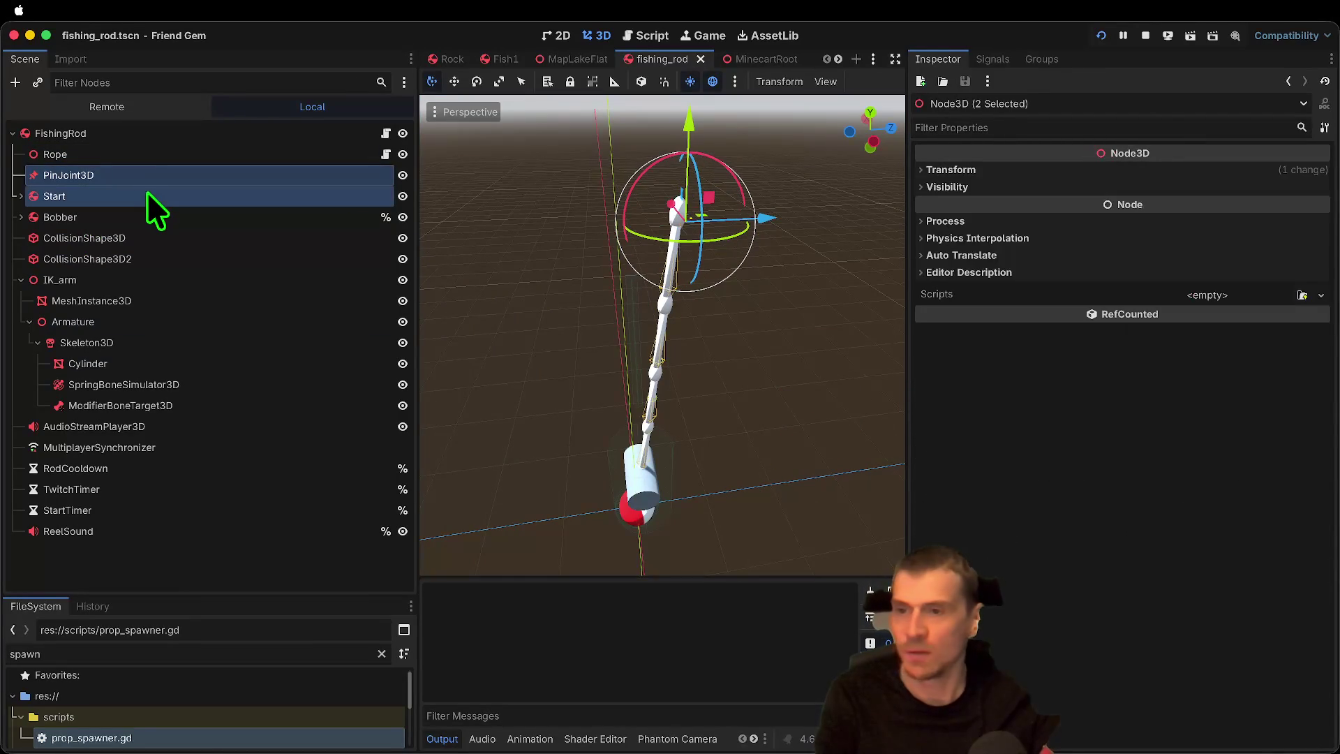
right_click(146, 194)
click(279, 468)
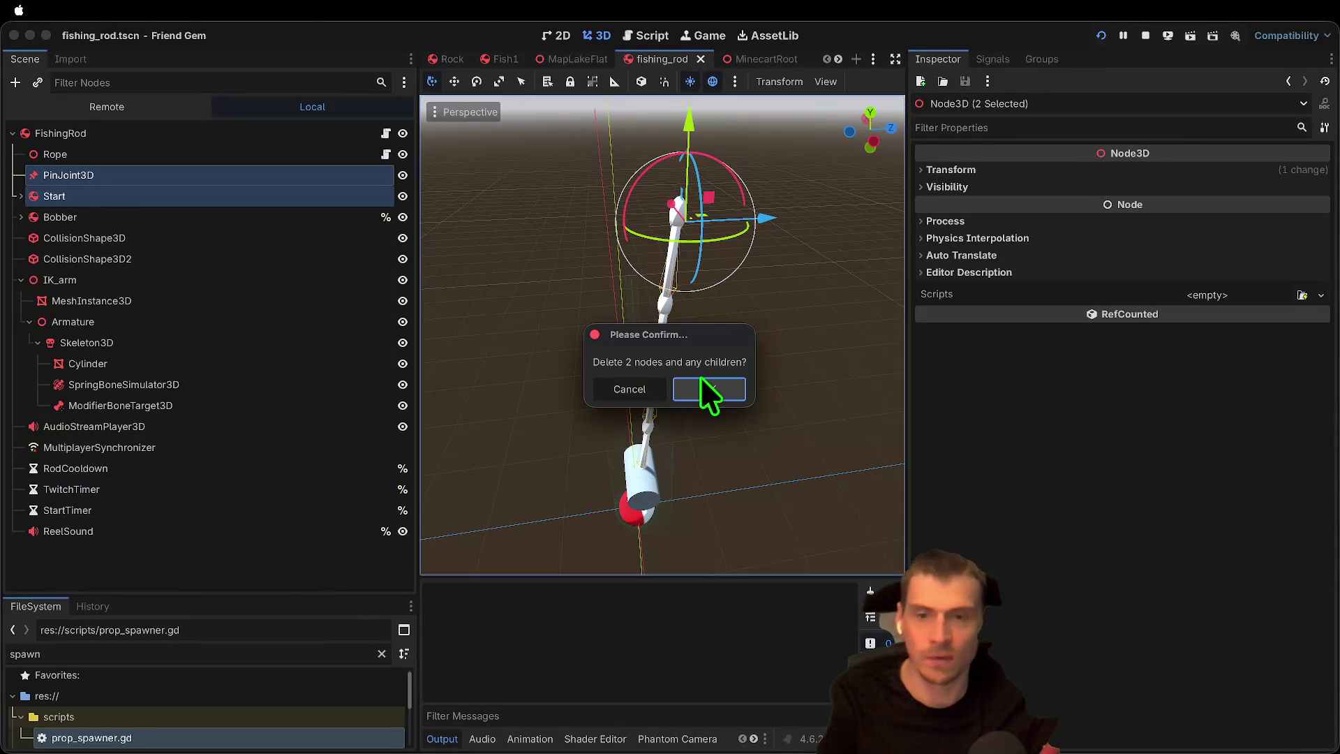
click(705, 386)
Step: Assign a new start point node to the Rope, save the scene, and run the game again
click(203, 153)
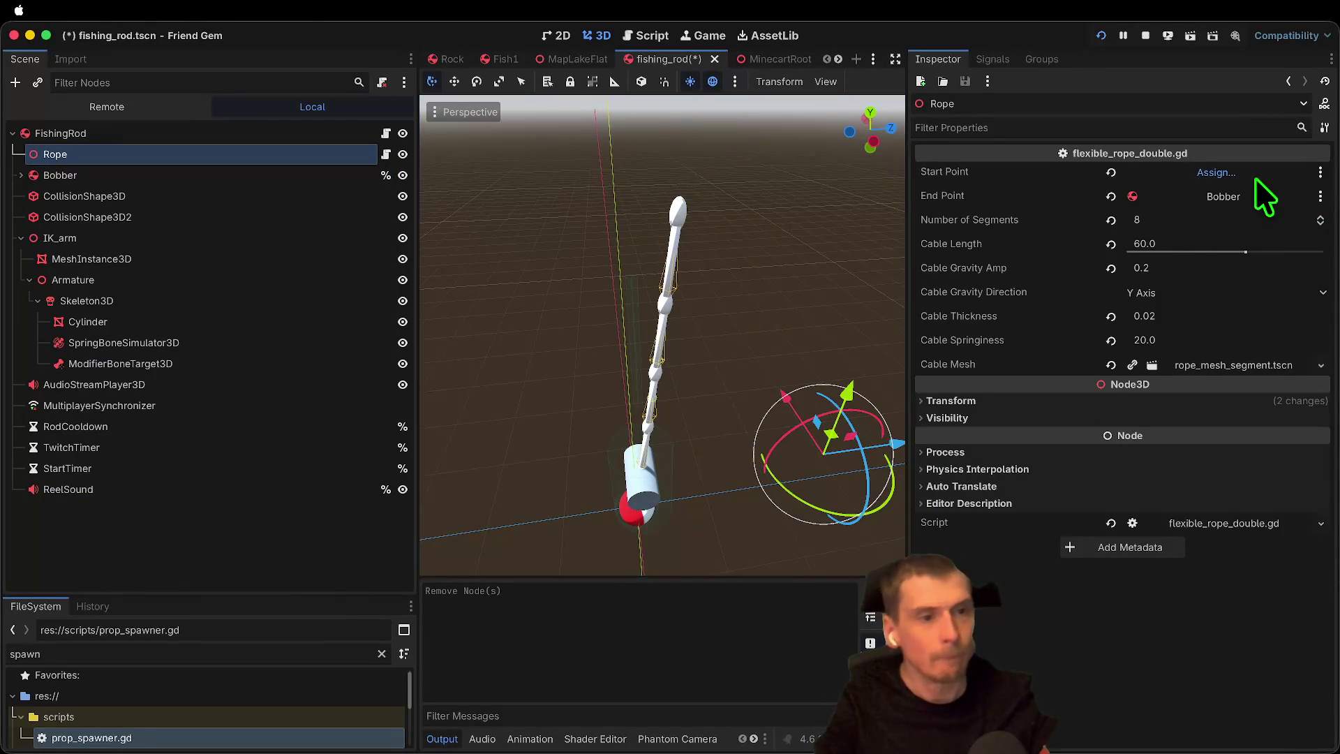
click(1257, 175)
click(664, 238)
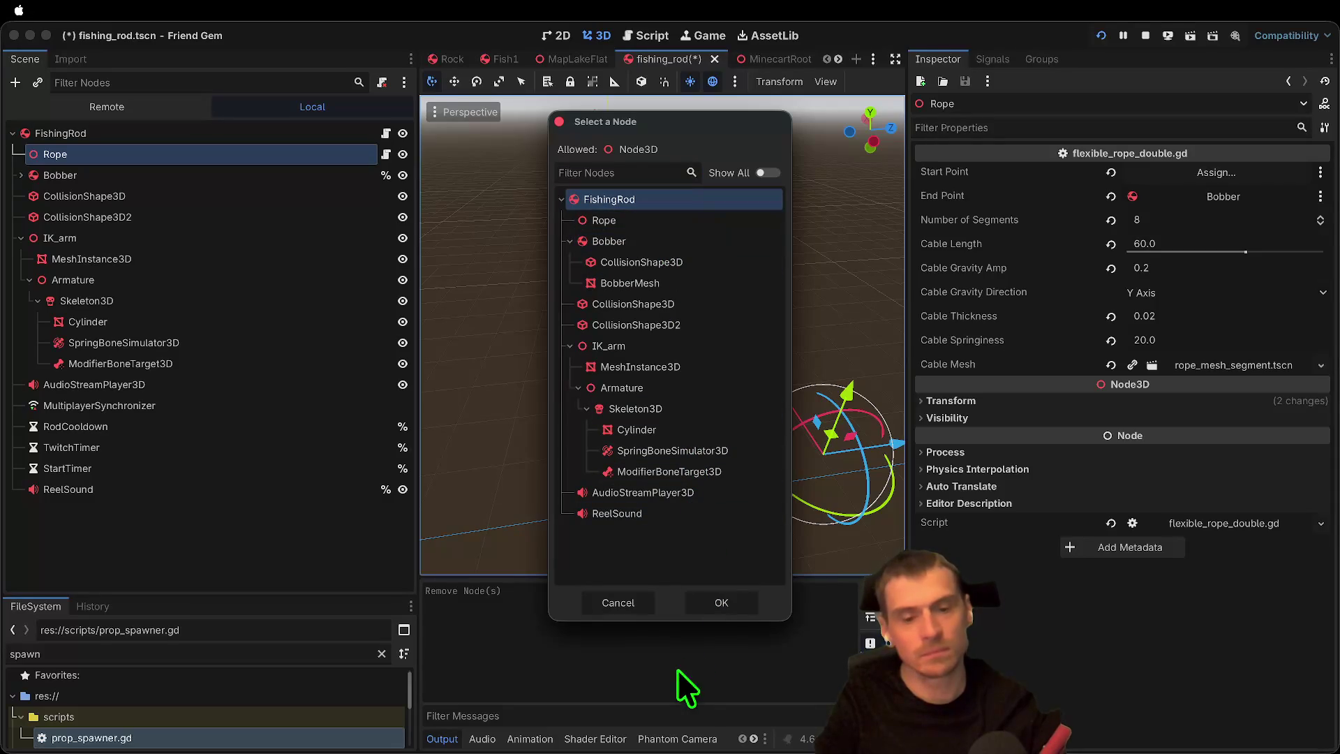
click(721, 600)
click(229, 525)
key(super+s)
key(super+b)
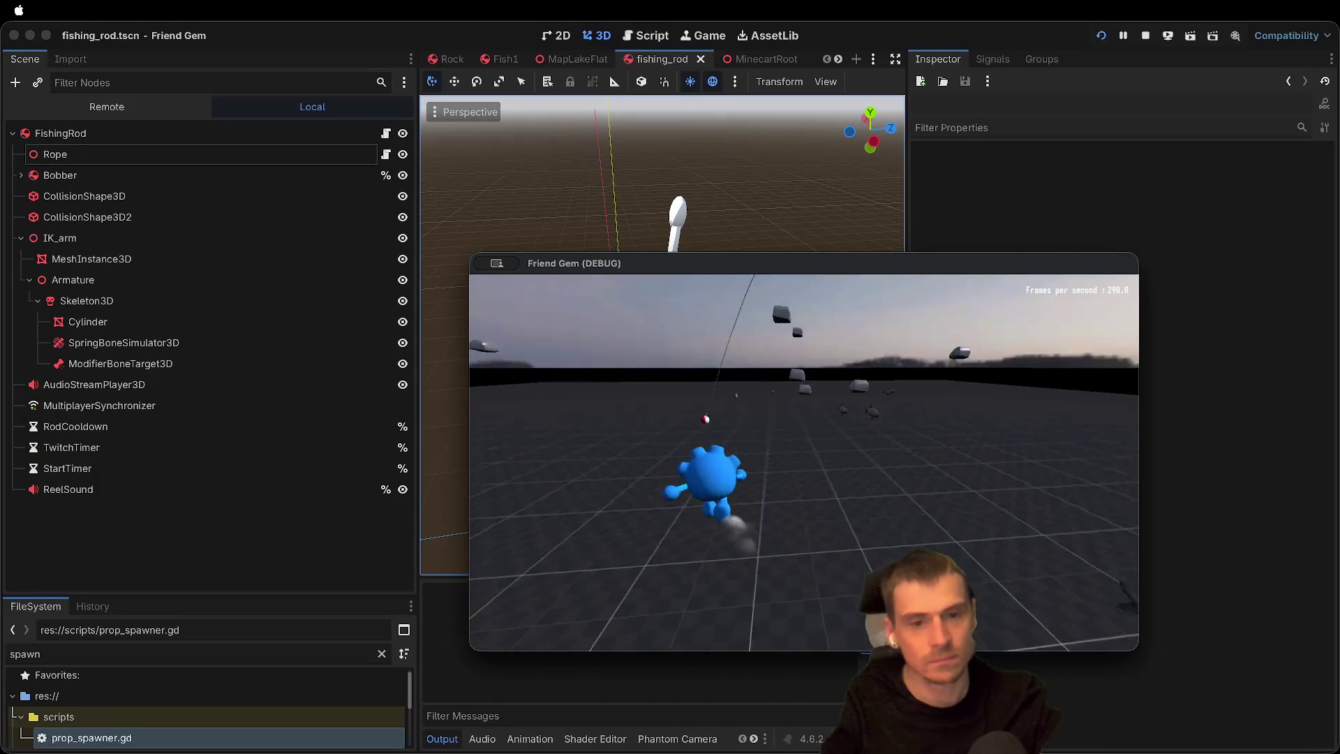
Step: Pick up the rod, walk and turn to swing the rope and bobber, then close the game
key(e)
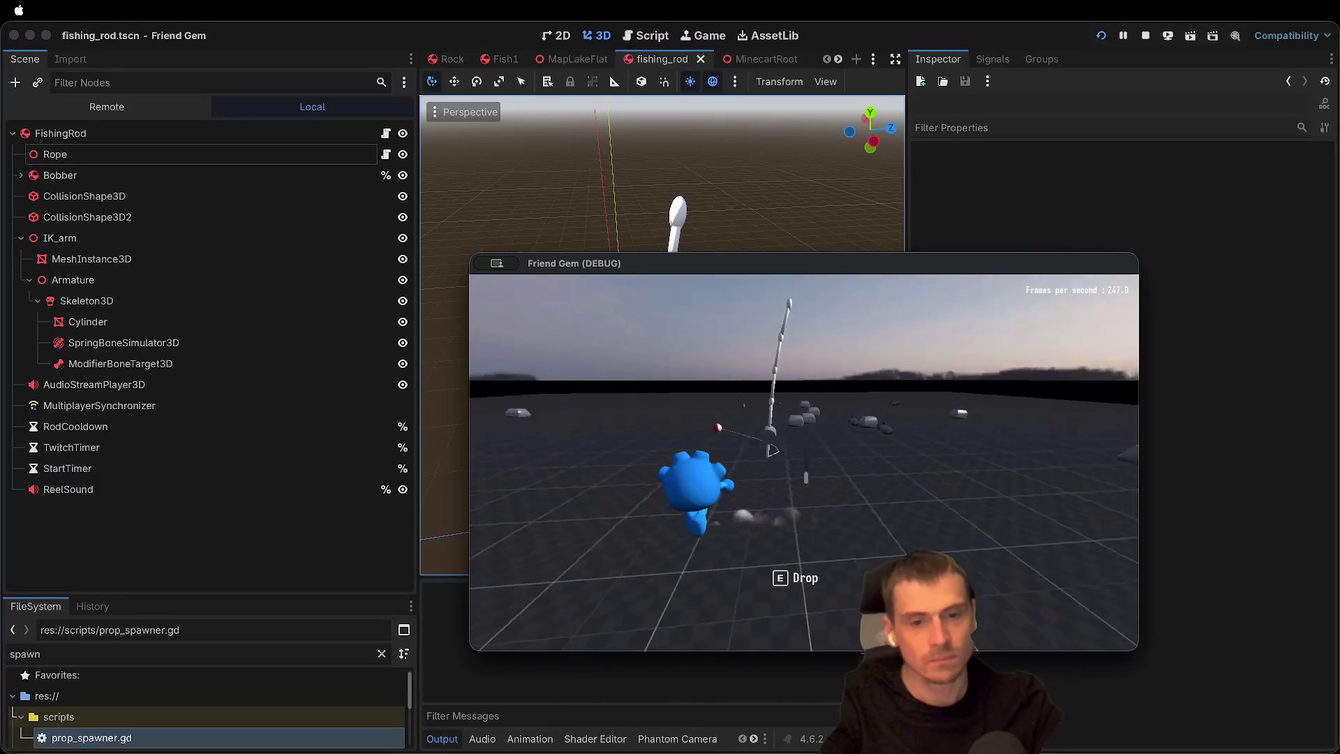
key(w)
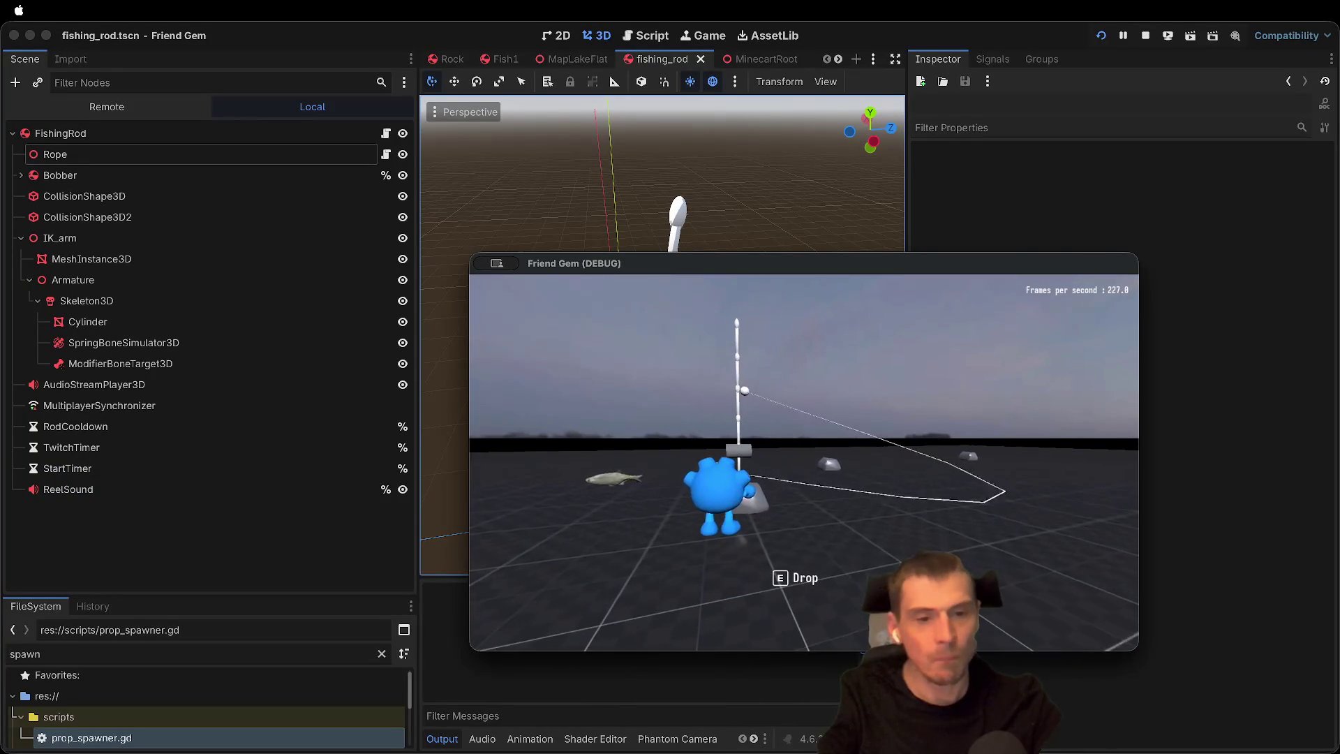
key(w)
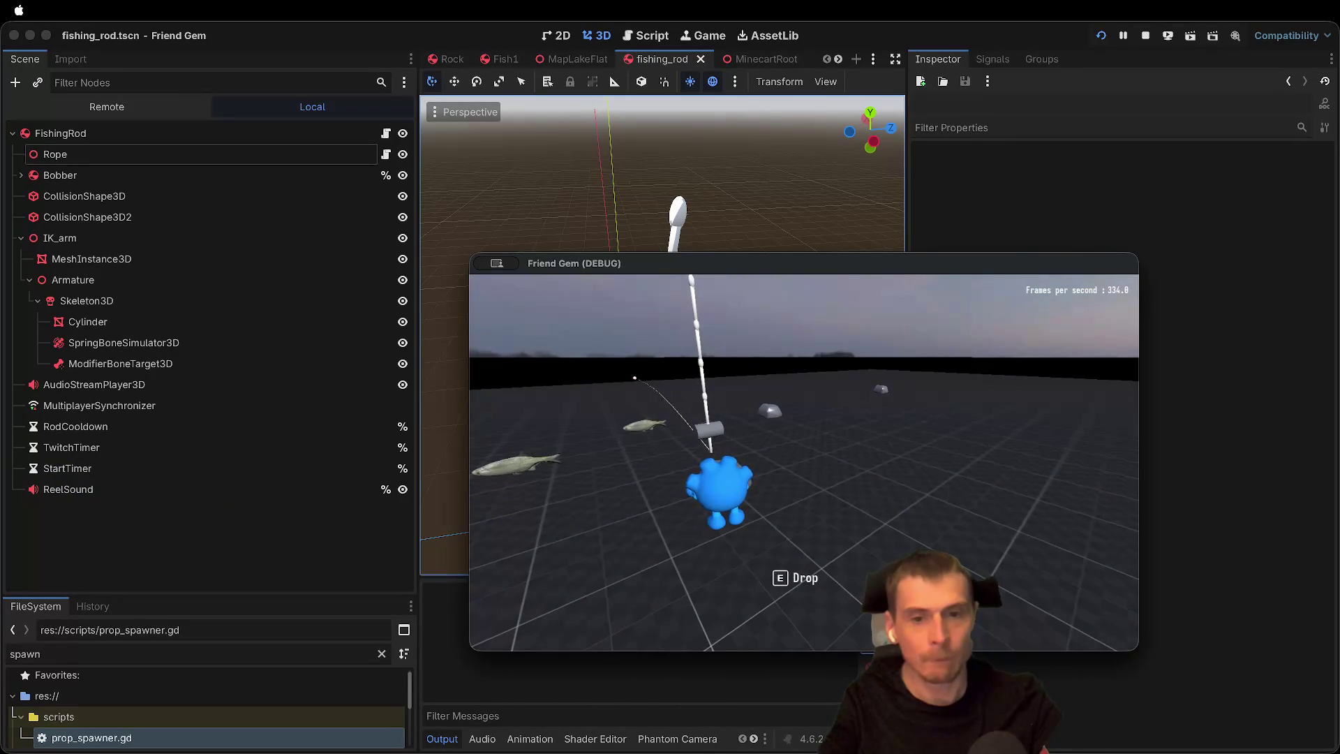
key(w)
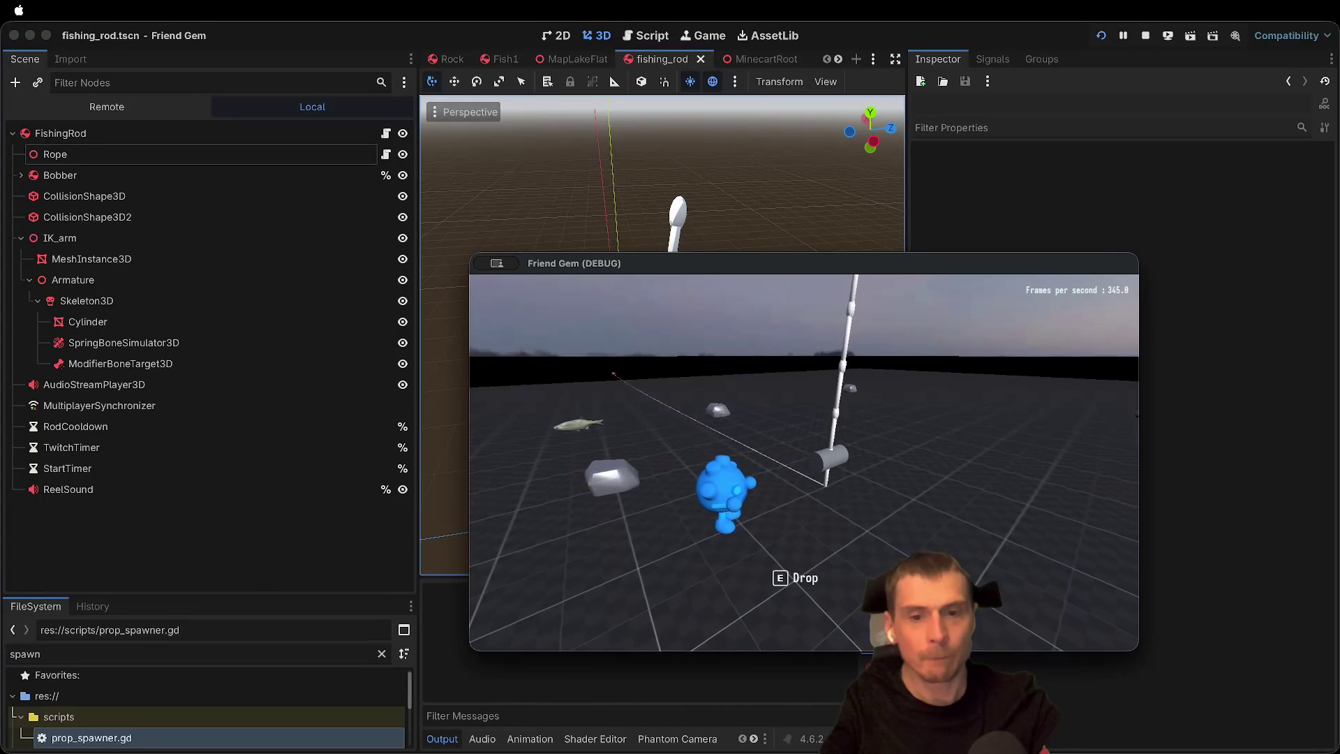
key(d)
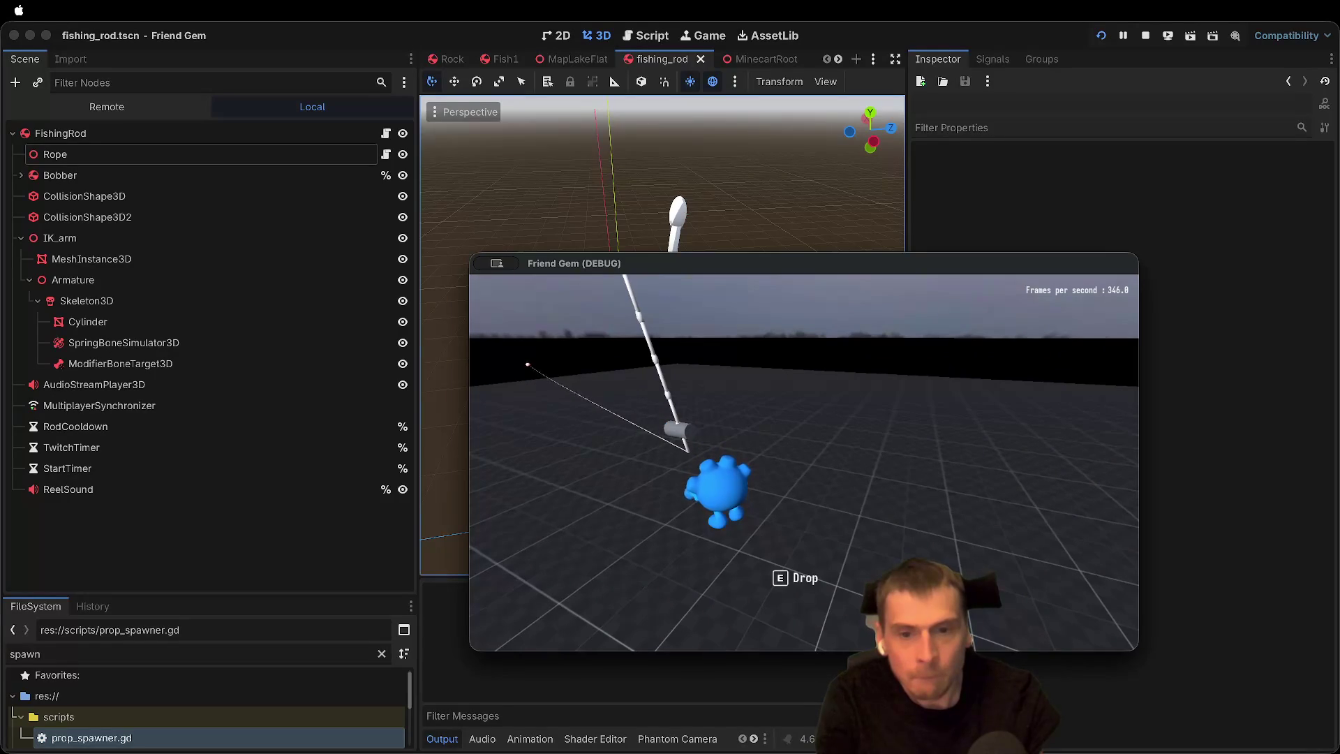
key(super+period)
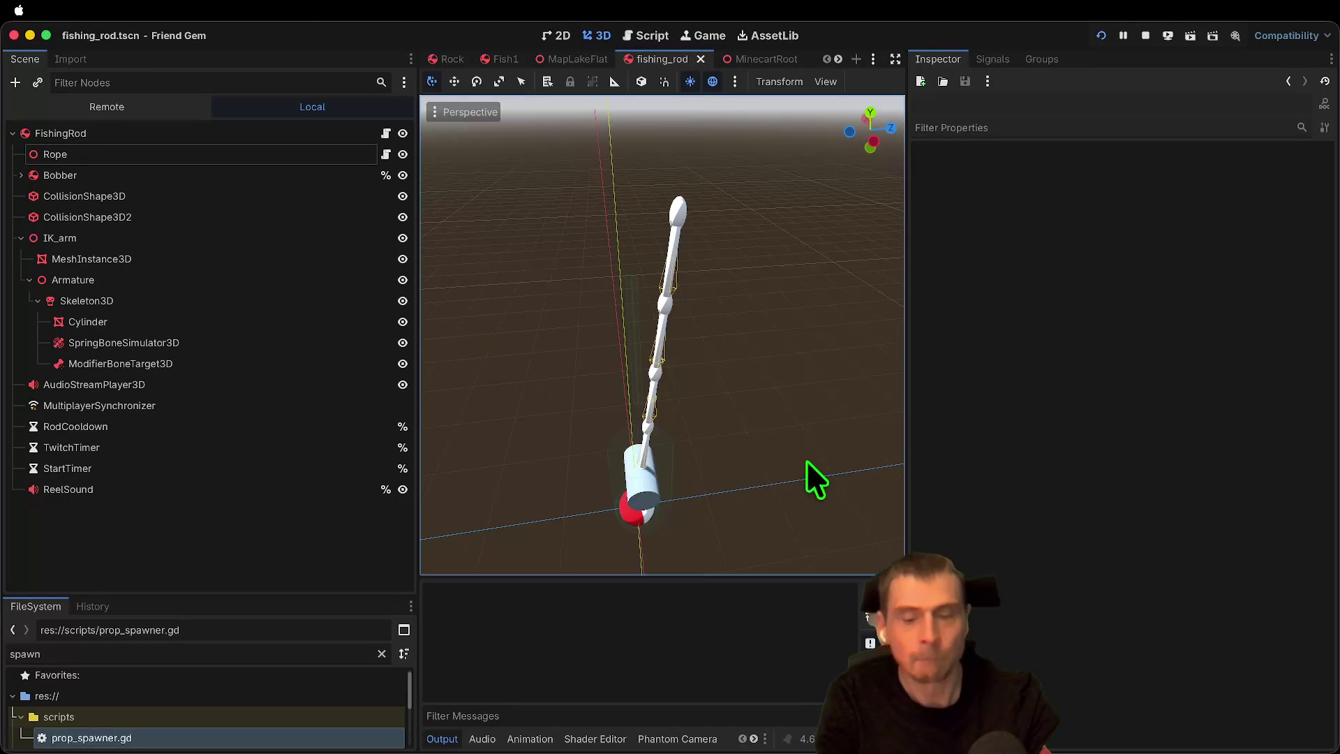
Step: Set the Rope's Cable Springiness to 5.0 and run the game
click(187, 152)
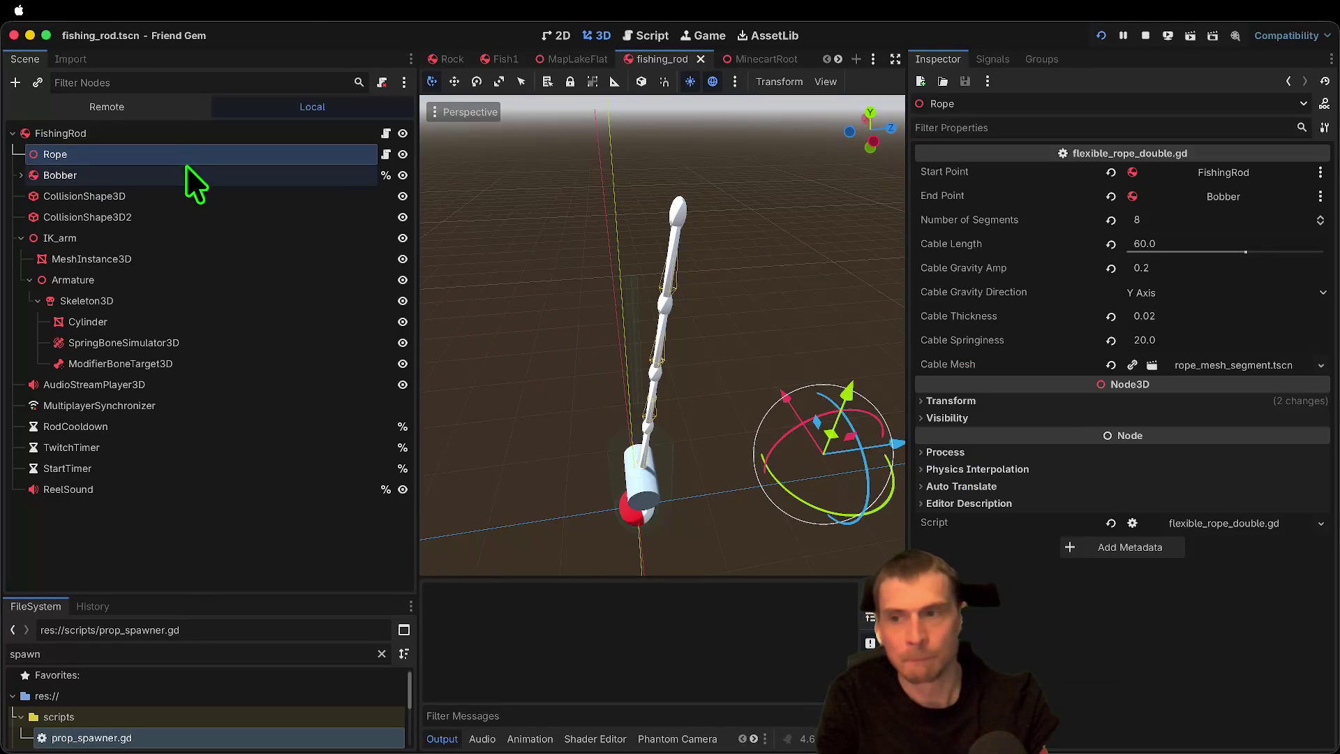
click(1215, 340)
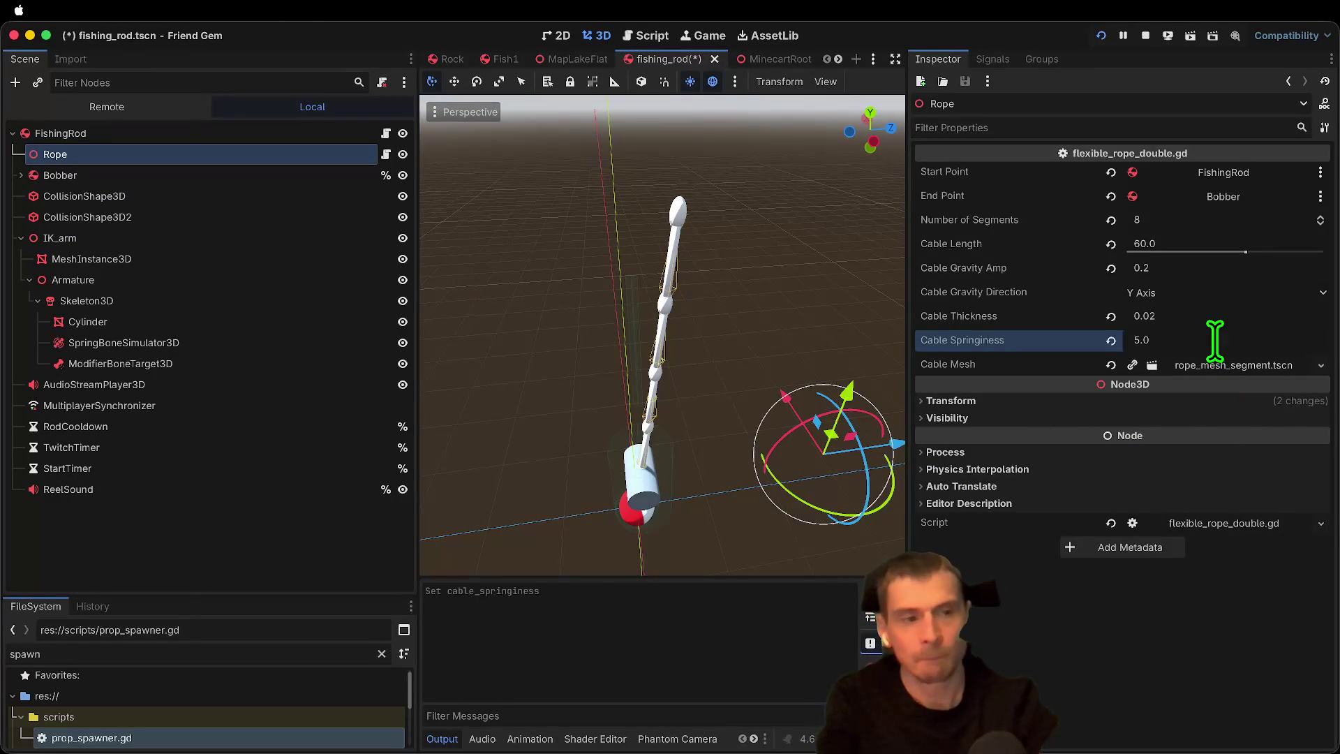
key(super+b)
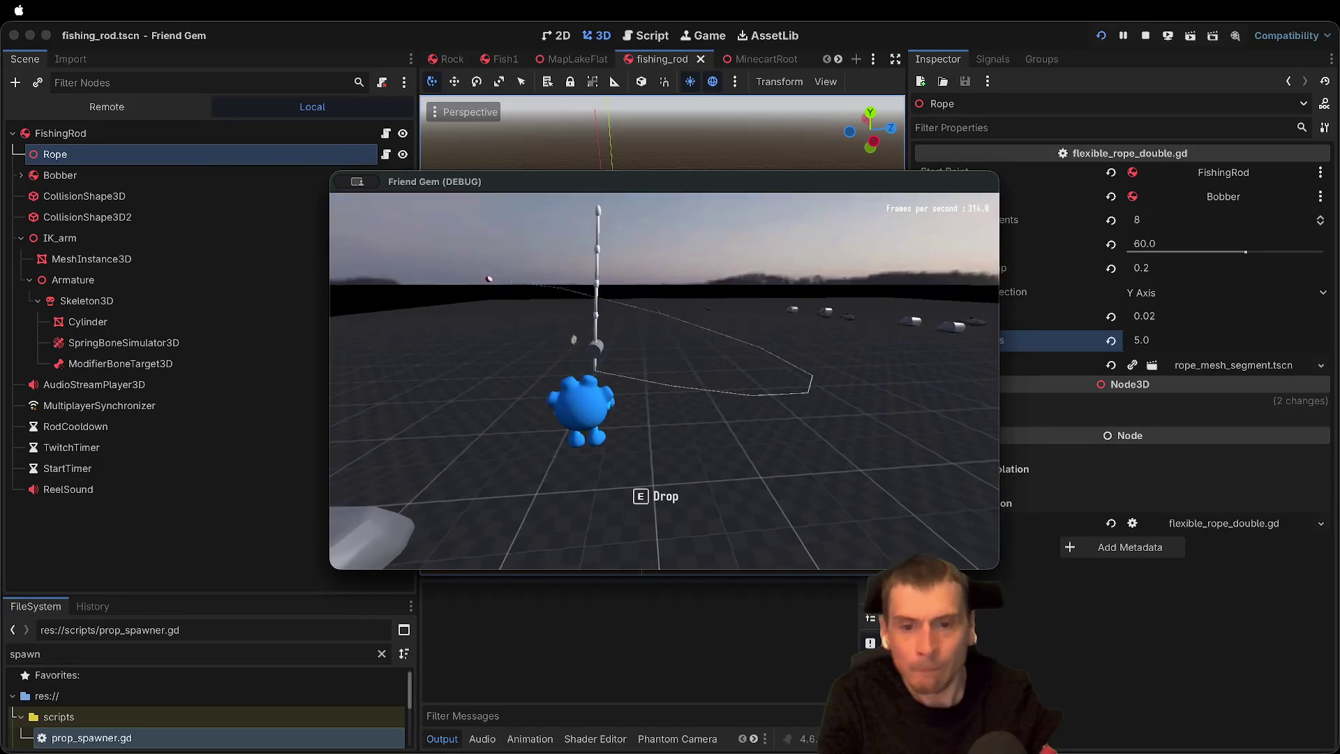
Step: Pick up the rod in the game, checking the rope from the editor, then stop the run
key(Escape)
key(super+Tab)
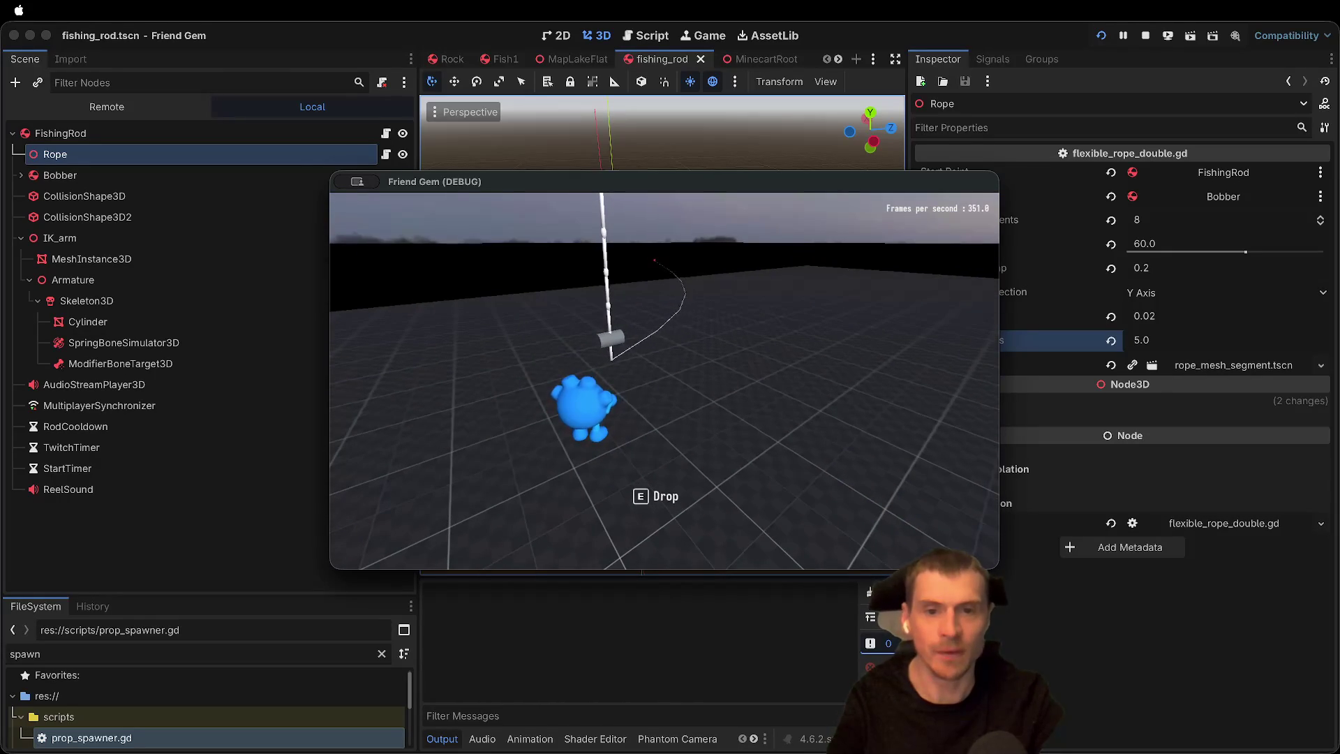
key(super+Tab)
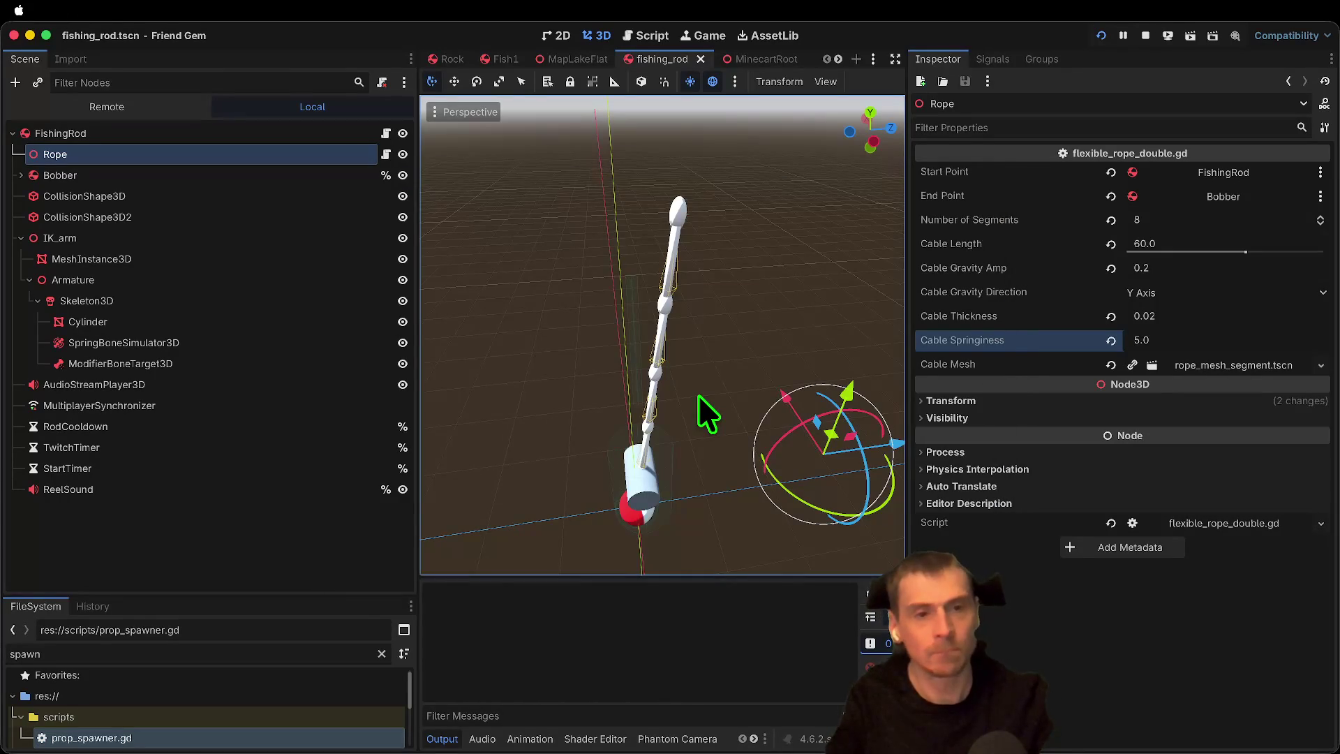
key(super+Tab)
key(e)
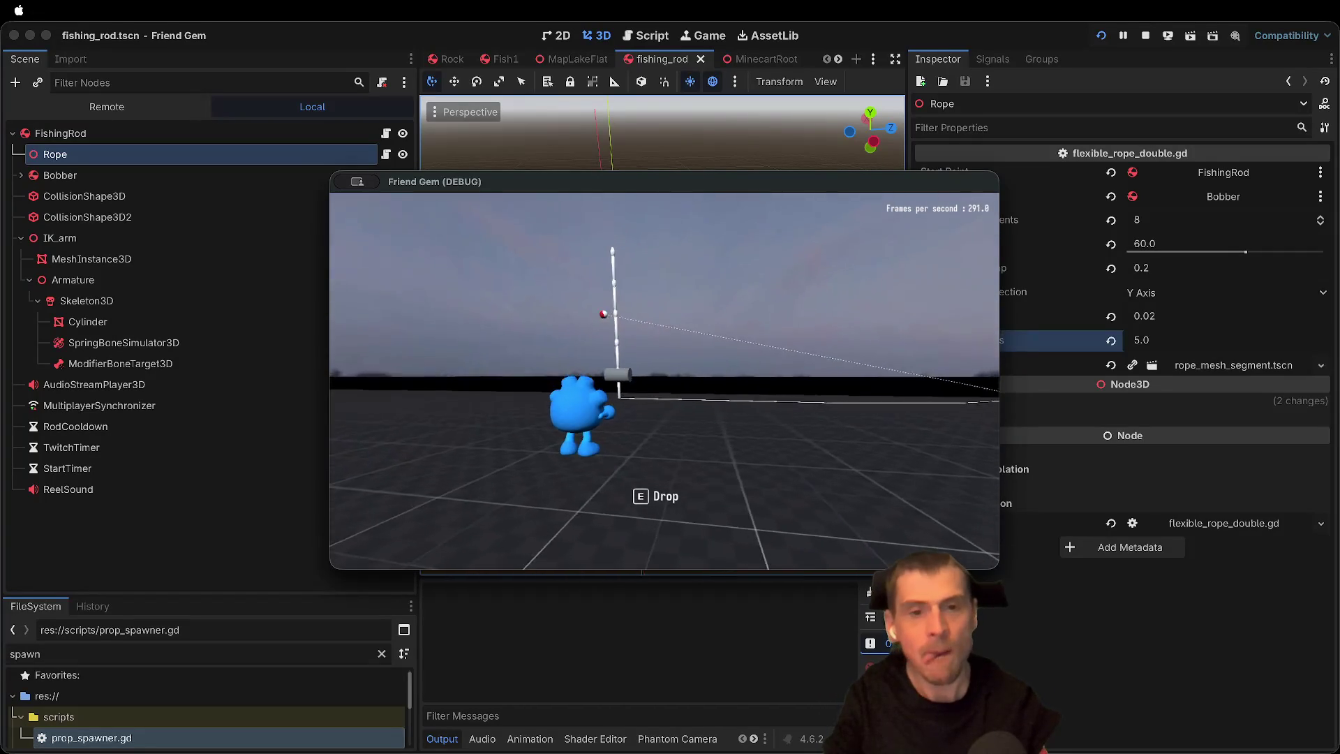
key(super+Tab)
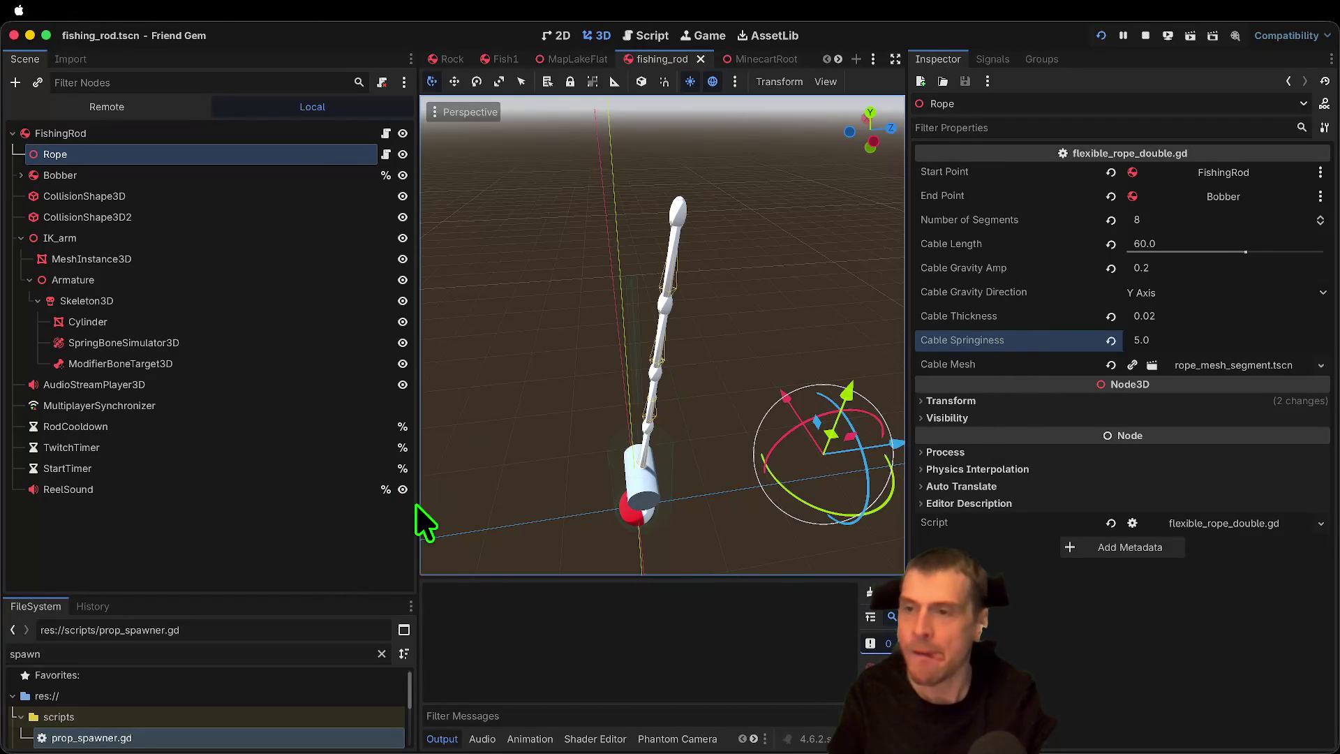
key(super+Tab)
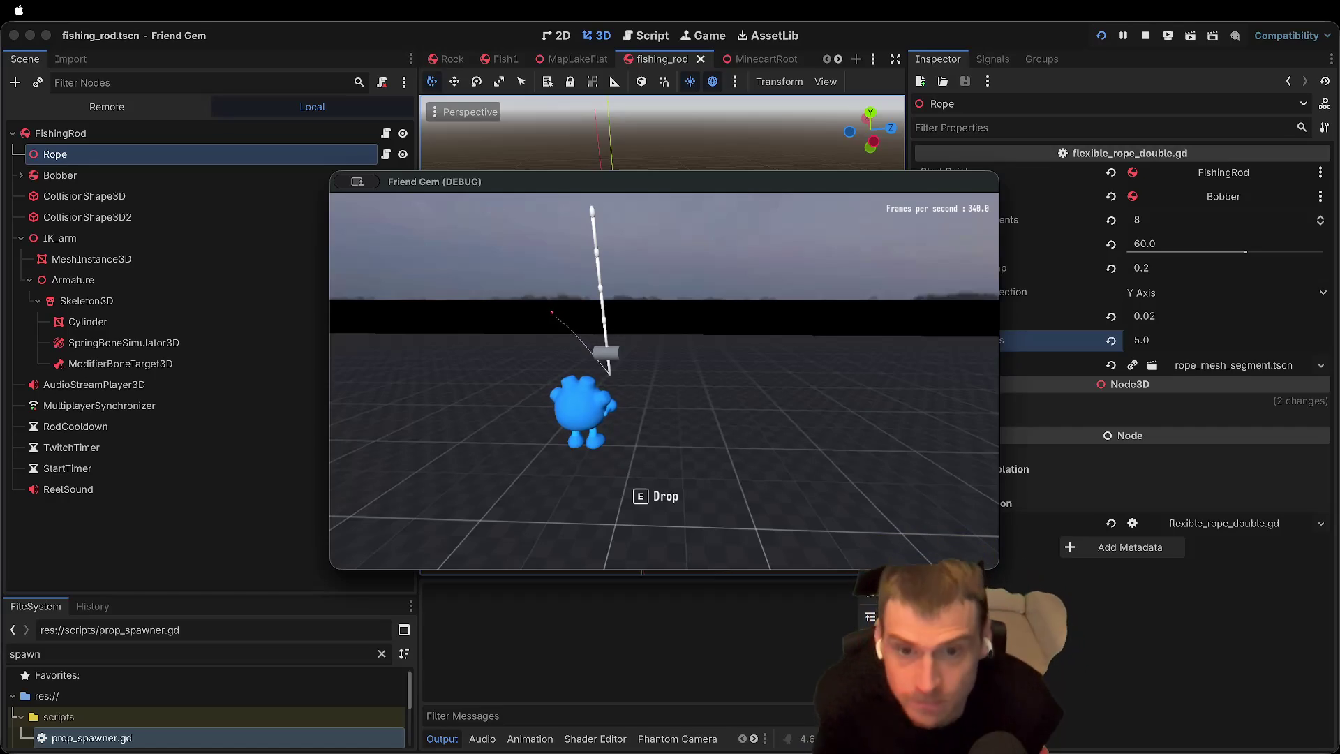
key(super+Tab)
key(super+Tab)
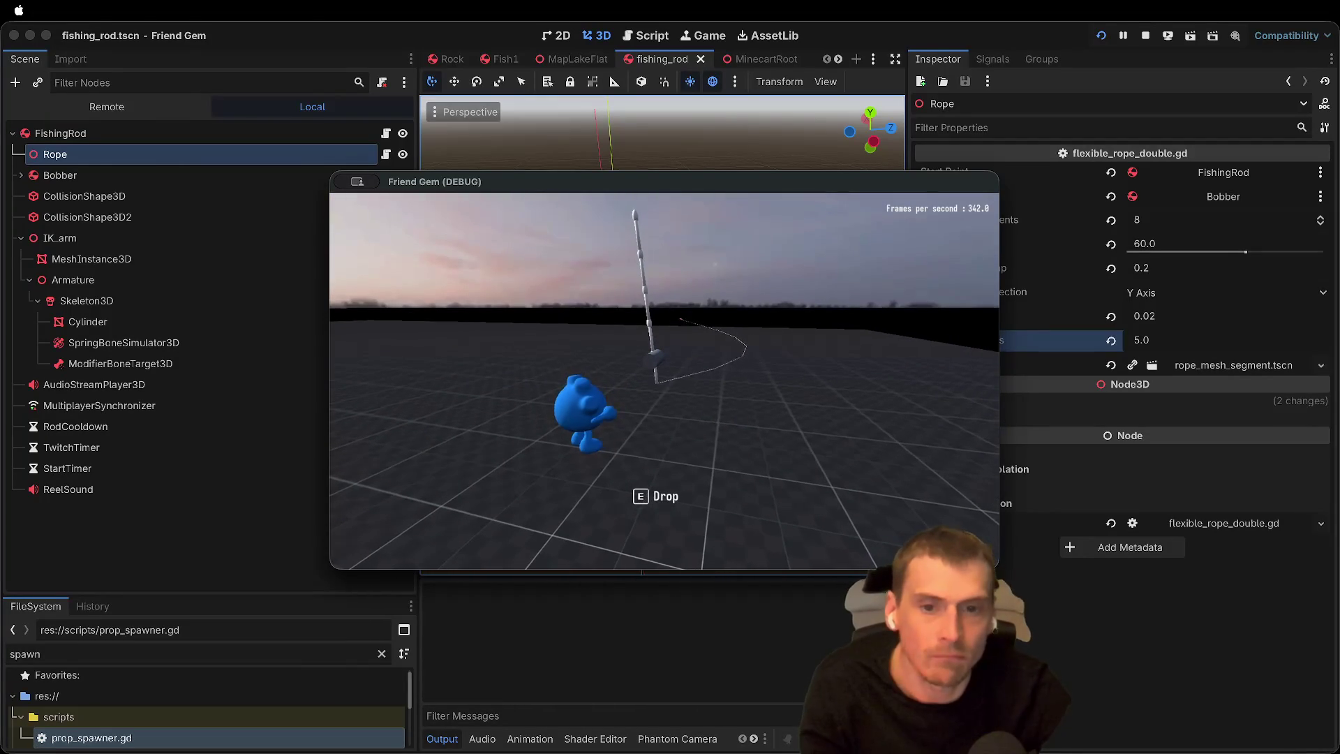
key(super+period)
click(538, 428)
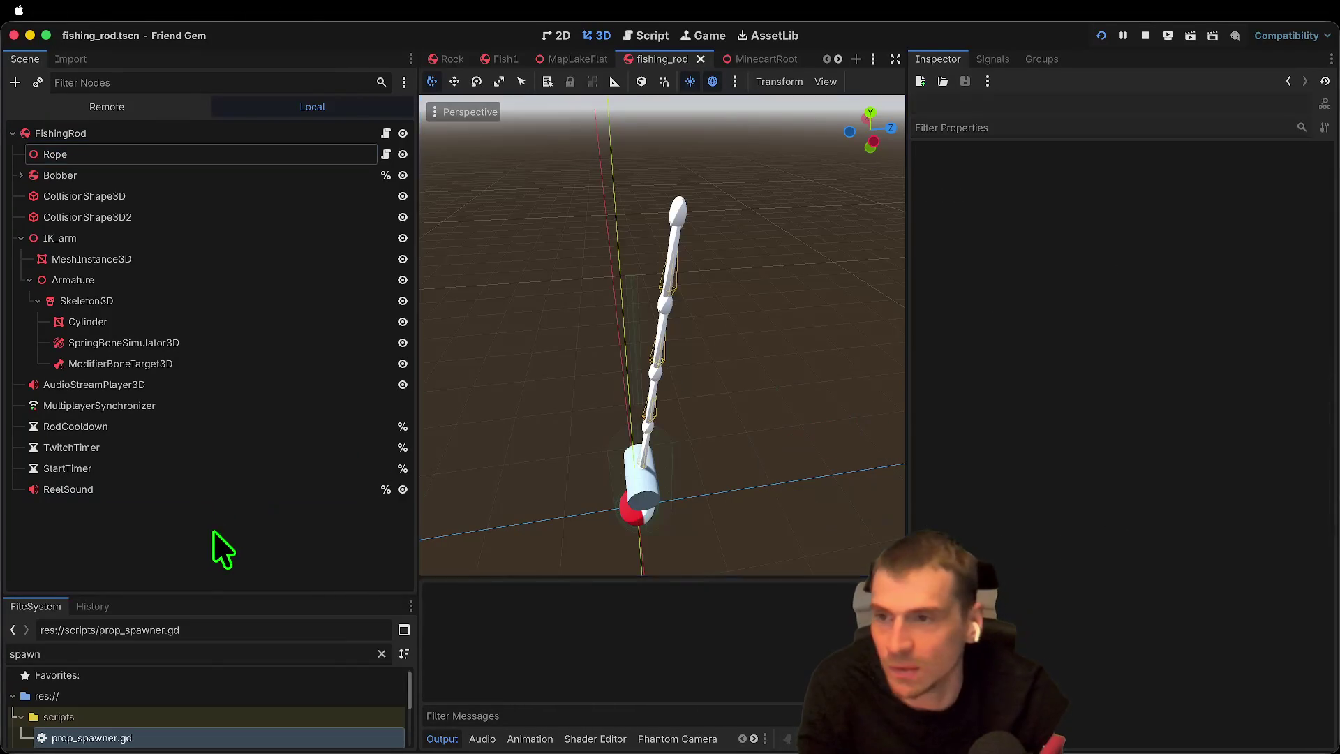
click(1148, 39)
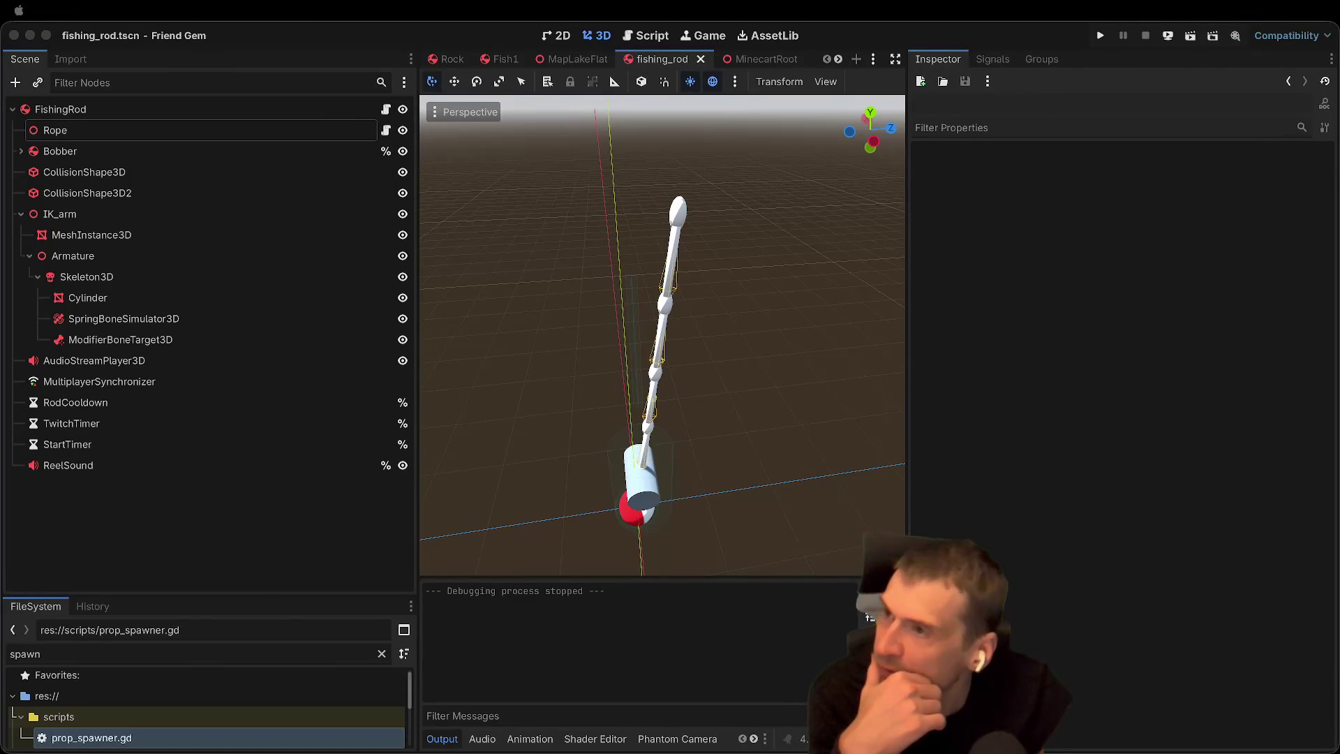
Step: Add a ConeTwistJoint3D node and move it above Rope in the scene tree
key(super+a)
text(join)
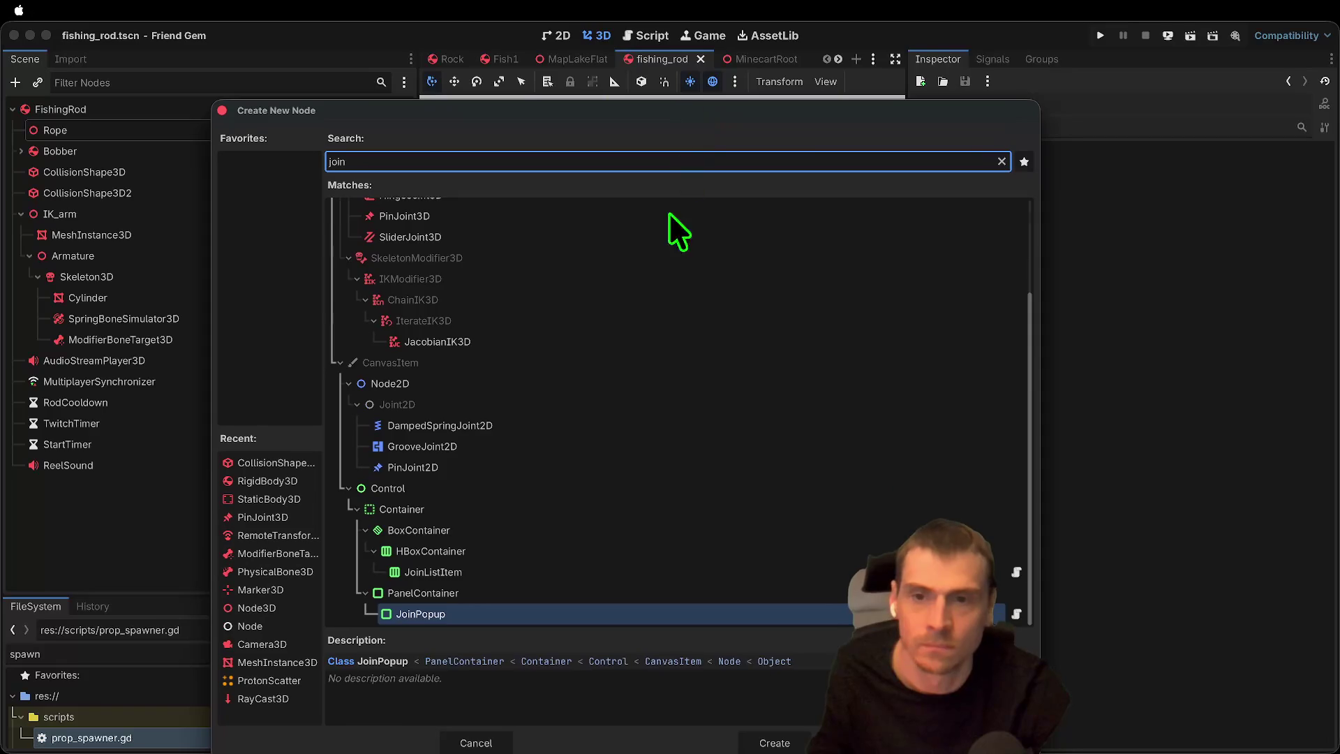
text(t)
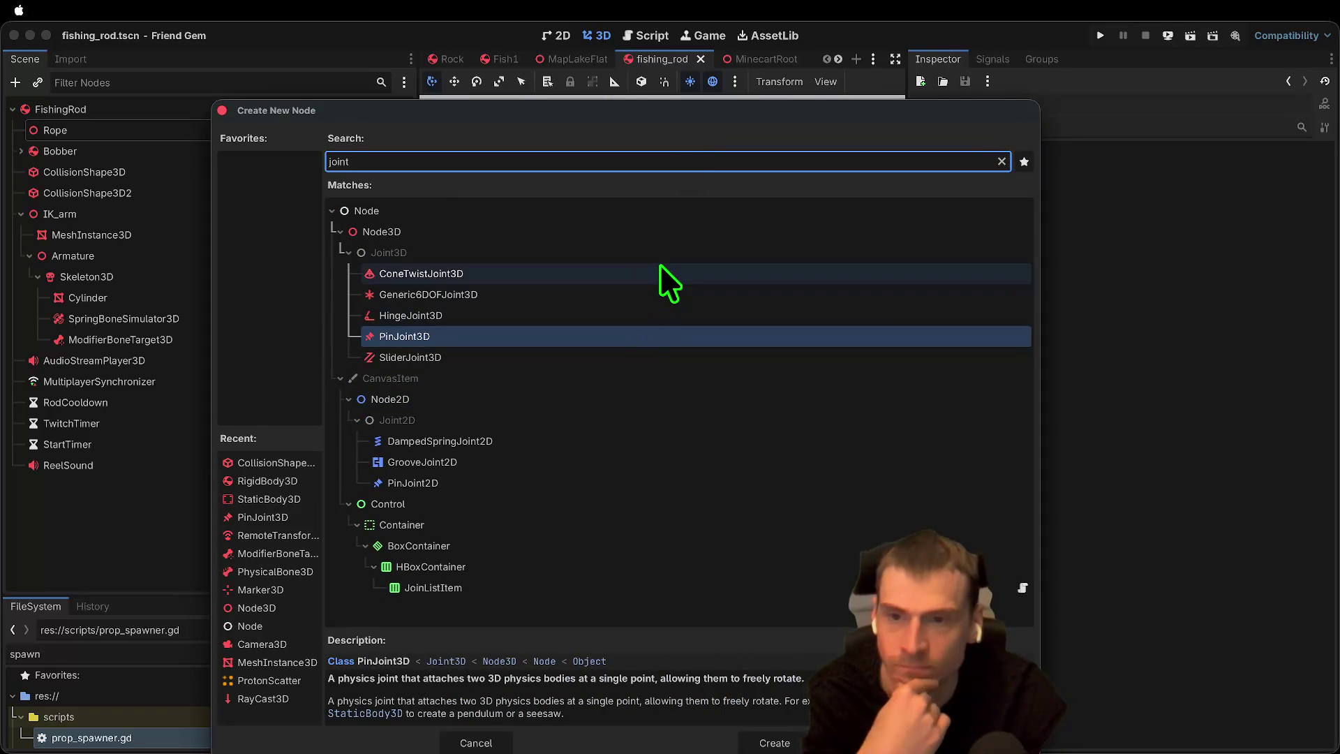
click(659, 265)
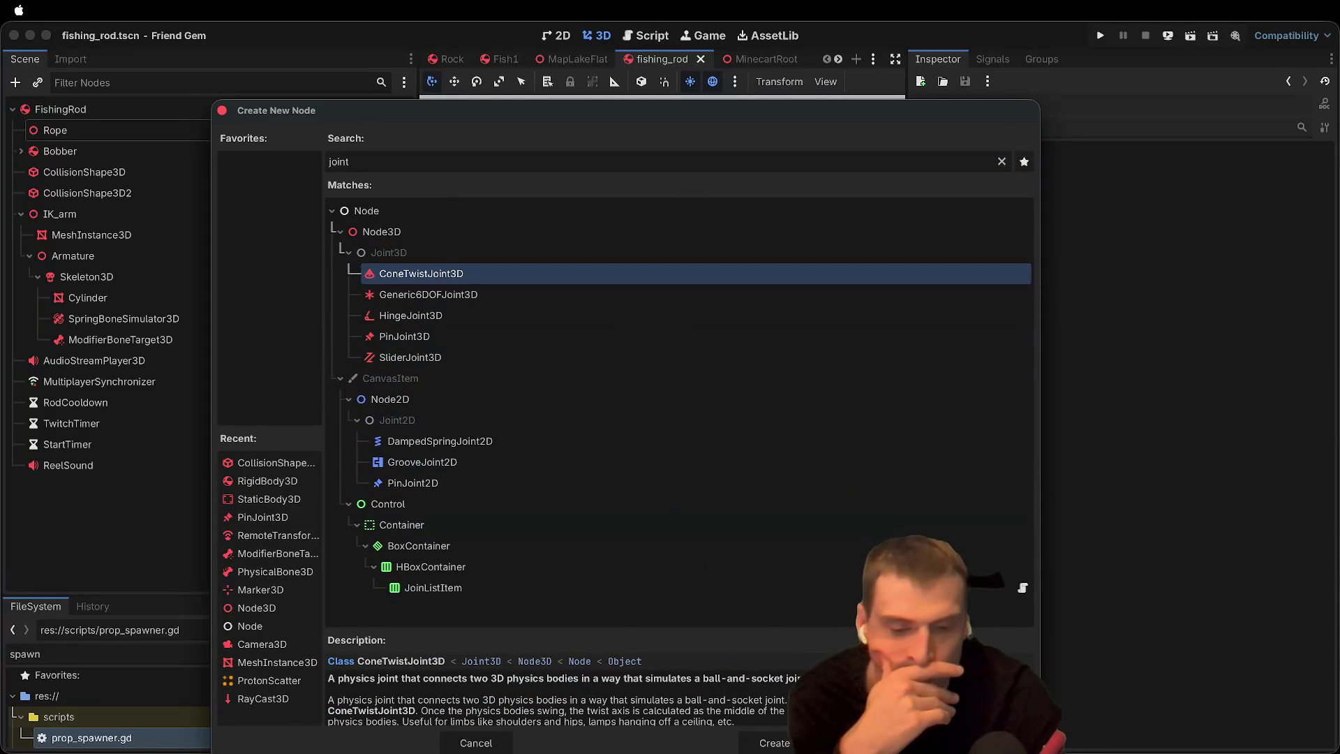
scroll(558, 691, down, 1)
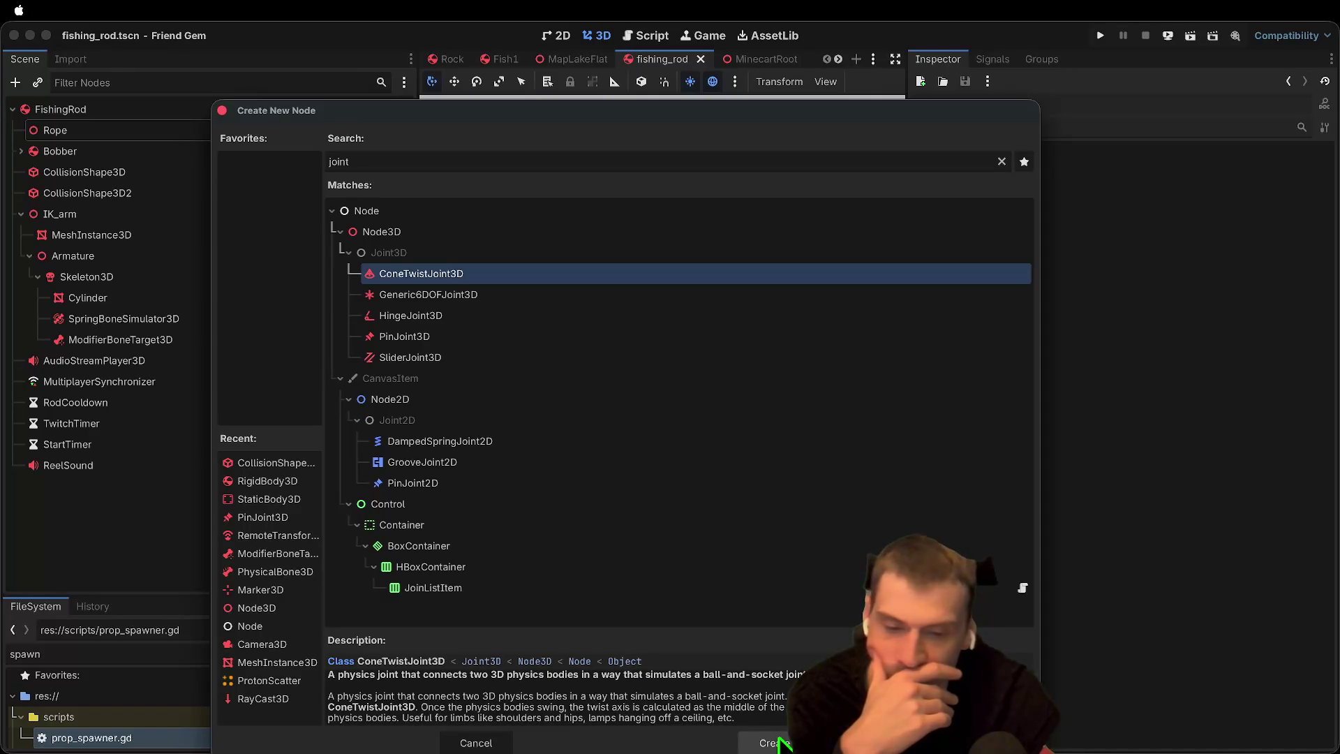
click(780, 743)
mouse_move(185, 483)
mouse_down()
mouse_move(243, 130)
mouse_move(215, 132)
mouse_up()
Step: Set the ConeTwistJoint3D's Node A to FishingRod
click(190, 170)
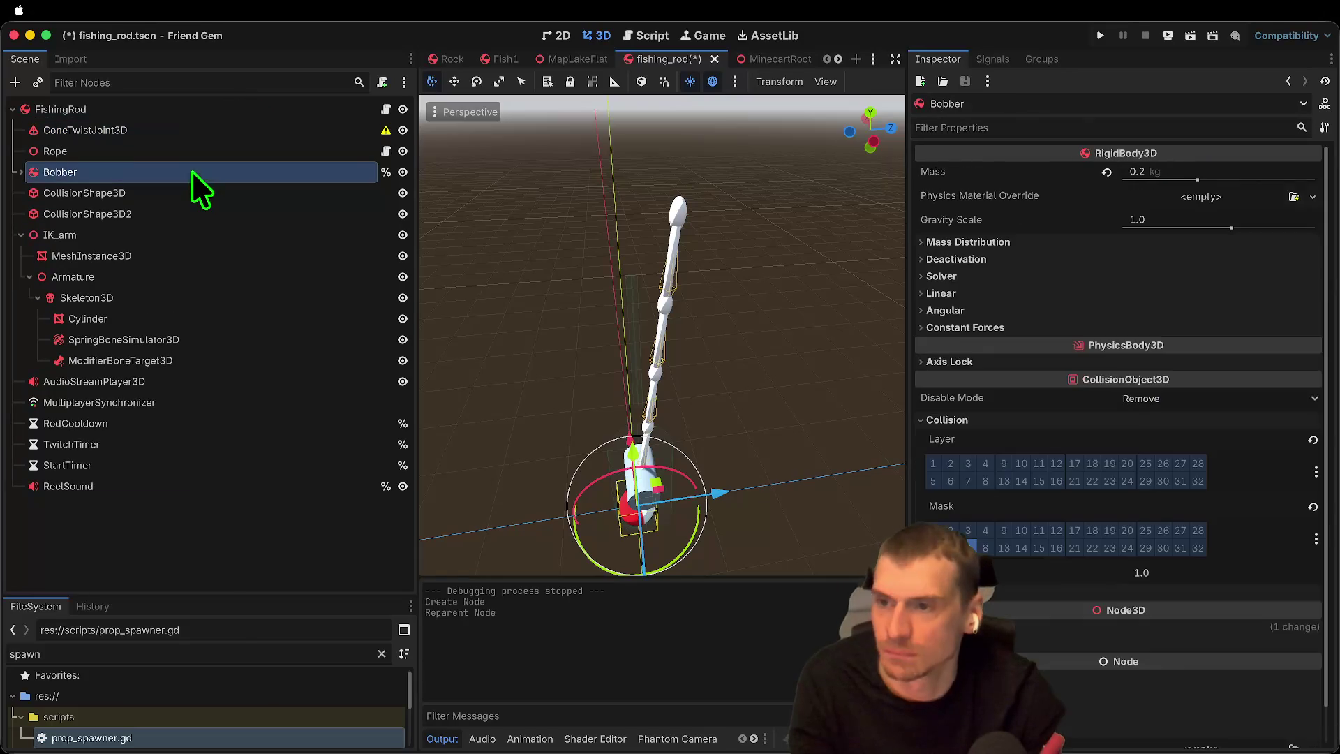
click(206, 130)
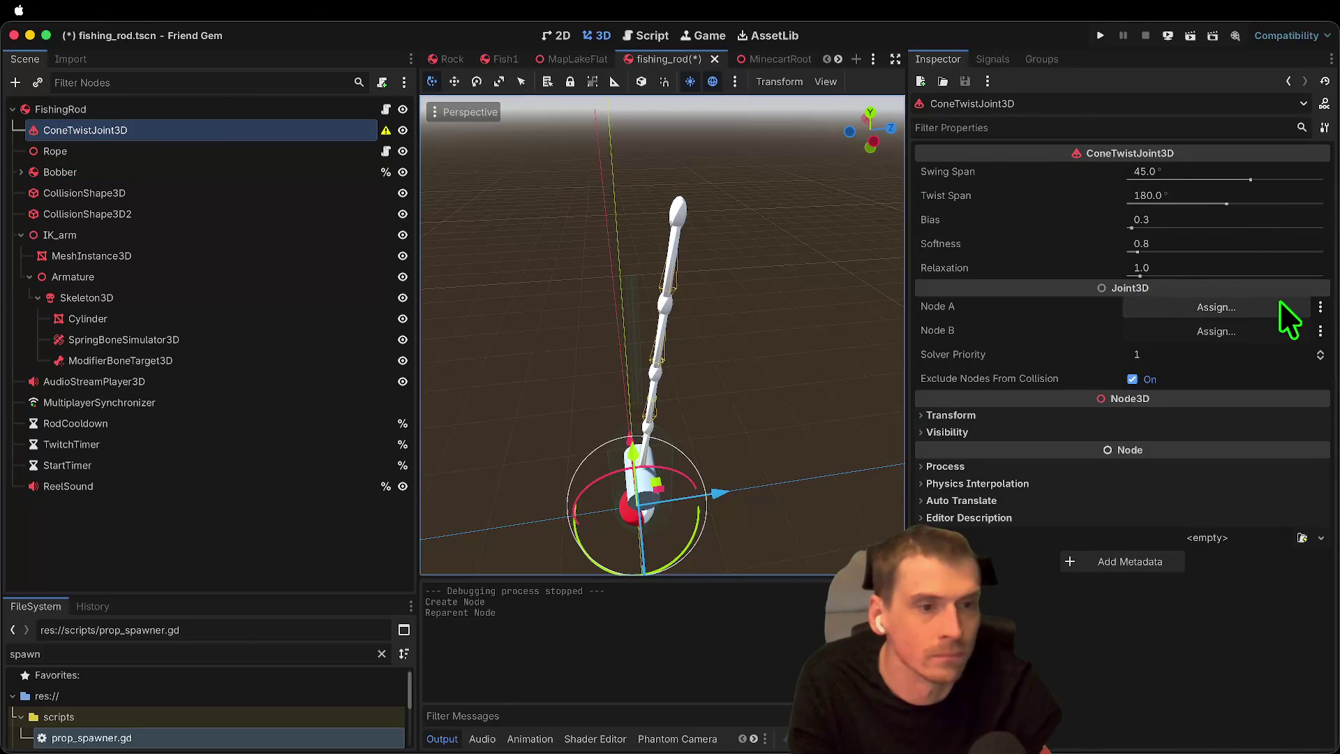
click(1260, 307)
click(607, 199)
click(721, 604)
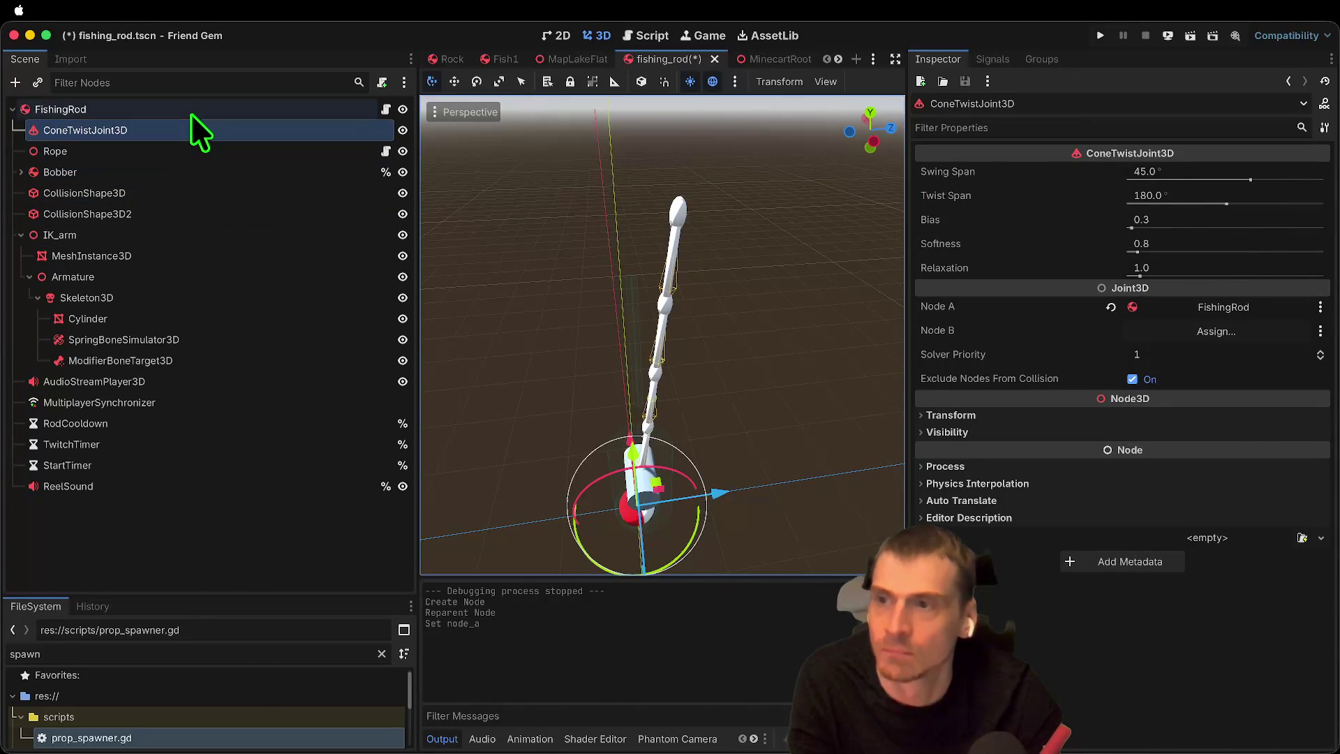
click(190, 113)
key(ctrl+a)
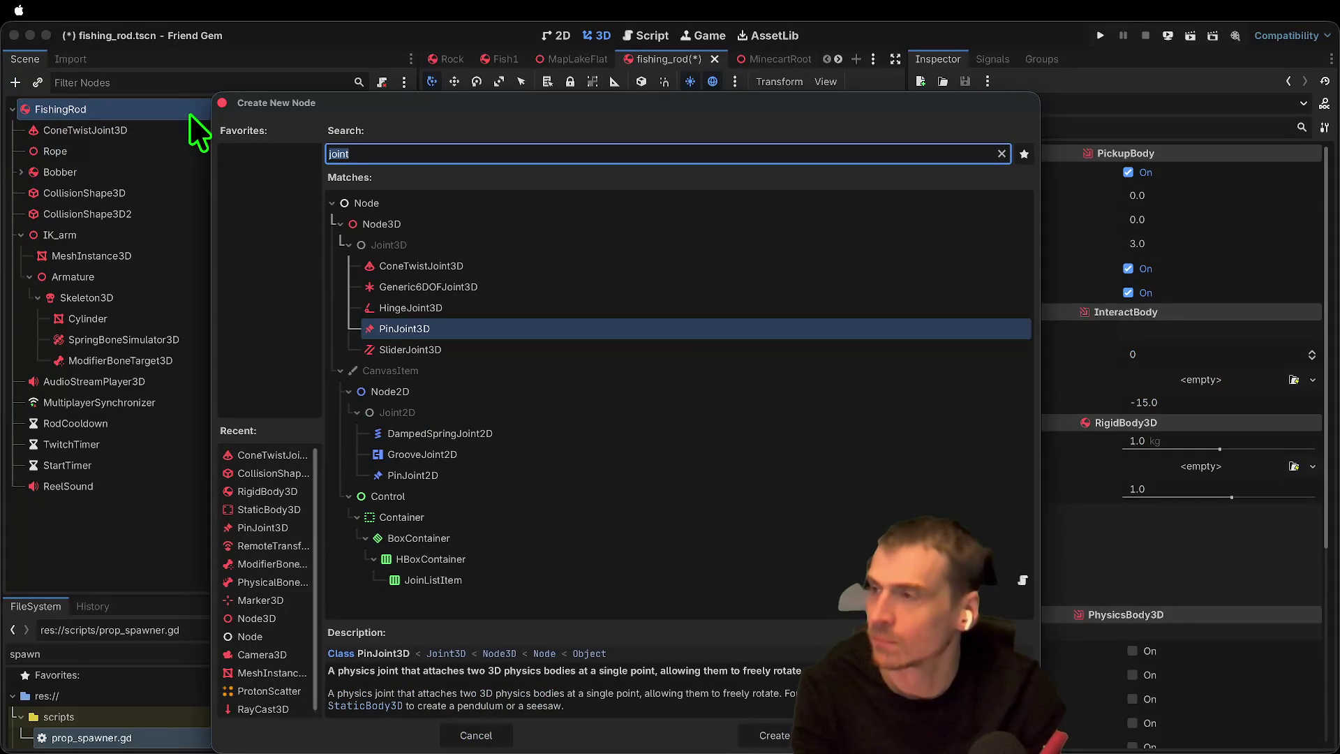
Step: Add a RigidBody3D right after Rope and rename it Start
text(rigid)
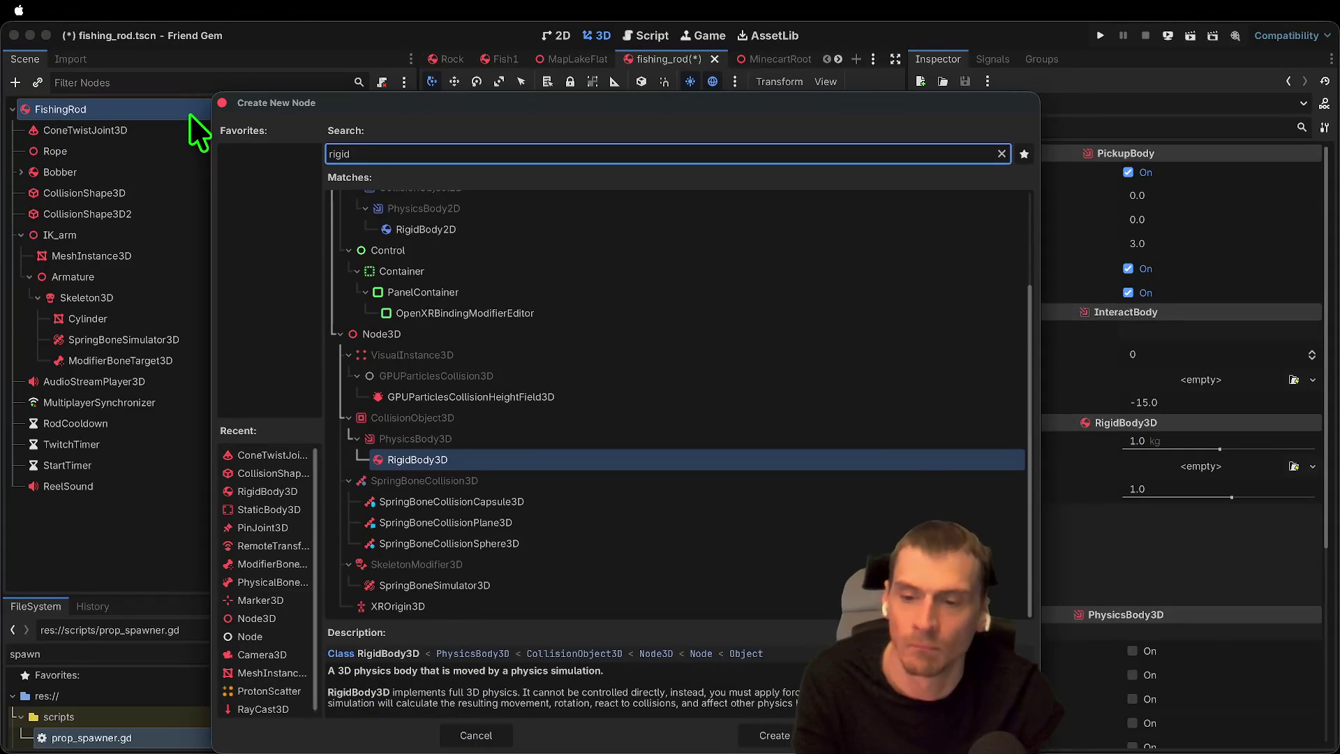
key(Return)
drag(111, 507, 135, 168)
double_click(135, 168)
text(St)
key(Return)
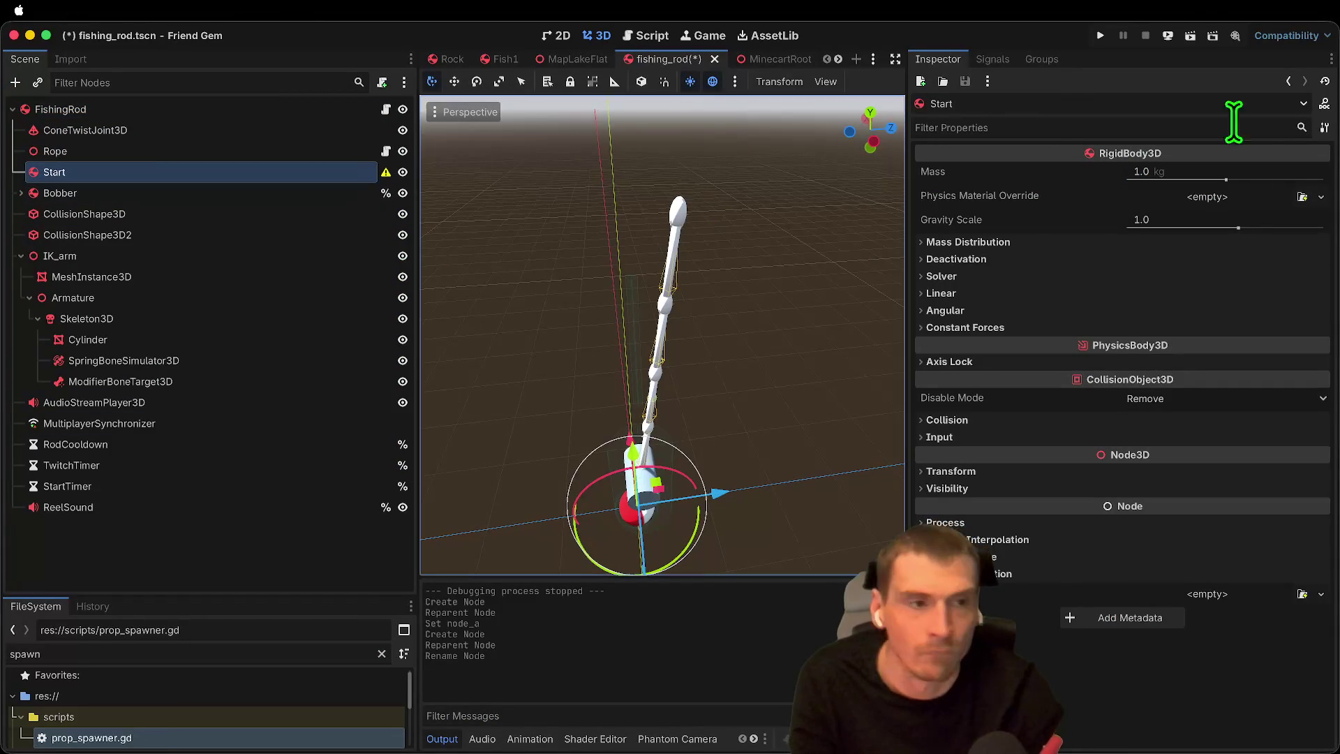
click(1286, 203)
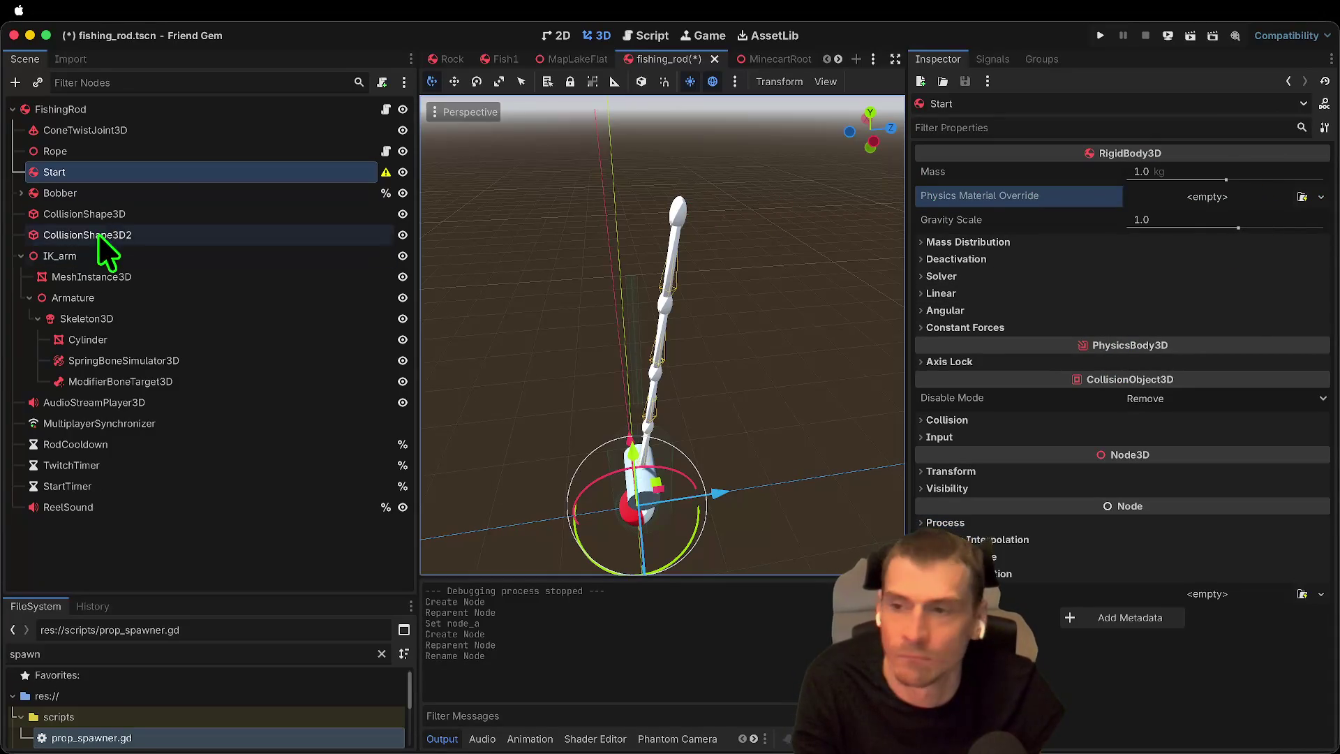
Step: Give Start a CollisionShape3D child with a new sphere shape
key(ctrl+a)
text(coll)
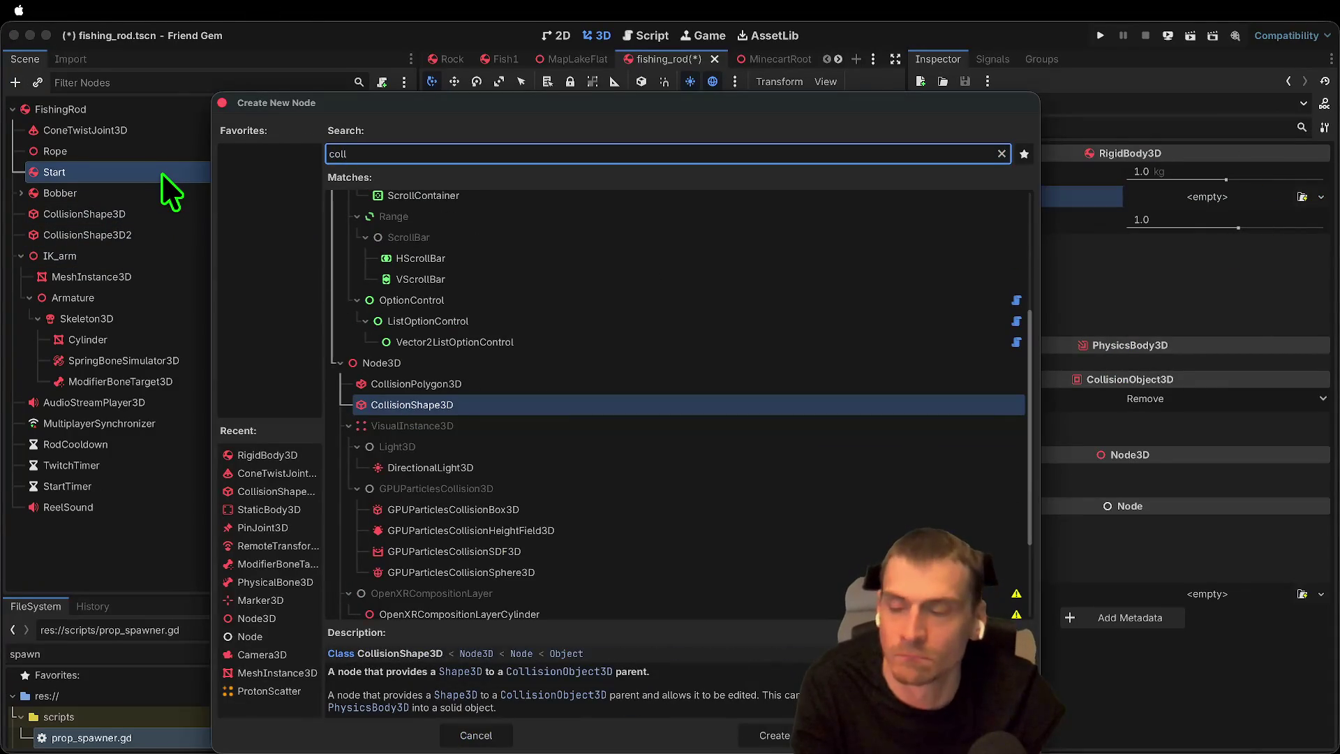
key(Return)
click(1321, 173)
click(1303, 174)
click(1302, 174)
key(Escape)
click(1256, 173)
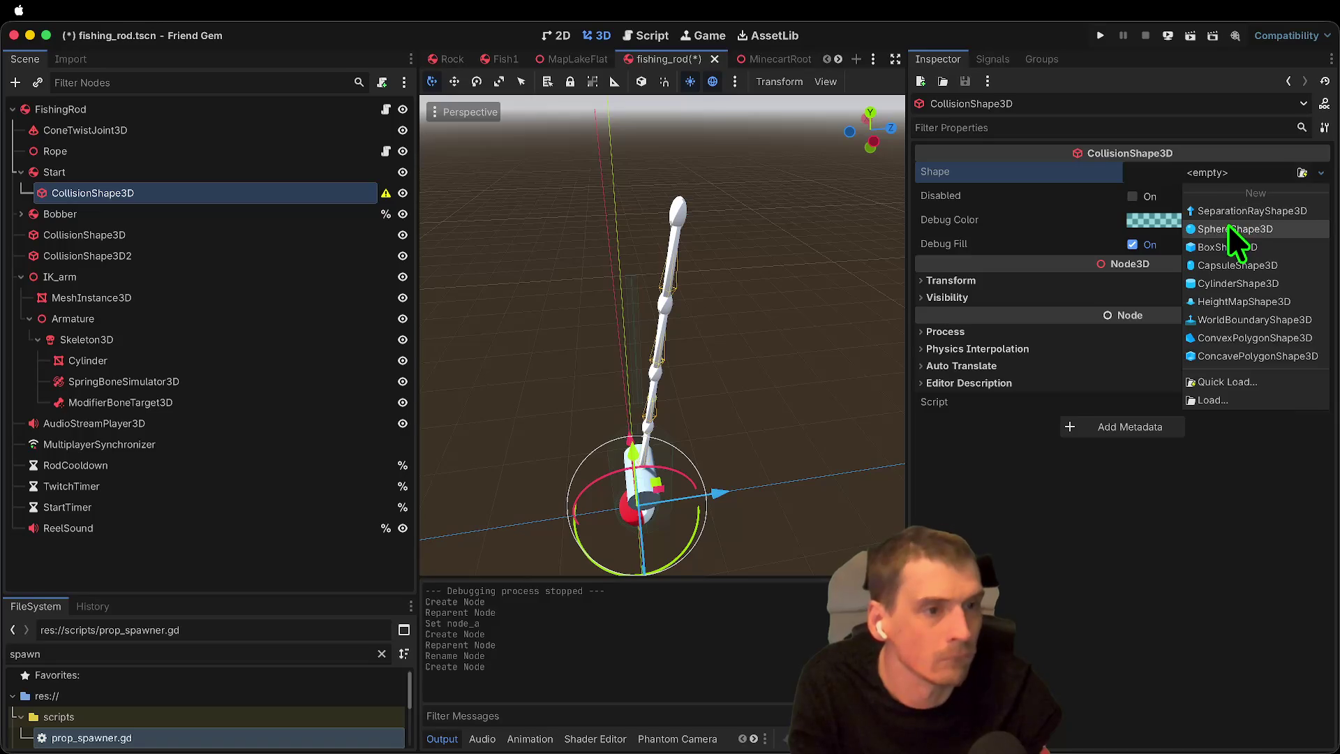
click(1228, 224)
Step: Change FishingRod's mass in the Inspector and save the scene
click(125, 172)
click(174, 110)
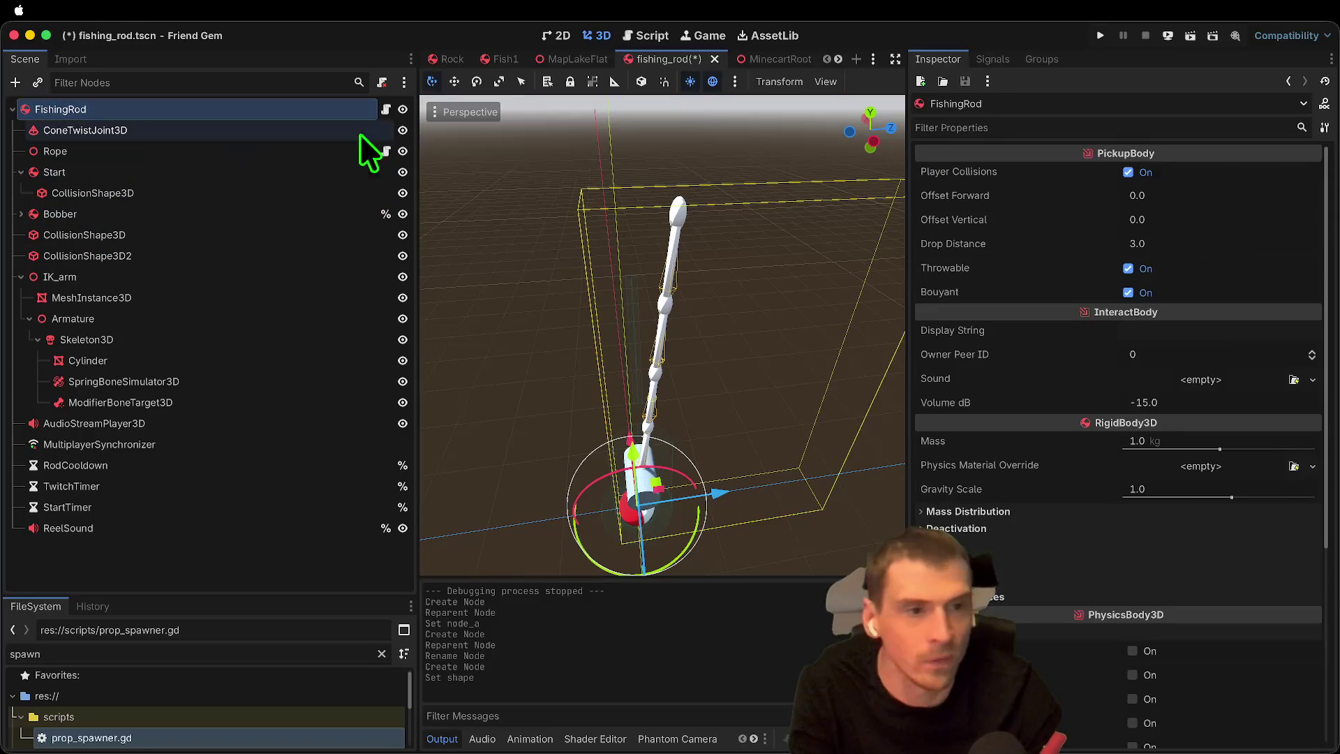
drag(1220, 438, 1174, 469)
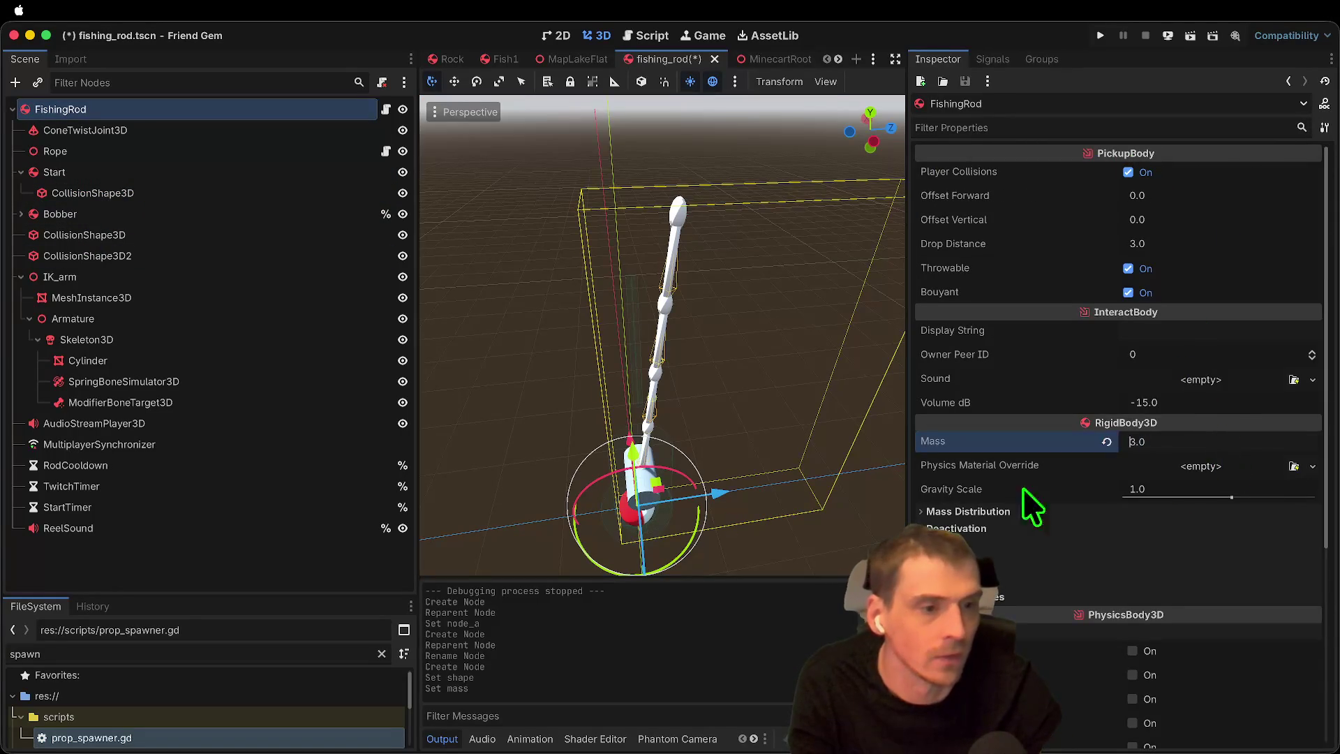
key(ctrl+s)
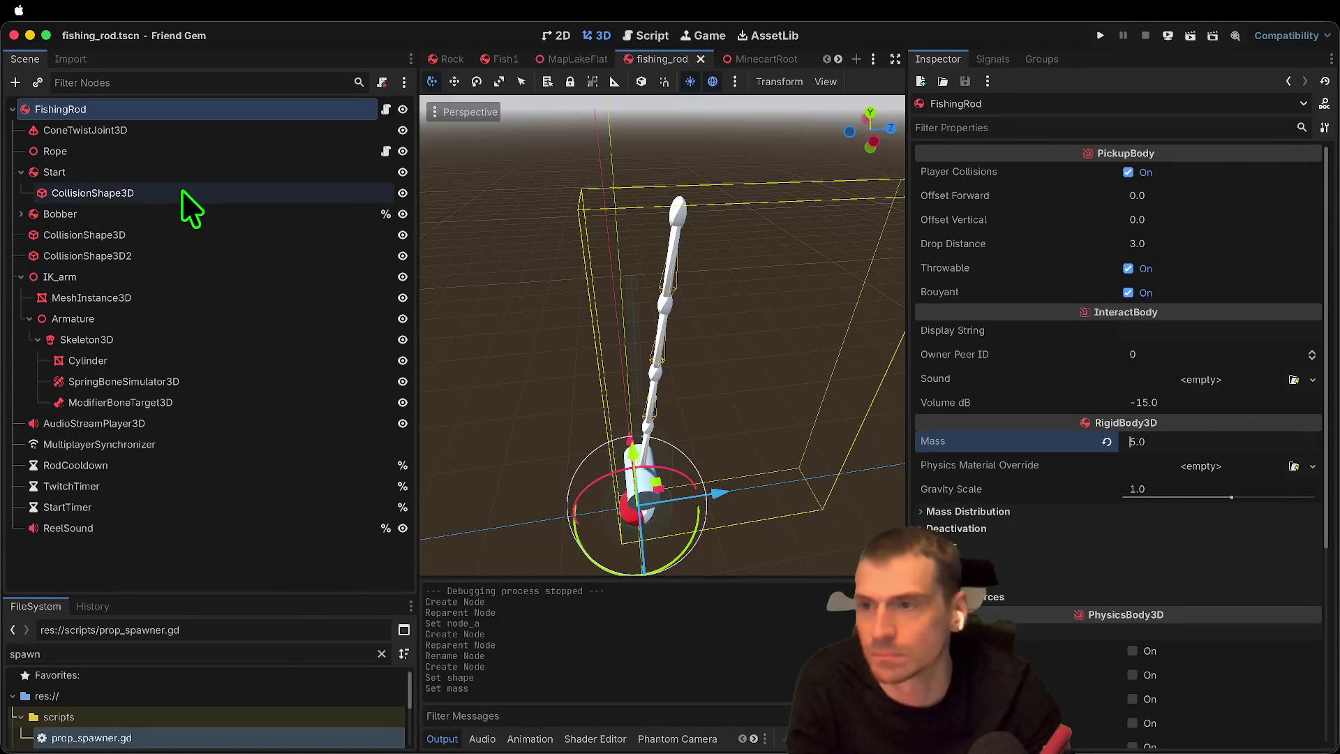
click(1187, 443)
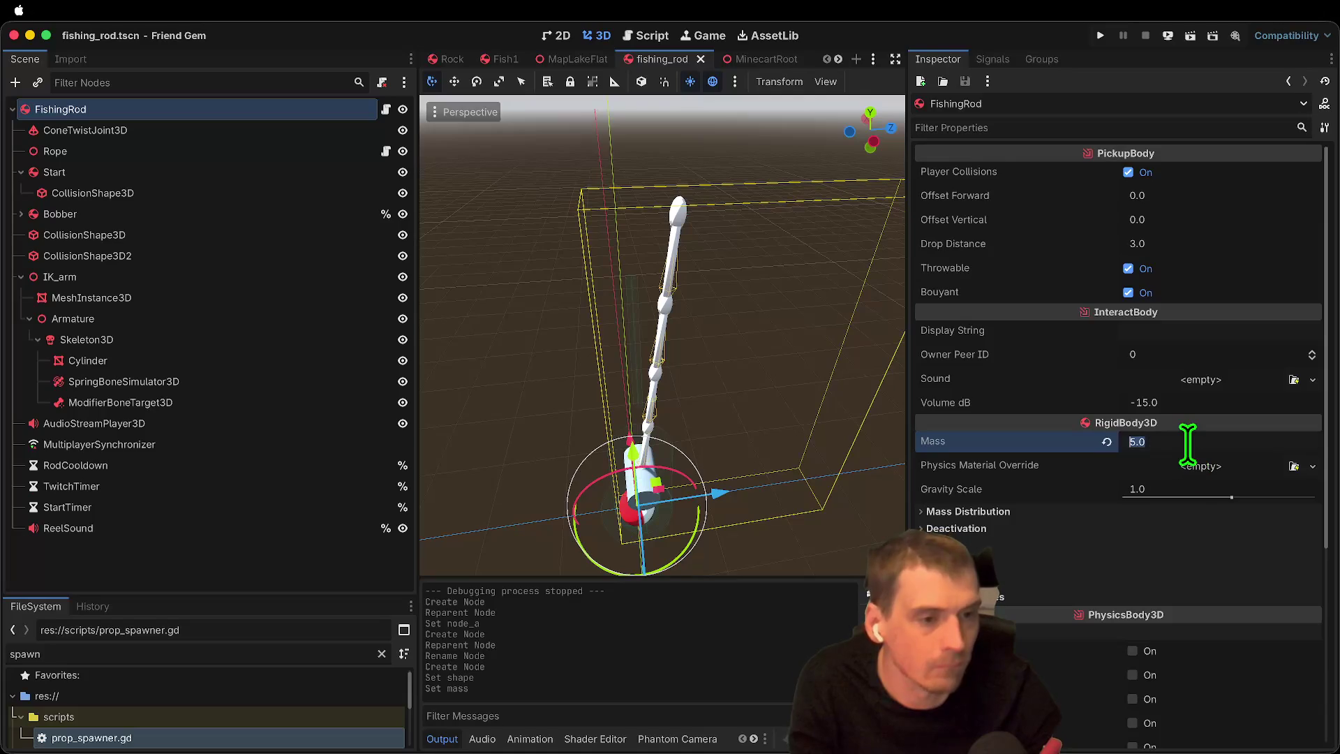
text(4)
key(Return)
key(ctrl+s)
Step: Inspect the Start body's RigidBody3D properties and focus the cone twist joint
click(191, 172)
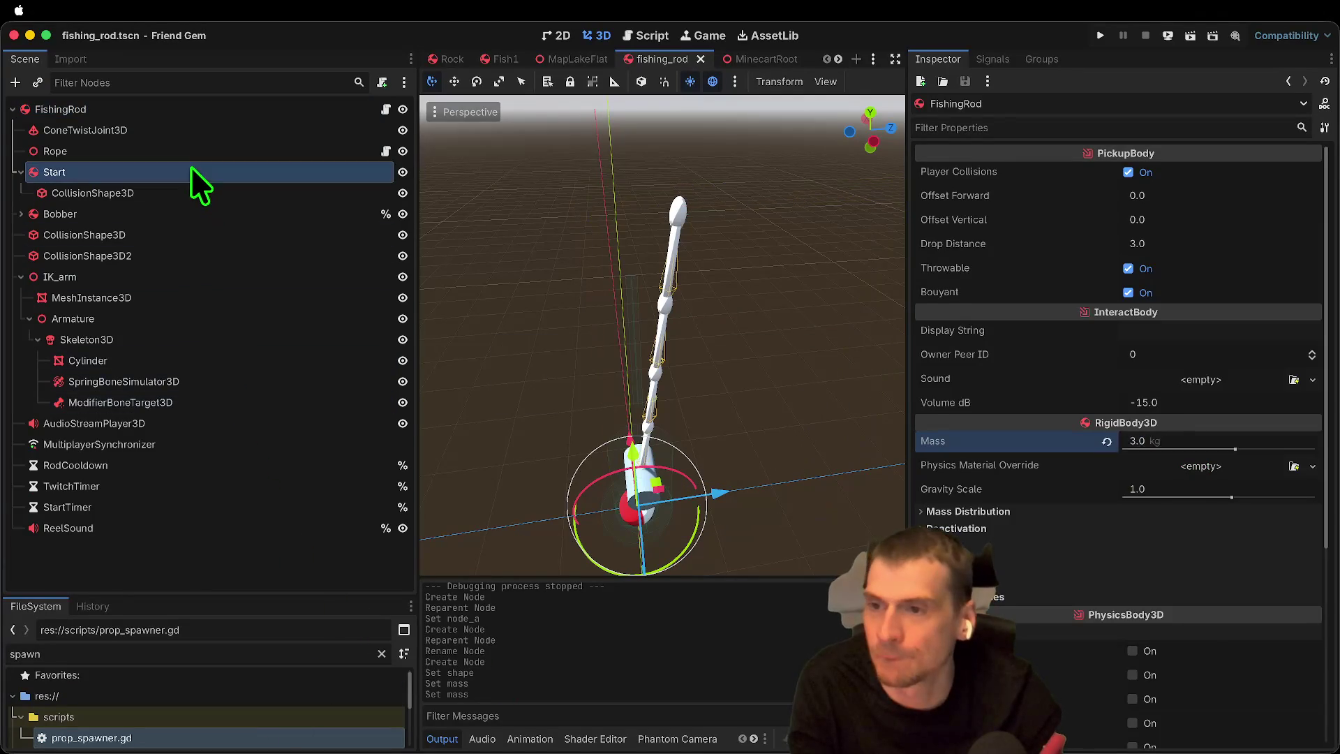
click(164, 152)
click(68, 171)
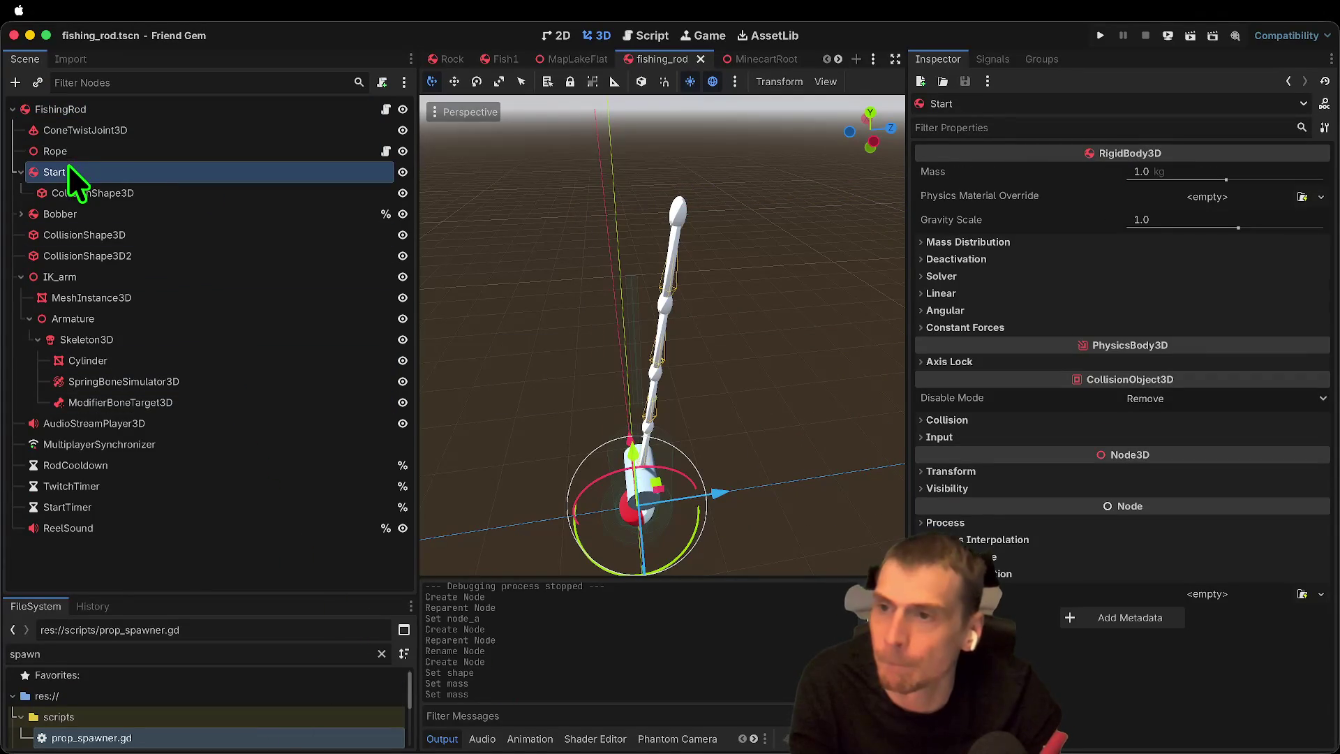
double_click(97, 130)
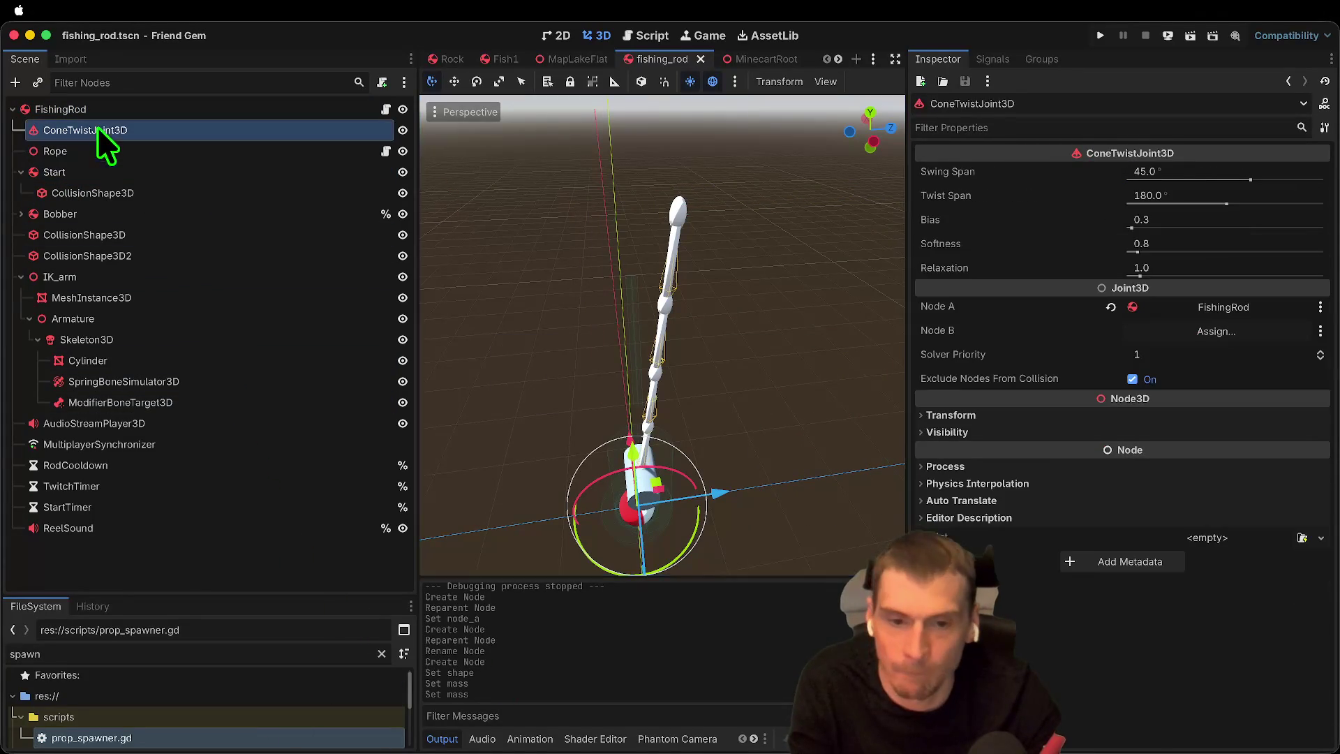
Step: Move the cone twist joint up to the rod's tip, undoing a stray rotation
scroll(687, 520, up, 5)
mouse_move(663, 464)
mouse_down()
mouse_move(658, 263)
mouse_move(676, 186)
mouse_move(747, 298)
mouse_move(739, 272)
mouse_move(794, 270)
mouse_move(780, 273)
mouse_up()
mouse_move(645, 238)
mouse_down()
mouse_move(557, 332)
mouse_move(562, 320)
mouse_up()
key(super+z)
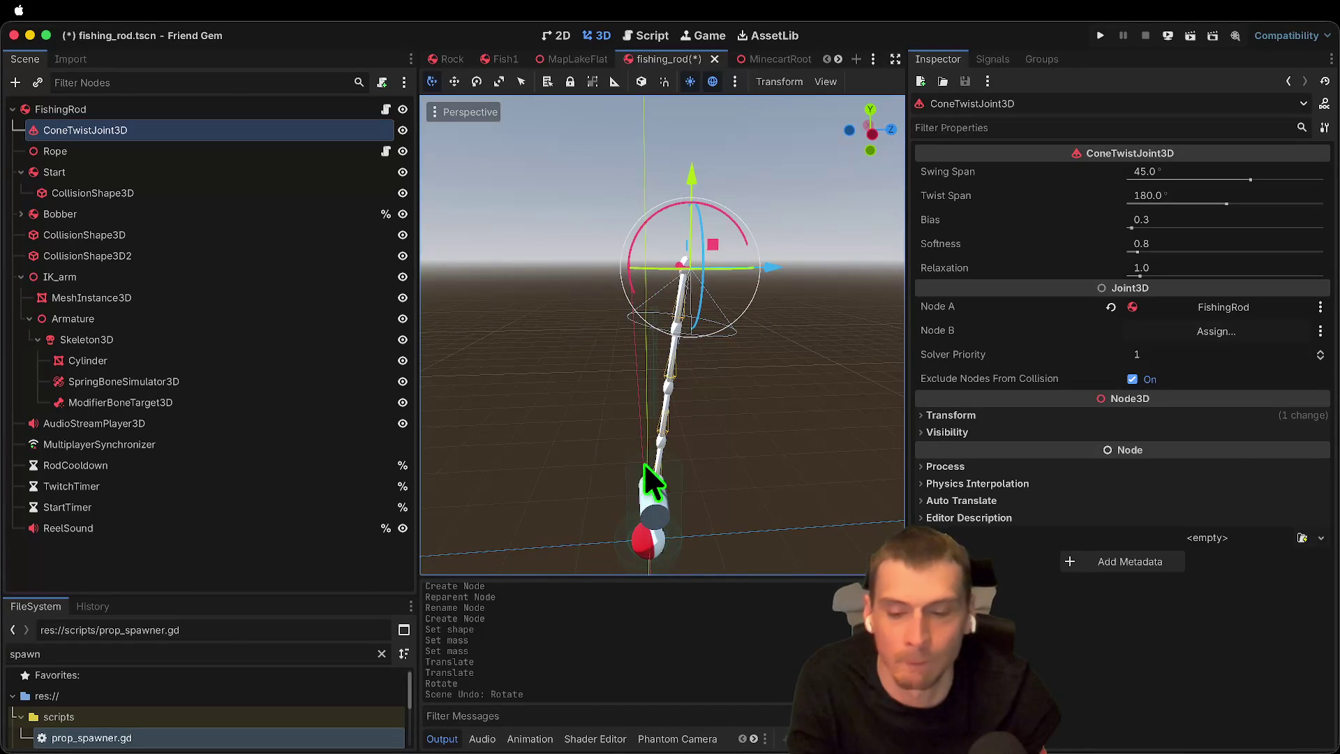
Step: Raise the Start body up to the rod tip and save the scene
click(123, 172)
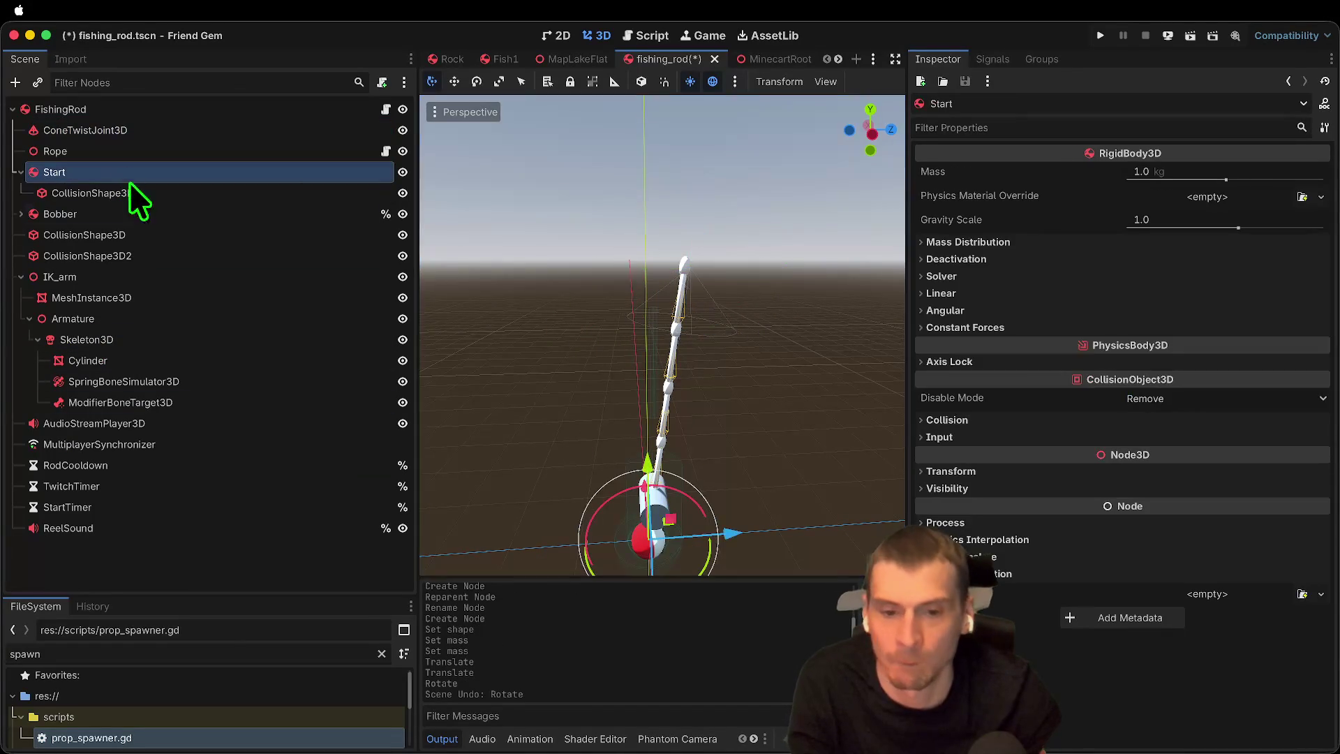
drag(657, 475, 660, 230)
mouse_move(748, 340)
mouse_down()
mouse_move(784, 344)
mouse_move(777, 325)
mouse_move(848, 313)
mouse_move(802, 324)
mouse_up()
key(super+z)
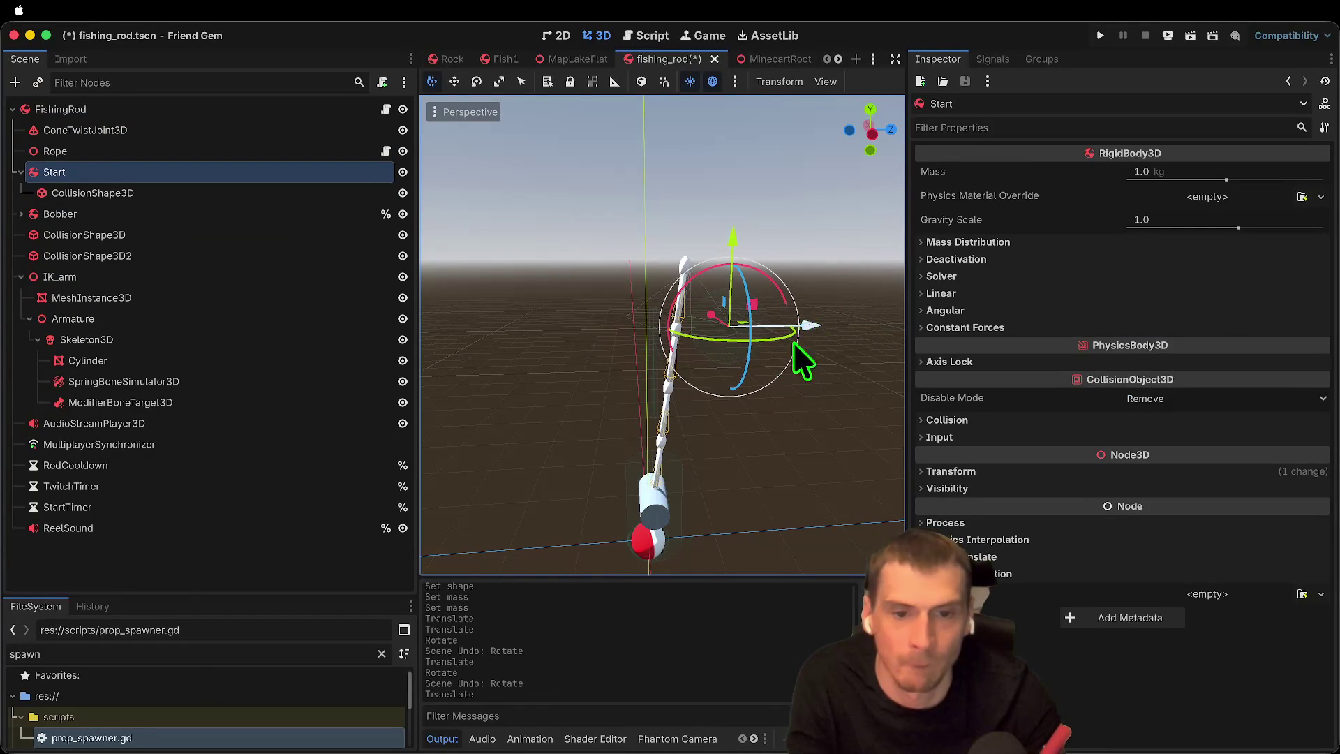
drag(720, 246, 742, 153)
key(super+s)
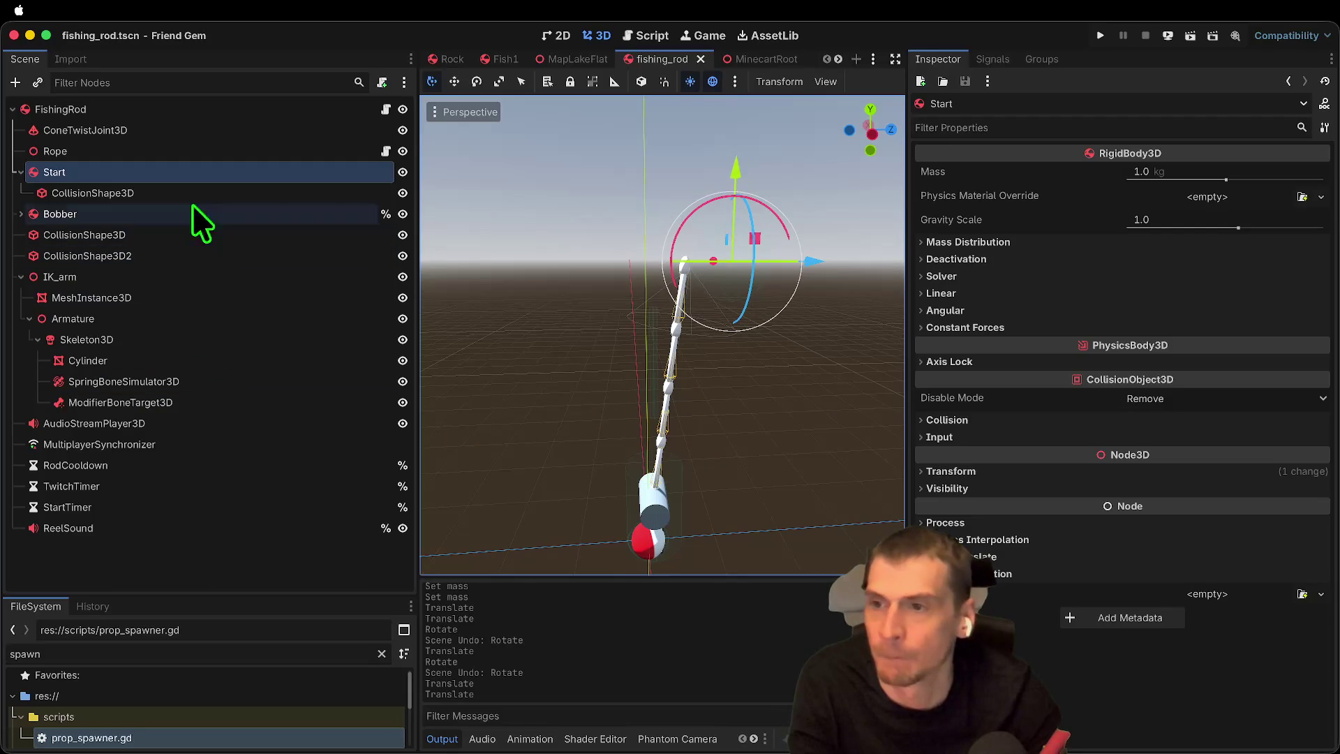
click(179, 145)
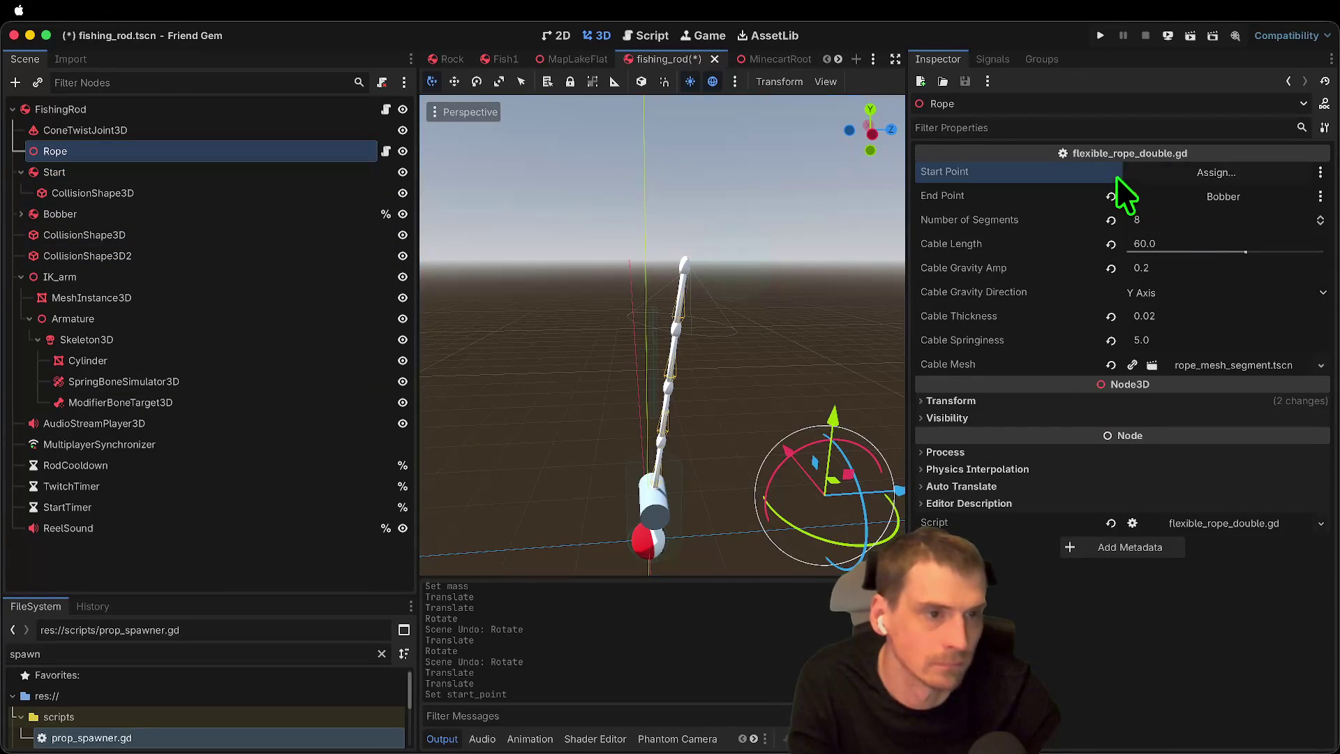
Step: Set the Rope's Start Point to the Start body
click(1114, 174)
click(1134, 176)
click(678, 262)
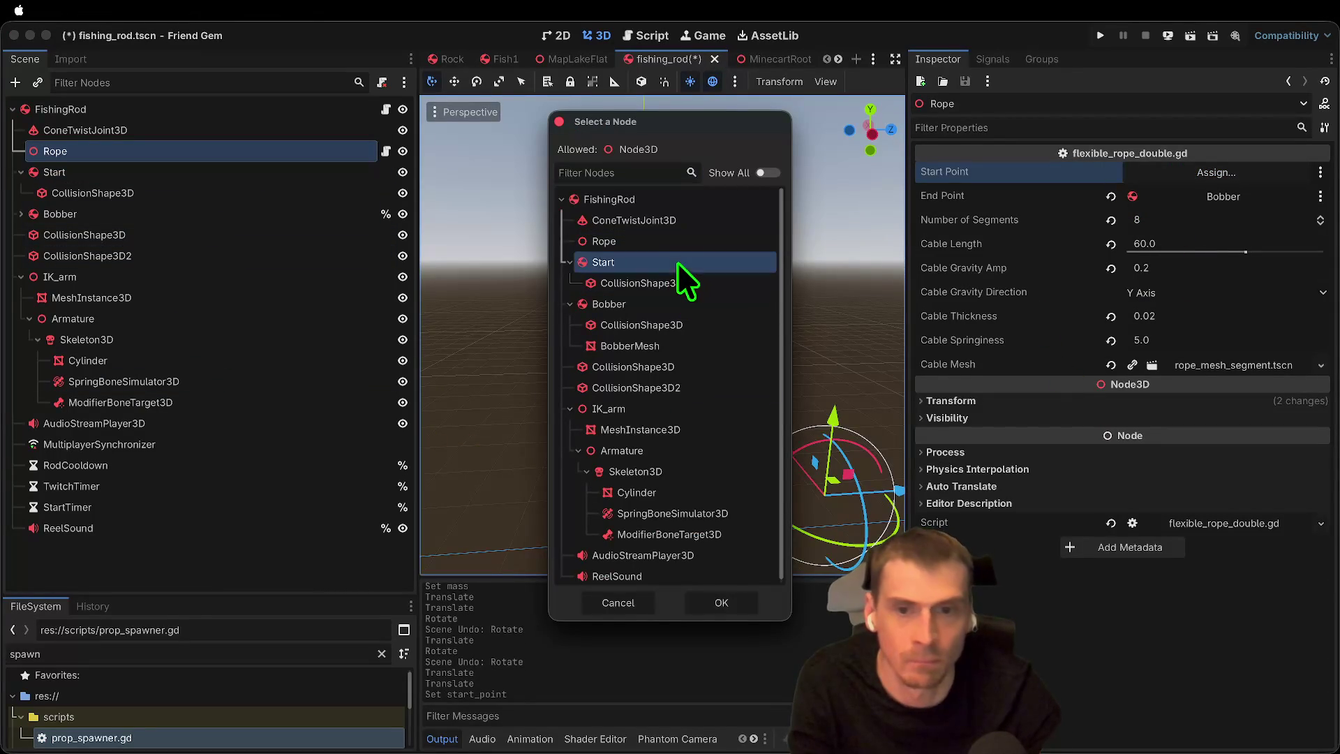
click(690, 602)
Step: Run the game, host a session, then stop the debug run
key(super+b)
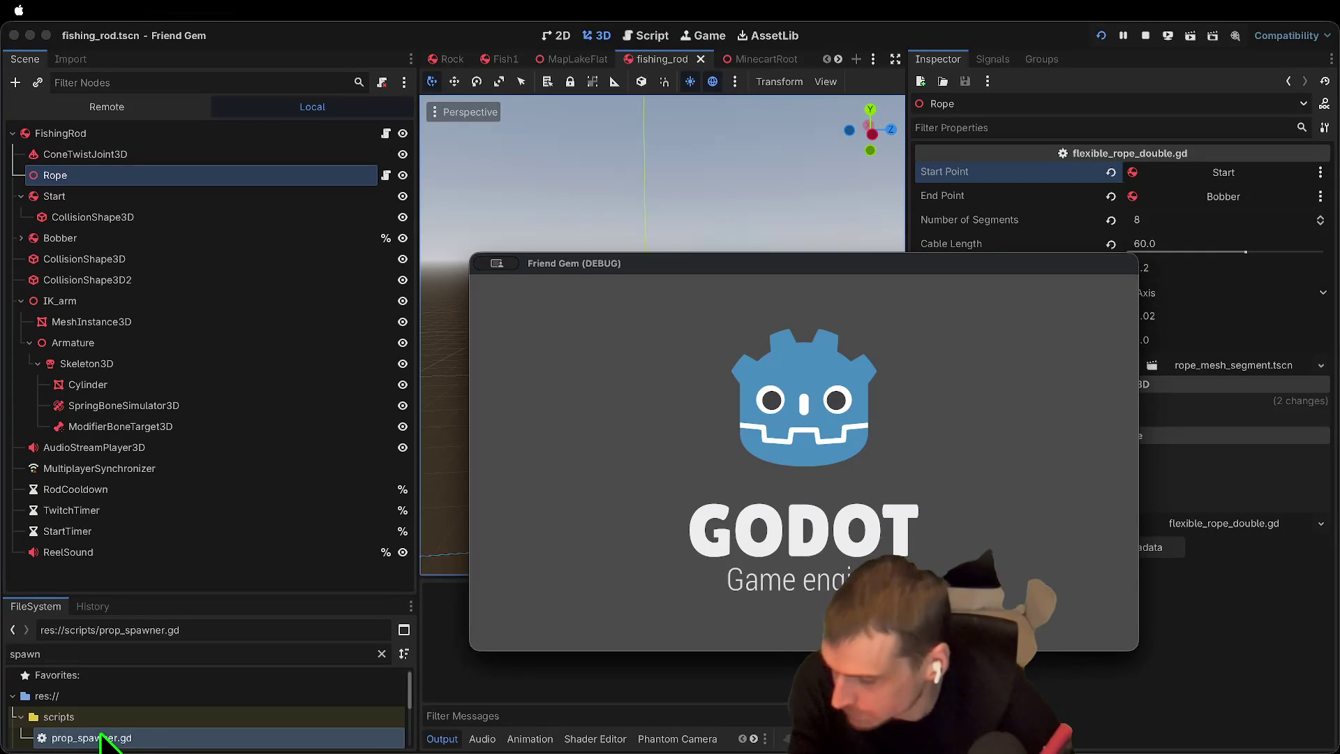
key(Return)
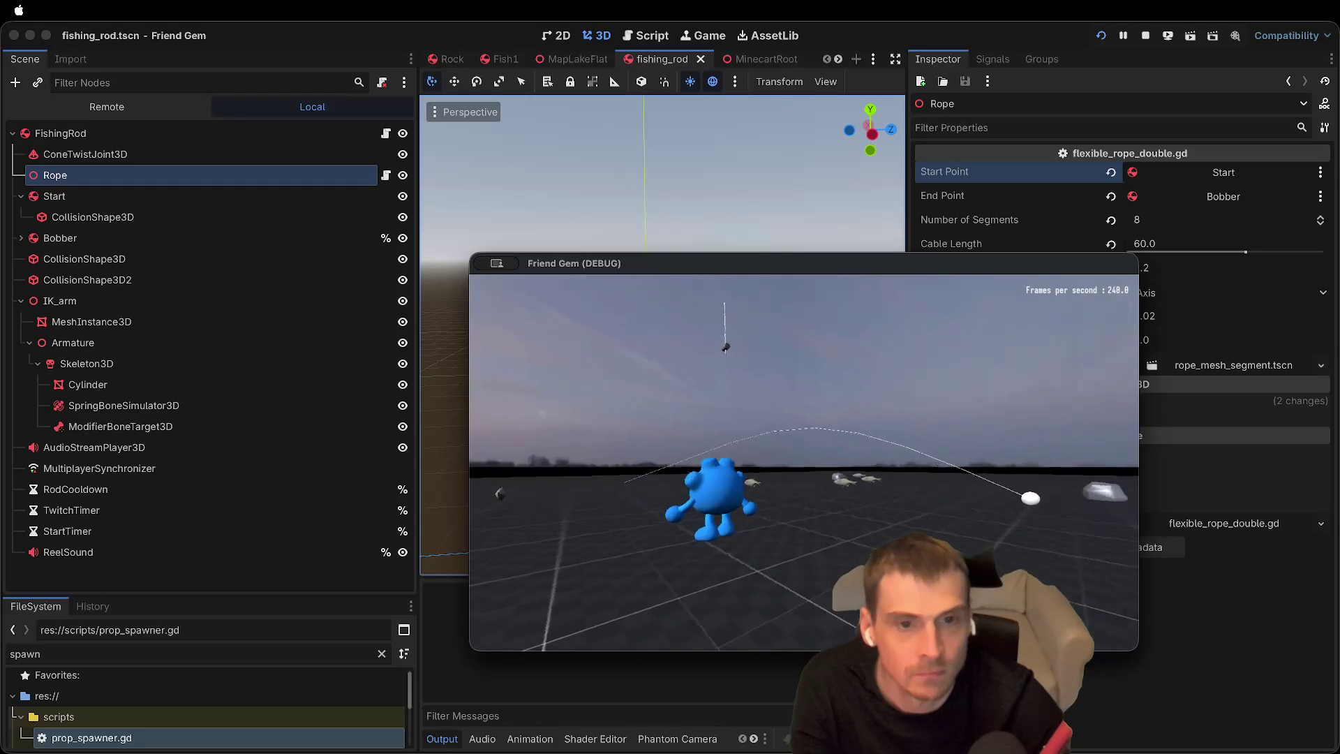
key(super+period)
click(215, 133)
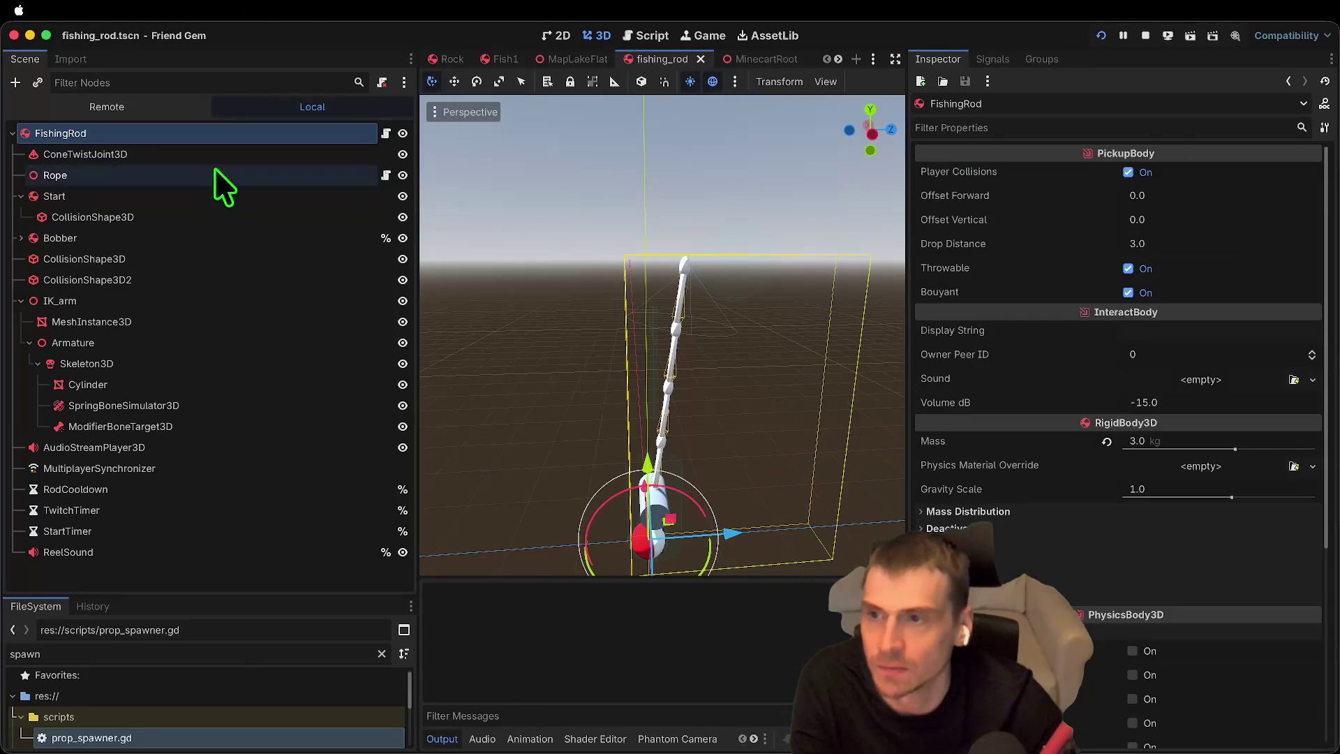
Step: Set the ConeTwistJoint3D's Node B to the Start body
click(218, 154)
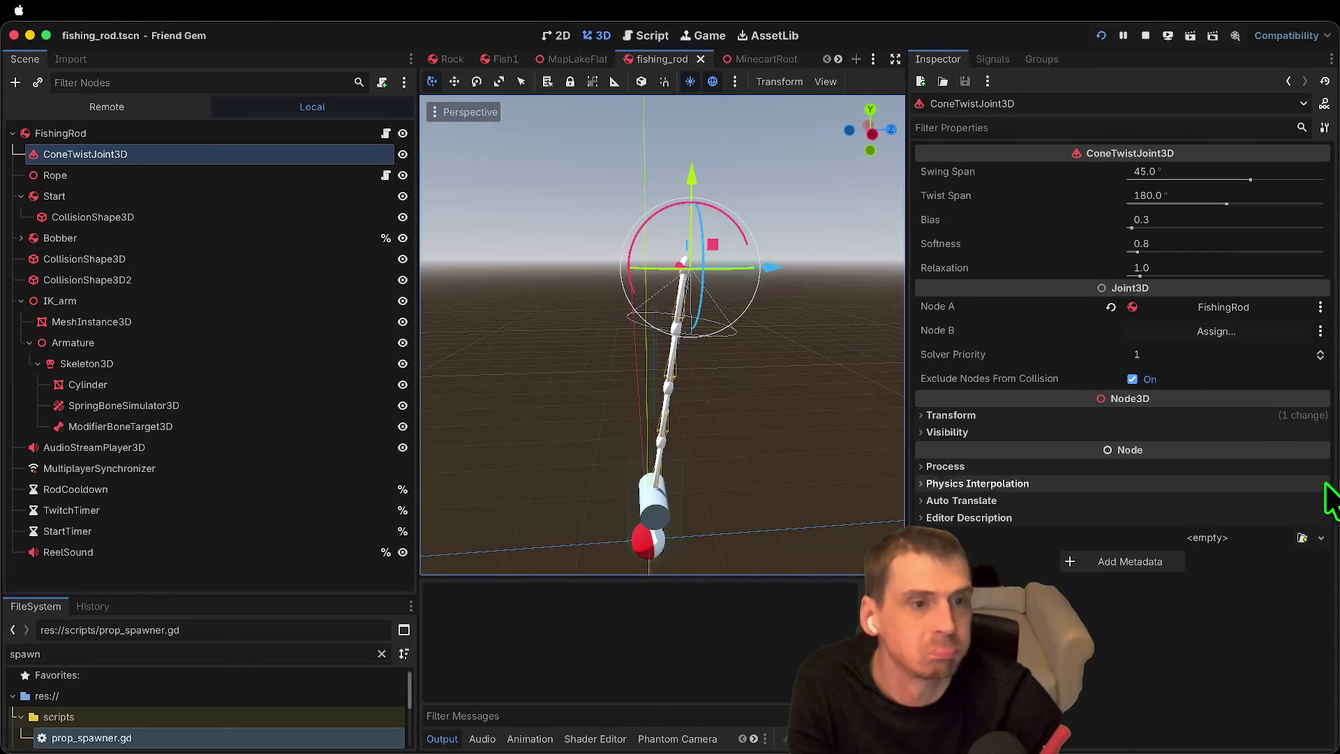
click(1270, 331)
key(Down)
key(Down)
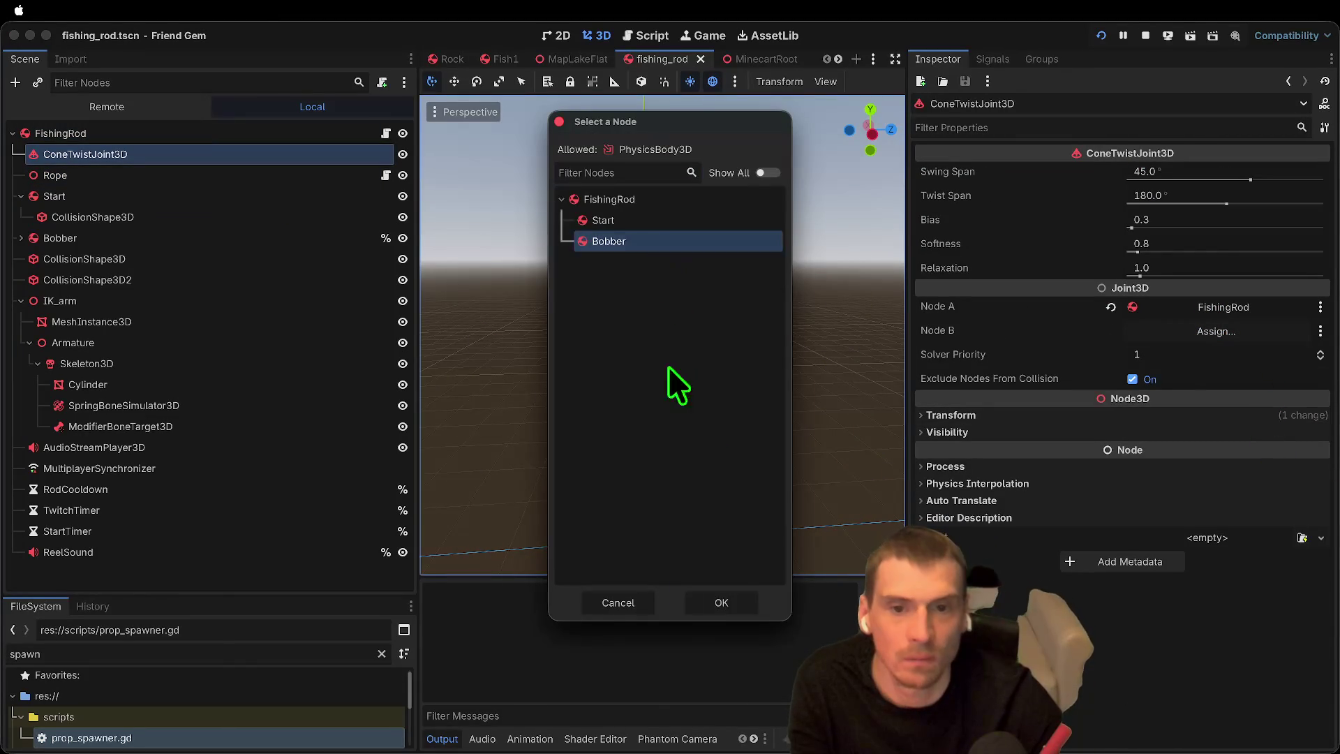
click(671, 220)
click(733, 604)
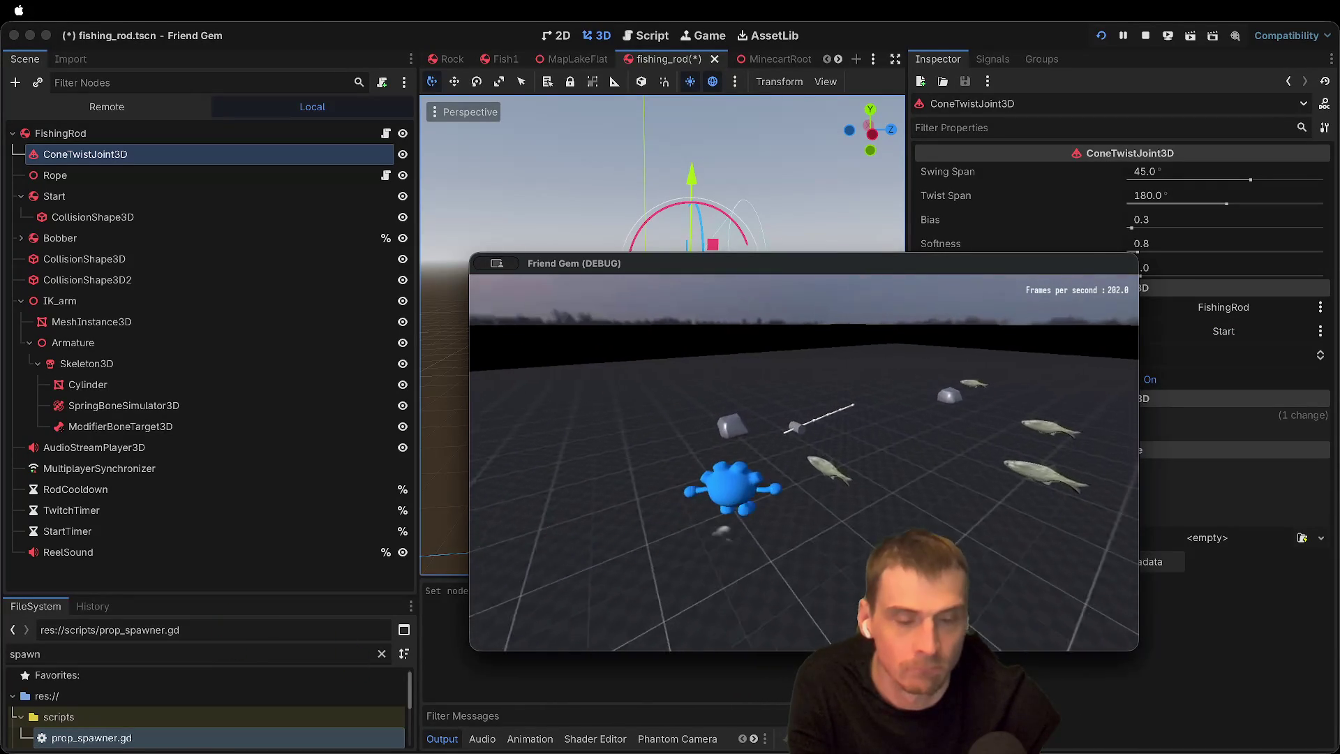
Step: Relaunch and host the game, then repeatedly pick up and swing the fishing rod
key(Escape)
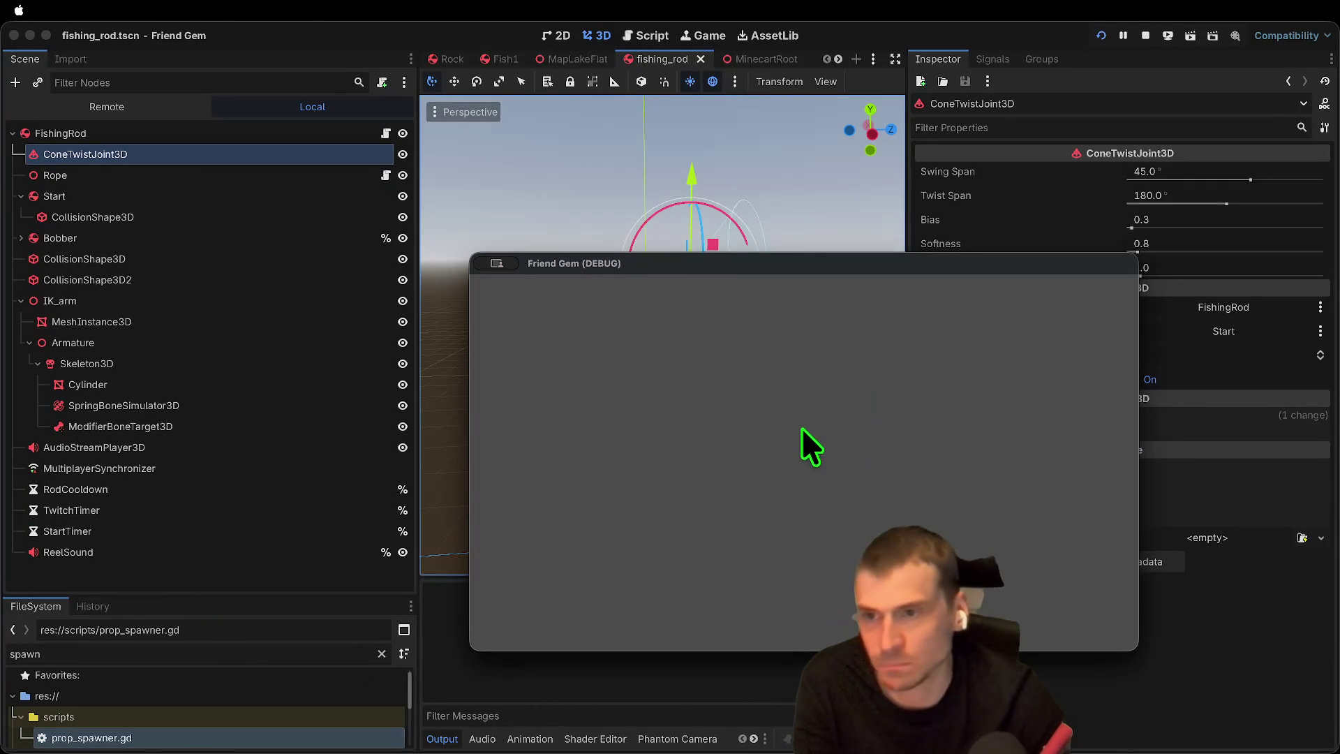
key(Return)
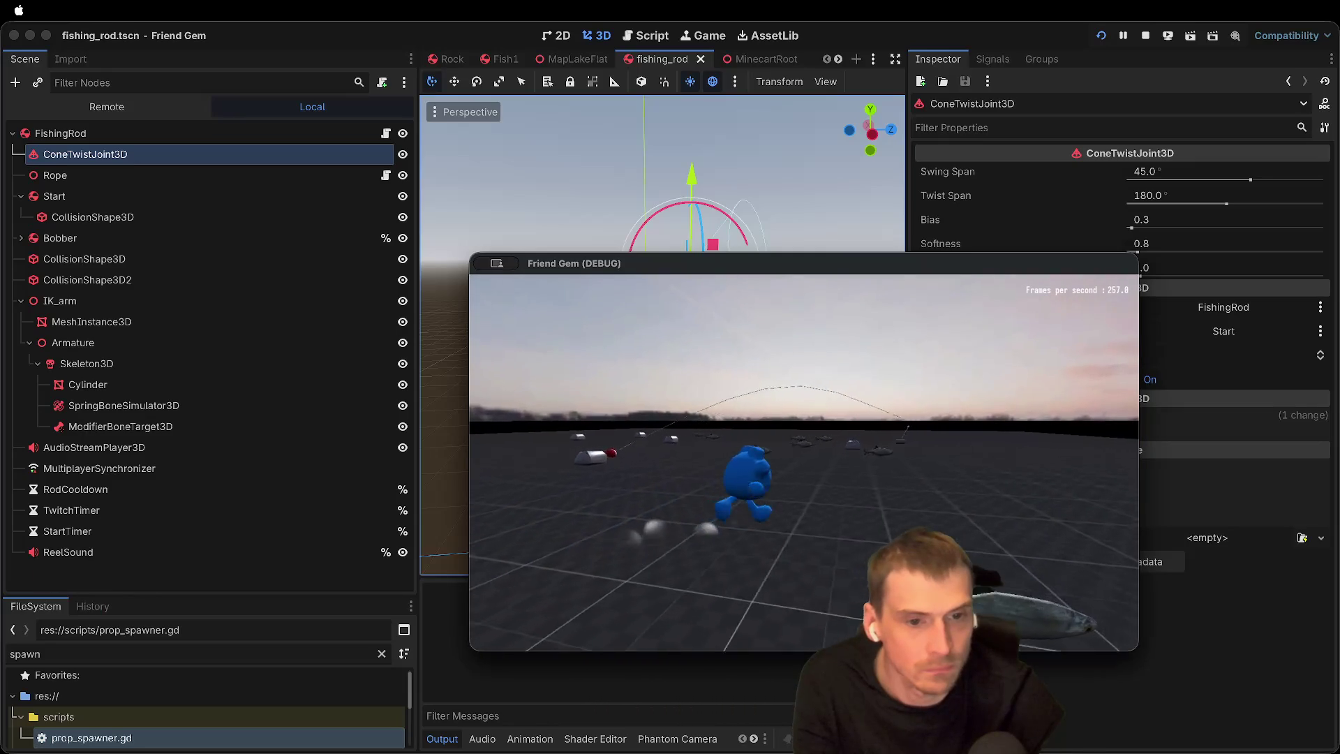
key(e)
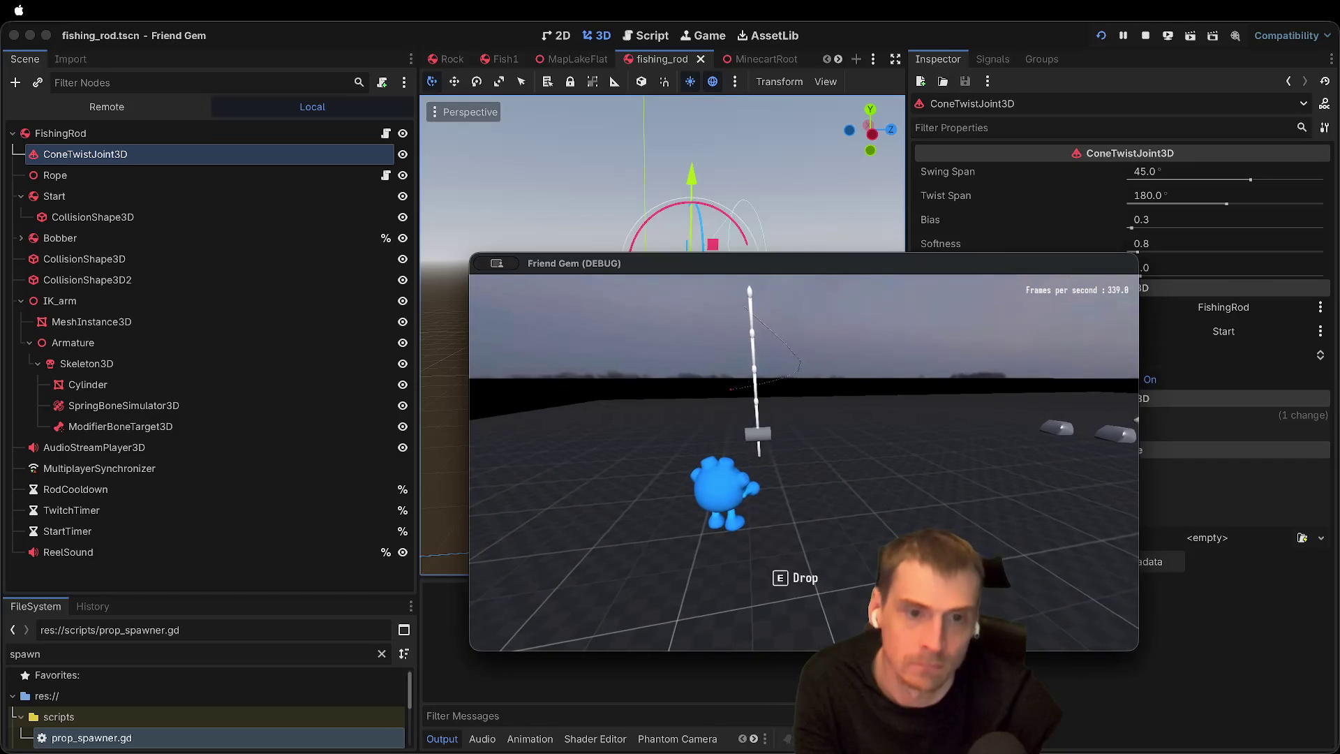
key(e)
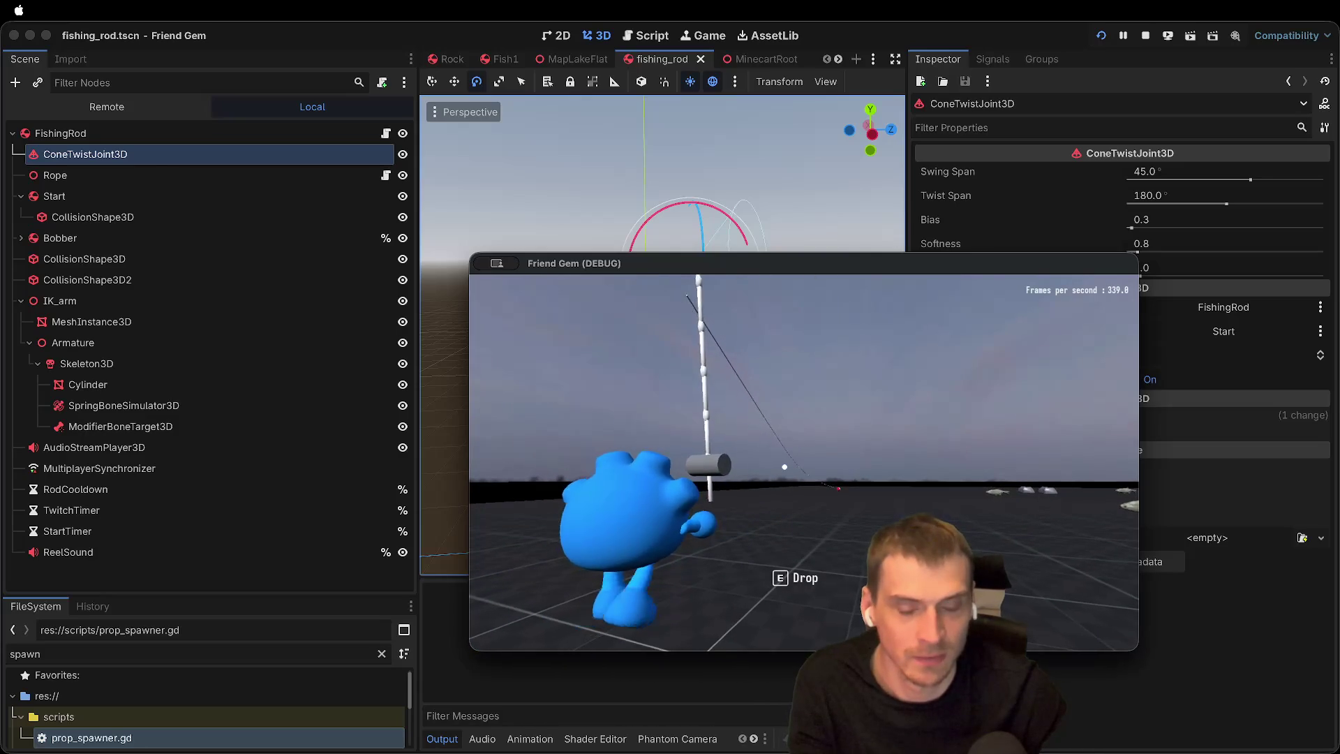
key(e)
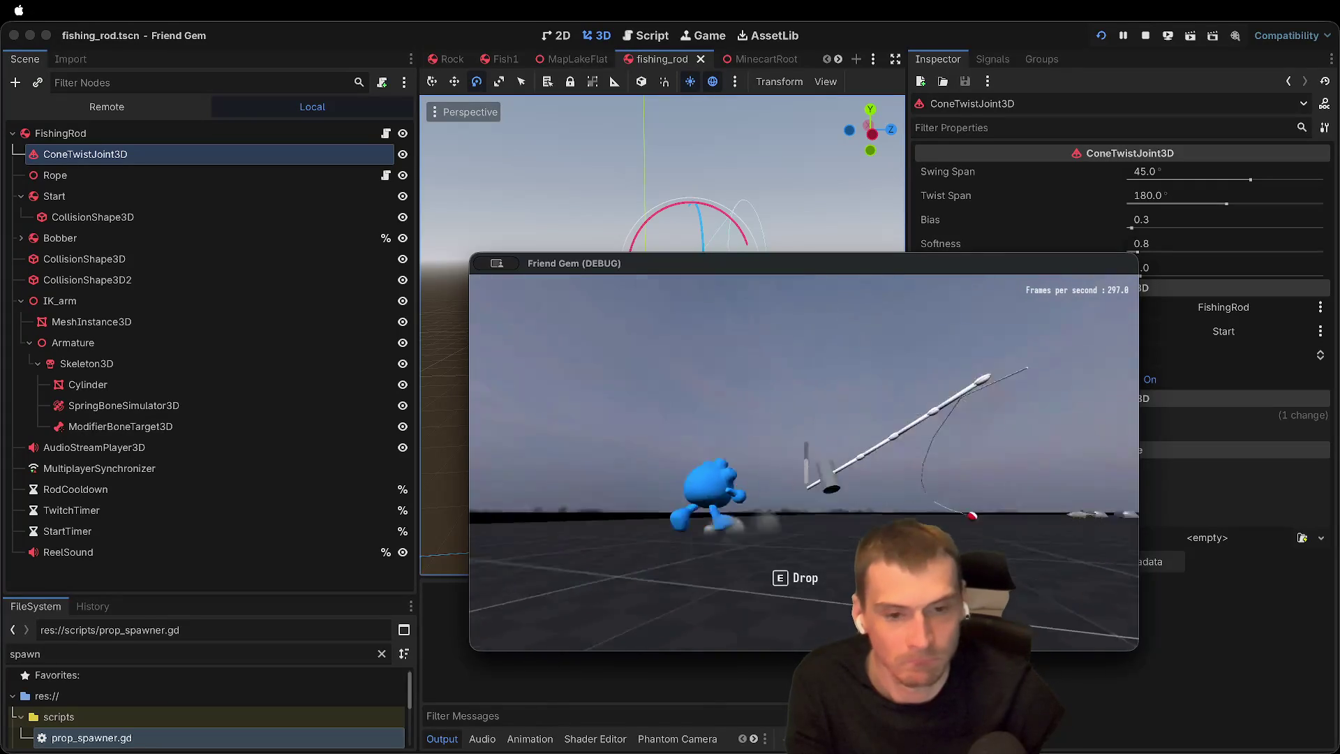
Step: Drop the rod in-game, then drag the SpringBoneSimulator3D's stiffness lower in the Inspector
key(e)
key(e)
click(279, 467)
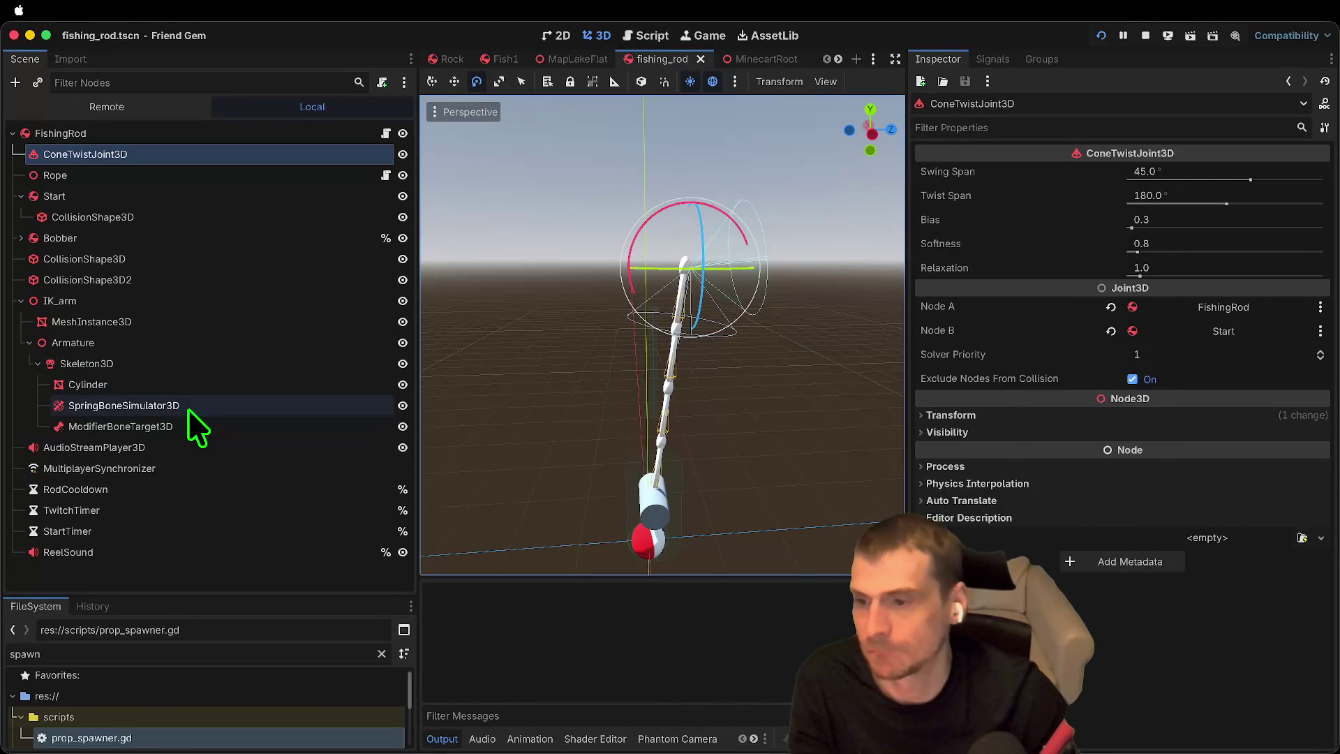
click(182, 445)
click(226, 405)
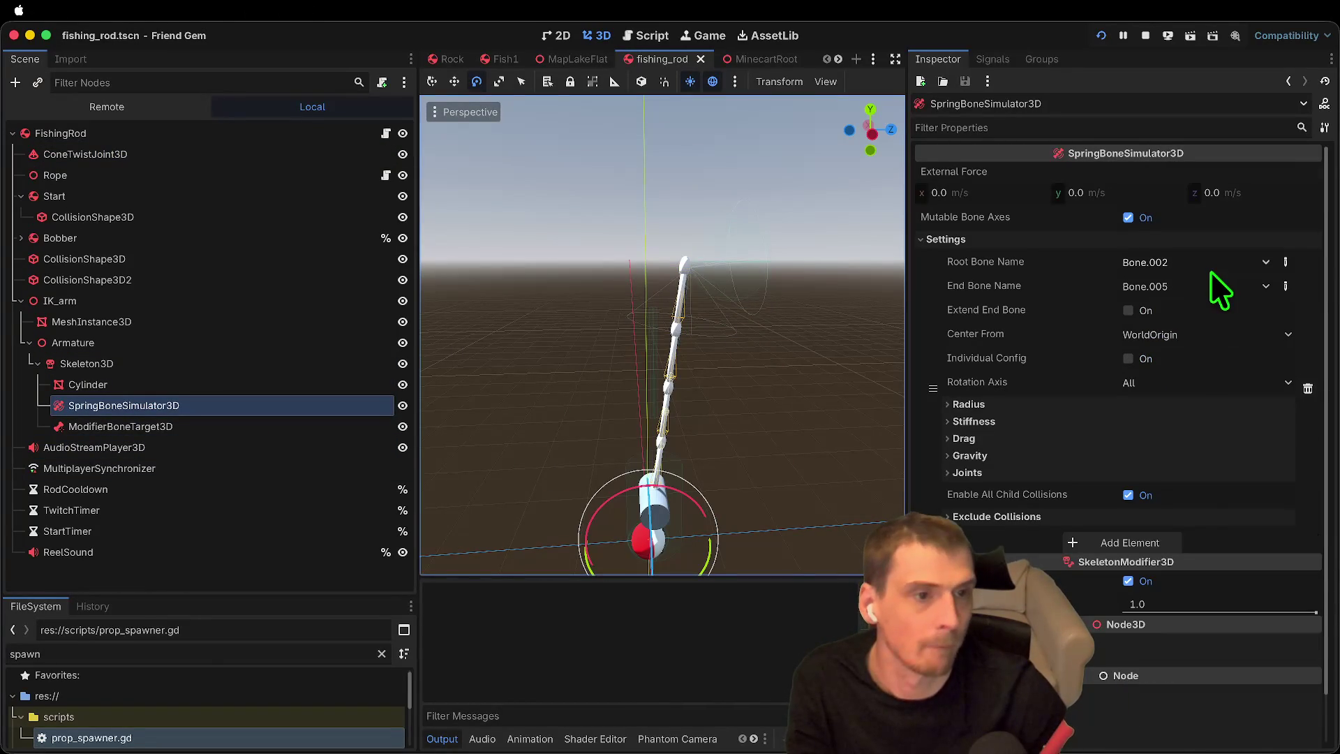
scroll(1186, 356, down, 1)
click(1179, 386)
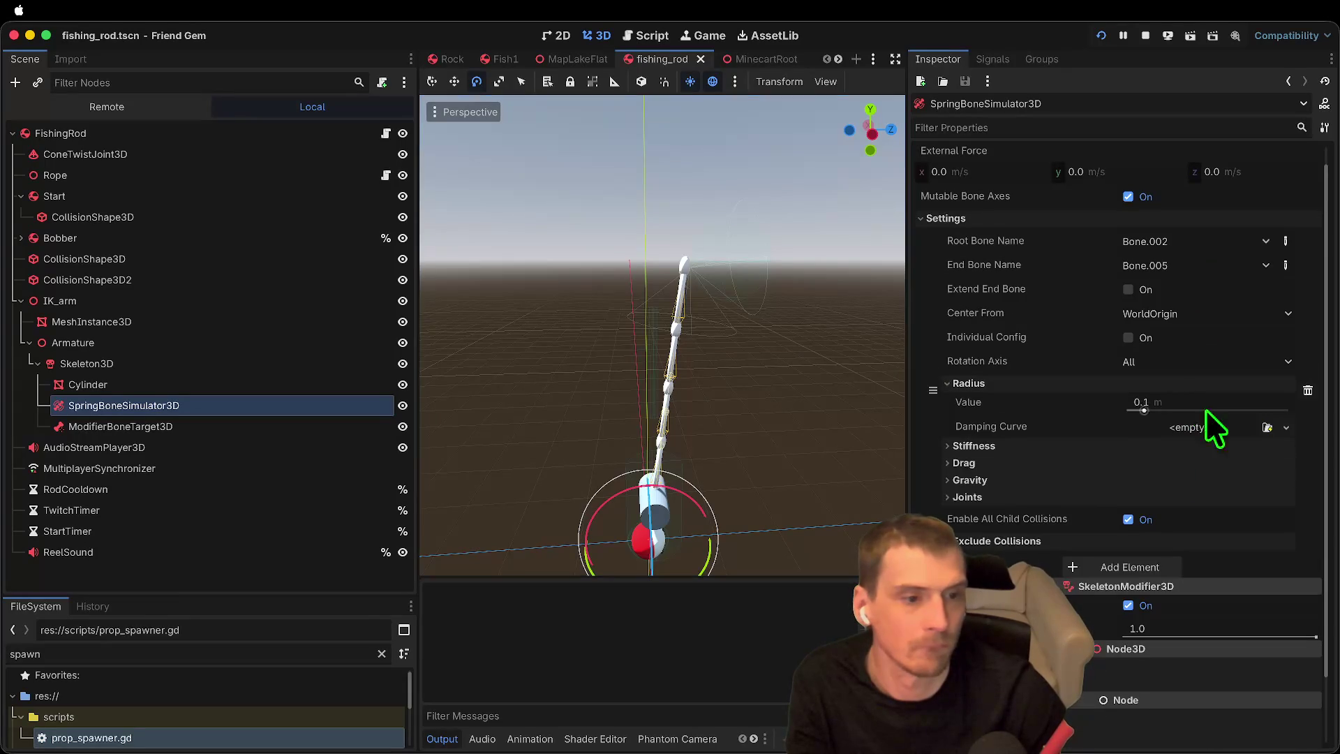
click(1199, 447)
click(1207, 465)
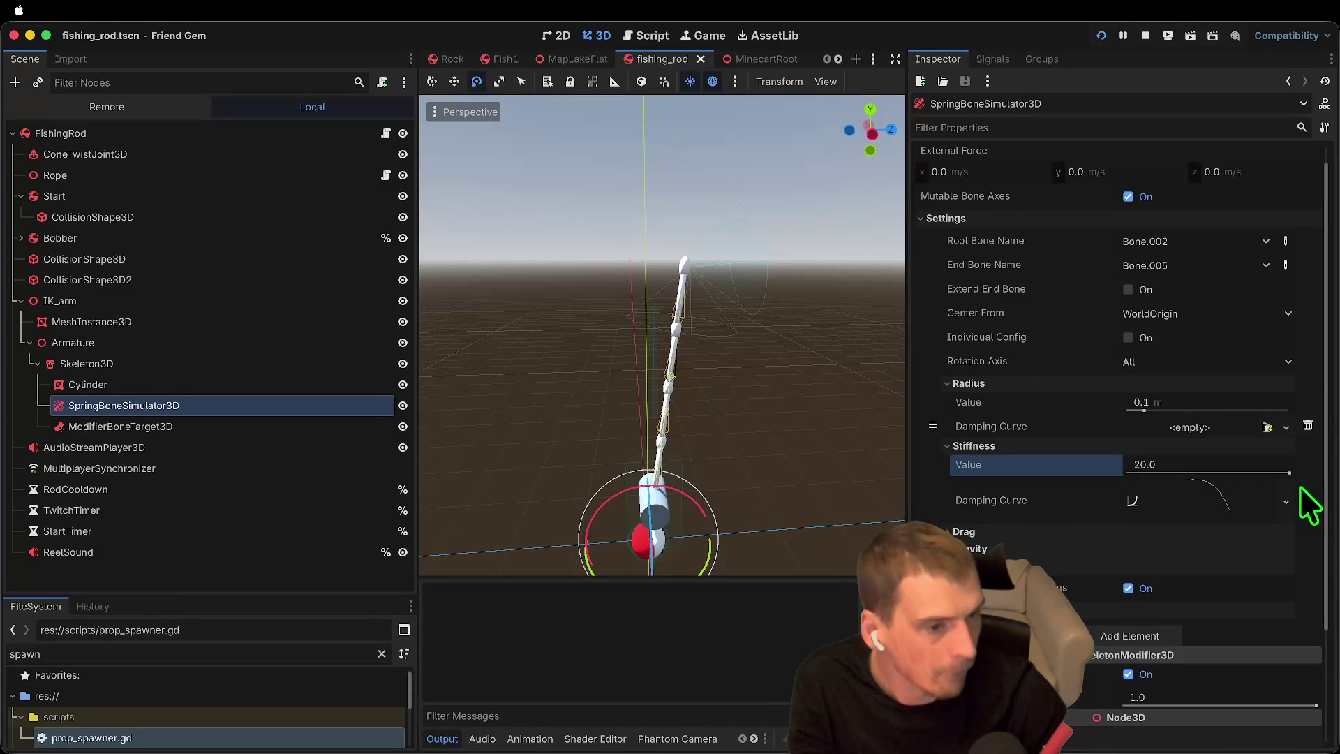
mouse_move(1291, 475)
mouse_down()
mouse_move(1203, 475)
mouse_move(1249, 468)
mouse_up()
Step: Play-test the softer rod by dropping it in the running game
key(super+b)
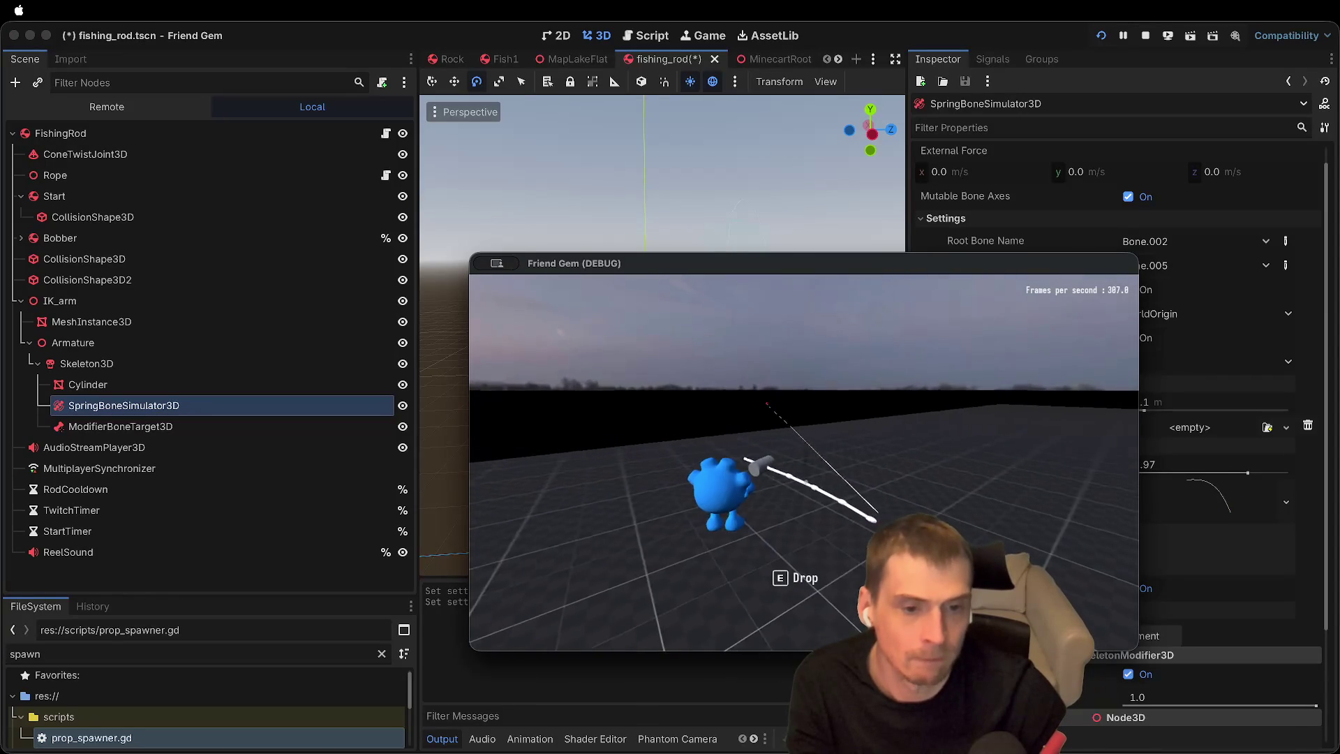
key(e)
key(e)
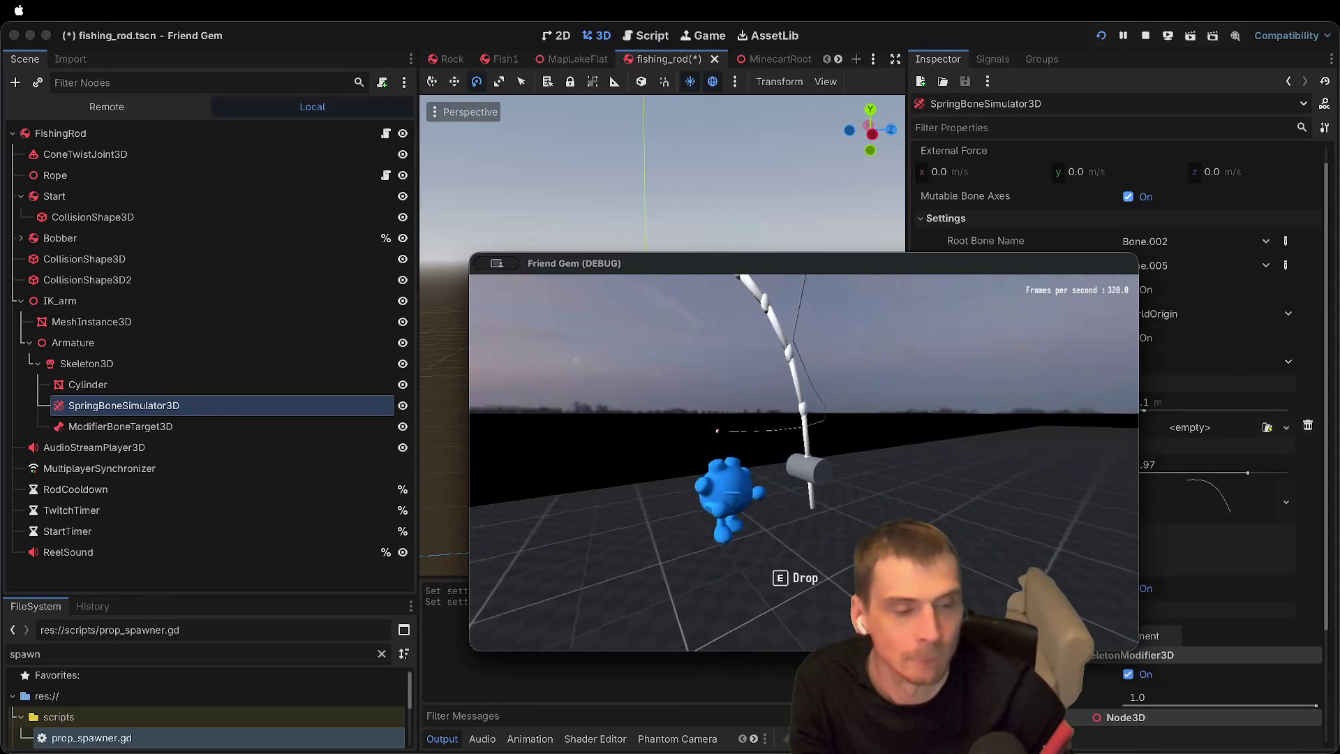
key(F8)
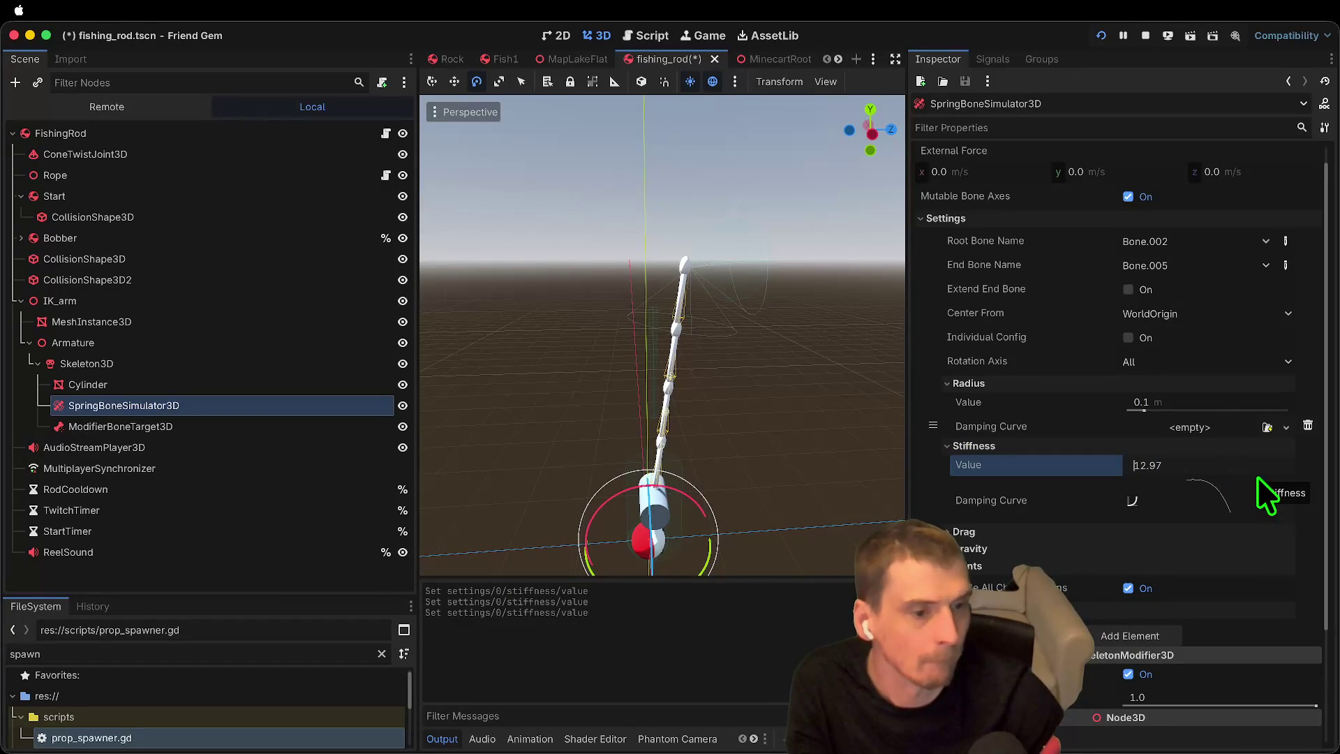
key(super+Tab)
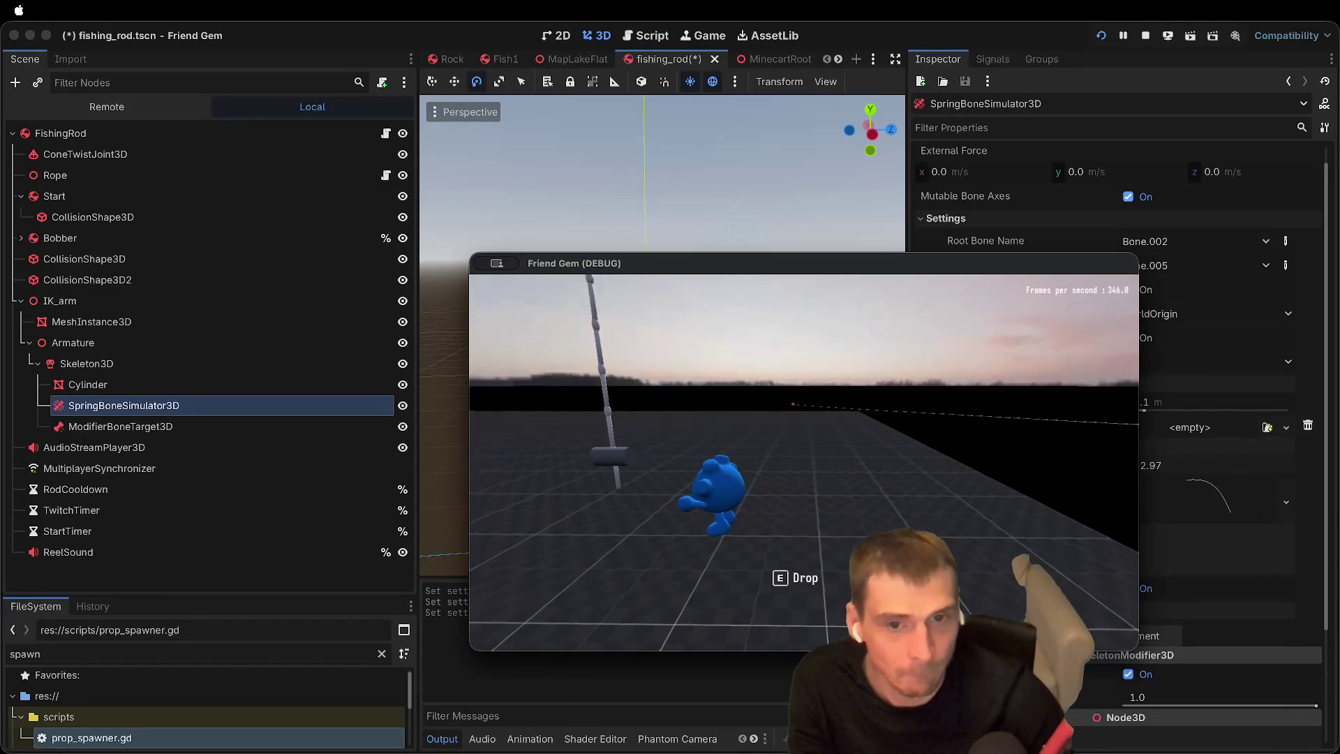
key(super+Tab)
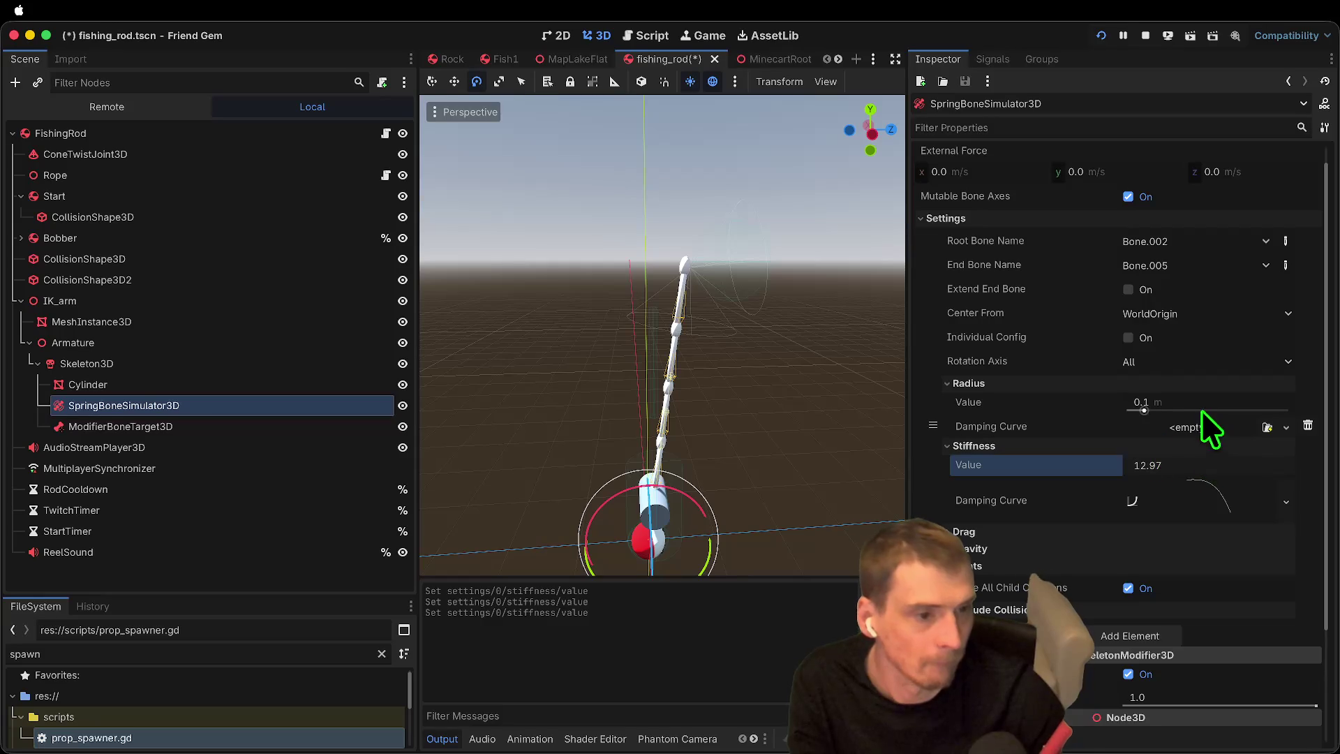
Step: Retype the stiffness value, trying 8 and 3 before settling on 4.0
text(8.9)
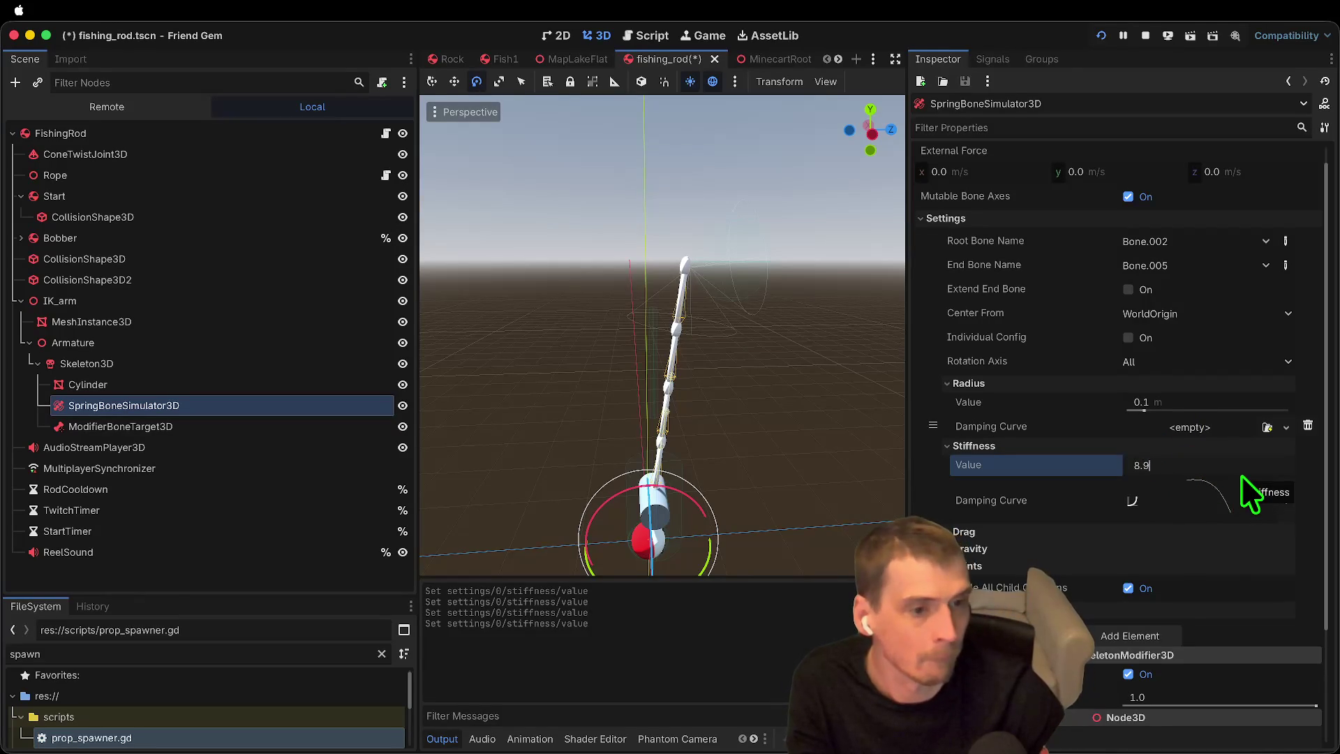
key(Return)
key(super+Tab)
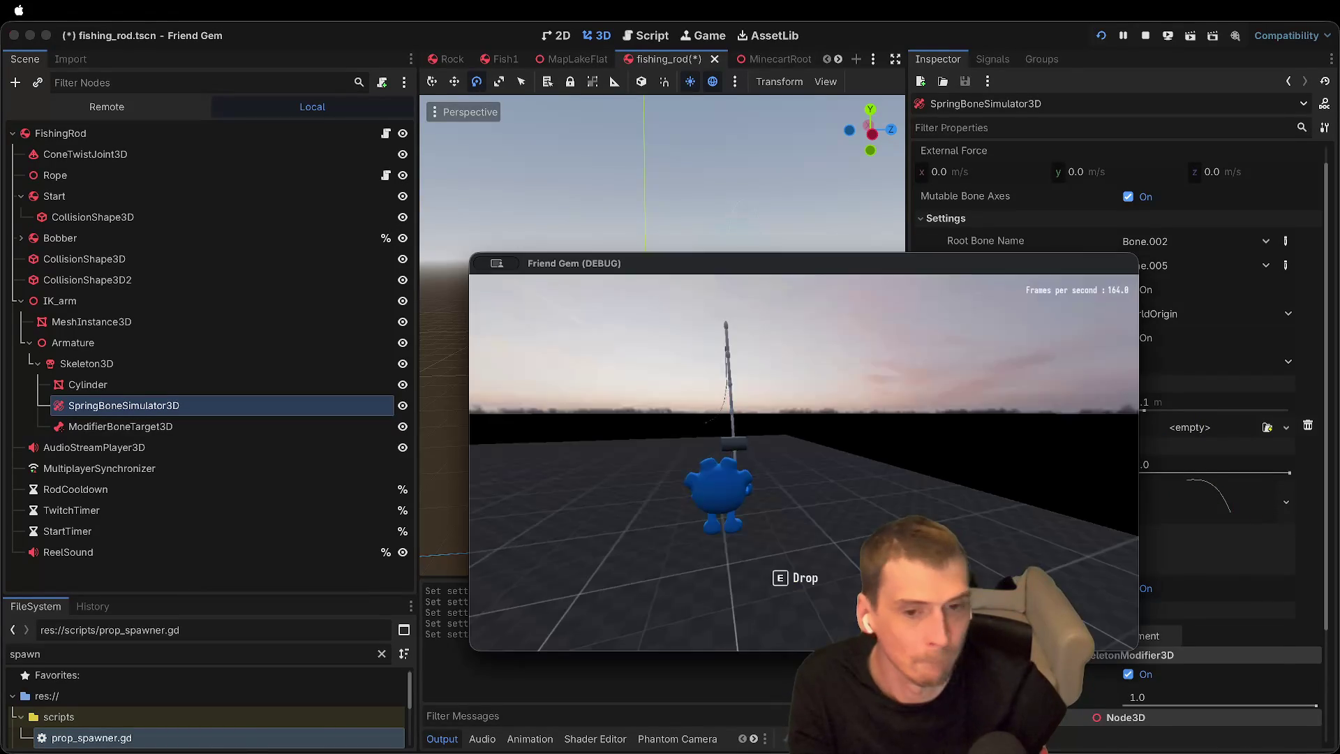
key(super+Tab)
text(3)
key(Return)
text(4)
key(Return)
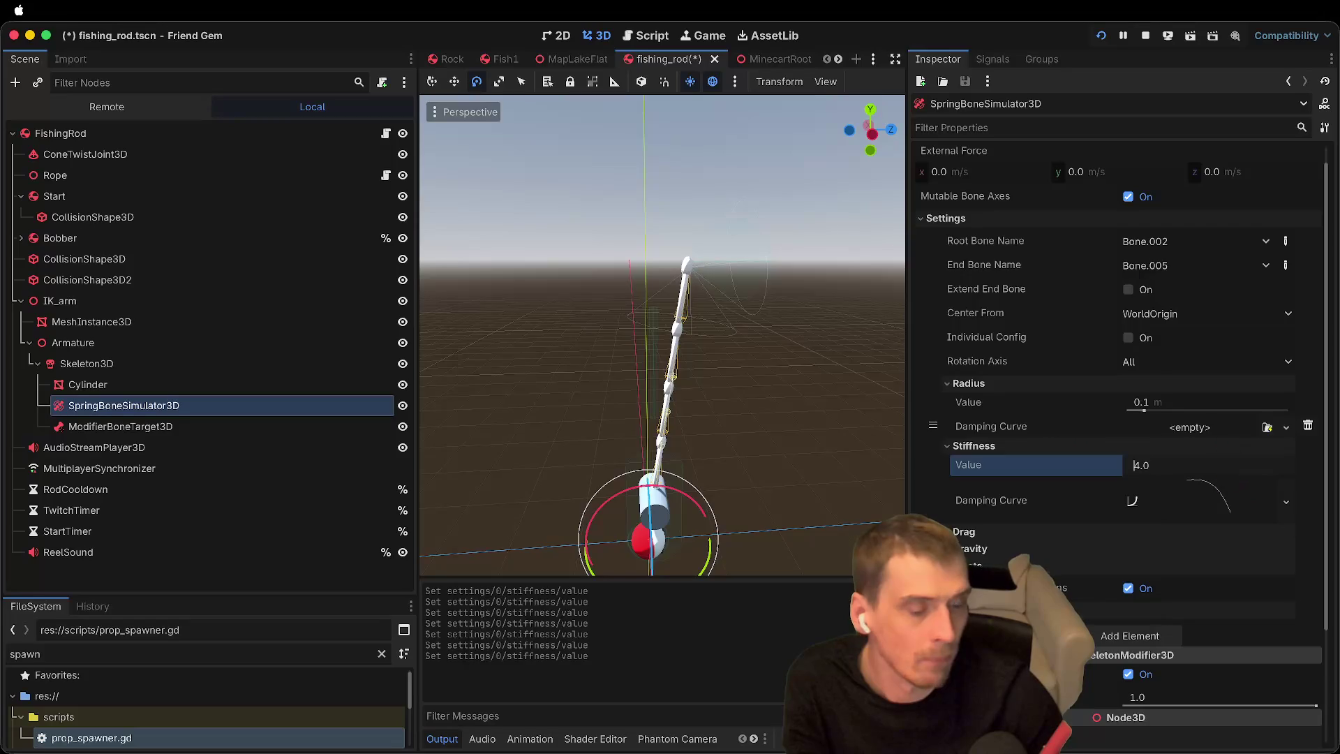
Step: Test the rod at stiffness 4.0, save fishing_rod.tscn, and stop the game
key(super+Tab)
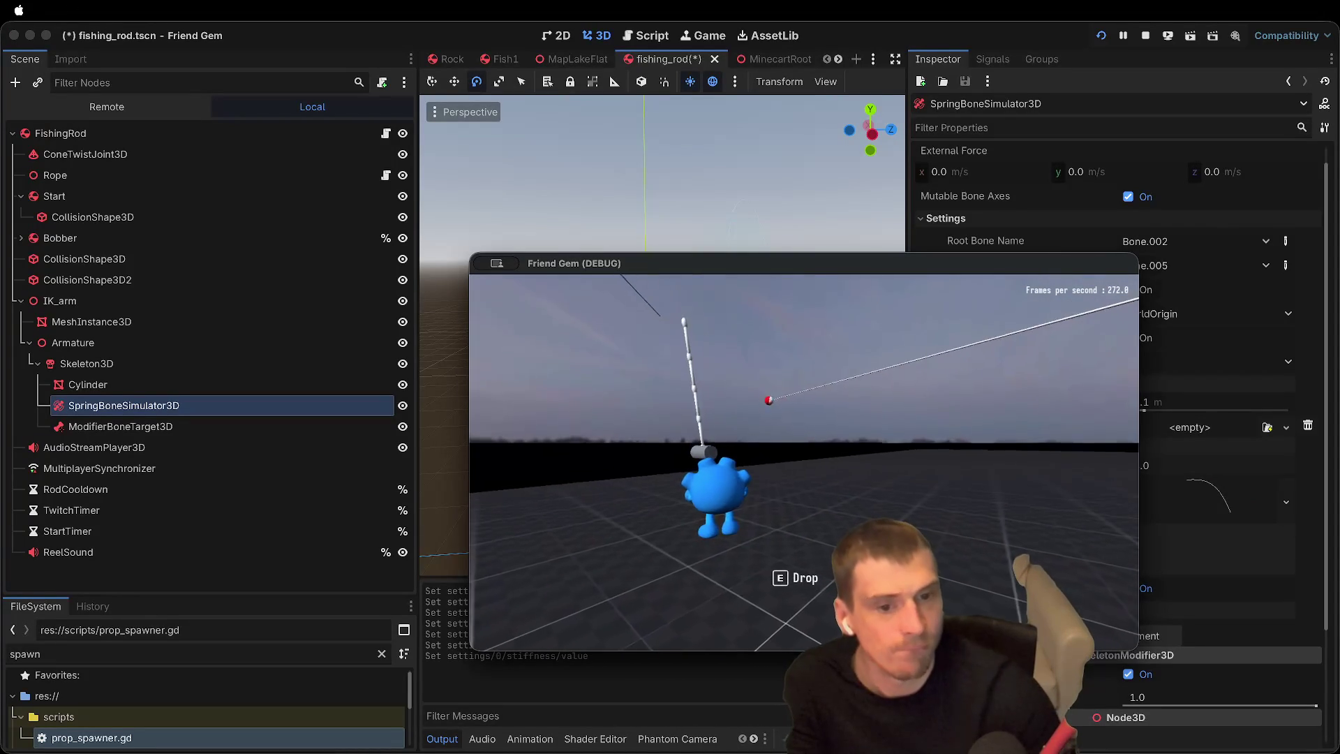
key(super+Tab)
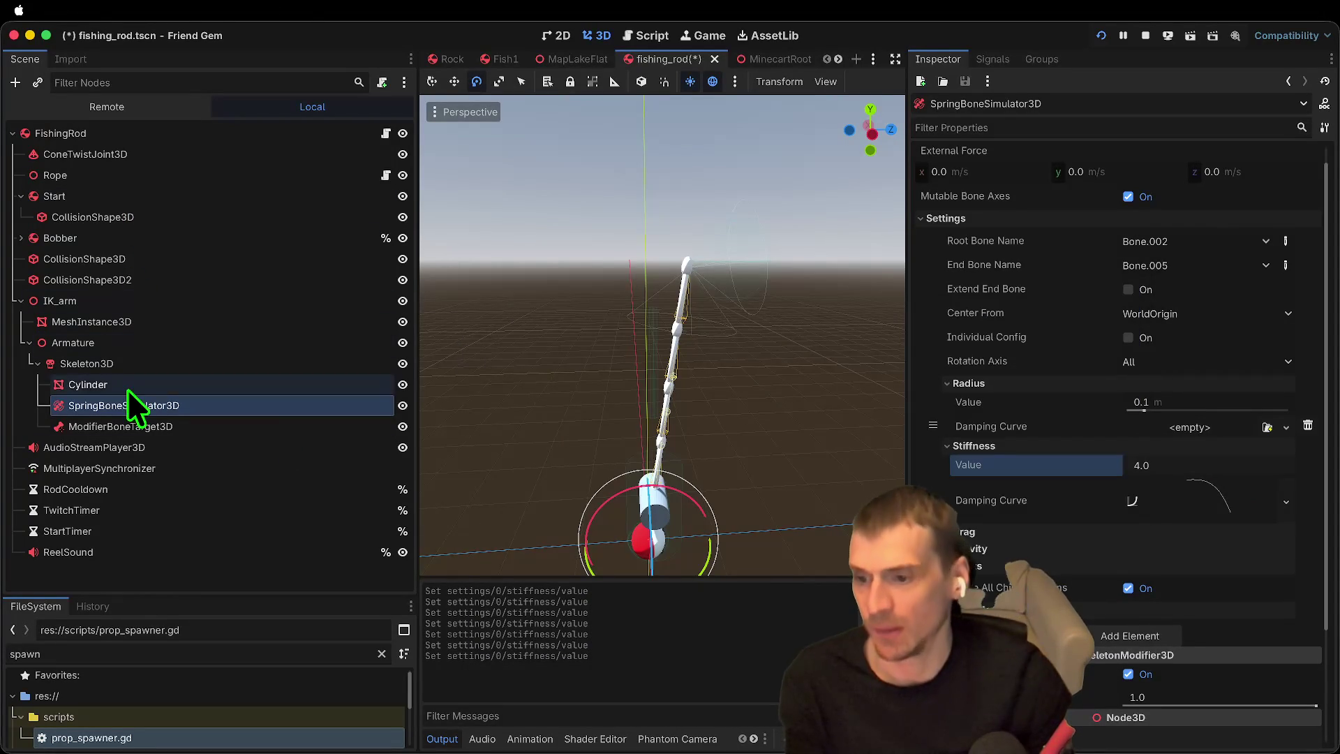
key(super+s)
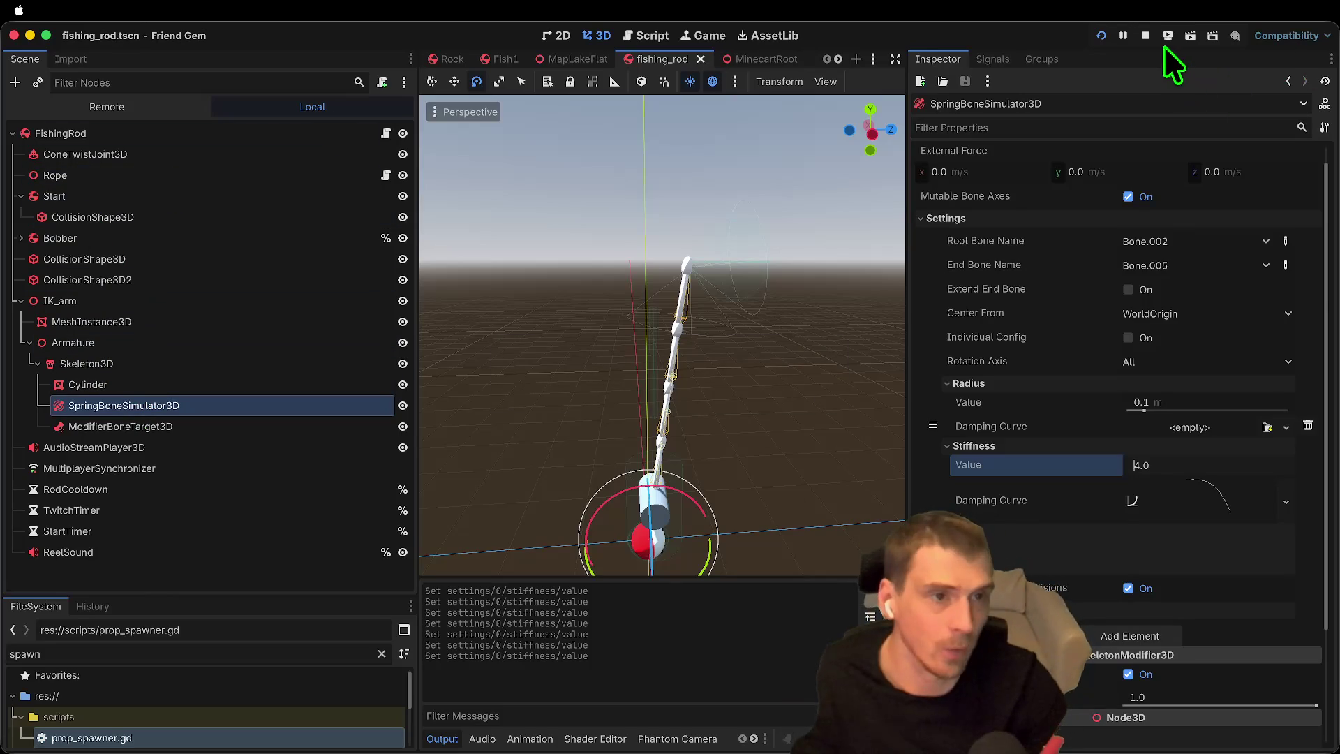
click(1145, 37)
Step: Revert the Rope's Cable Springiness to 19.62, then play-test walking over and picking up the rod
click(168, 152)
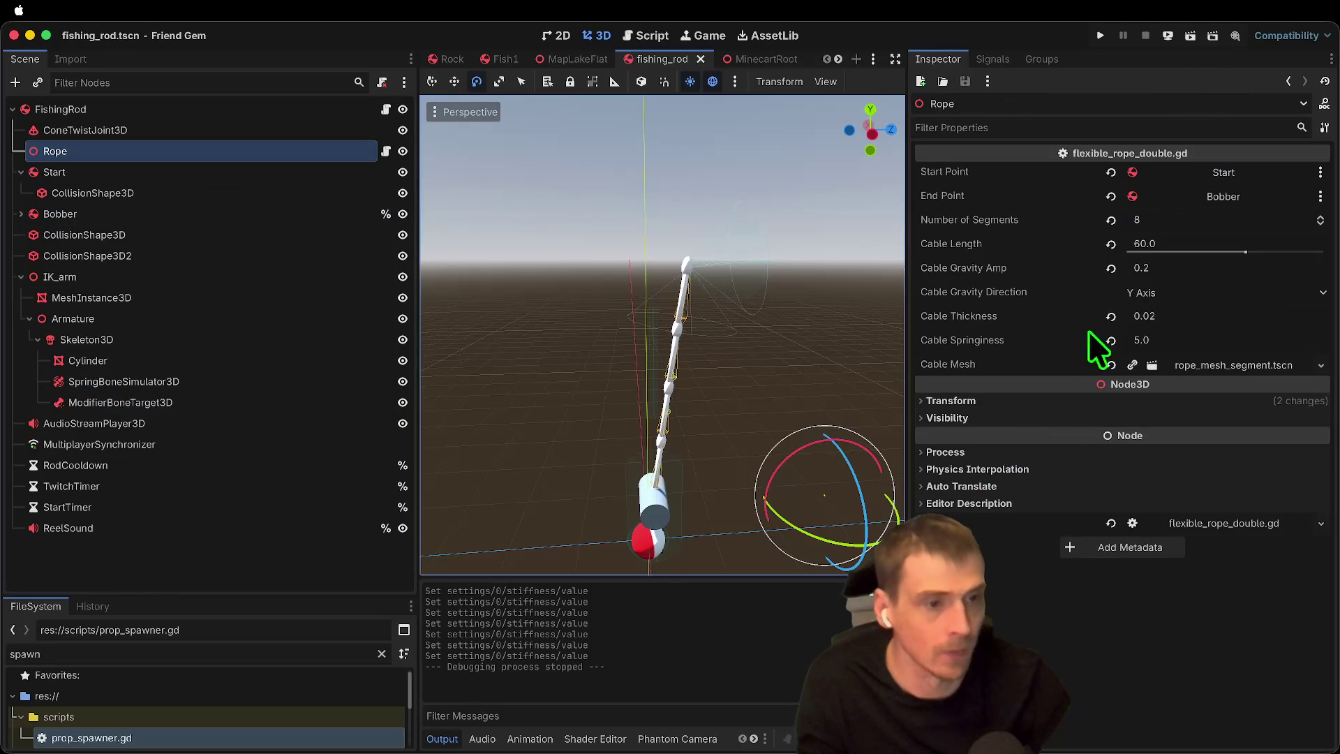
click(1111, 340)
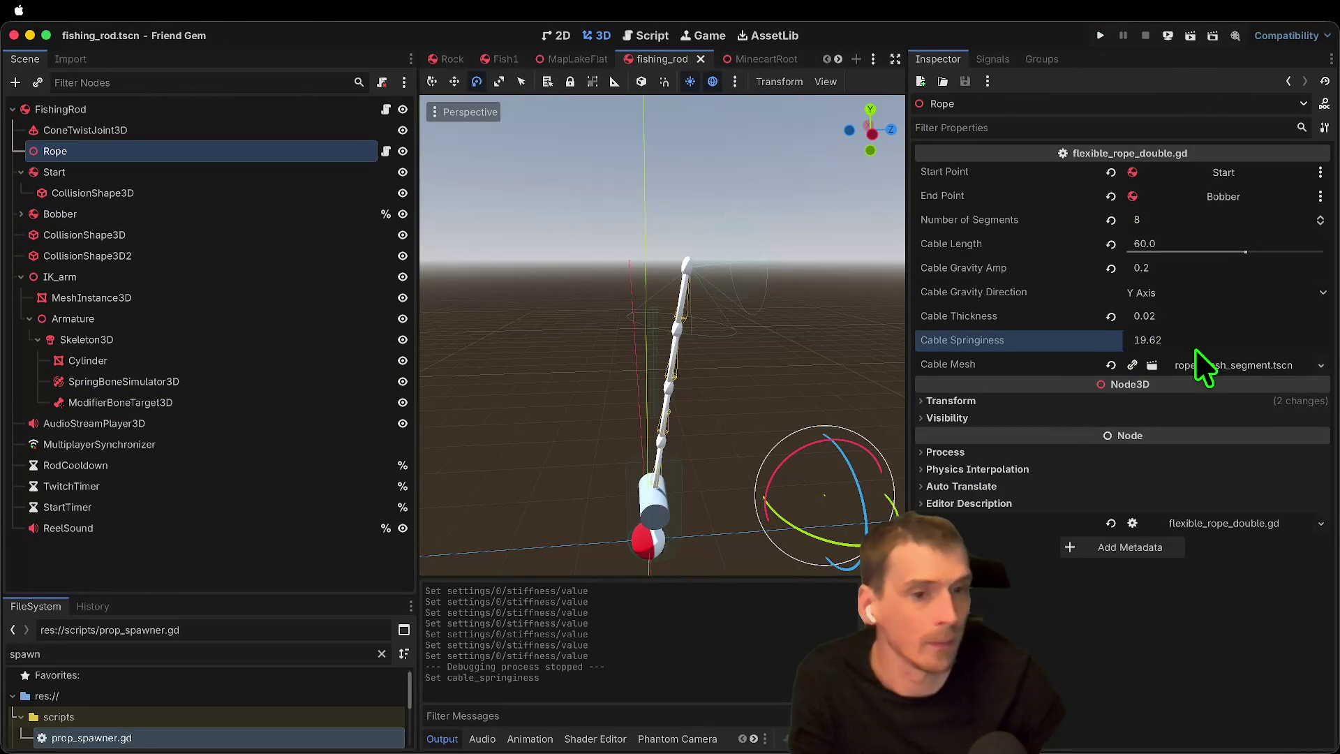
key(super+b)
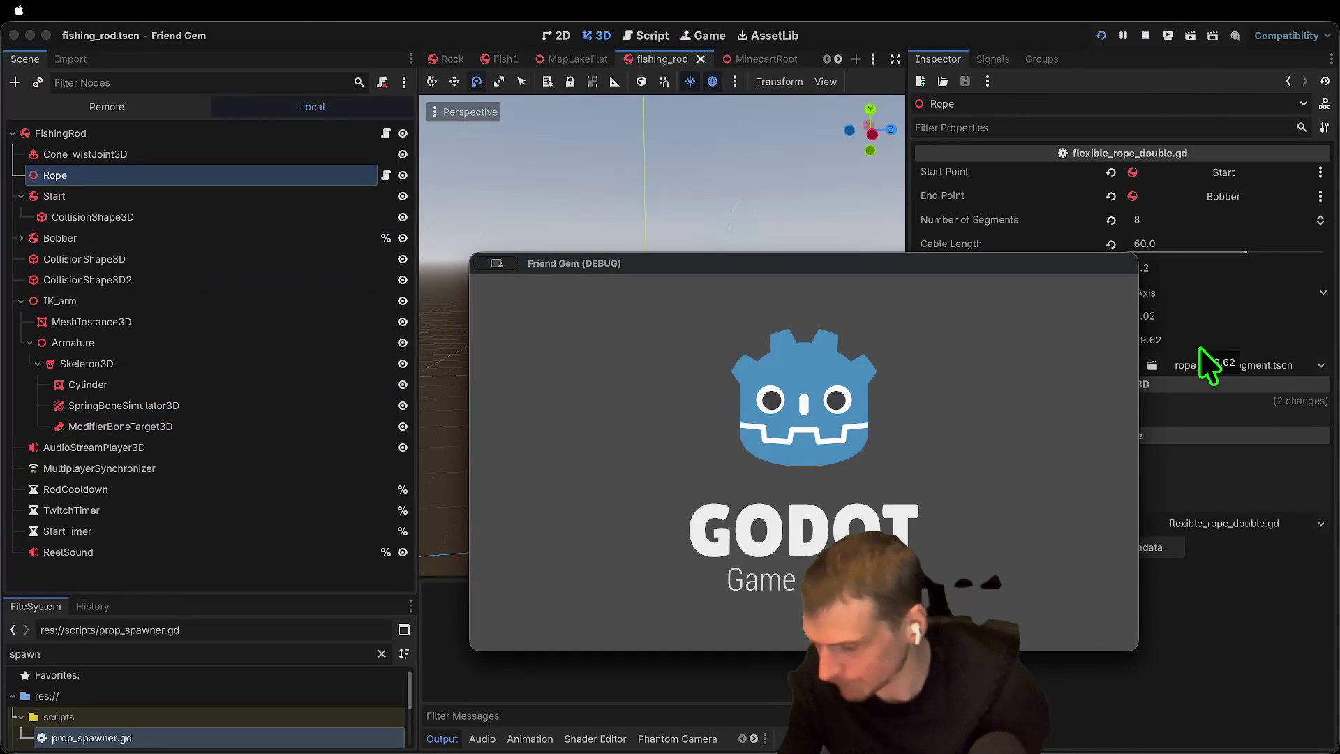
click(1165, 343)
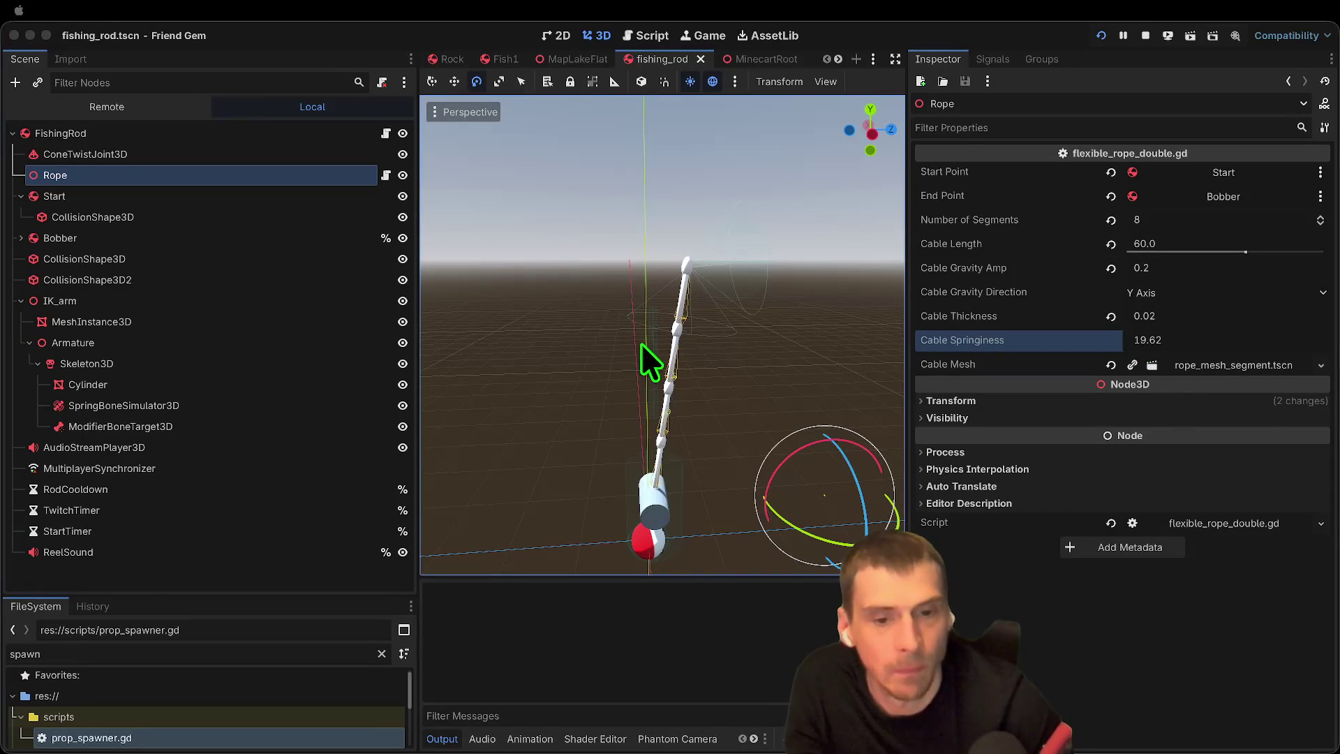
key(w)
key(e)
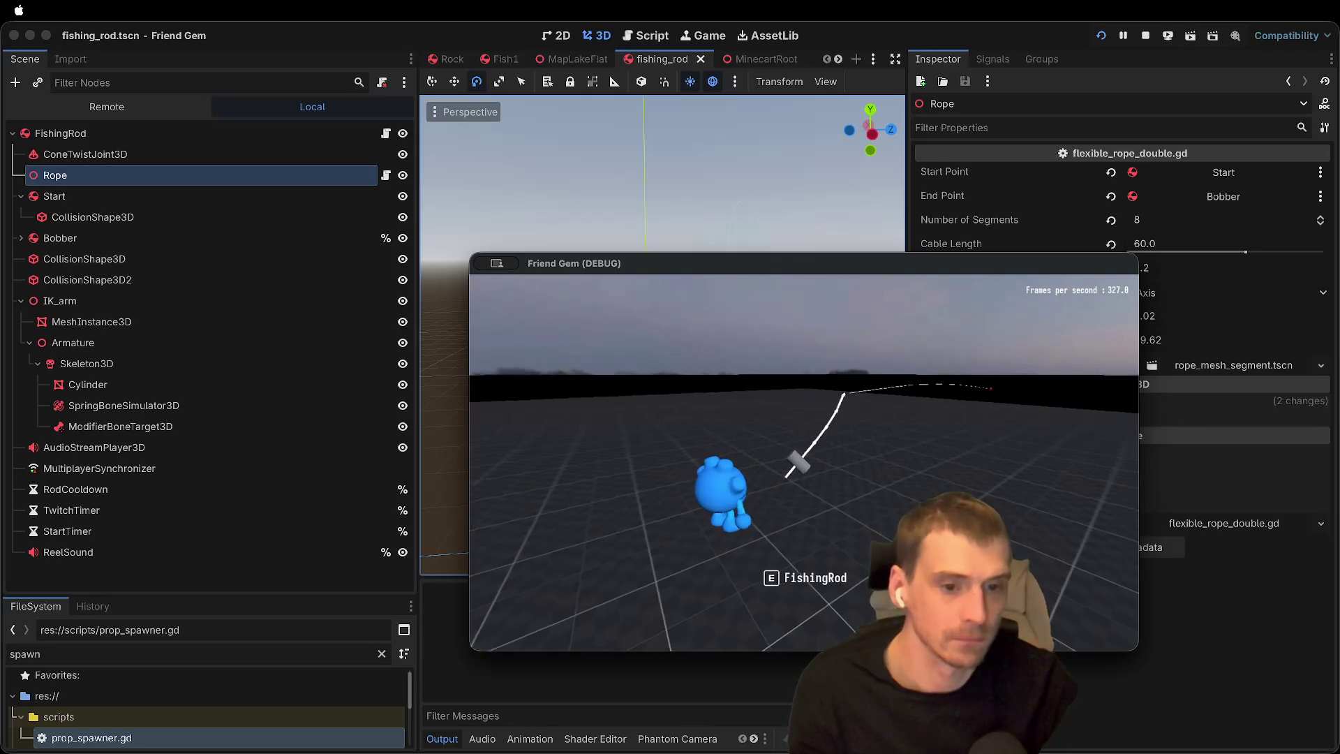
click(836, 222)
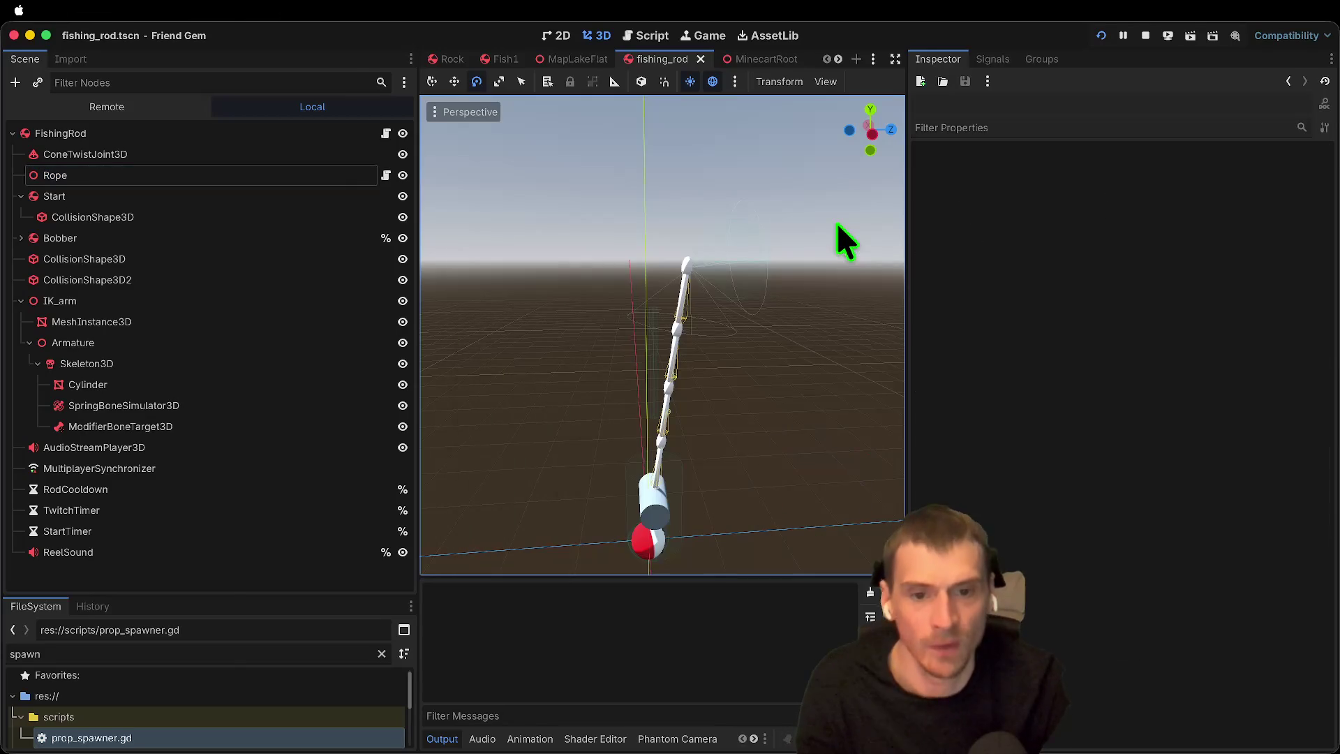
Step: Try higher Softness, Relaxation and Bias on ConeTwistJoint3D, reverting softness to 0.8 and relaxation to 1.0
click(272, 195)
click(269, 176)
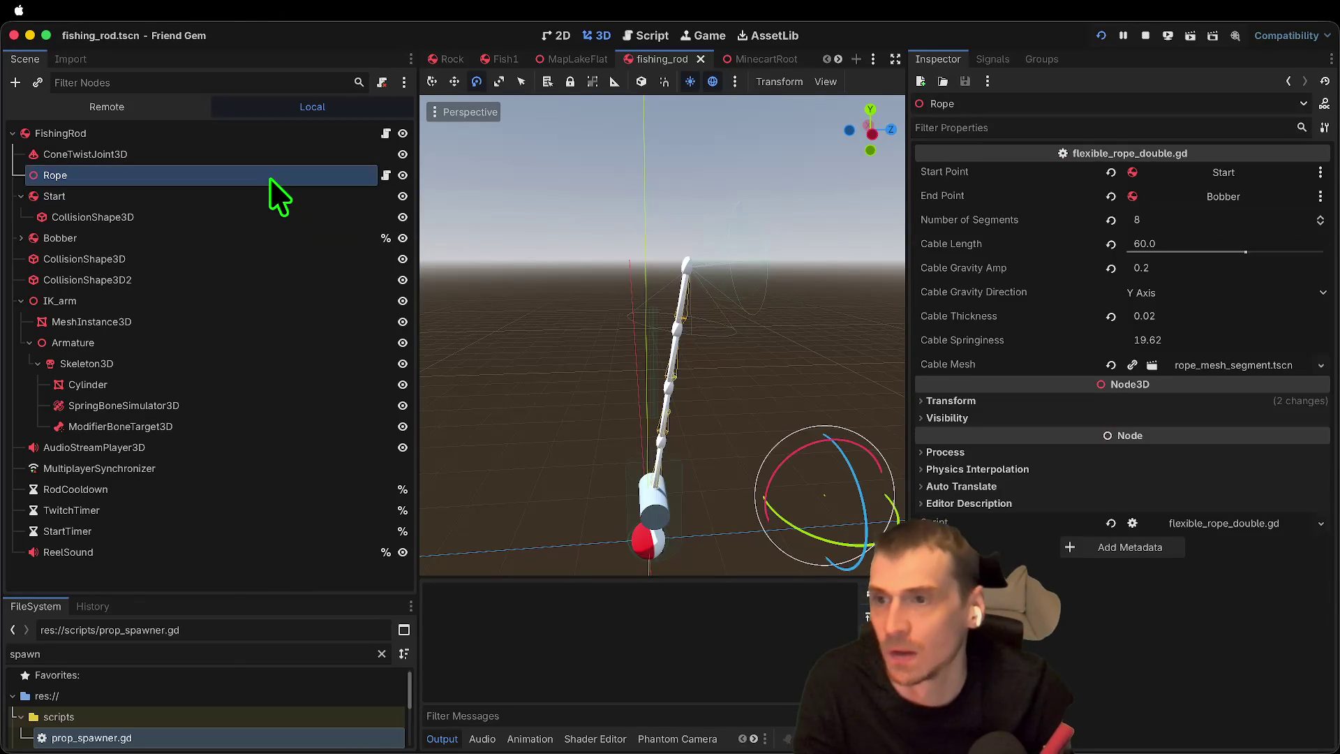
click(276, 155)
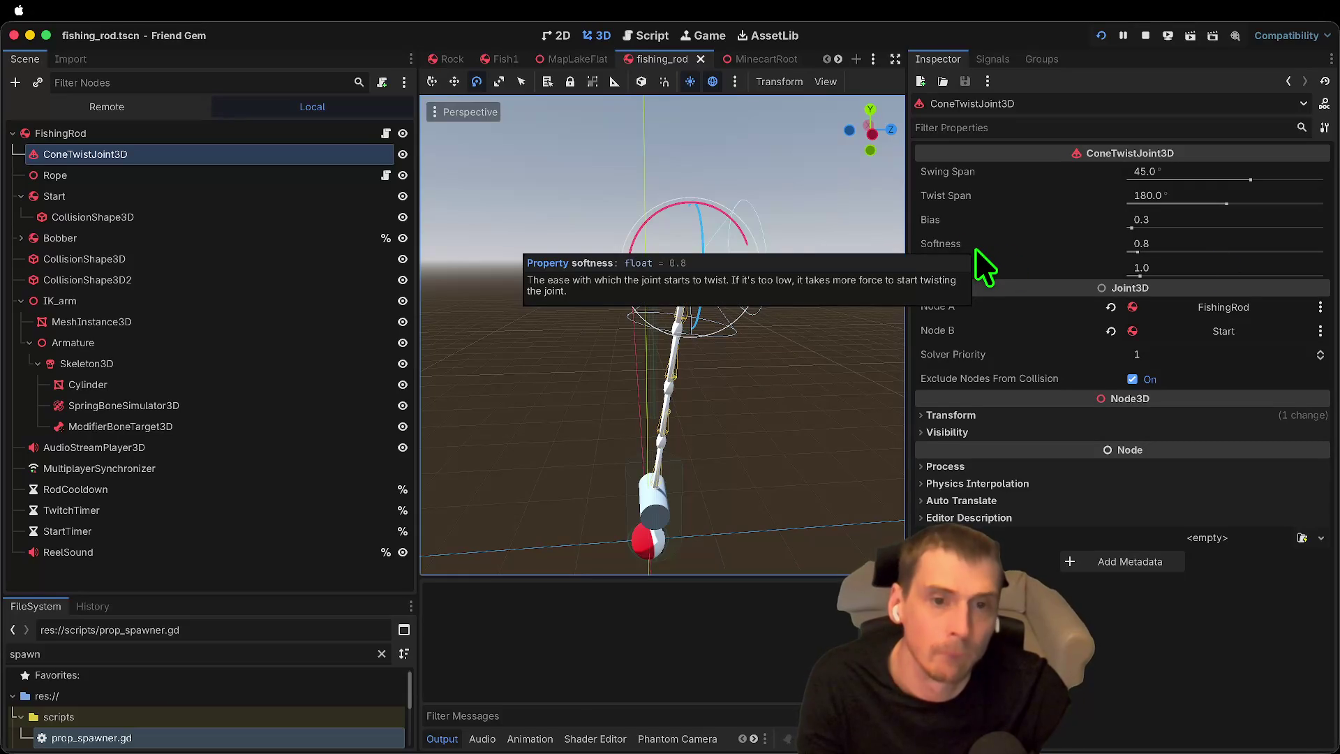
drag(1207, 246, 1274, 308)
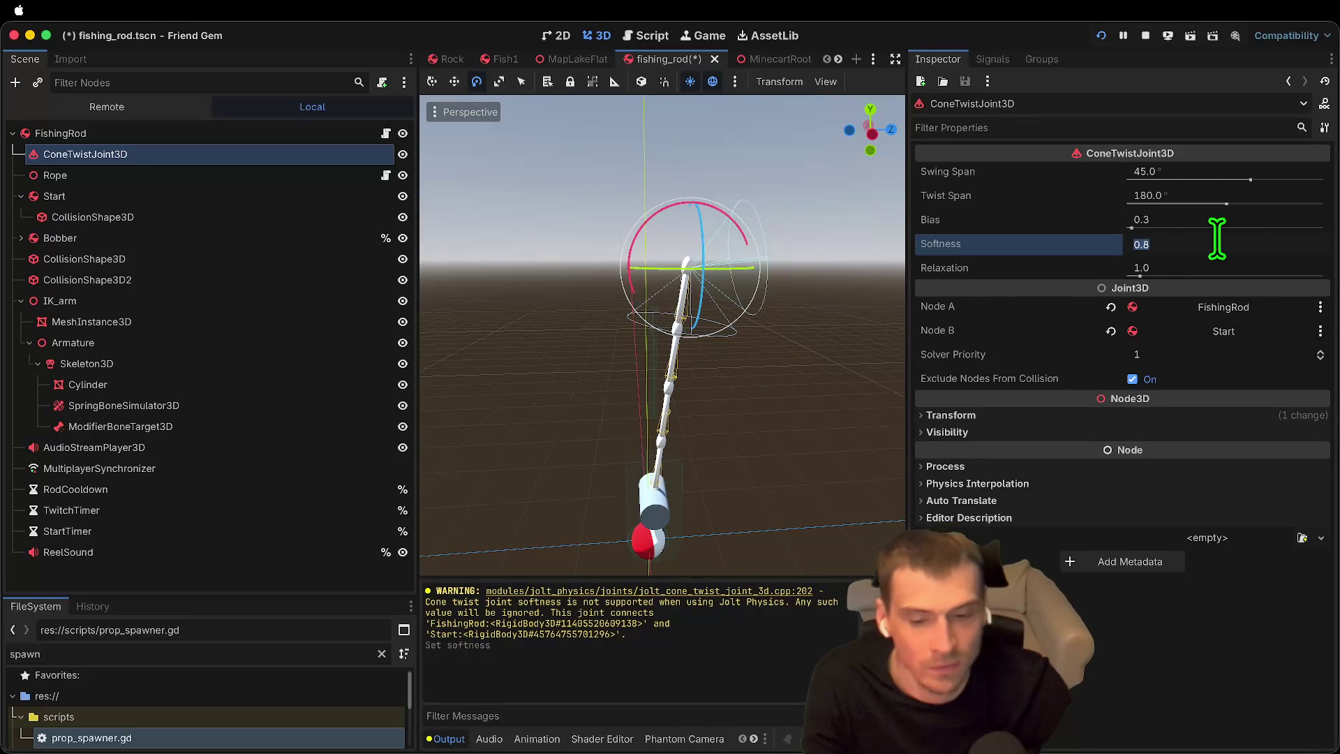
text(1)
key(Return)
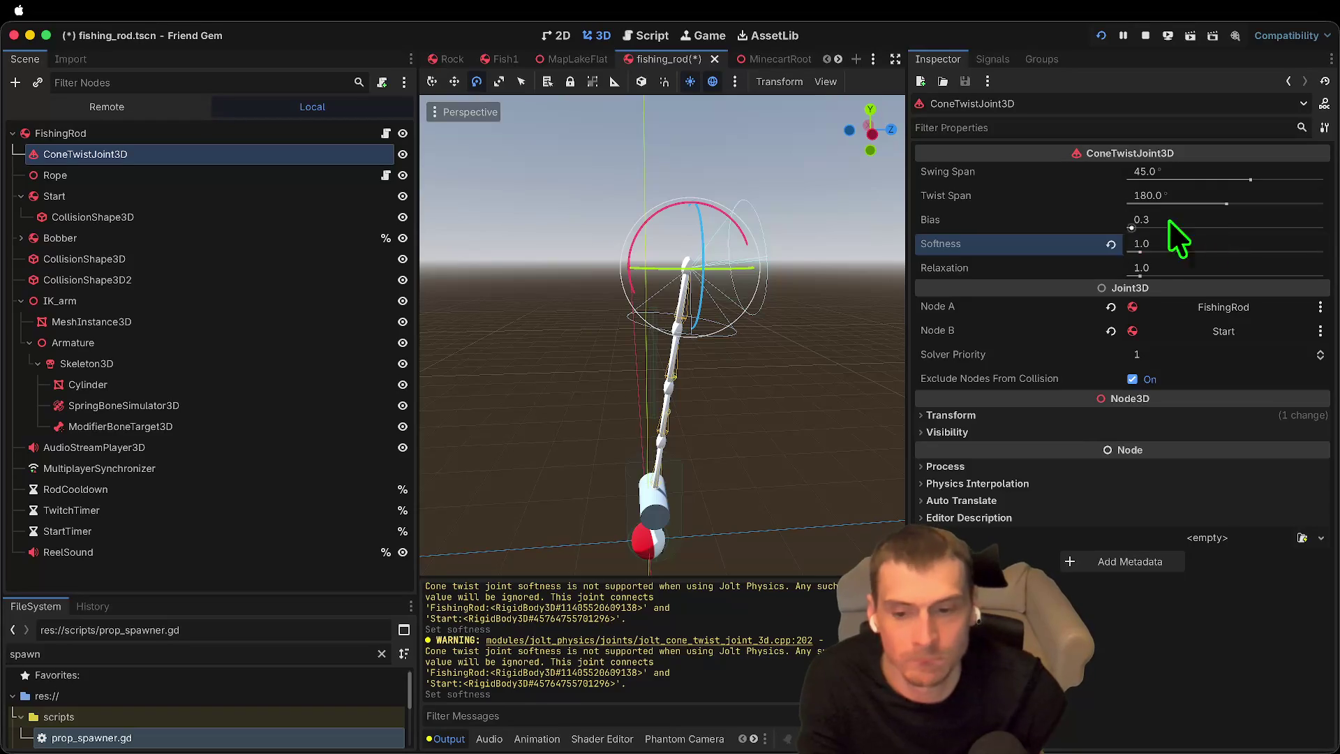
click(1110, 243)
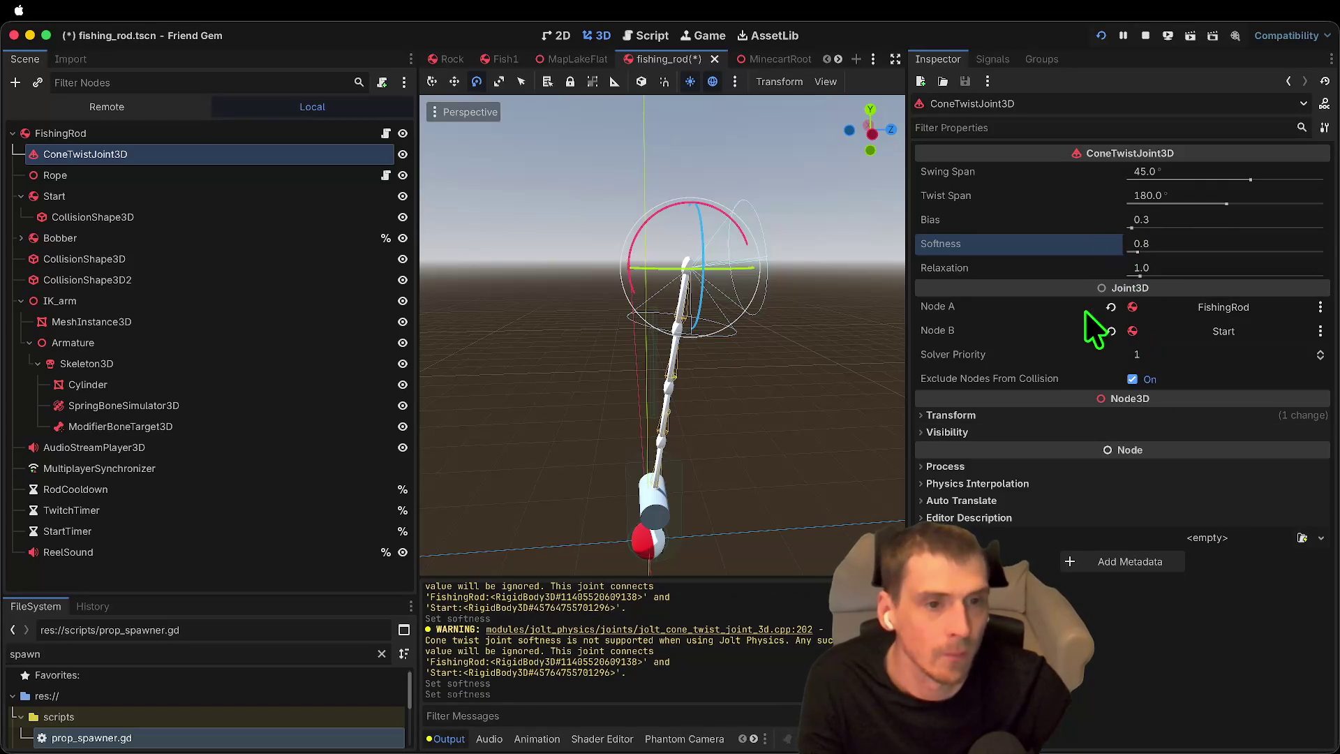
drag(1140, 272, 1205, 273)
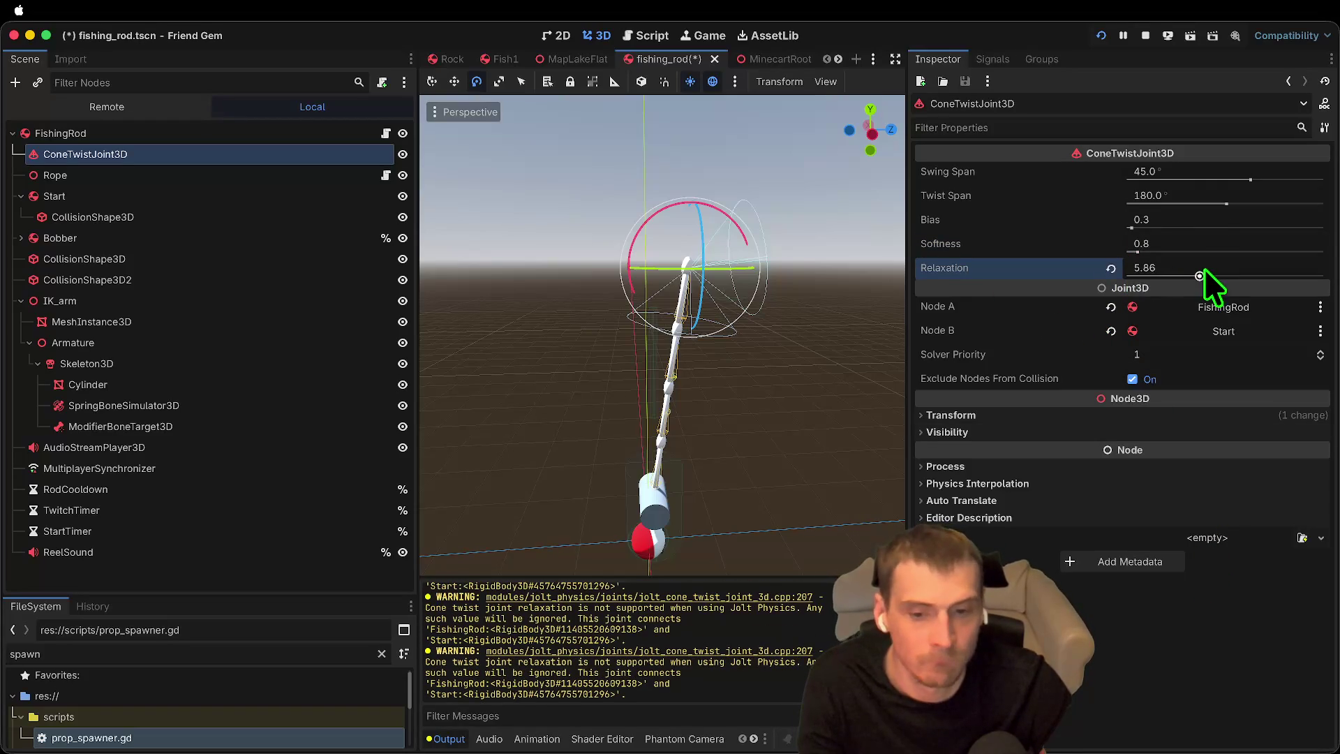
click(1110, 268)
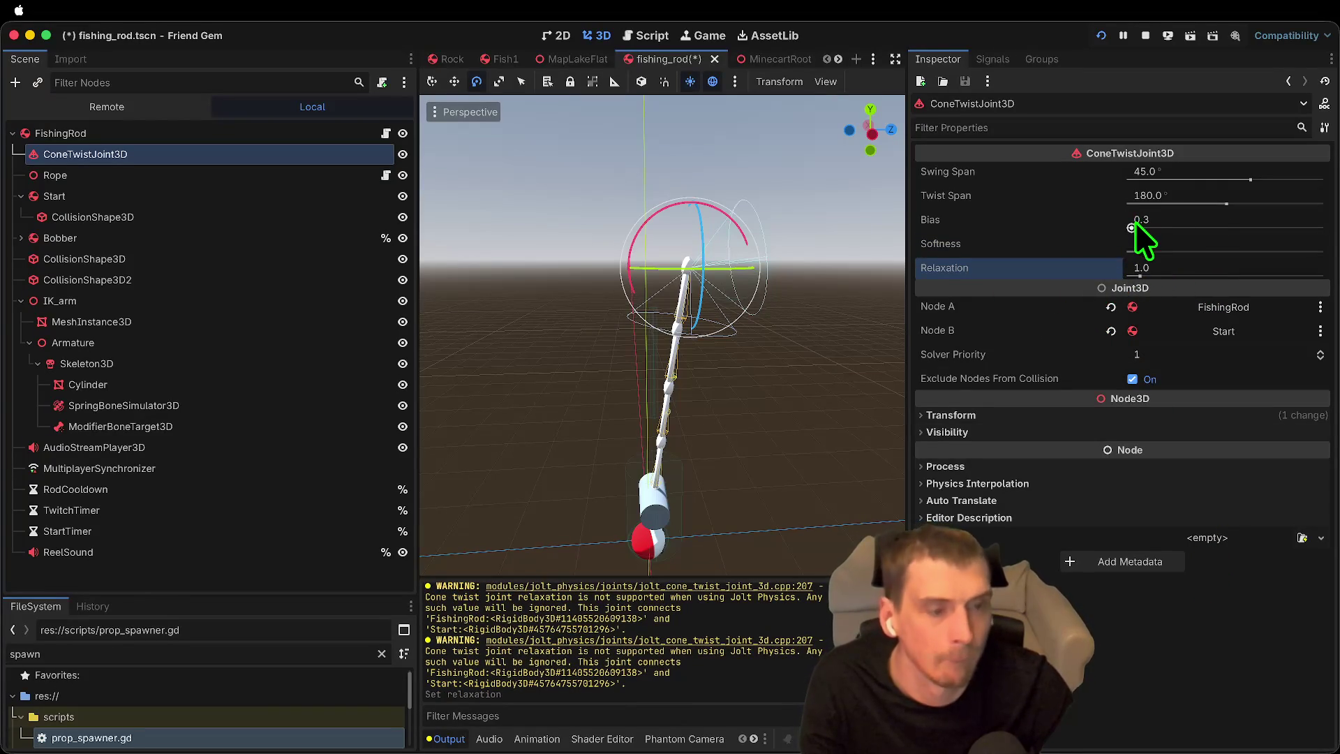
drag(1135, 221, 1159, 225)
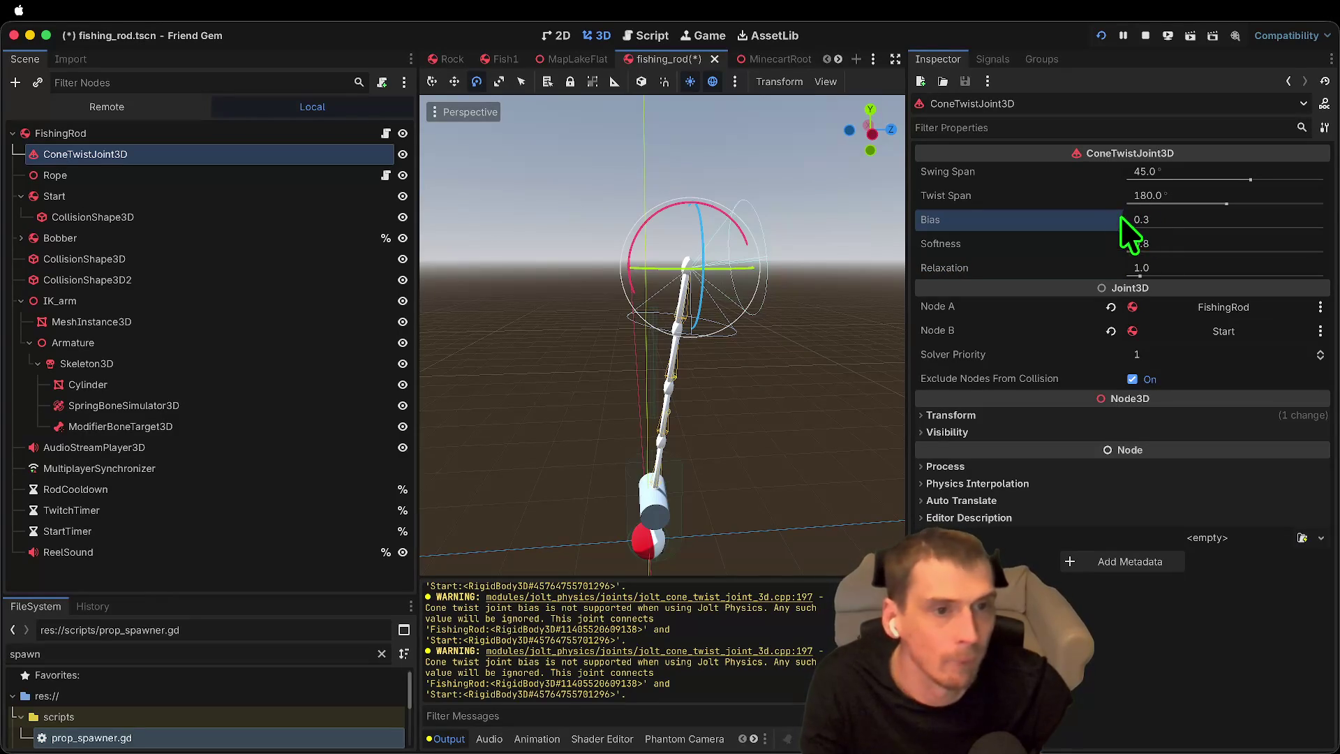
Step: Delete the ConeTwistJoint3D node and stop the running game
right_click(197, 157)
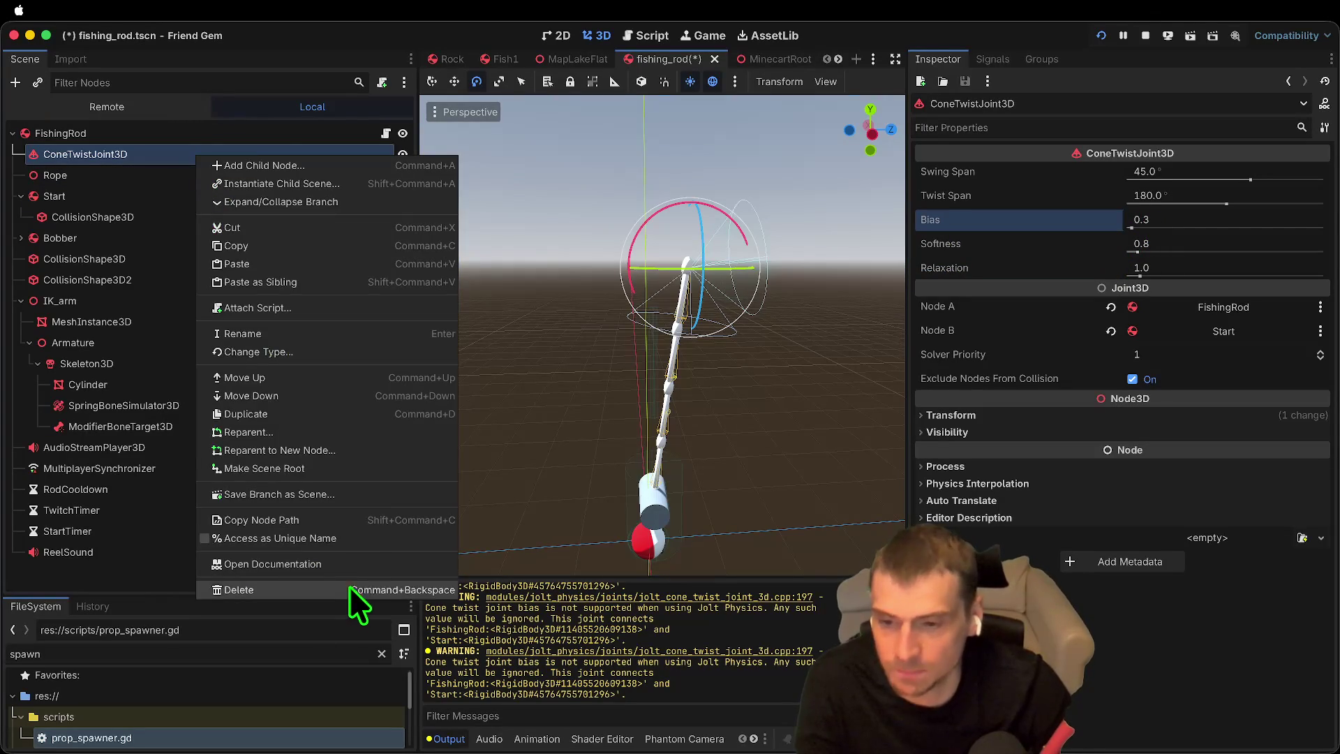
click(353, 590)
click(705, 376)
click(1145, 36)
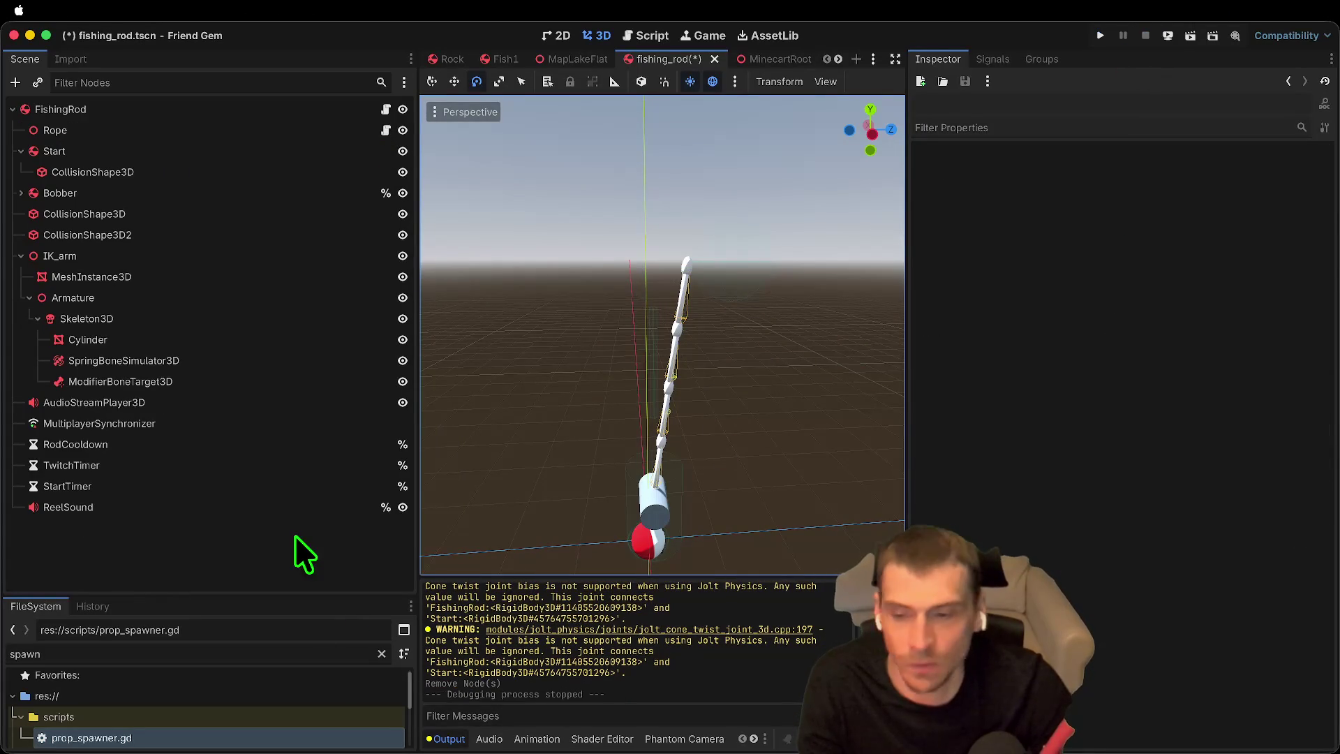
Step: Add a PinJoint3D child node and place it just above Start
key(ctrl+a)
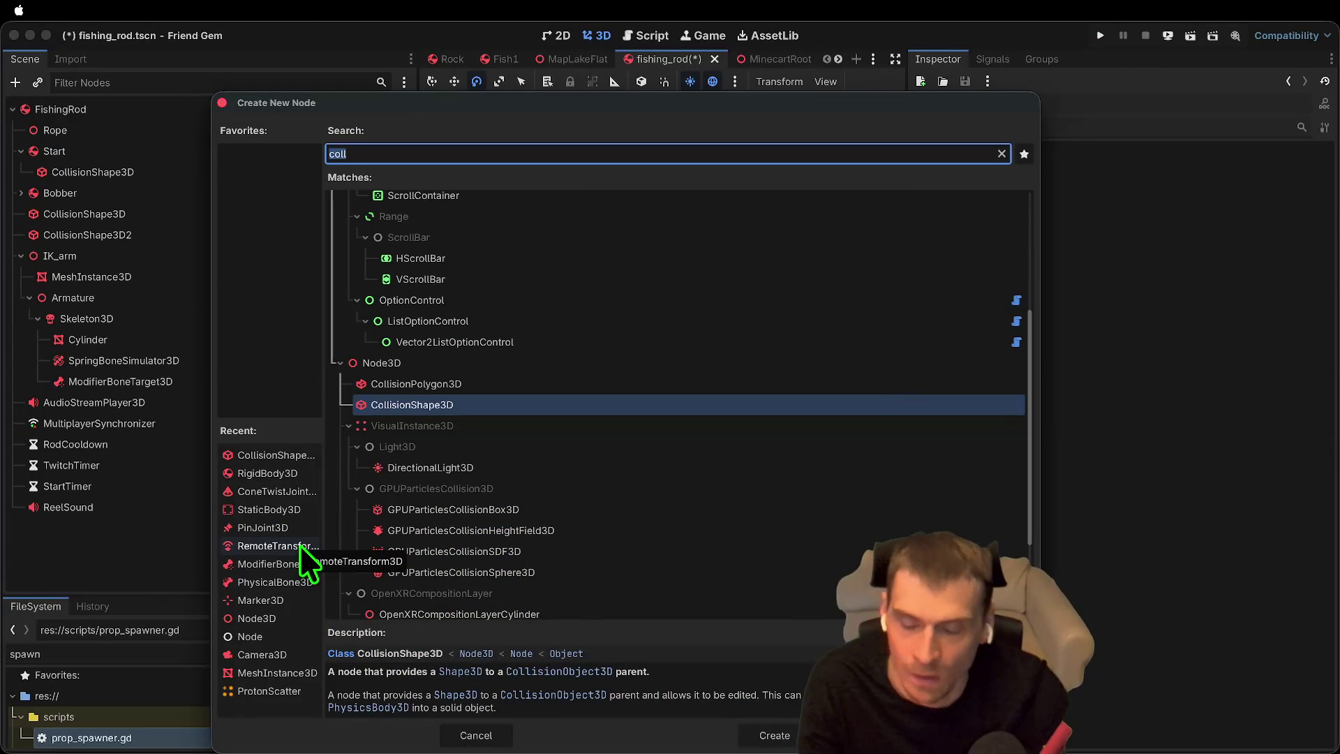
text(pin)
key(Return)
drag(292, 528, 227, 145)
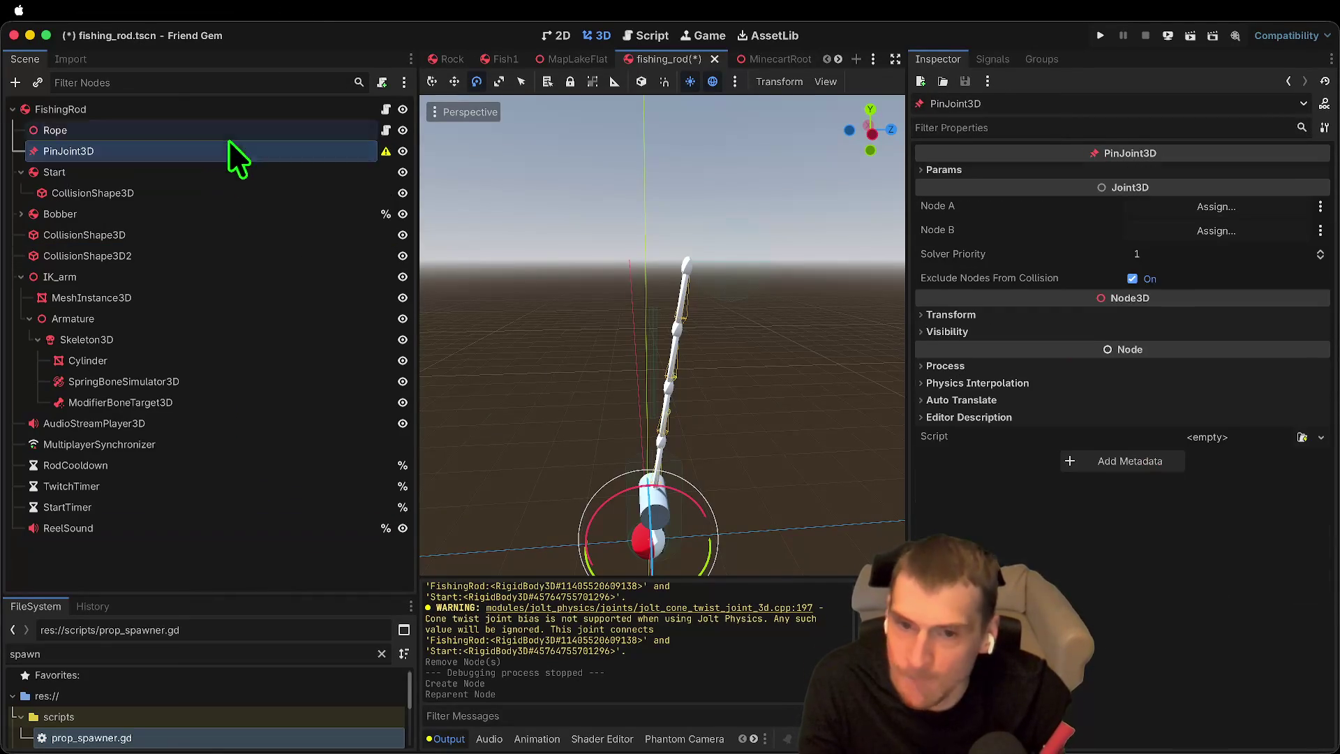
click(324, 565)
click(123, 153)
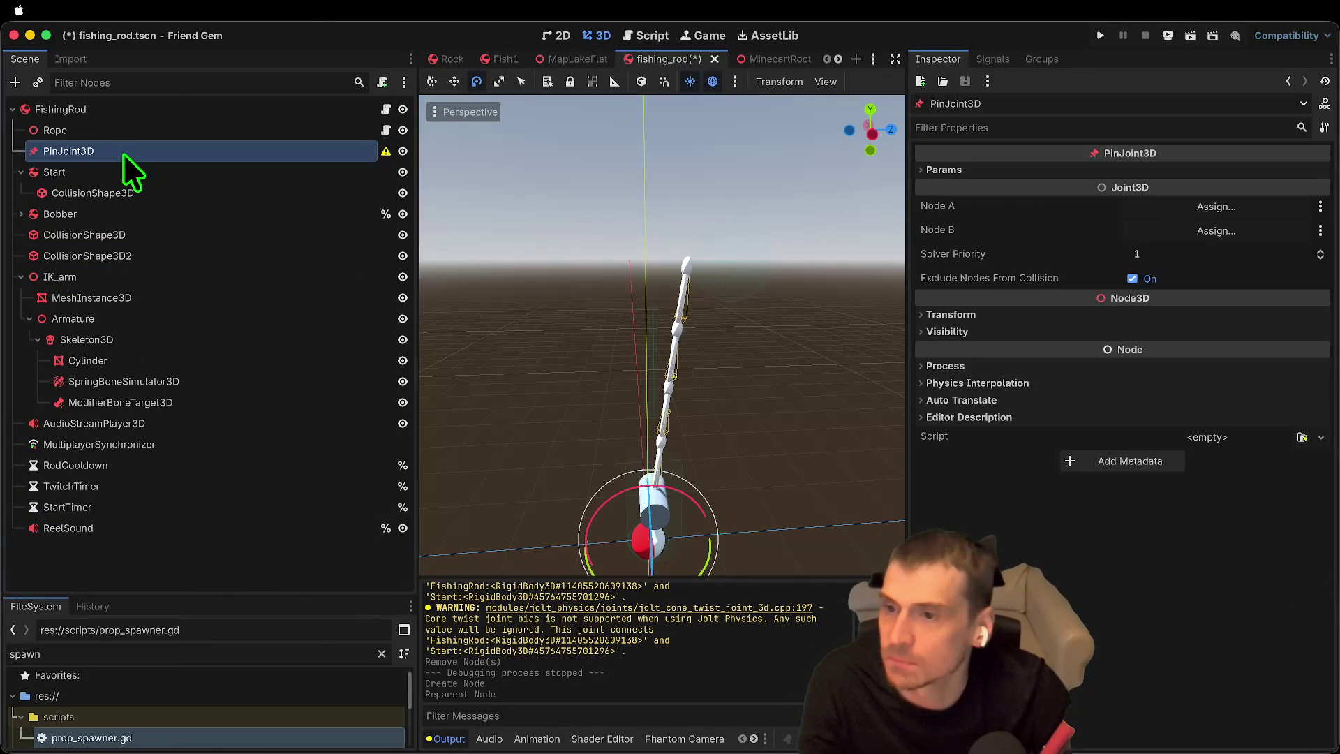
Step: Move the PinJoint3D up along Y toward the rod tip, undoing a stray Z shift
scroll(643, 481, down, 5)
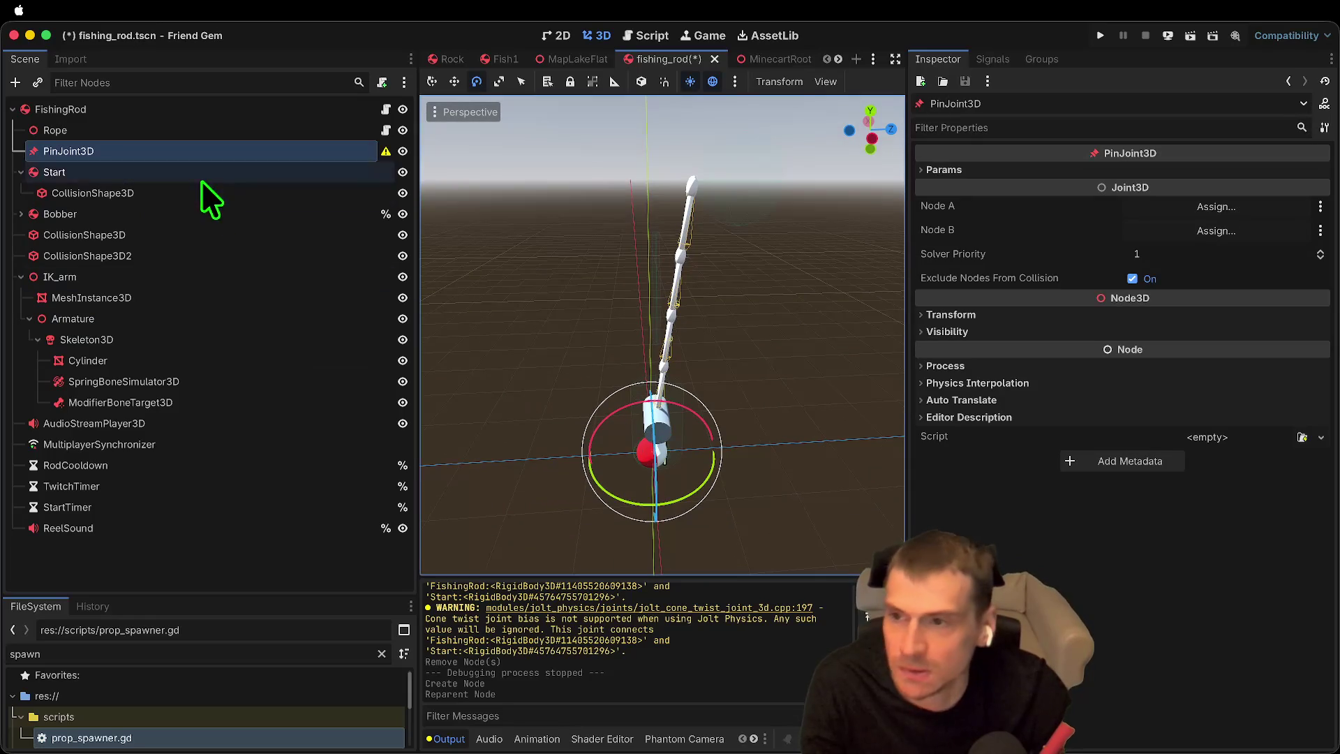
scroll(650, 446, down, 2)
scroll(667, 352, left, 5)
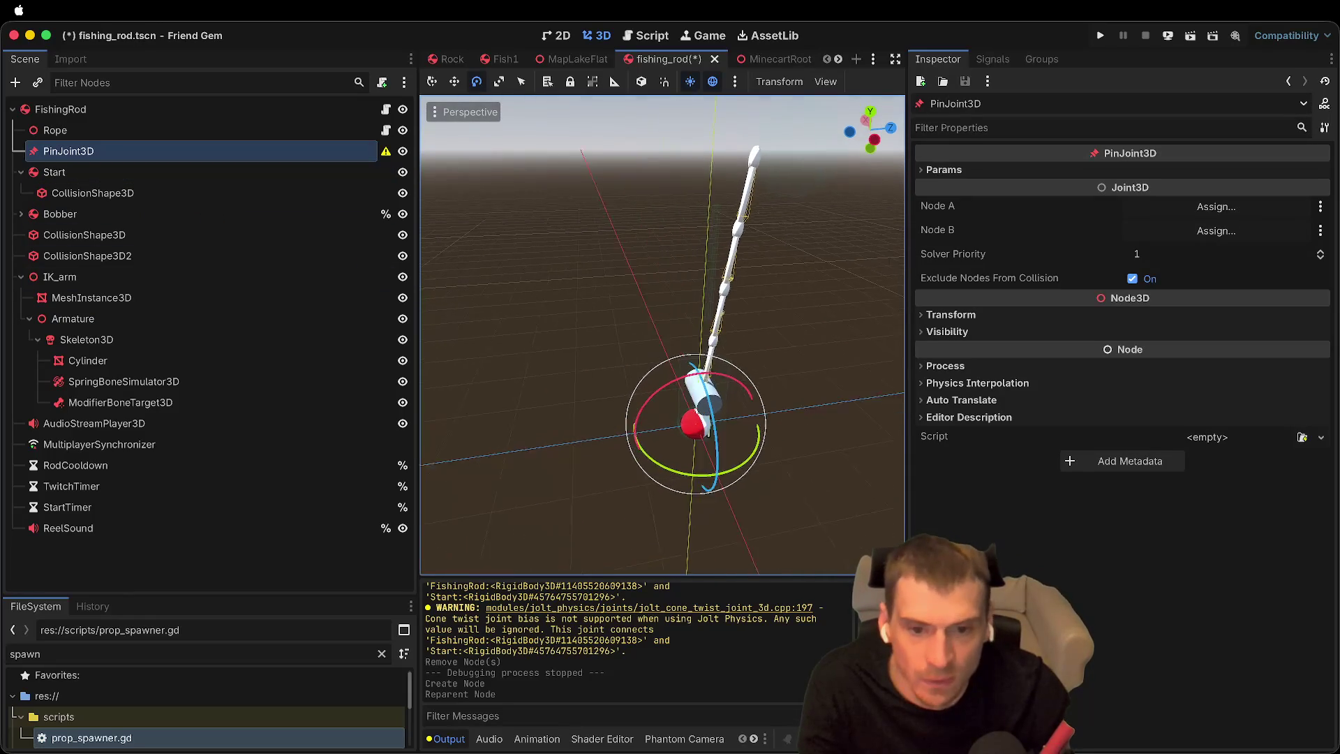
click(432, 82)
mouse_move(728, 381)
mouse_down()
mouse_move(760, 63)
mouse_move(785, 111)
mouse_up()
scroll(768, 210, left, 5)
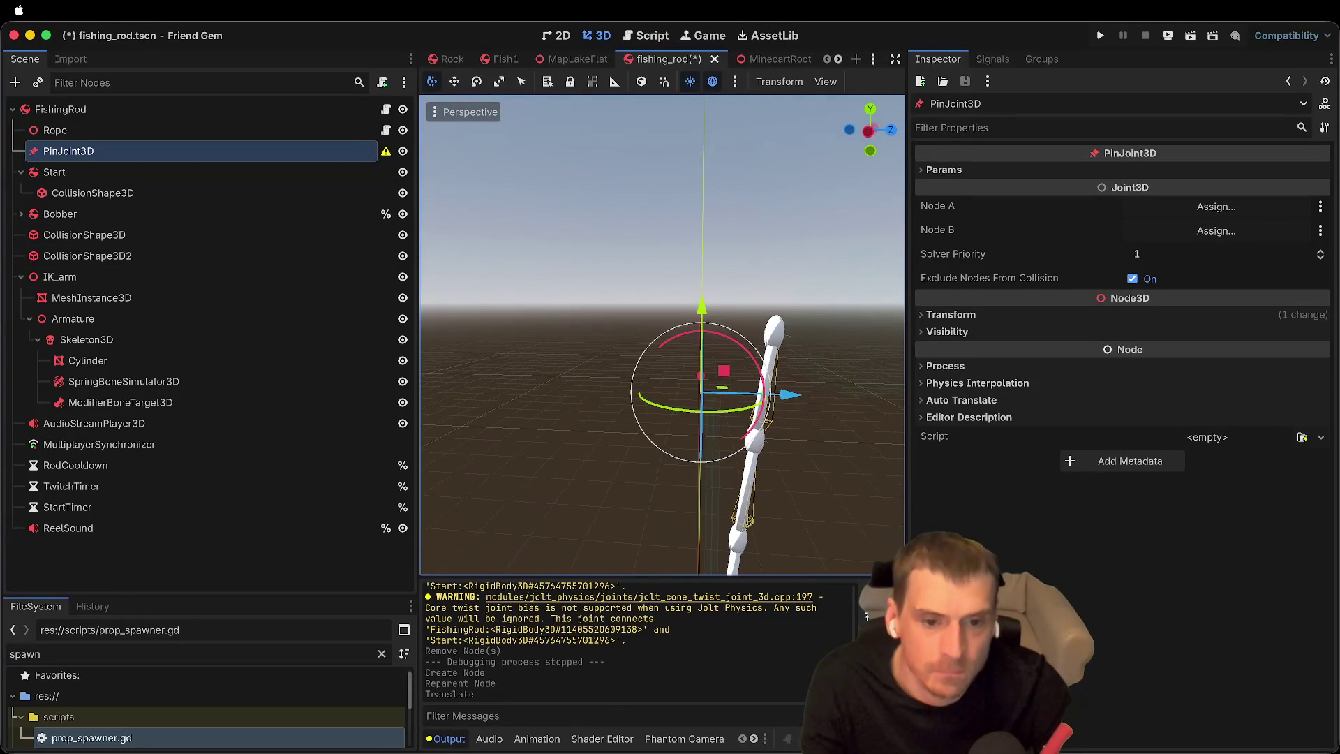
drag(733, 284, 702, 241)
drag(702, 242, 701, 242)
mouse_move(789, 334)
mouse_down()
mouse_move(706, 325)
mouse_move(769, 337)
mouse_up()
key(ctrl+z)
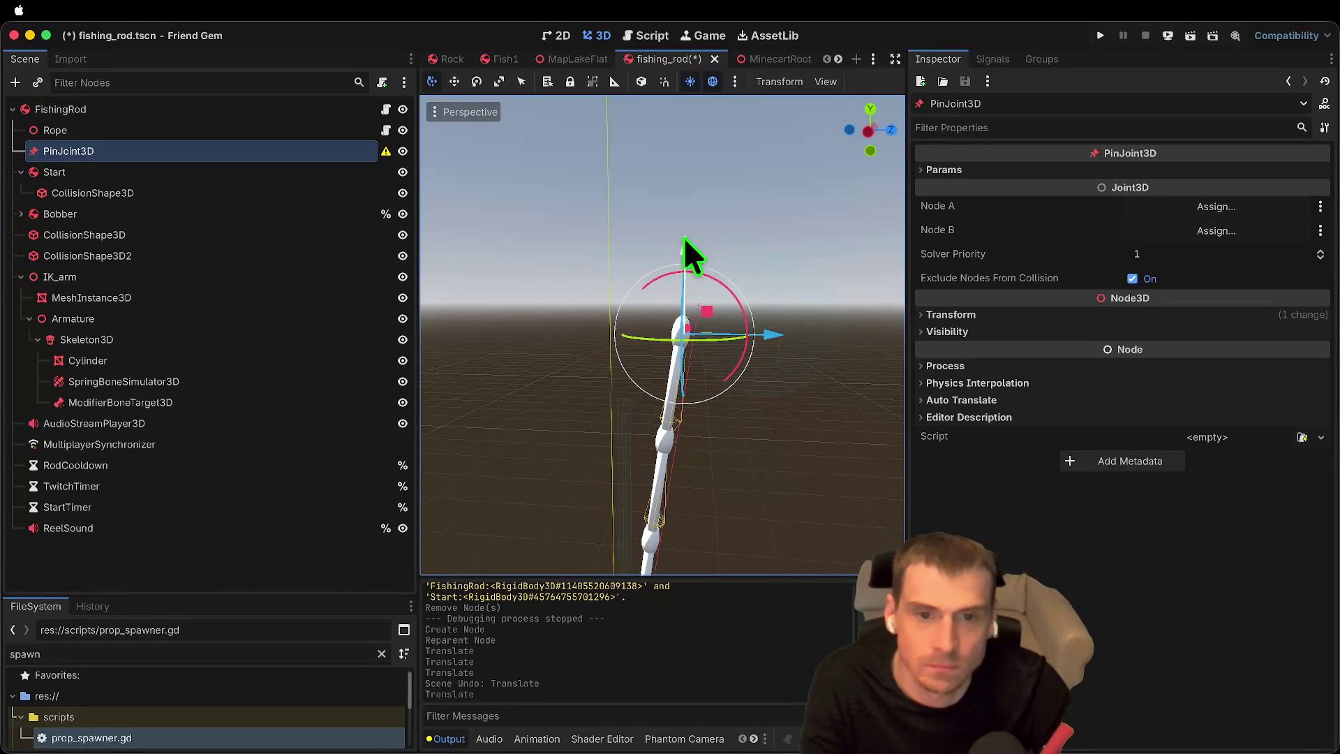
Step: Set the PinJoint3D's Node A to FishingRod and Node B to Bobber
click(138, 166)
click(137, 130)
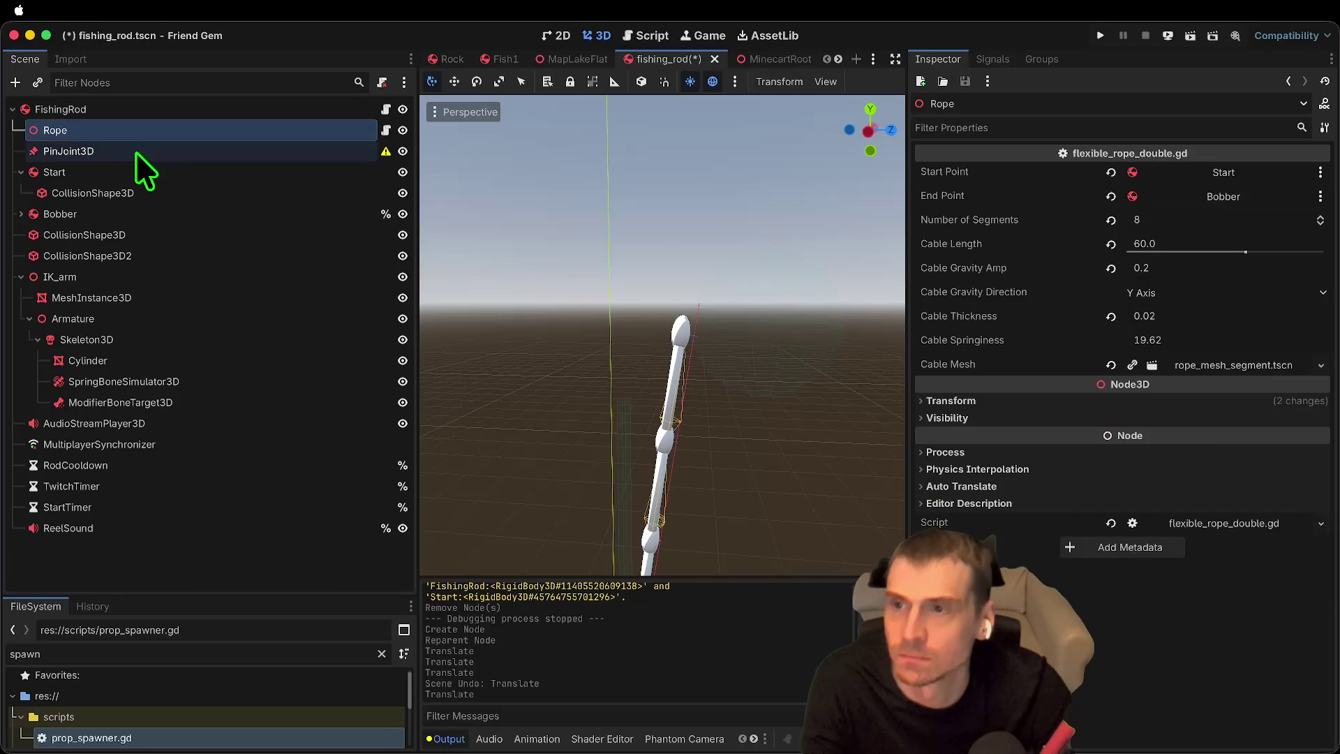
click(135, 152)
click(1192, 230)
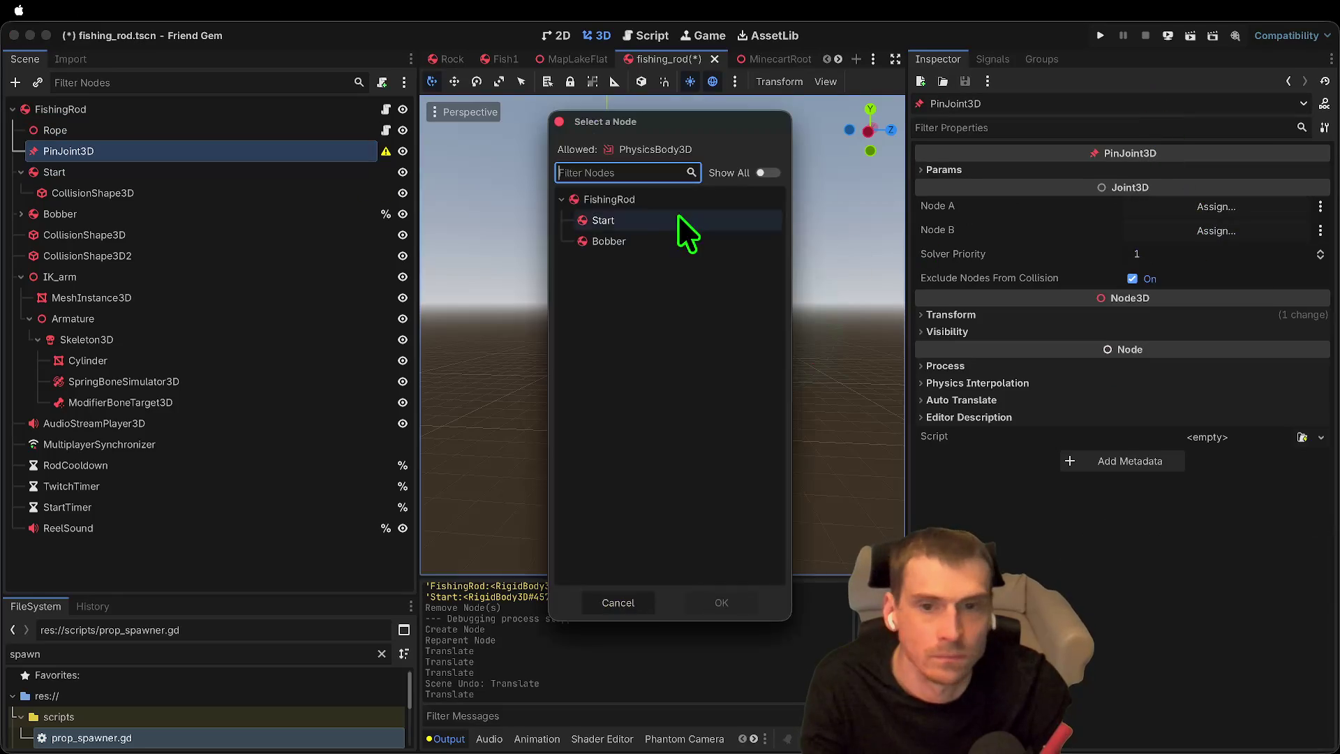
click(723, 604)
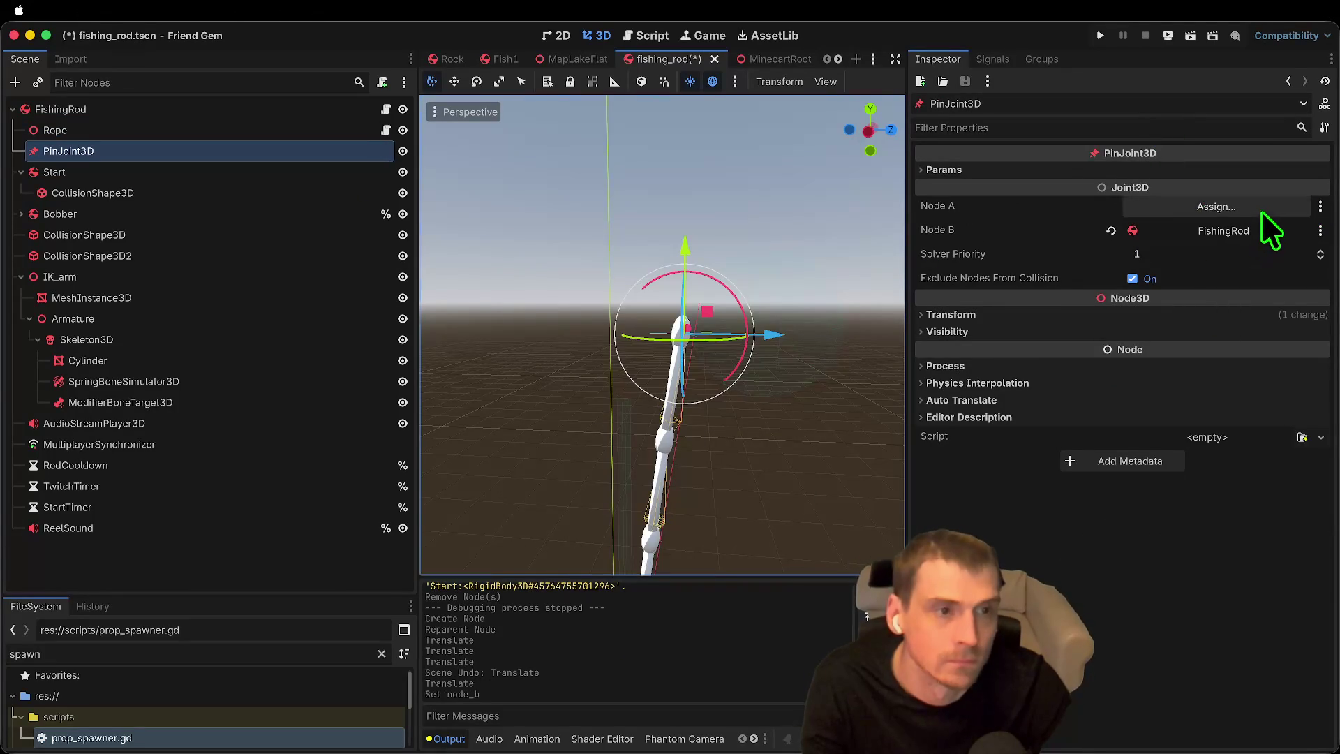
click(1260, 211)
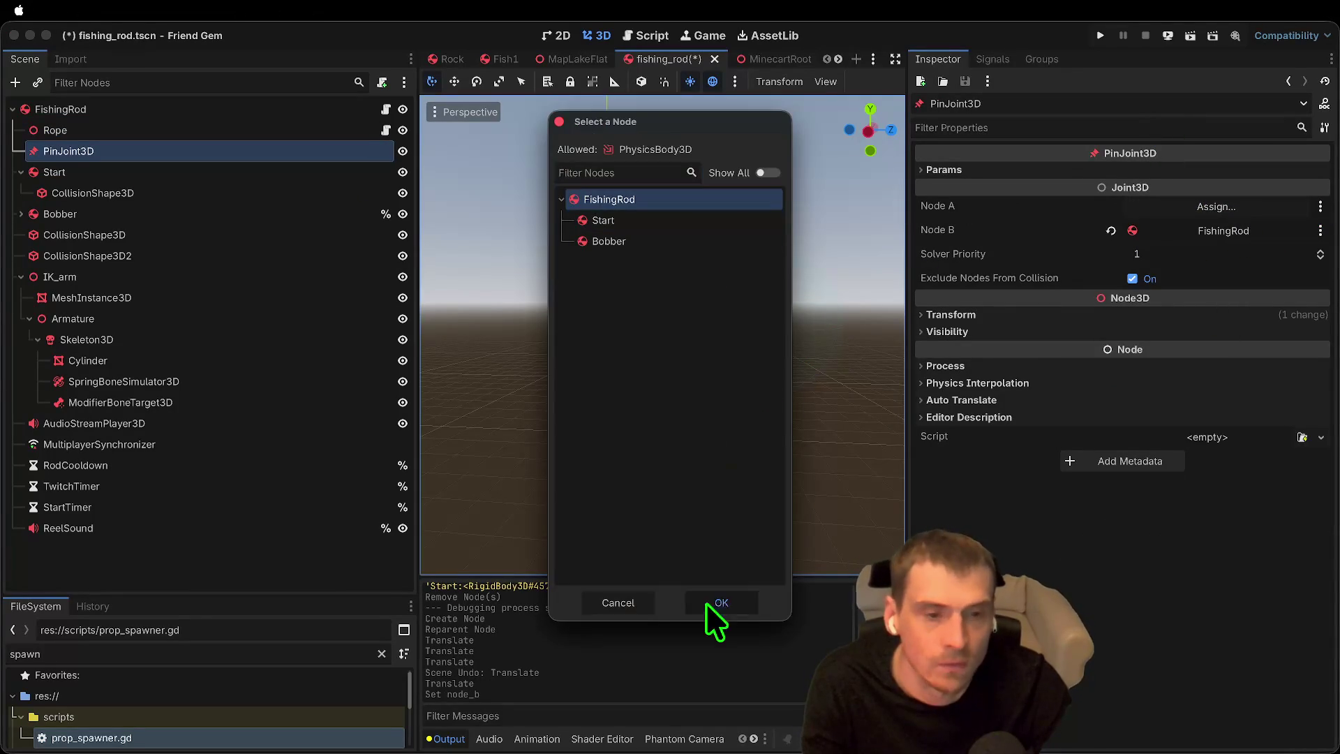
click(715, 602)
click(1111, 231)
click(681, 241)
click(722, 602)
Step: Try a joint Bias of 0.8, undo it back to 0.3, and save
click(1097, 170)
click(1177, 190)
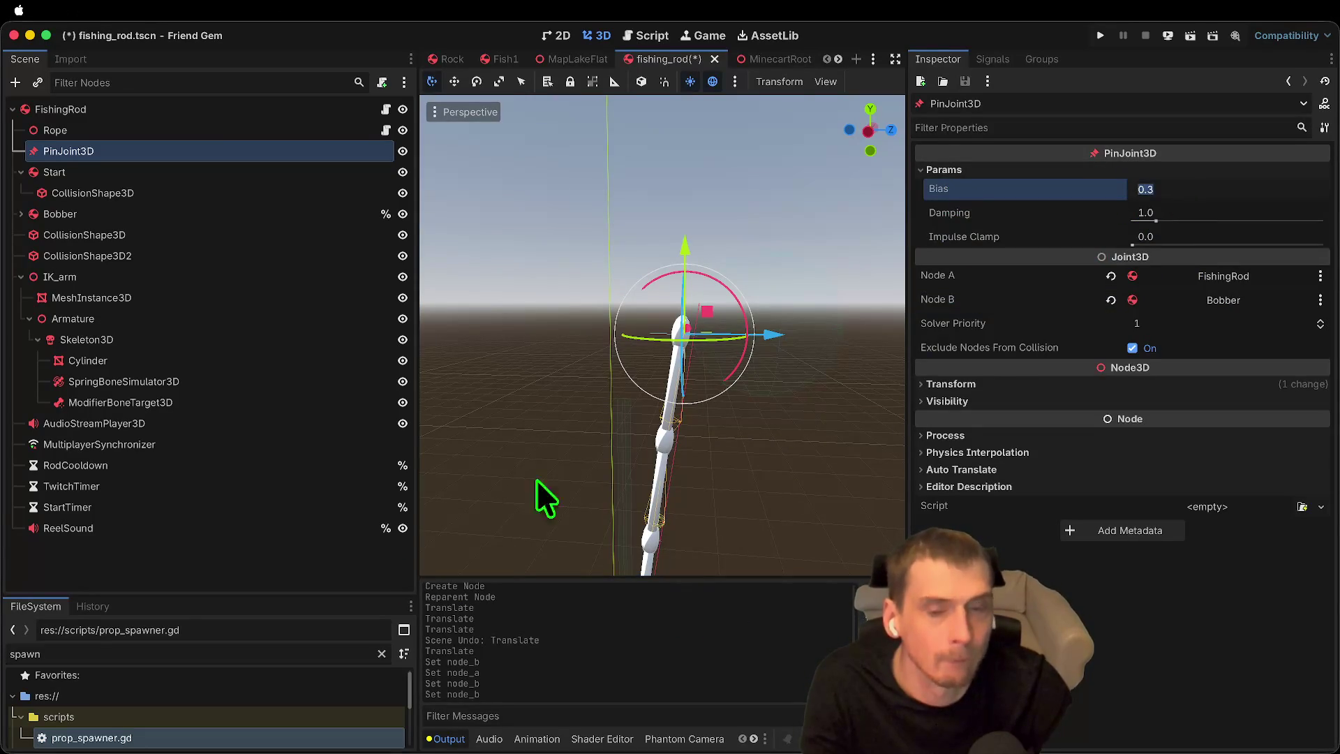
click(224, 528)
click(223, 552)
click(112, 150)
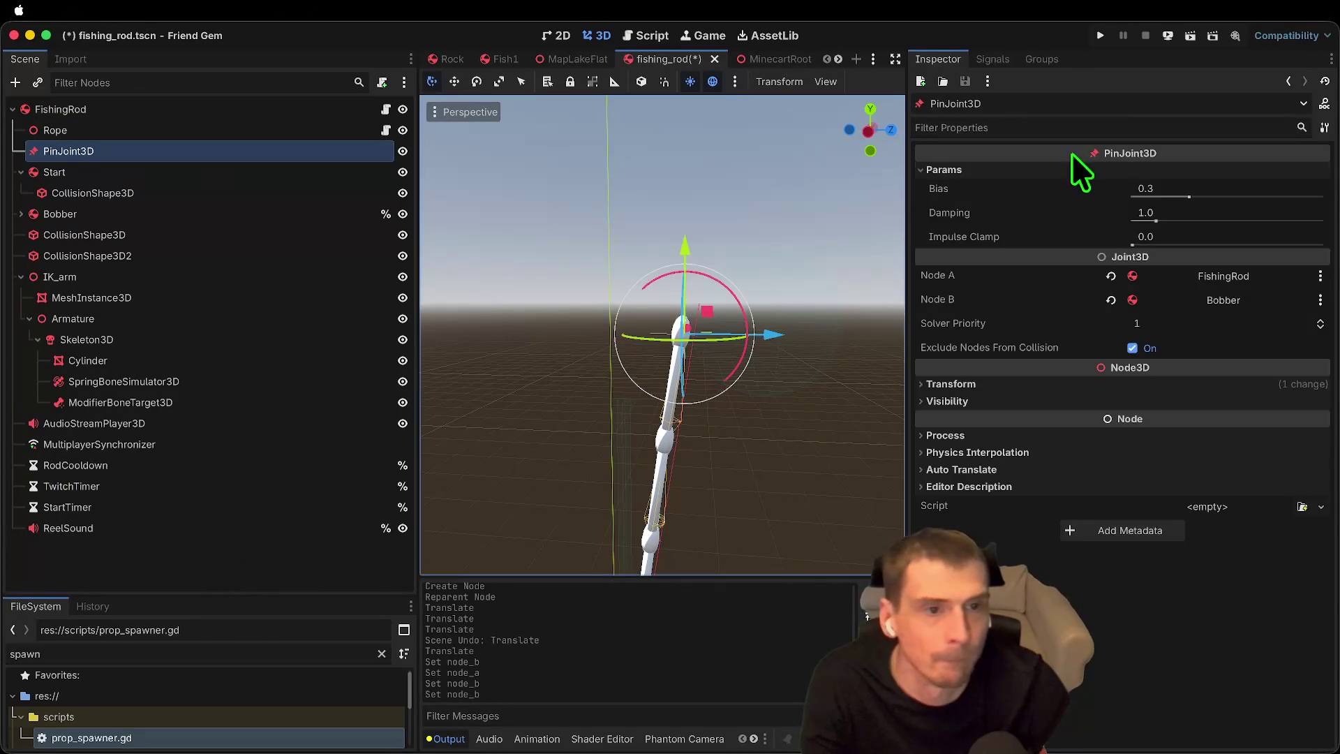
mouse_move(1059, 193)
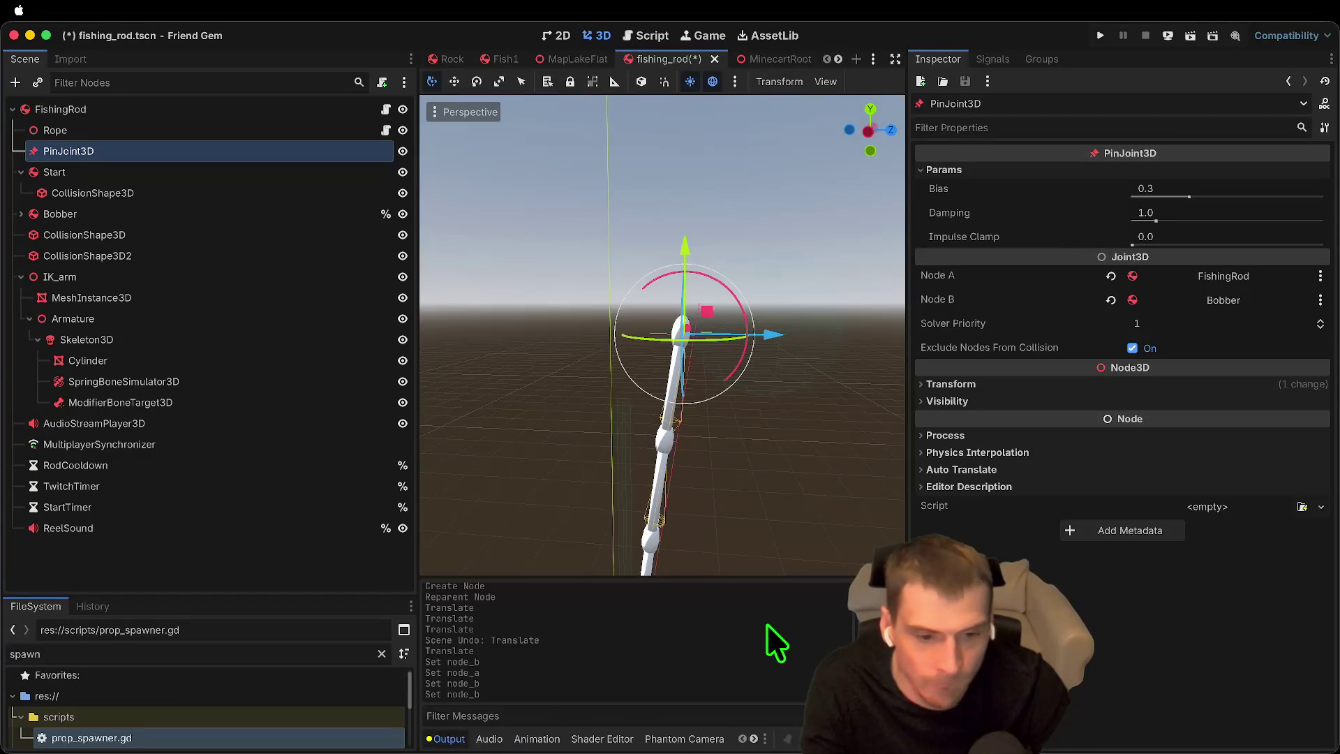
click(1192, 190)
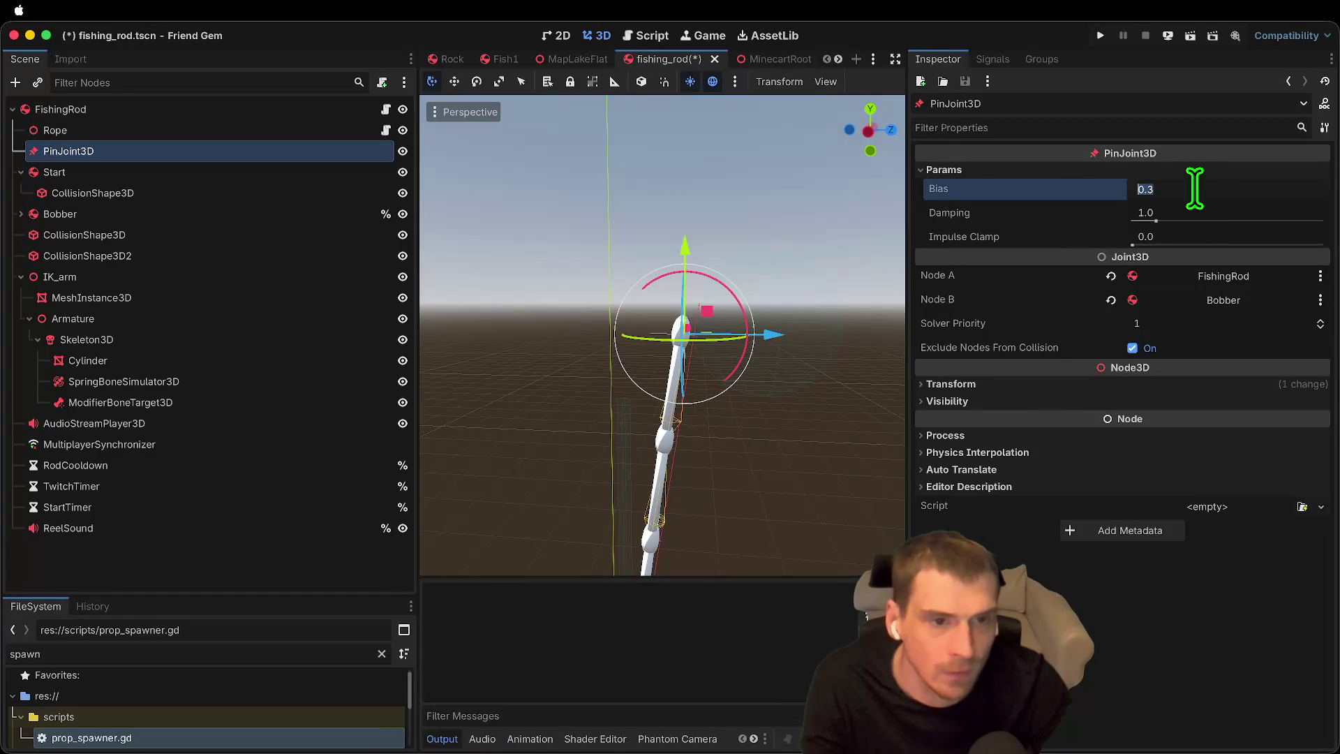
text(08)
key(Return)
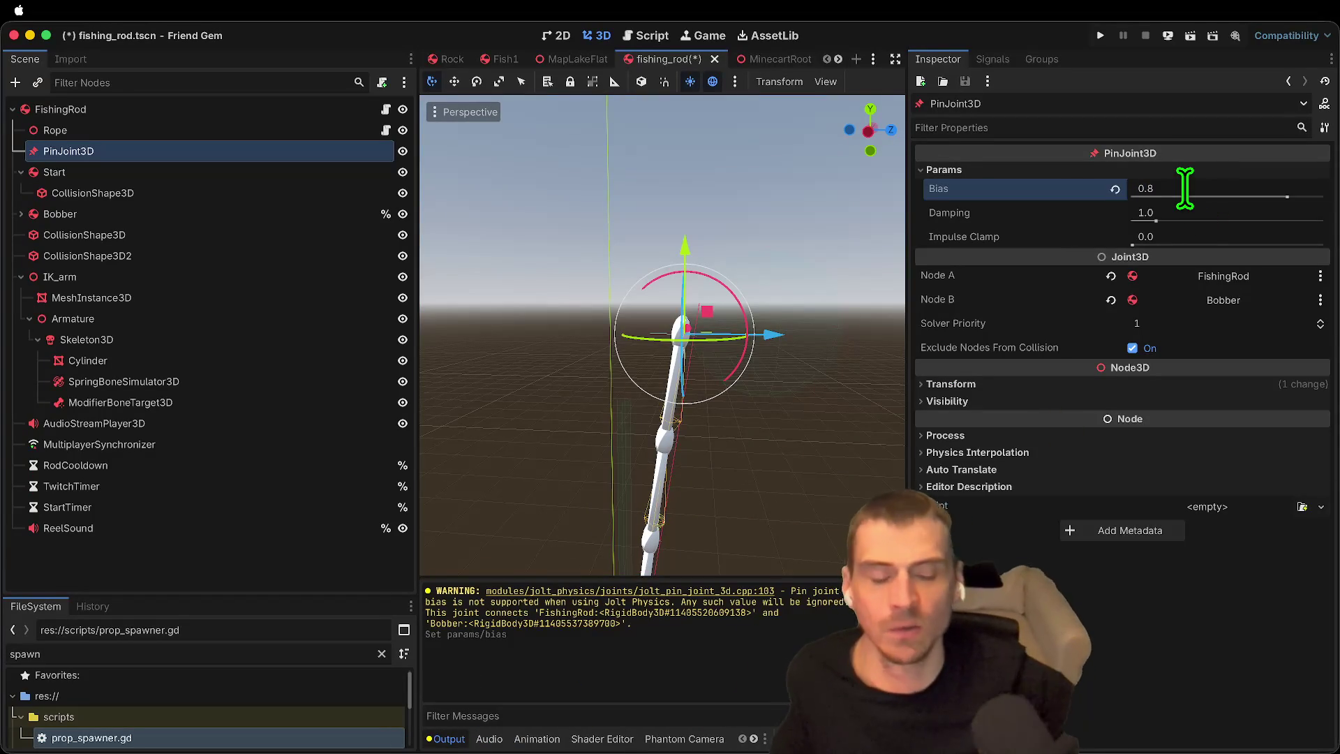
key(ctrl+z)
key(ctrl+s)
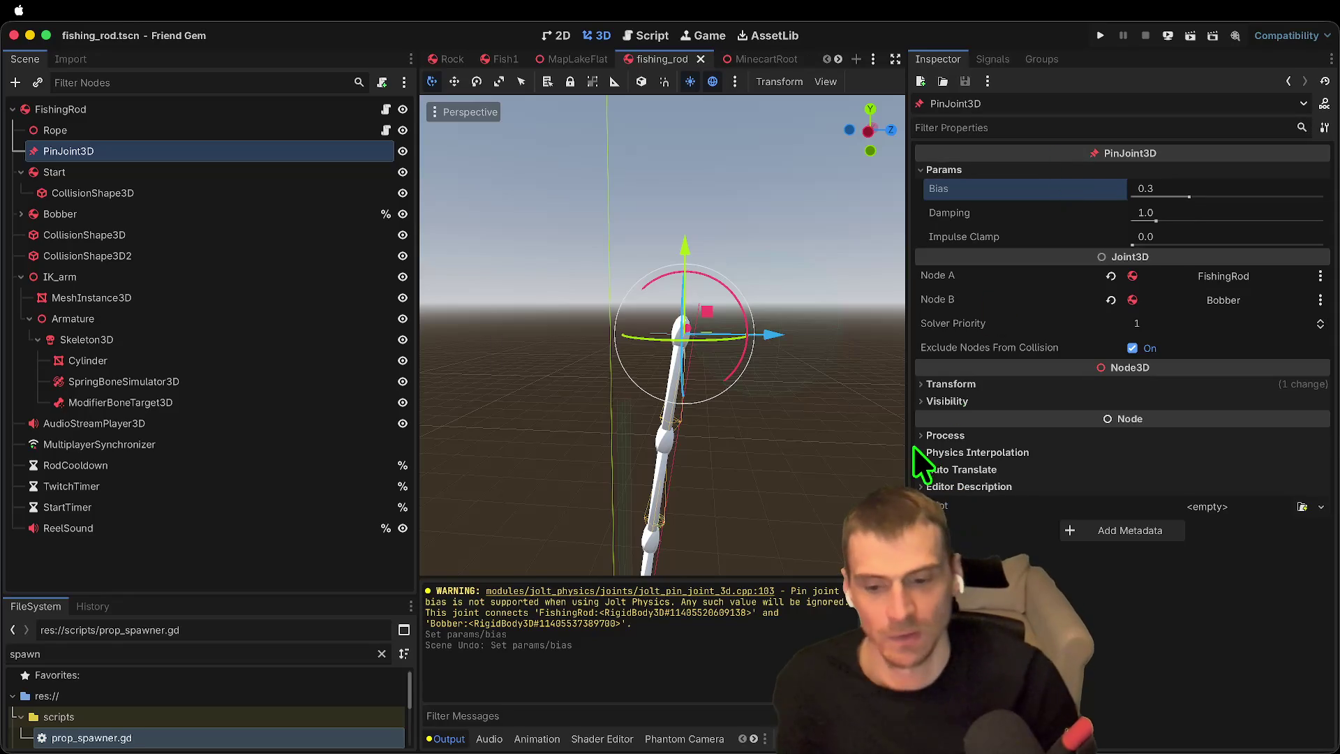
Step: Raise the joint's Damping to 1.65, clear the output log, and save the scene
drag(1152, 220, 1171, 213)
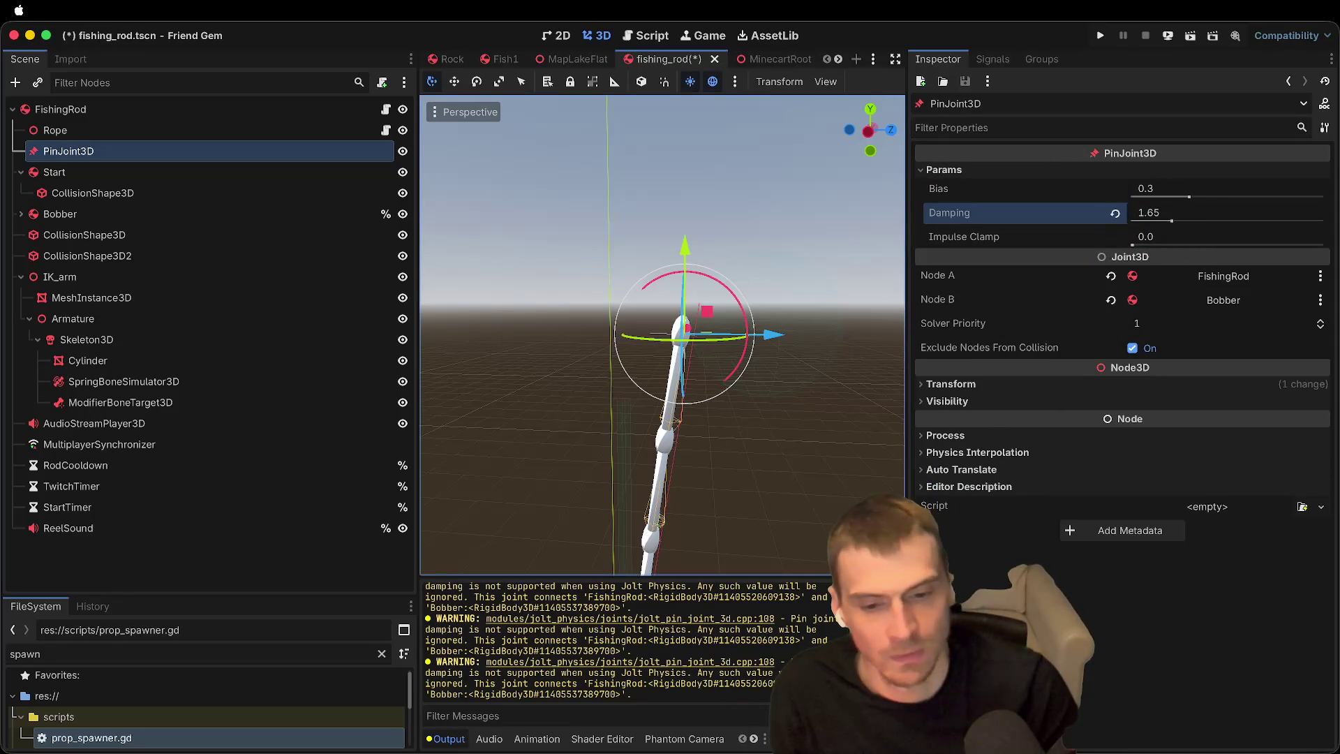
key(super+alt+k)
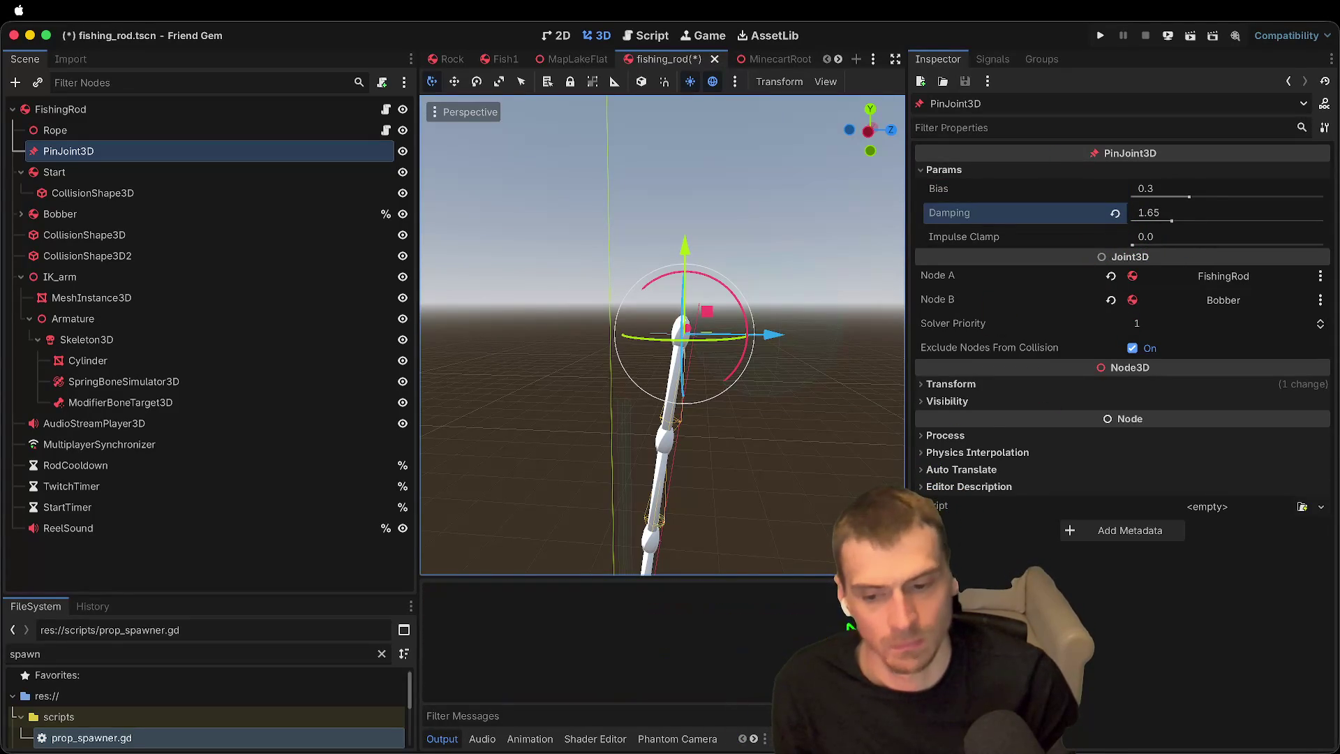
key(super+s)
click(247, 581)
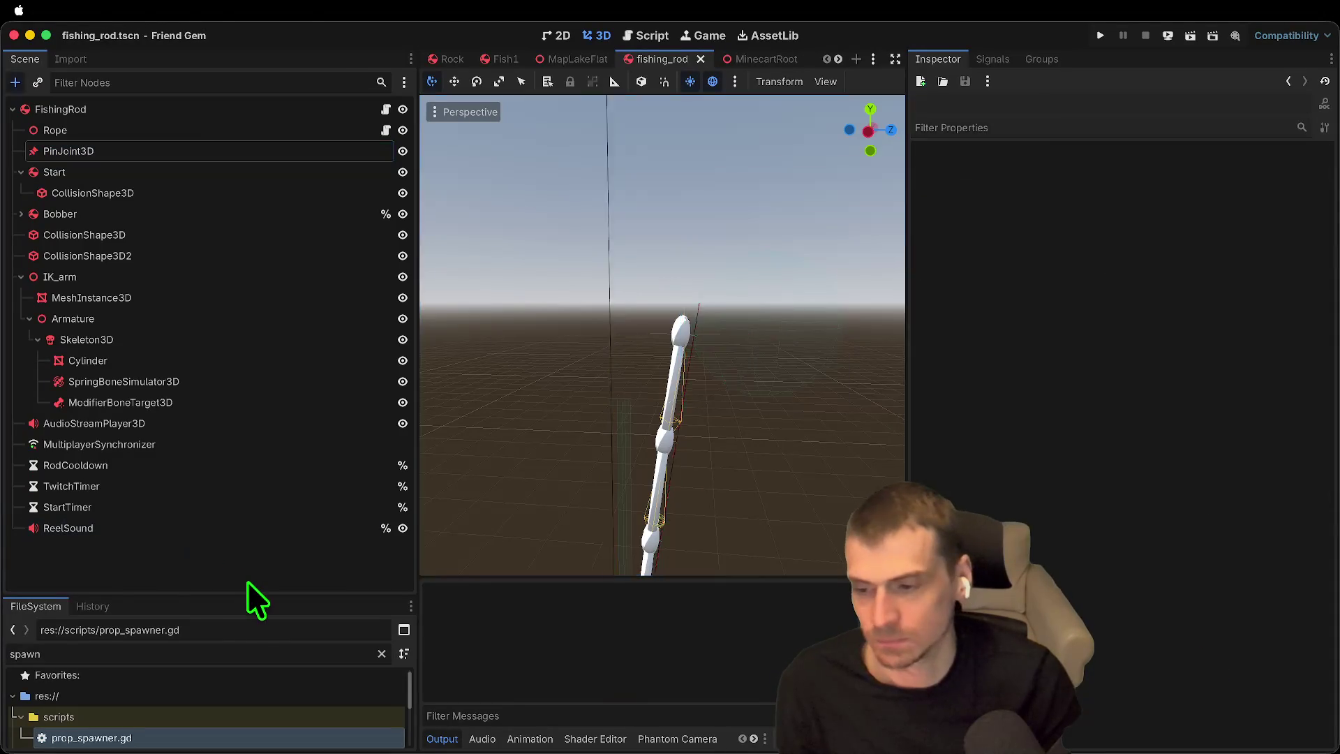
Step: Search the Add Node dialog for 'jol', then close it without adding anything
key(super+a)
text(jol)
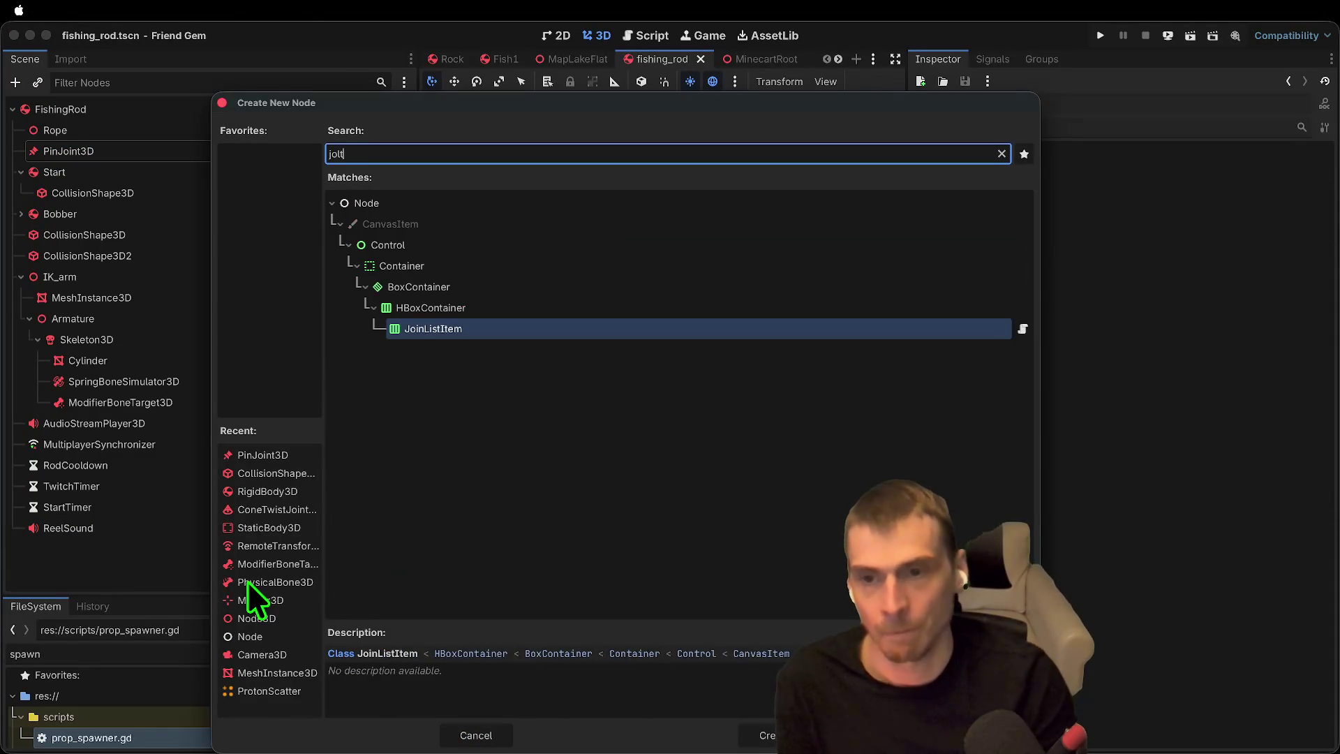
key(BackSpace)
key(BackSpace)
key(BackSpace)
key(Escape)
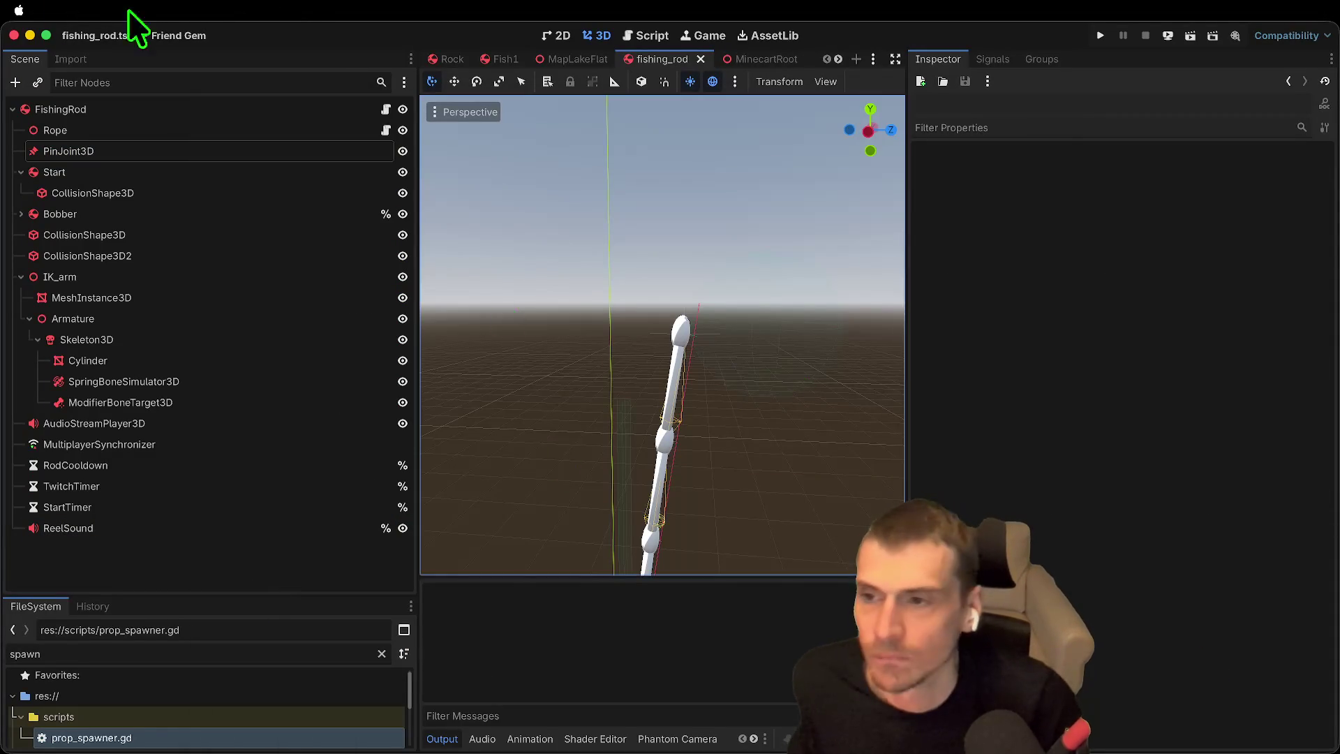
Step: Run the game to watch the bobber swing from the pin-jointed rod, then return to the editor
key(super+b)
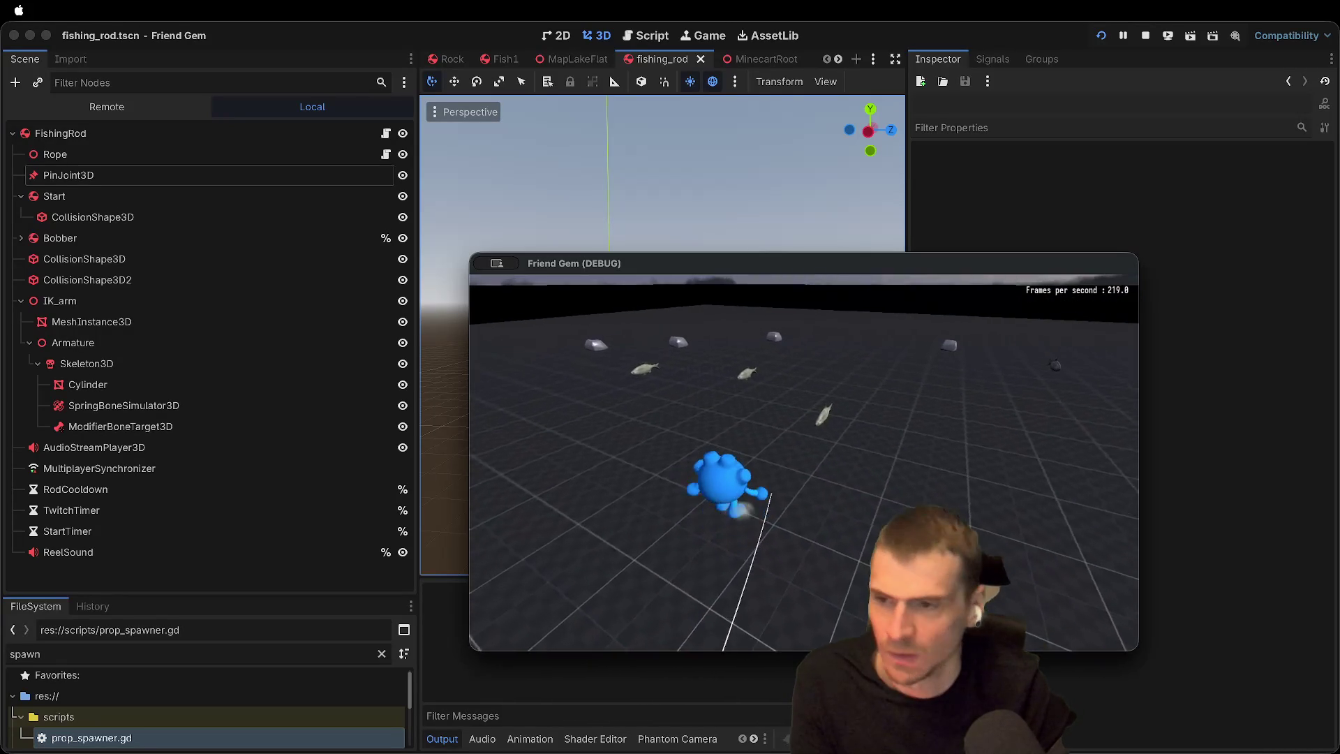
click(133, 197)
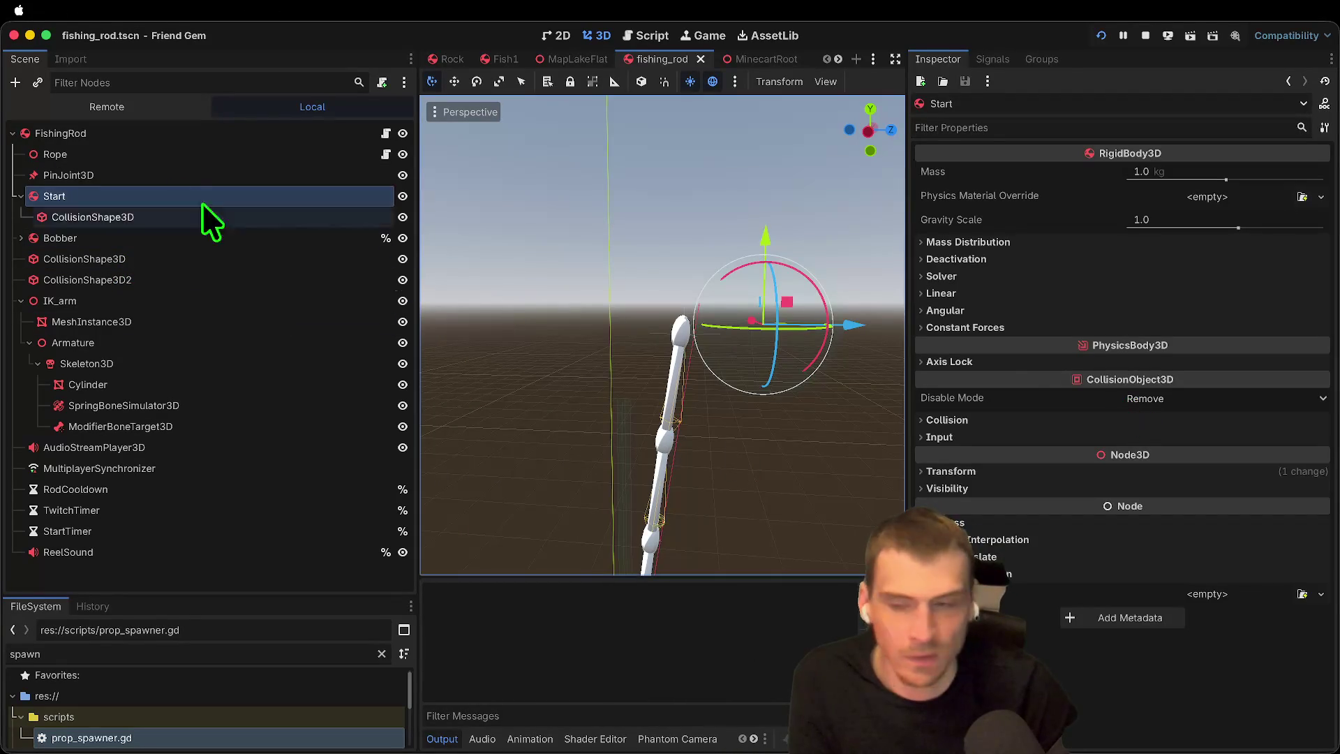
Step: Disable Start's CollisionShape3D and test picking up the rod in-game
click(173, 220)
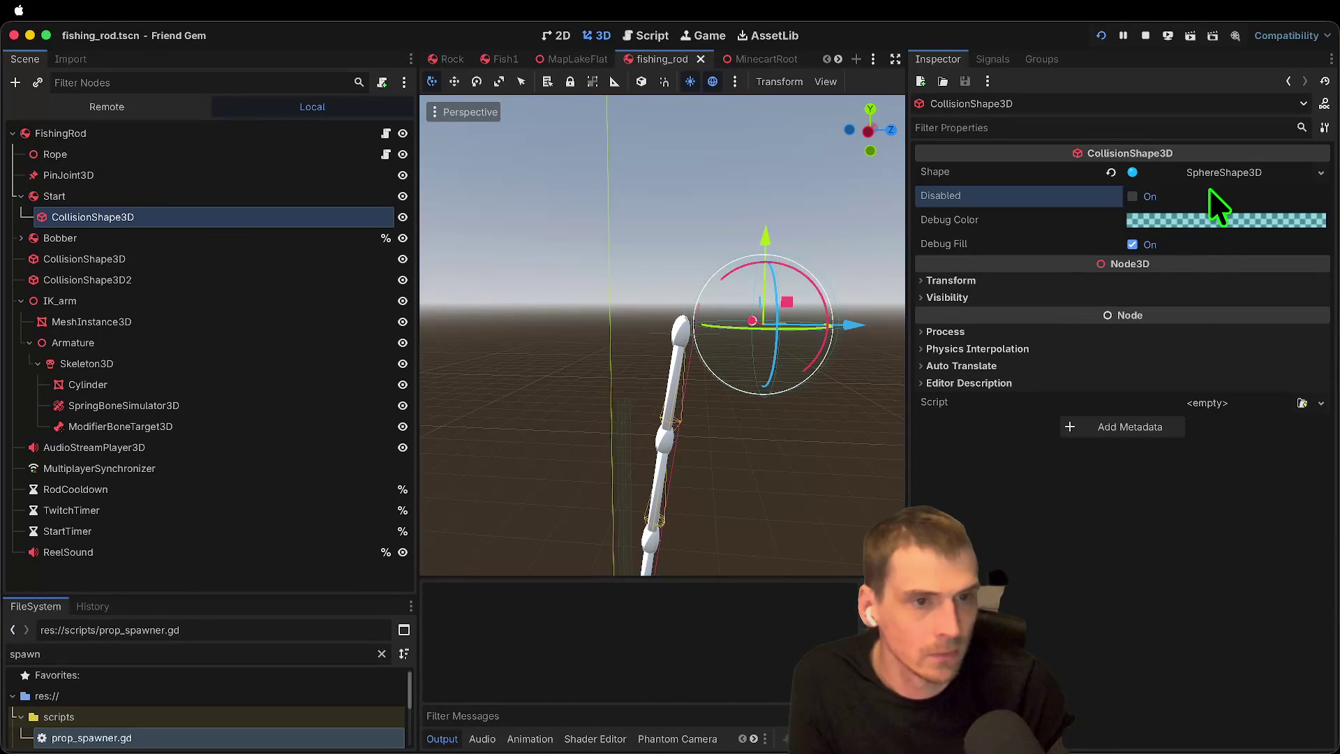
click(1212, 196)
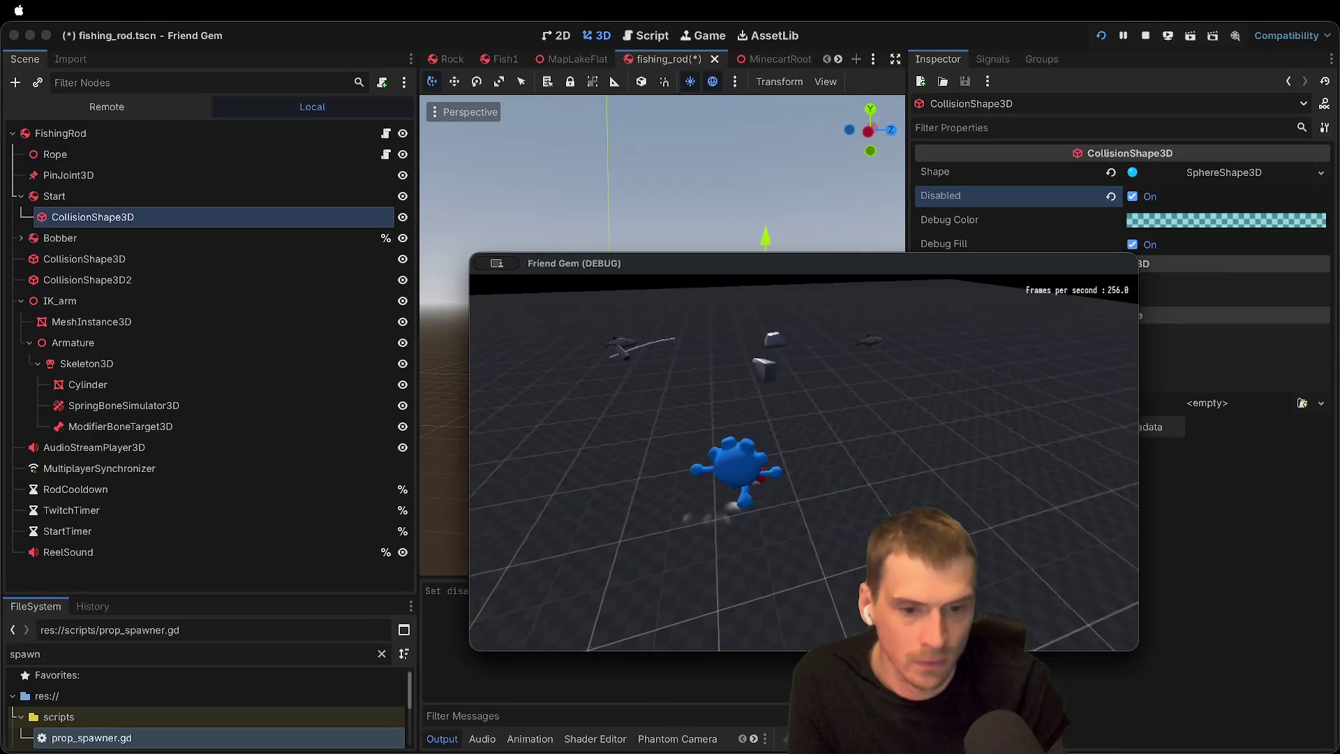
key(e)
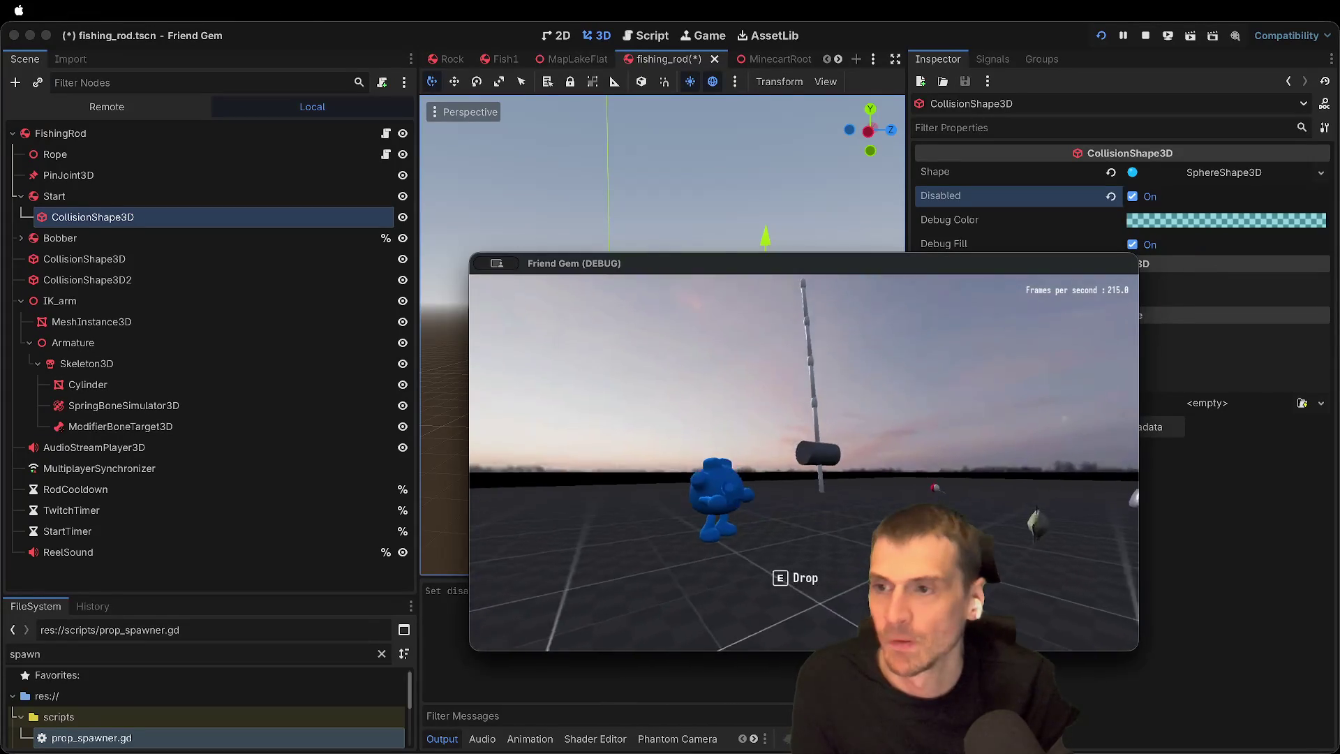
key(super+Tab)
Step: Inspect the Rope, FishingRod and pin joint settings in the Inspector
click(49, 198)
click(96, 152)
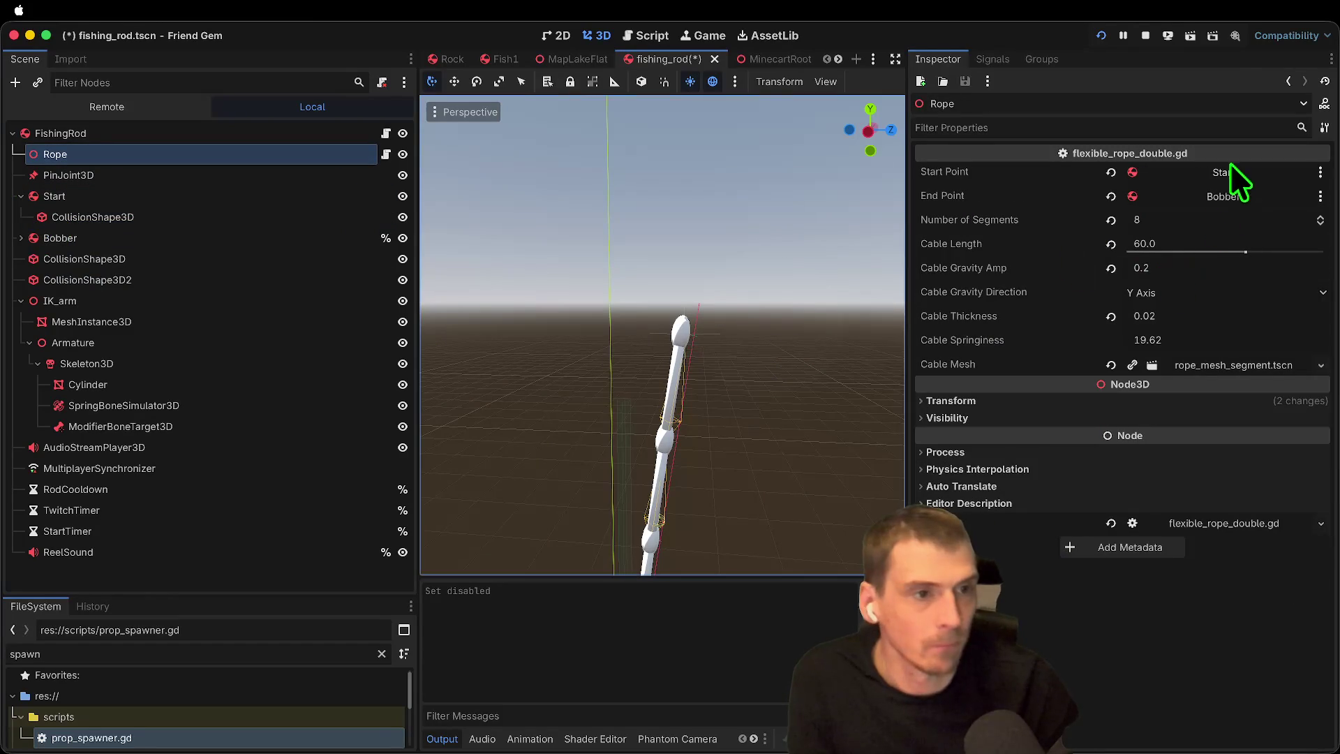
click(295, 201)
click(270, 133)
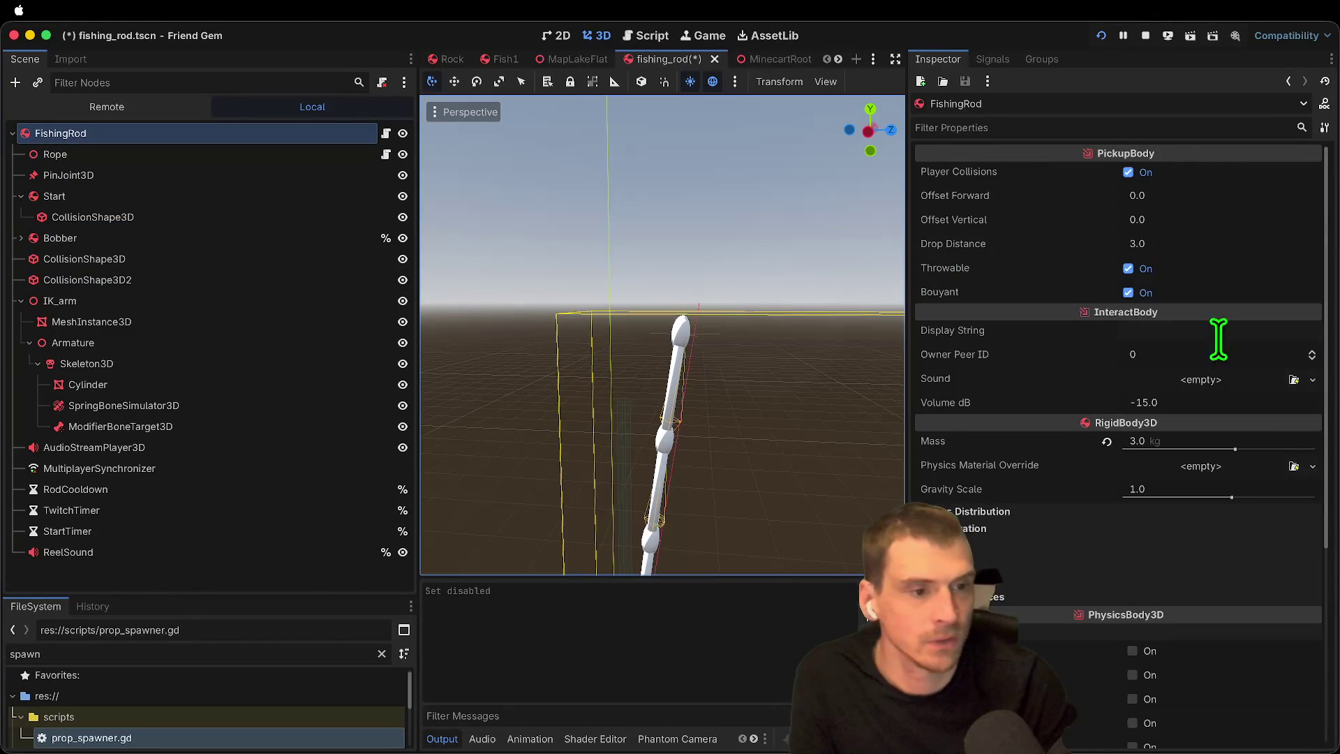
click(153, 175)
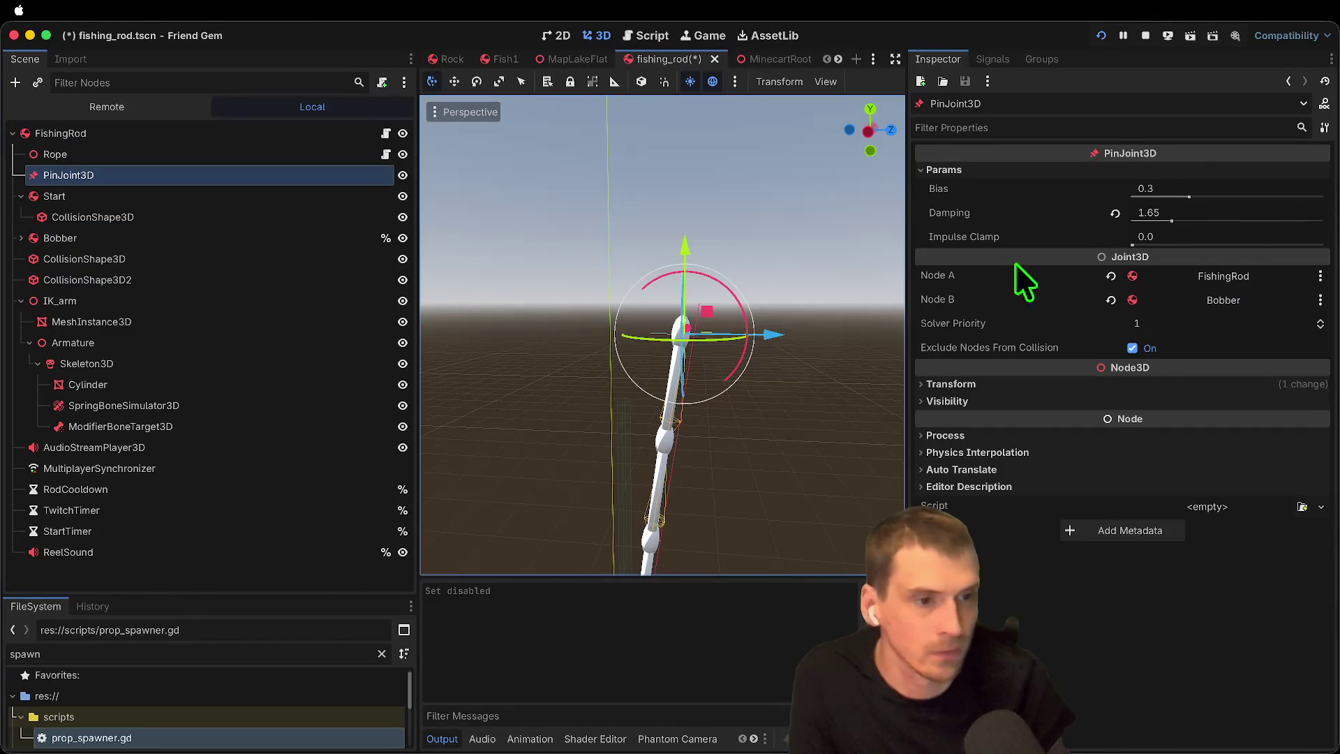
scroll(768, 349, down, 3)
Step: Shift Start slightly along Z, then save and relaunch the game to test
click(230, 195)
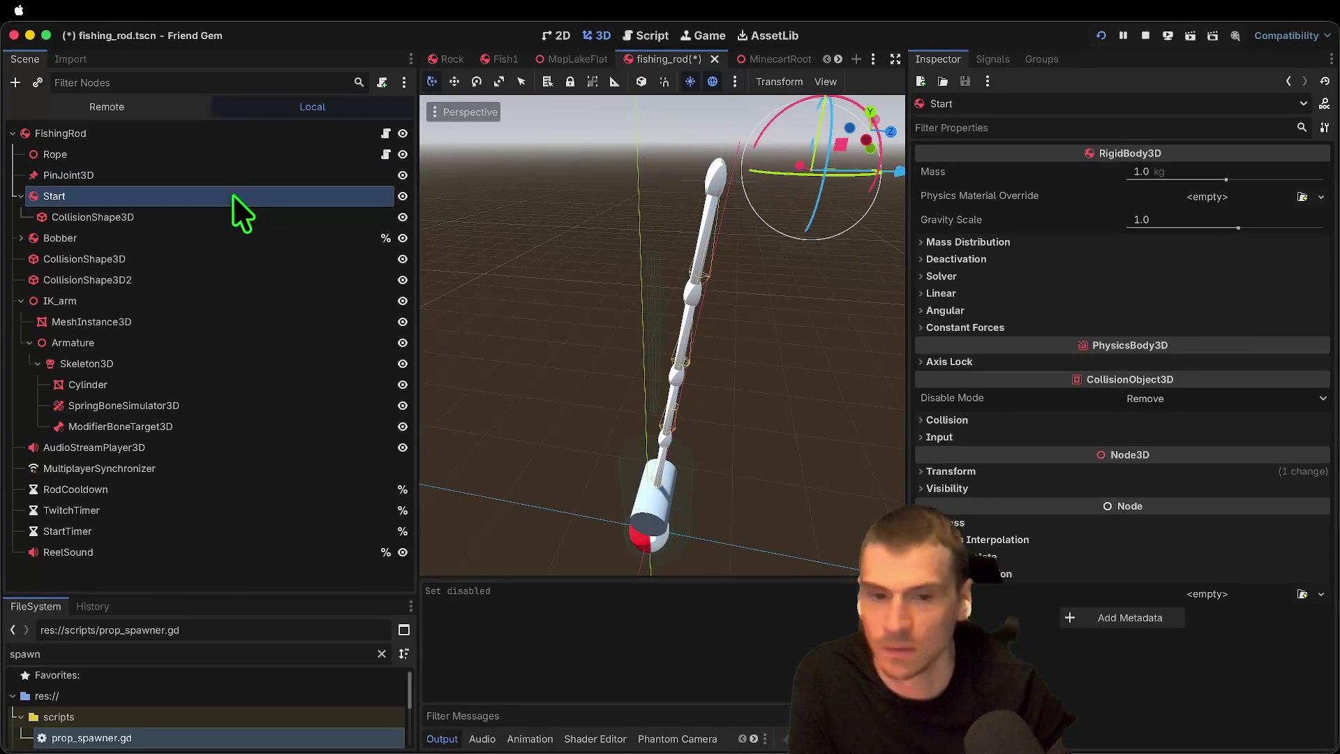
drag(768, 314, 748, 314)
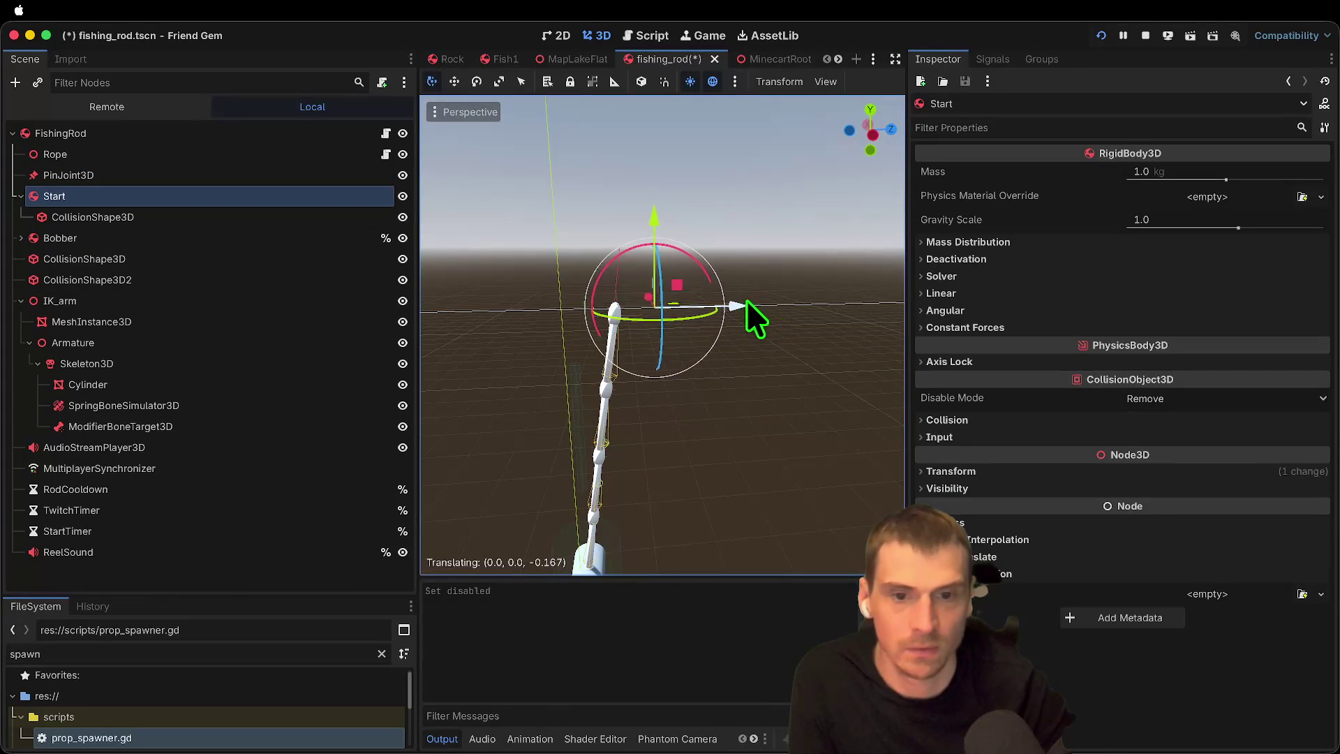
key(super+Tab)
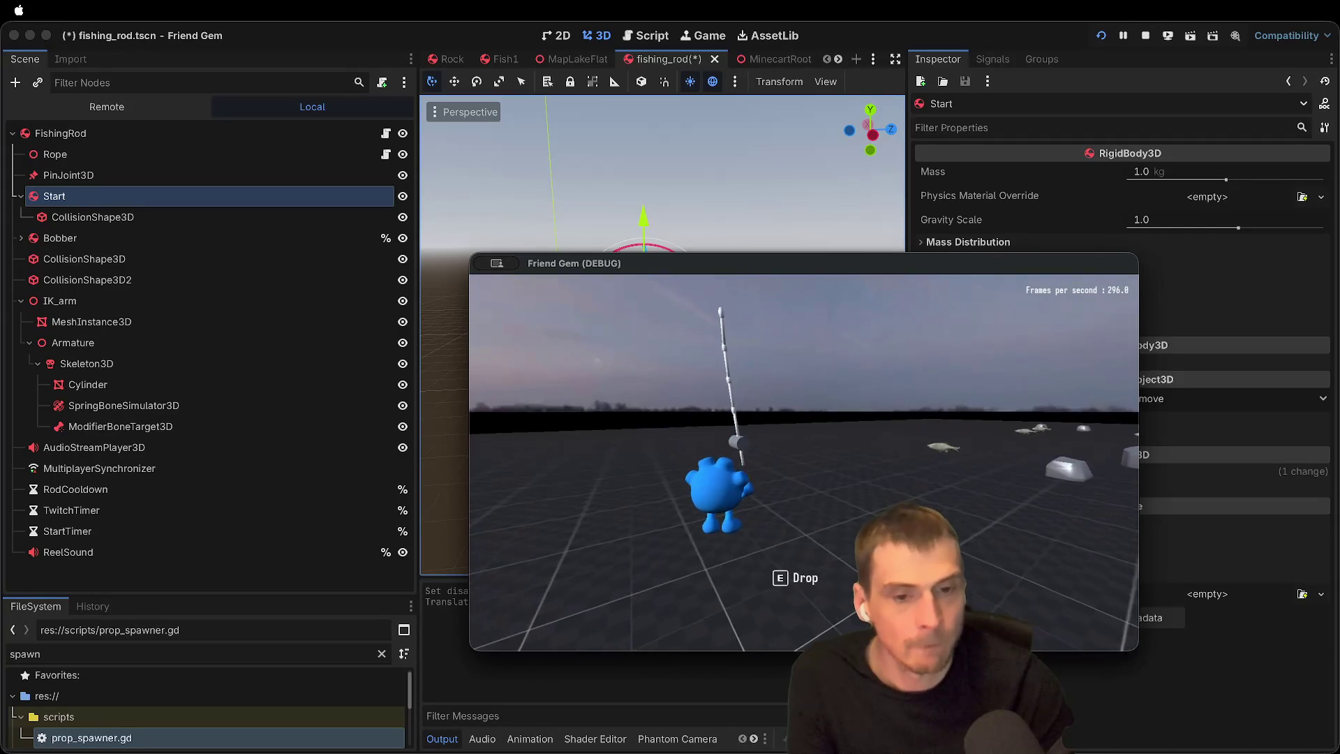
key(super+b)
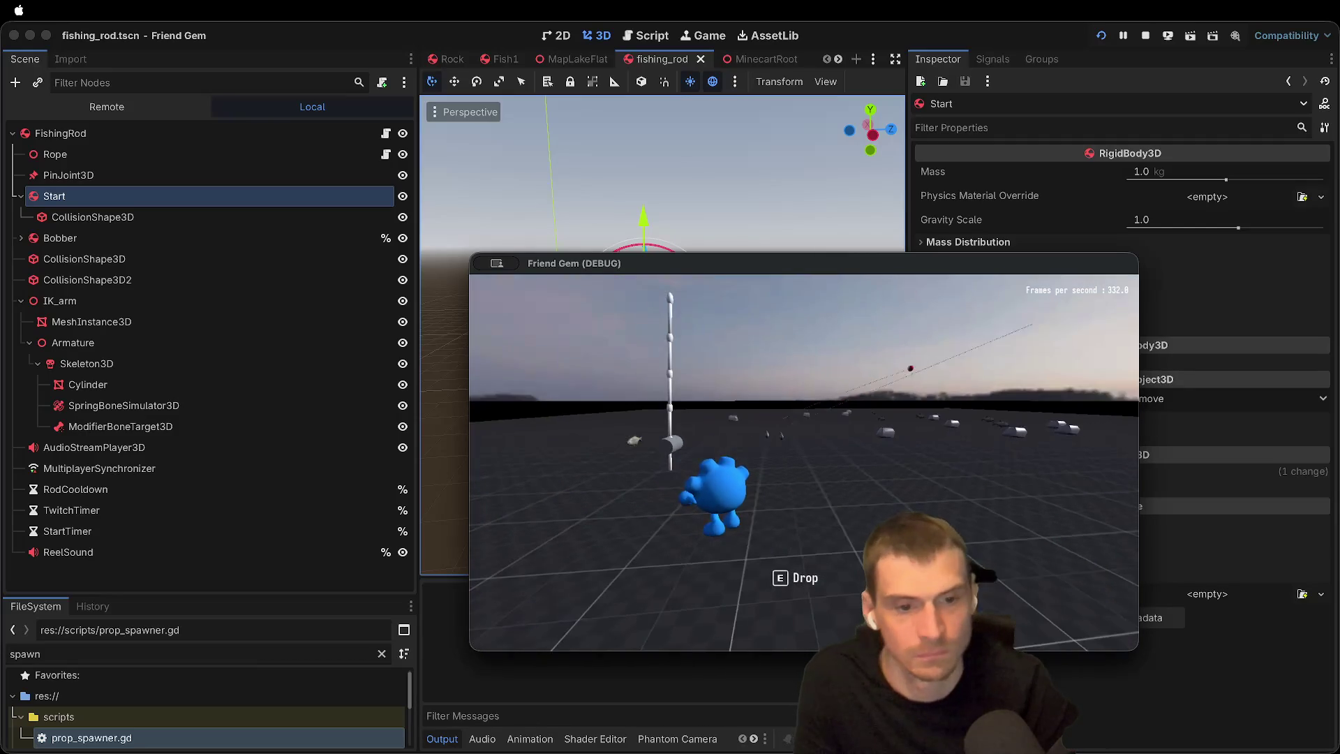
click(53, 187)
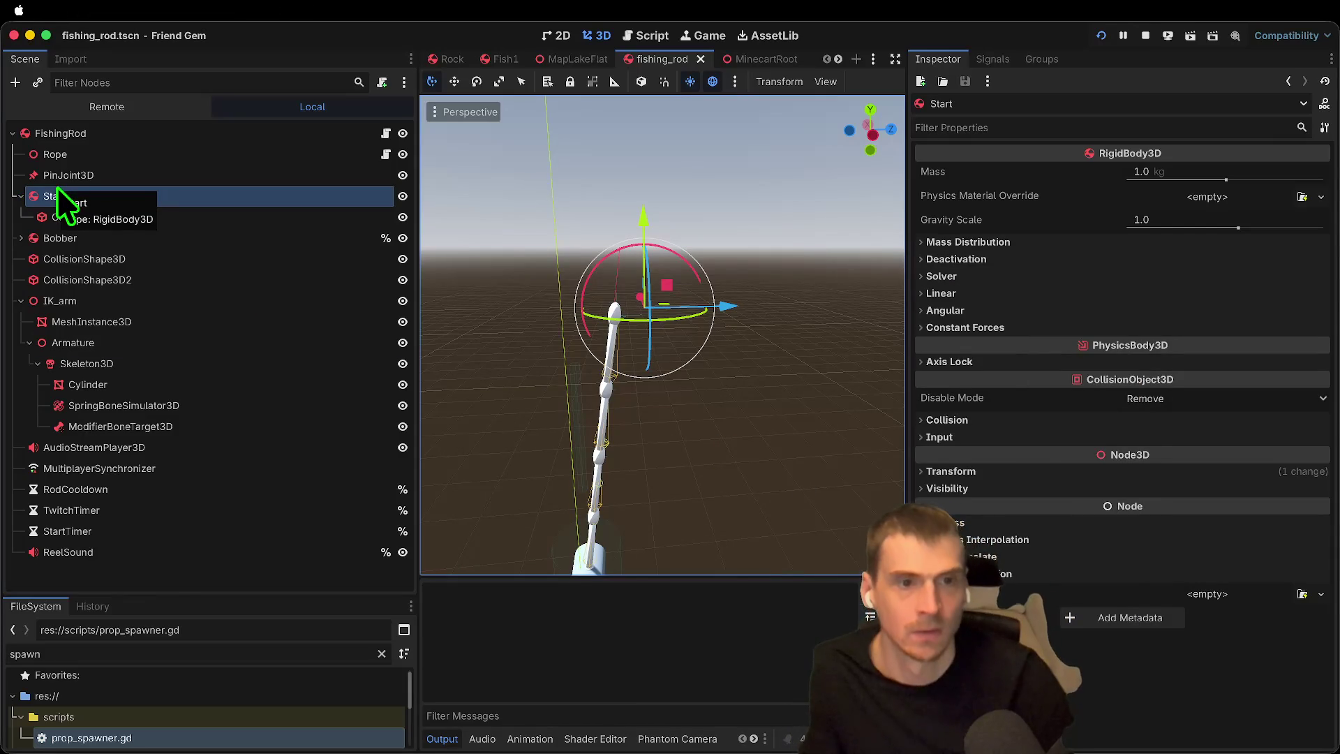
Step: Re-enable the Start body's collision shape
click(64, 220)
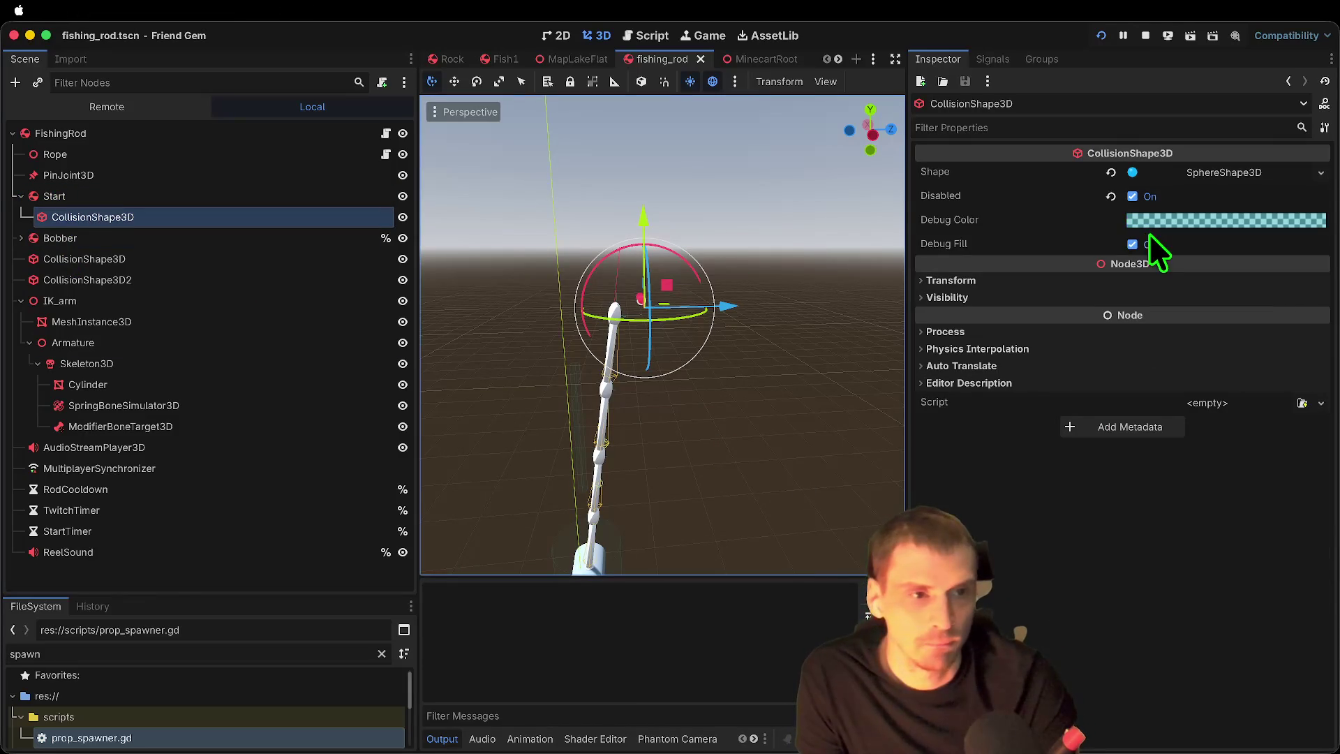
click(1174, 195)
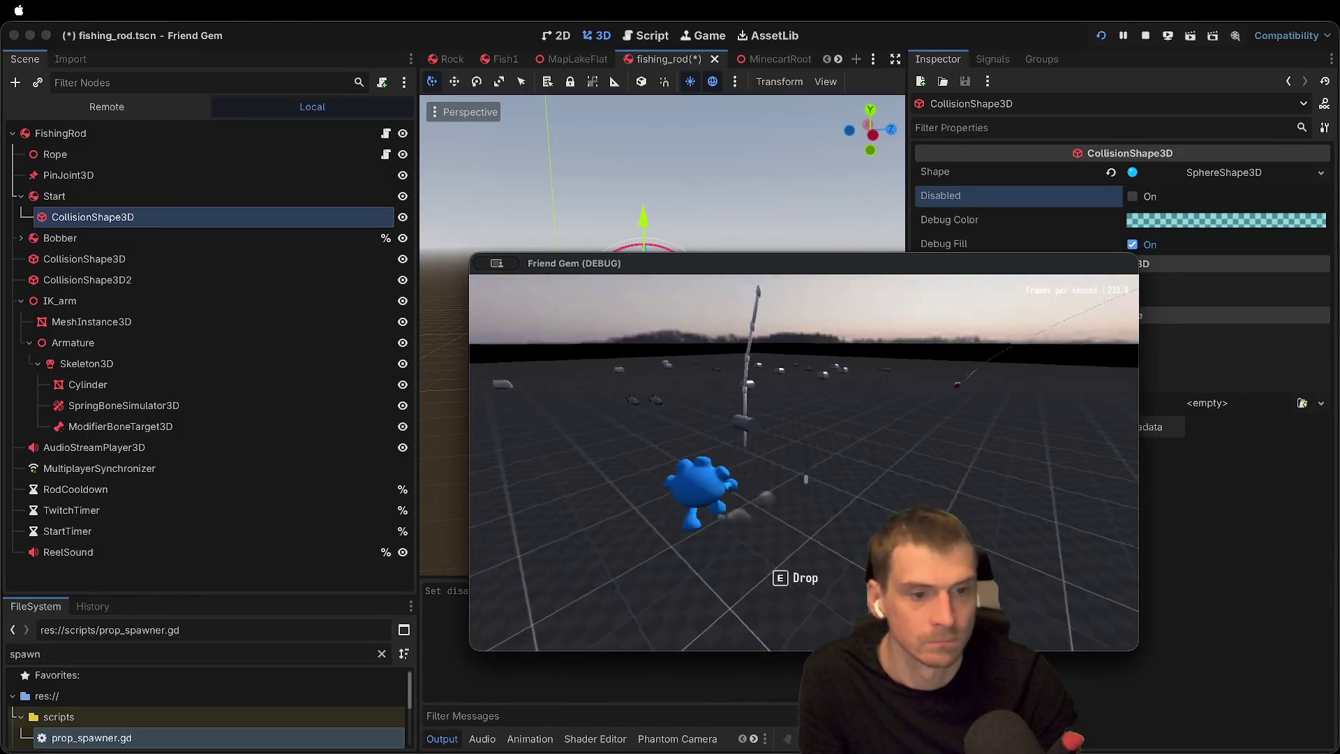
click(150, 380)
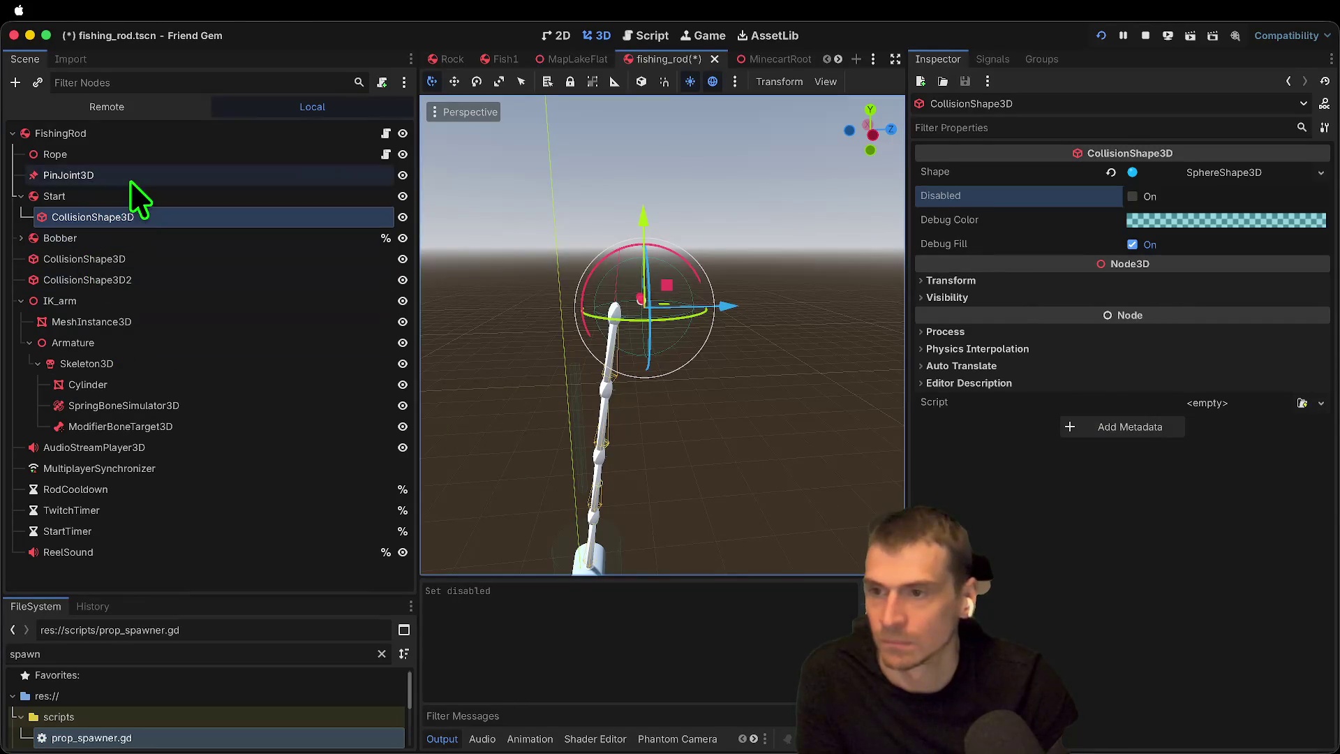
Step: Revert the pin joint's Damping to 1.0 and nudge the joint right and upward
click(128, 176)
click(1114, 213)
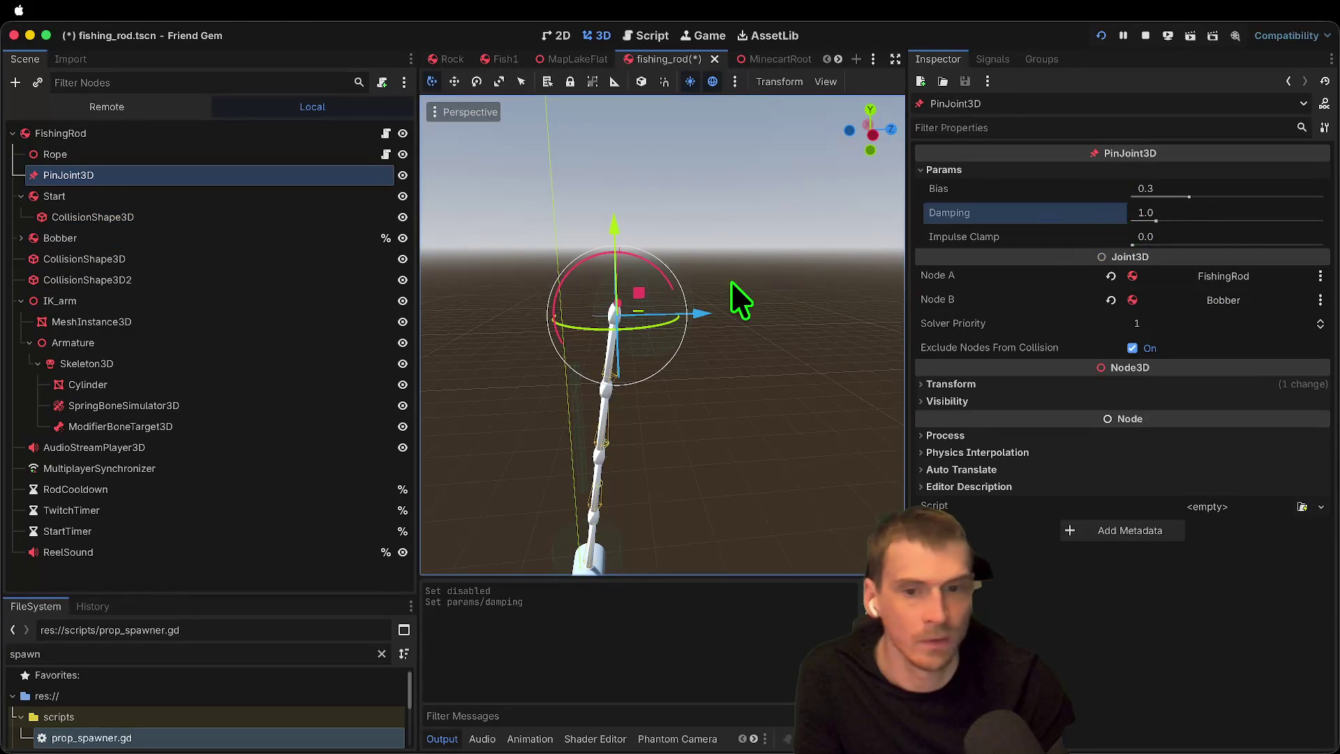
drag(713, 304, 748, 314)
drag(649, 225, 658, 215)
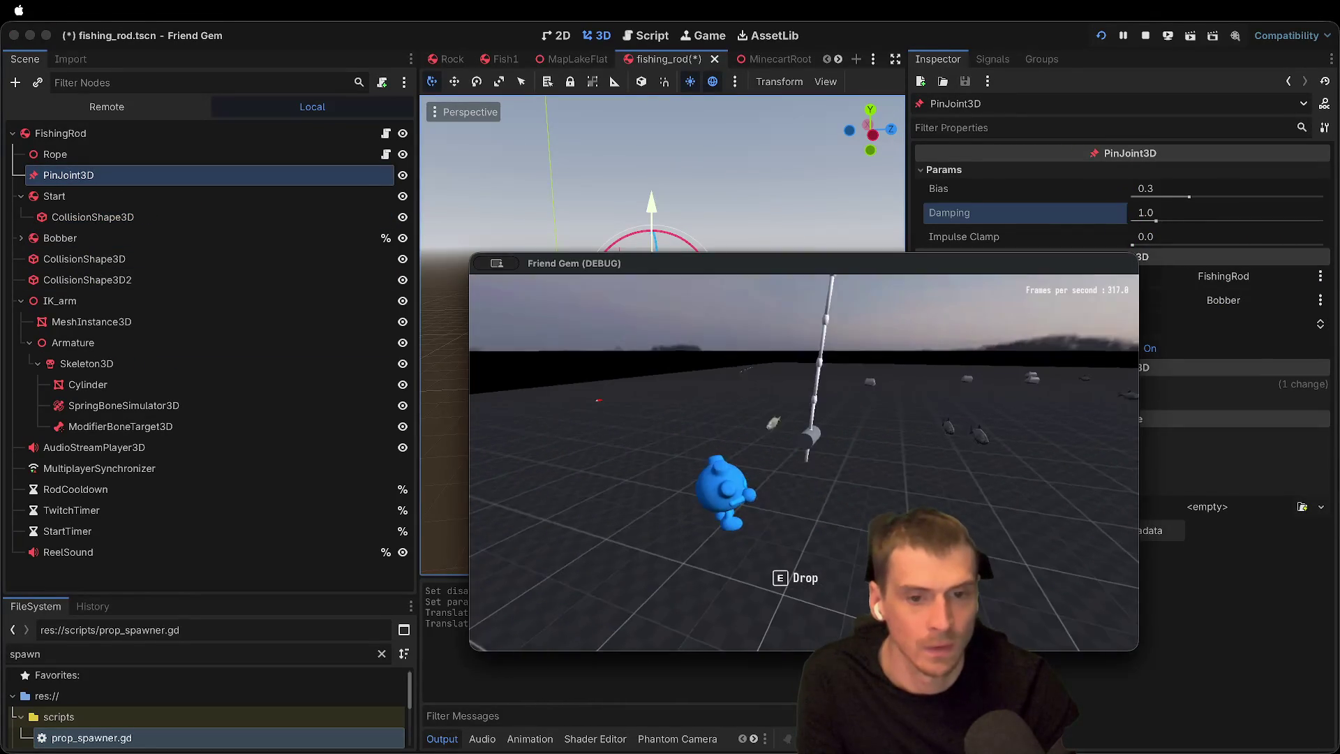
click(311, 646)
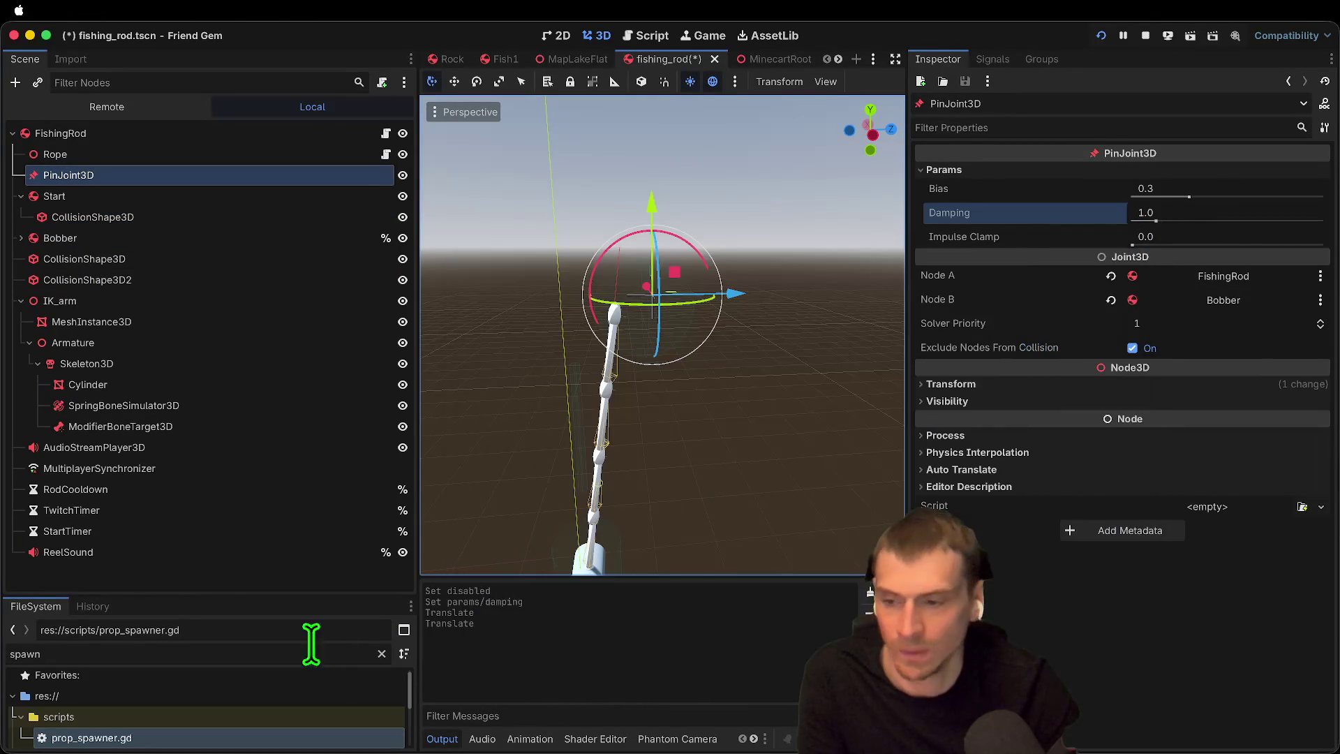
Step: Set the Rope's Cable Springiness to 10.0, save, play-test picking up the rod, then stop
click(147, 154)
click(1143, 340)
text(10)
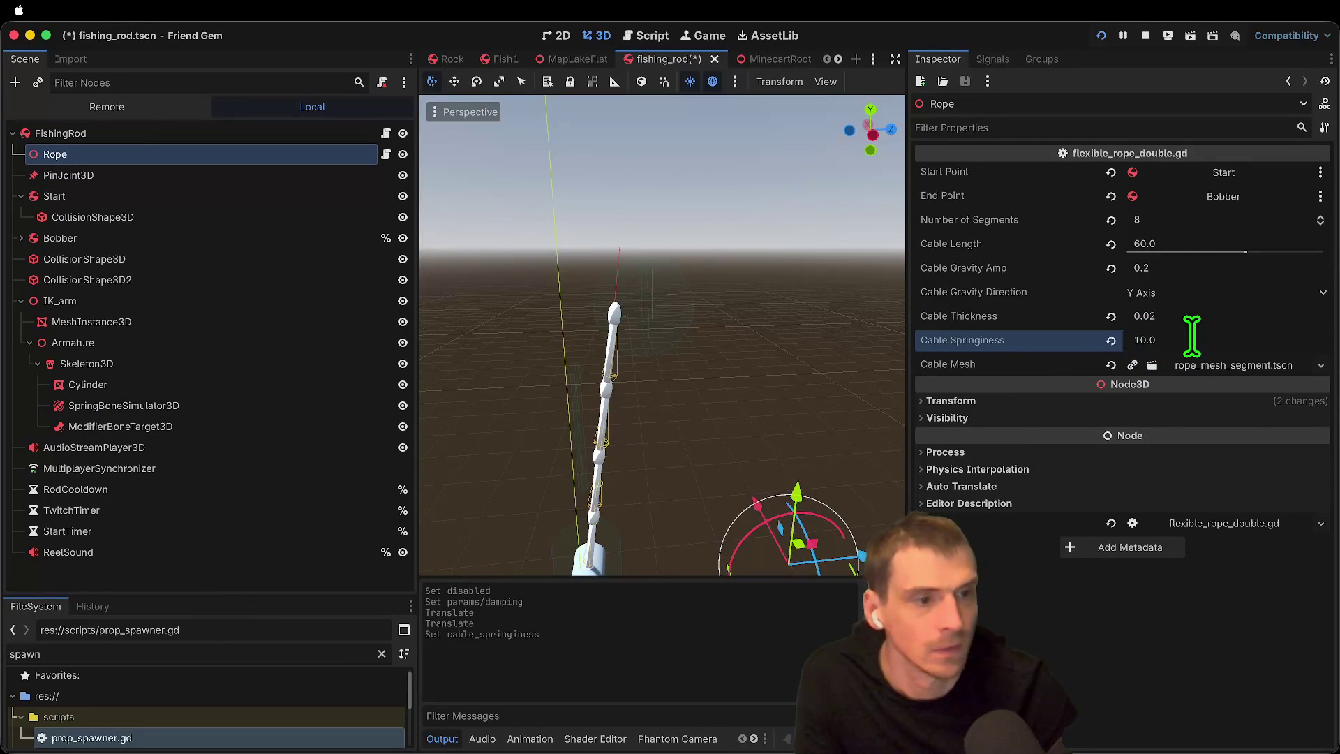
key(super+b)
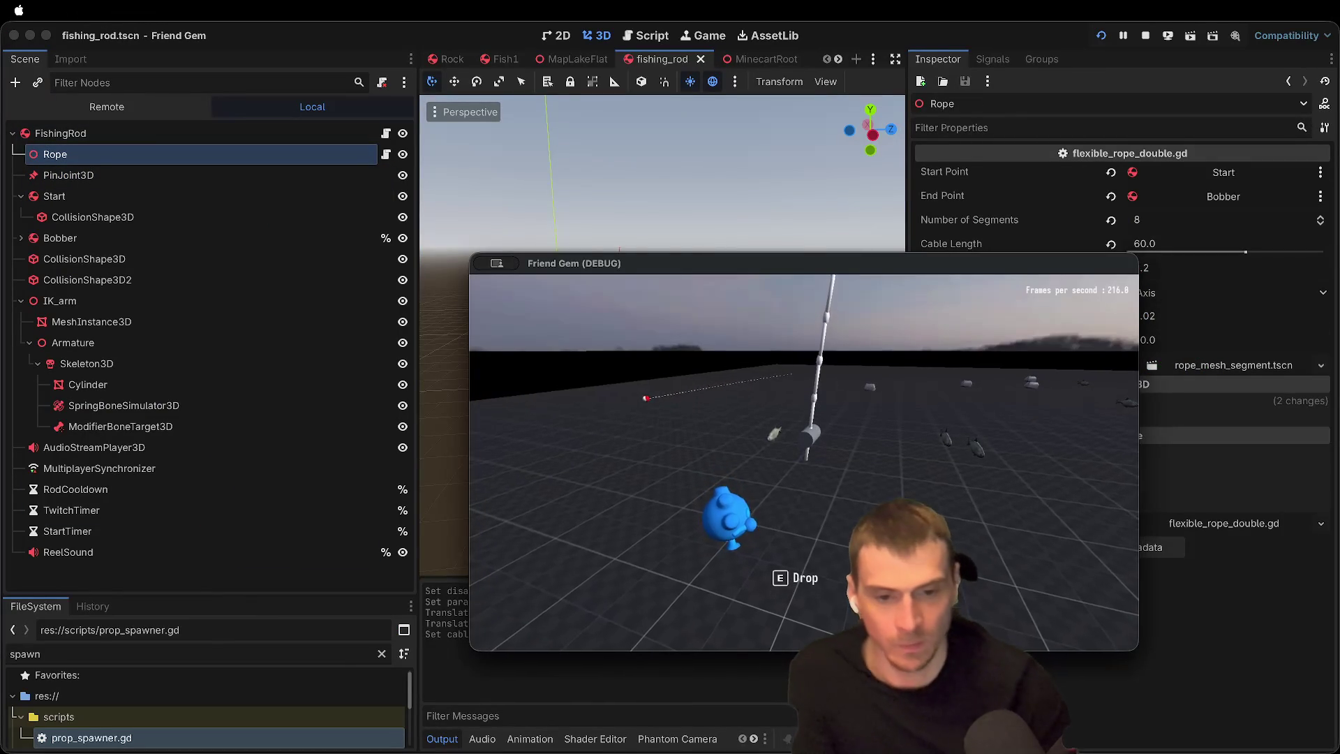
key(super+b)
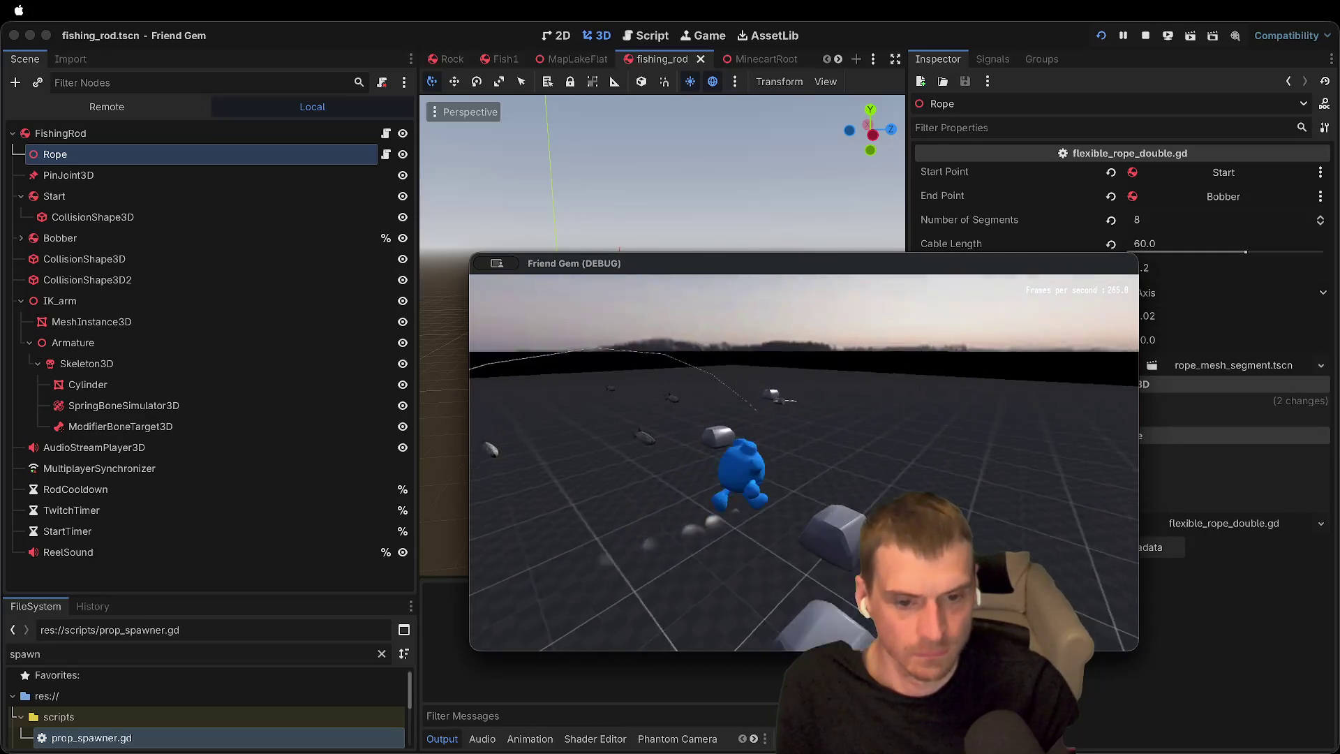
key(e)
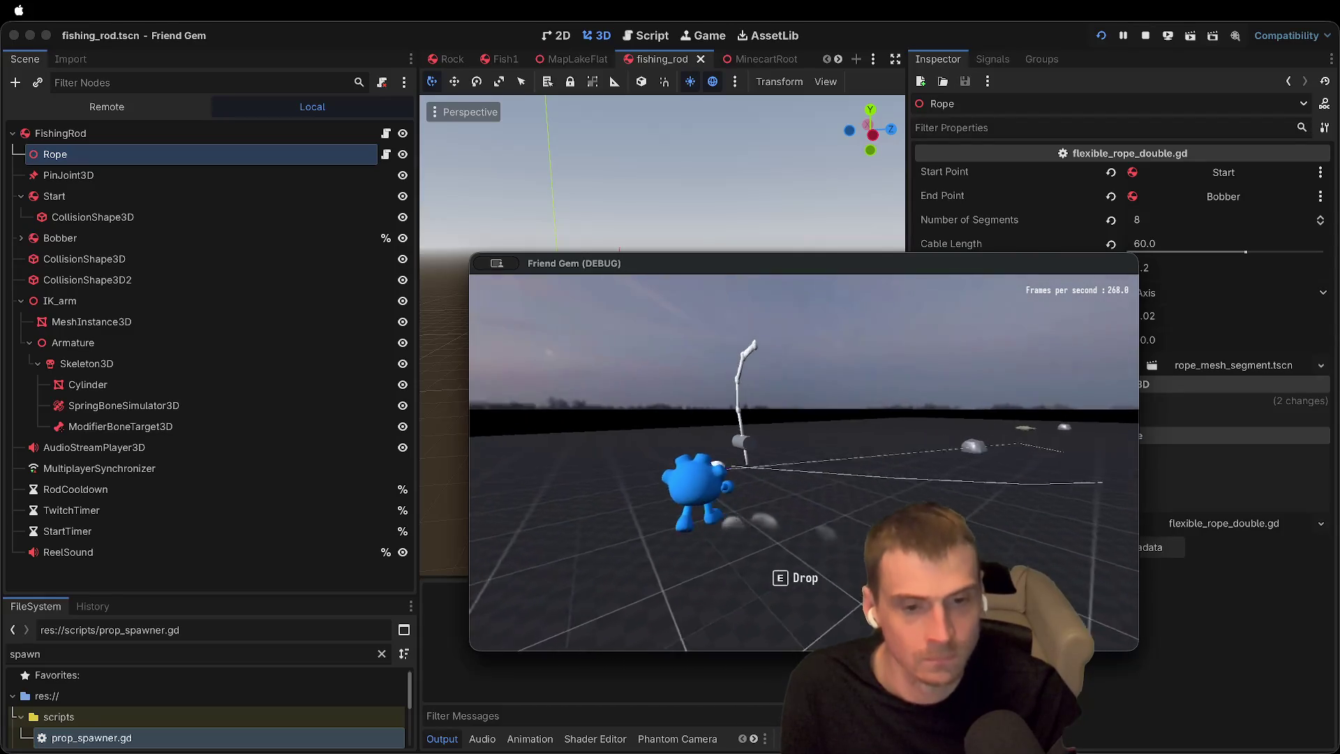
click(1123, 105)
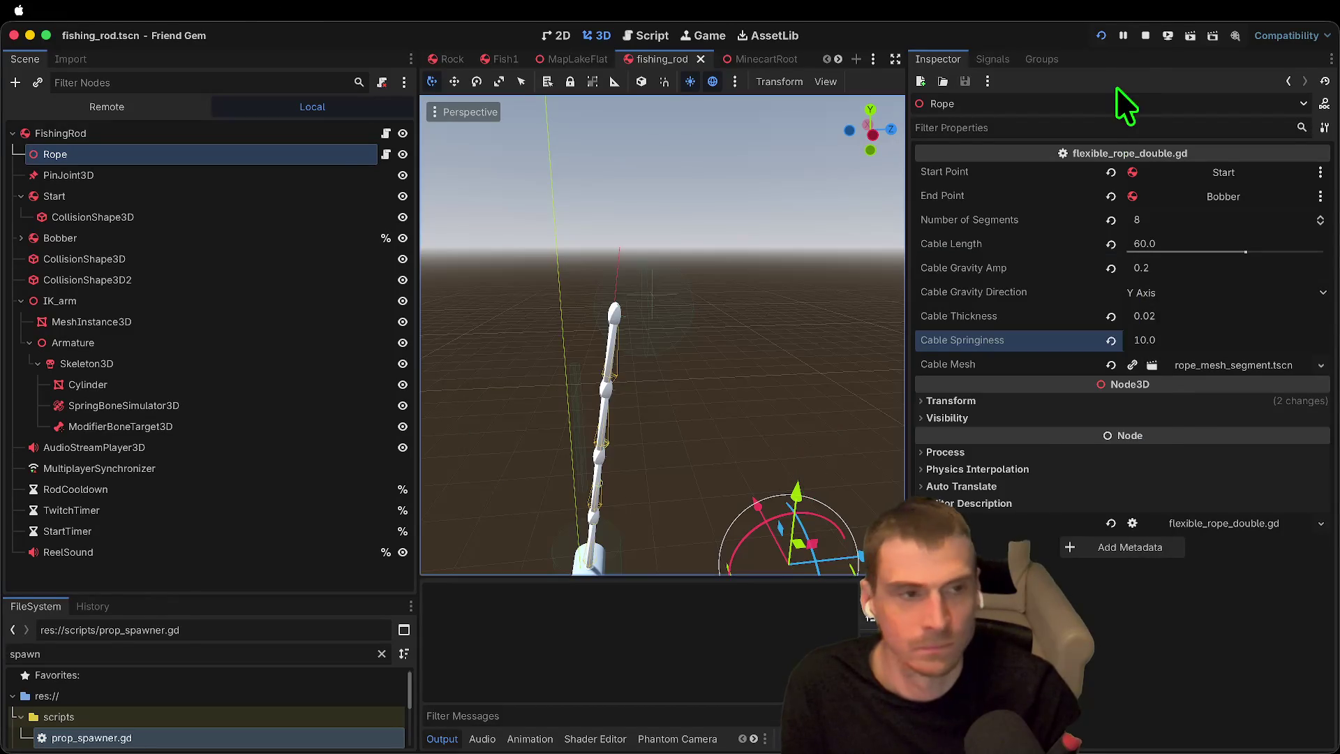
click(1145, 35)
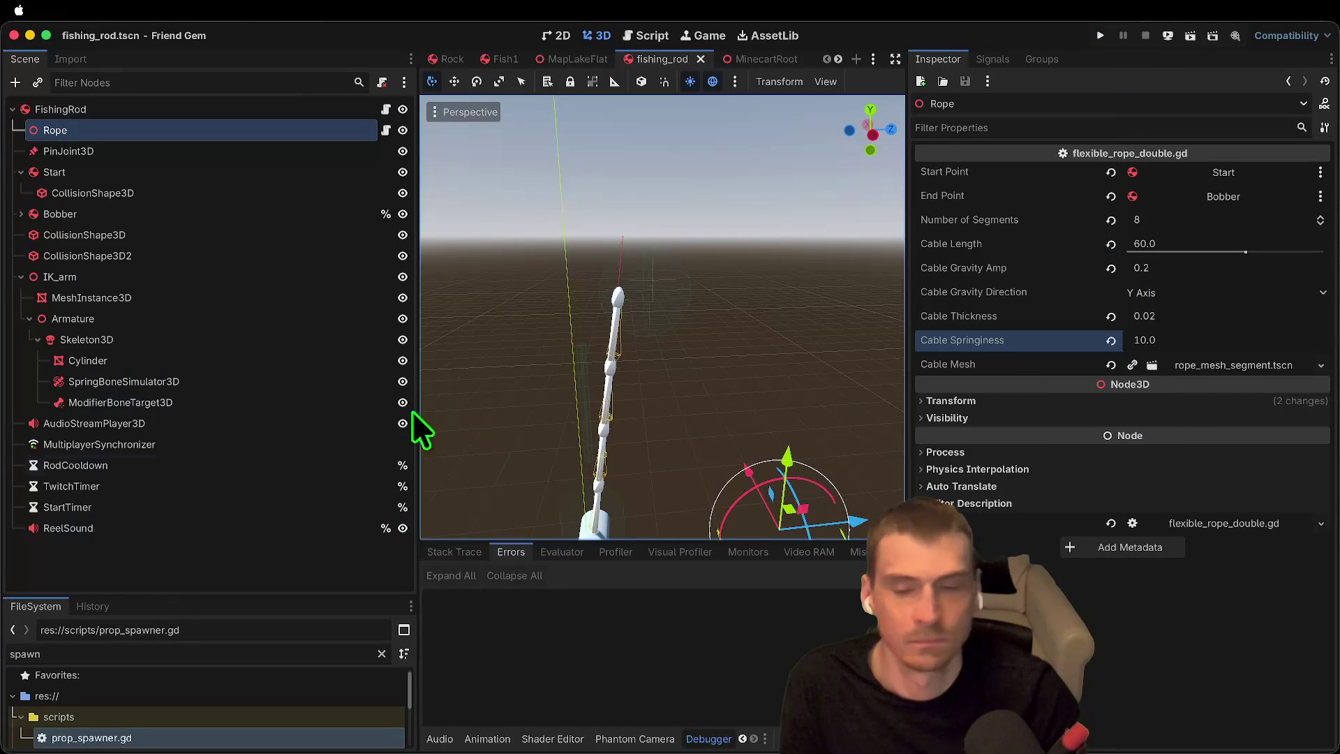
Step: Expand the PinJoint3D's Transform to review its position and rotation
click(183, 176)
click(190, 132)
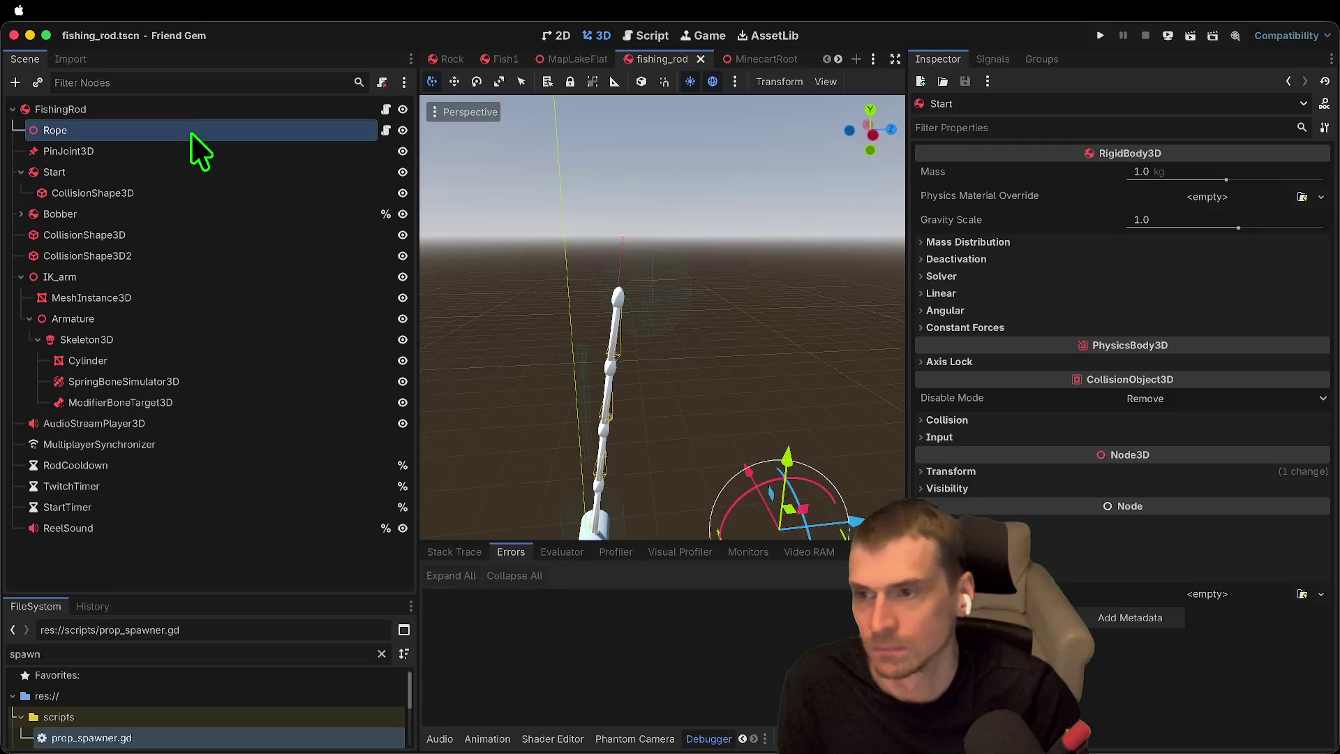
click(178, 151)
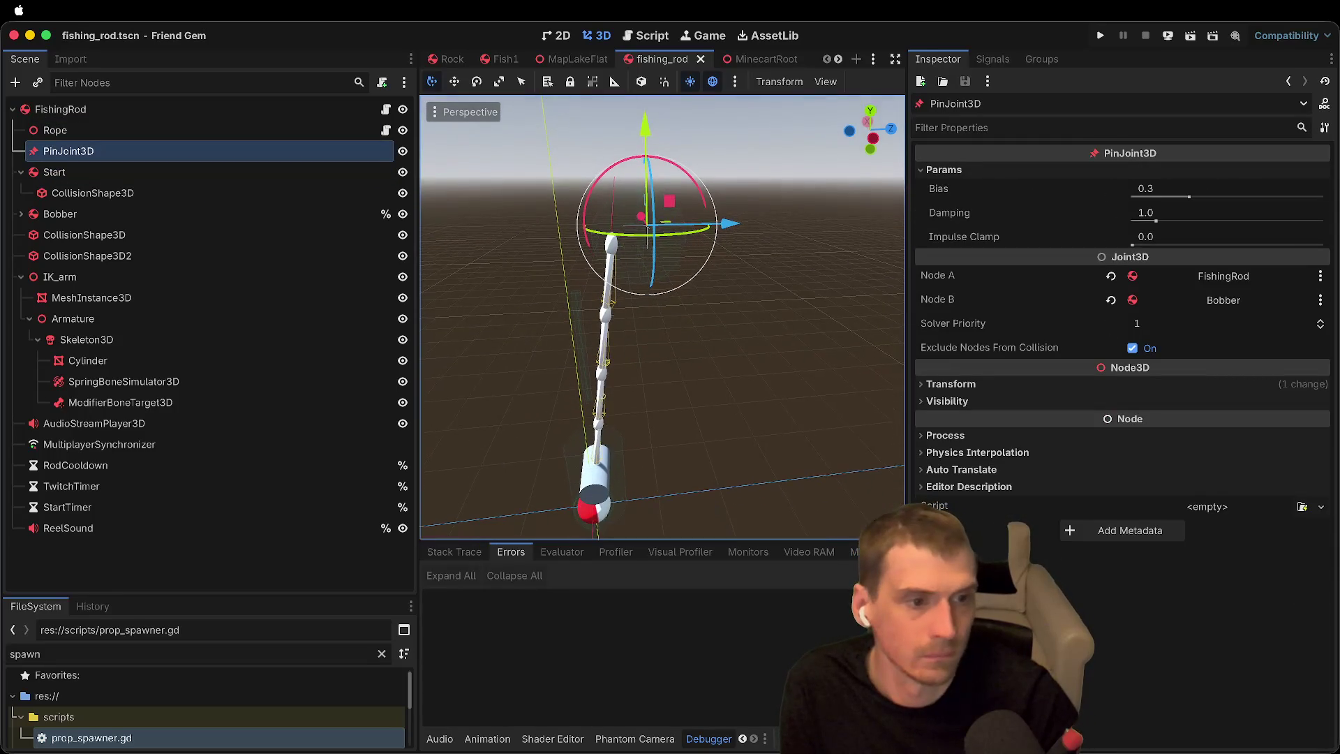
click(1136, 385)
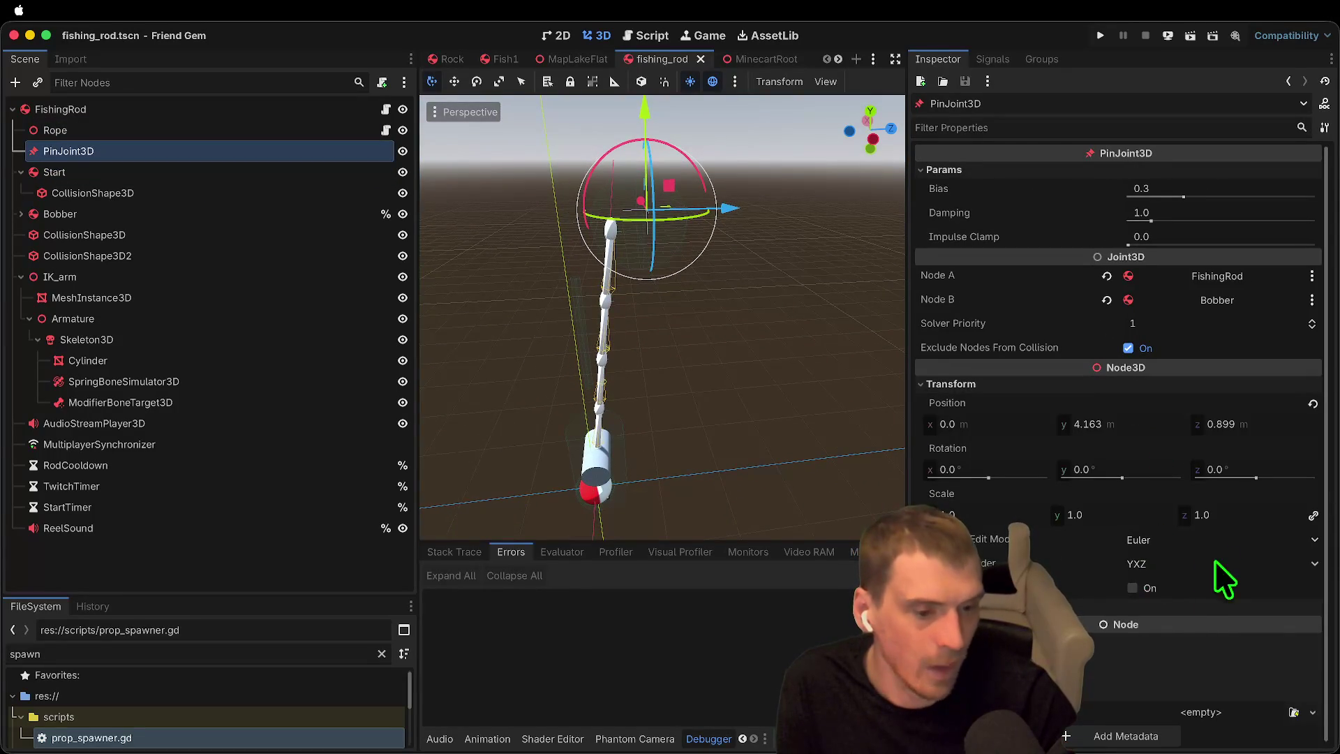
Step: Play-test by hosting and picking up the rod, stop the game, then select the Rope
key(super+b)
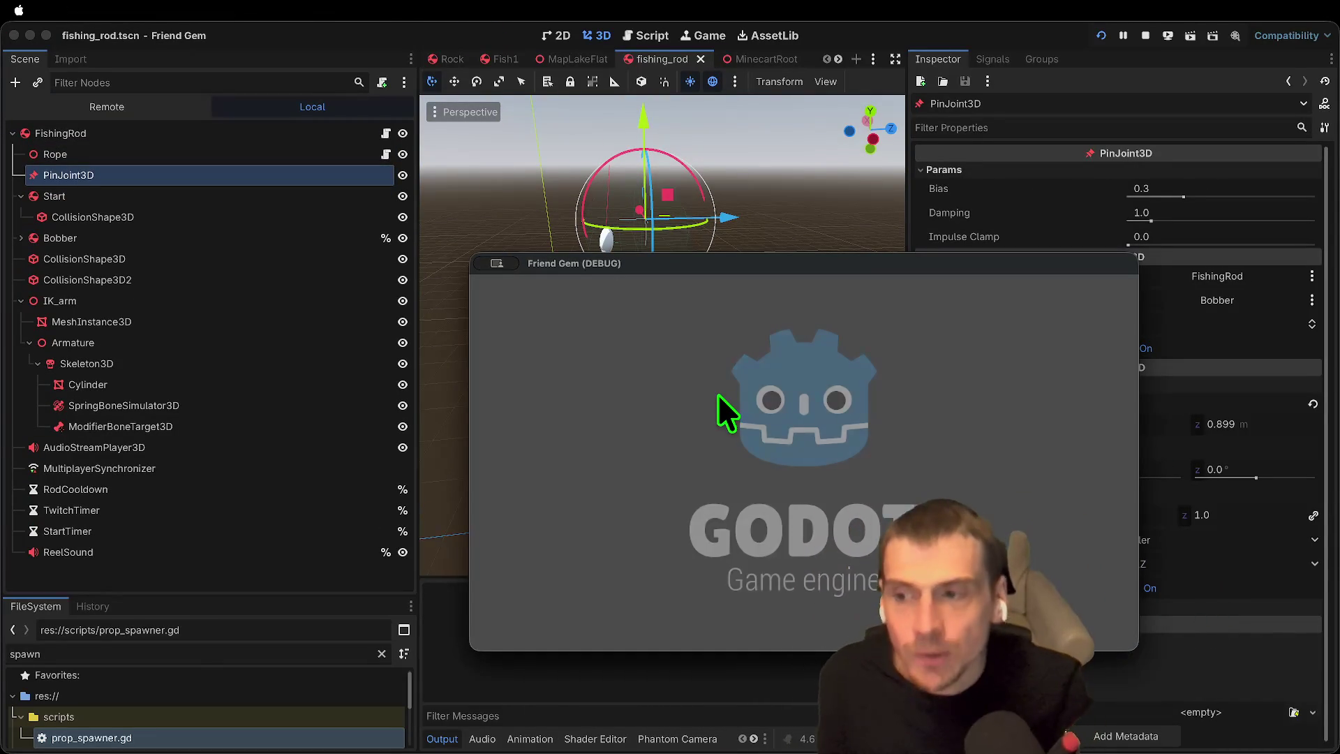
click(804, 392)
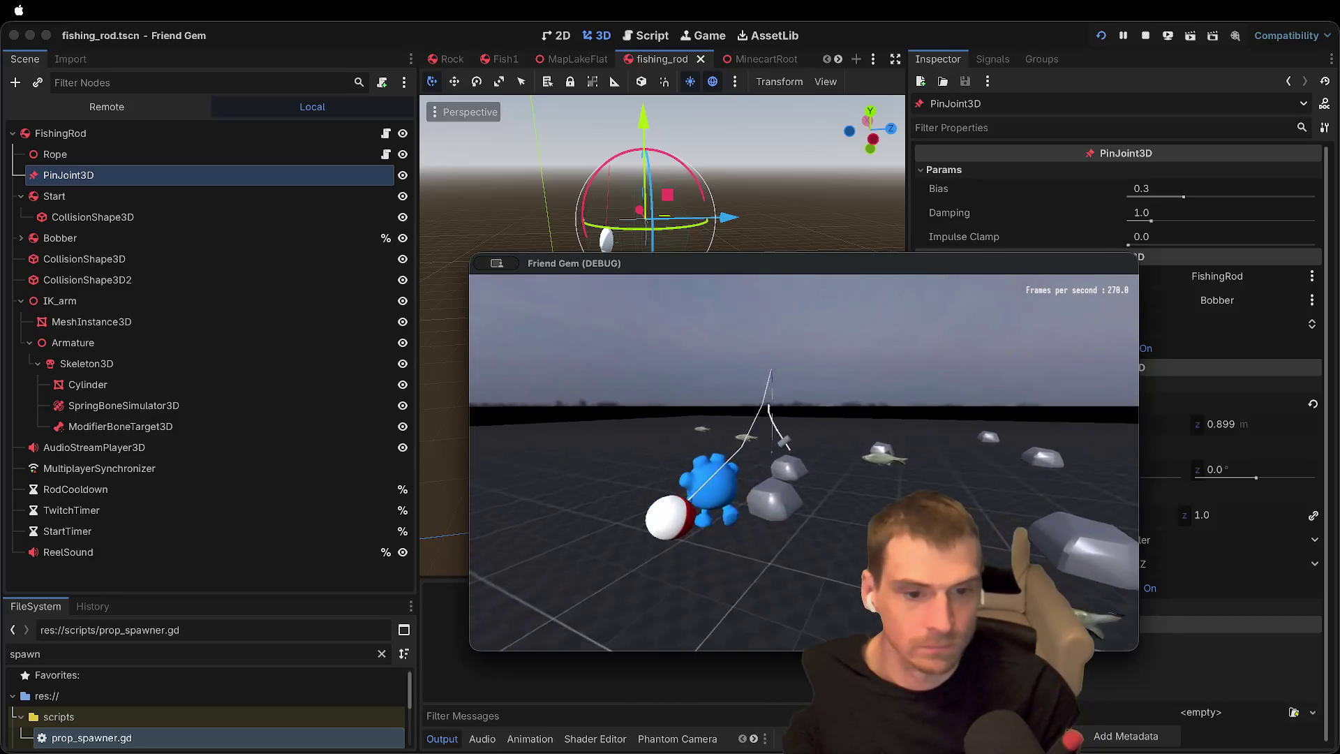
key(e)
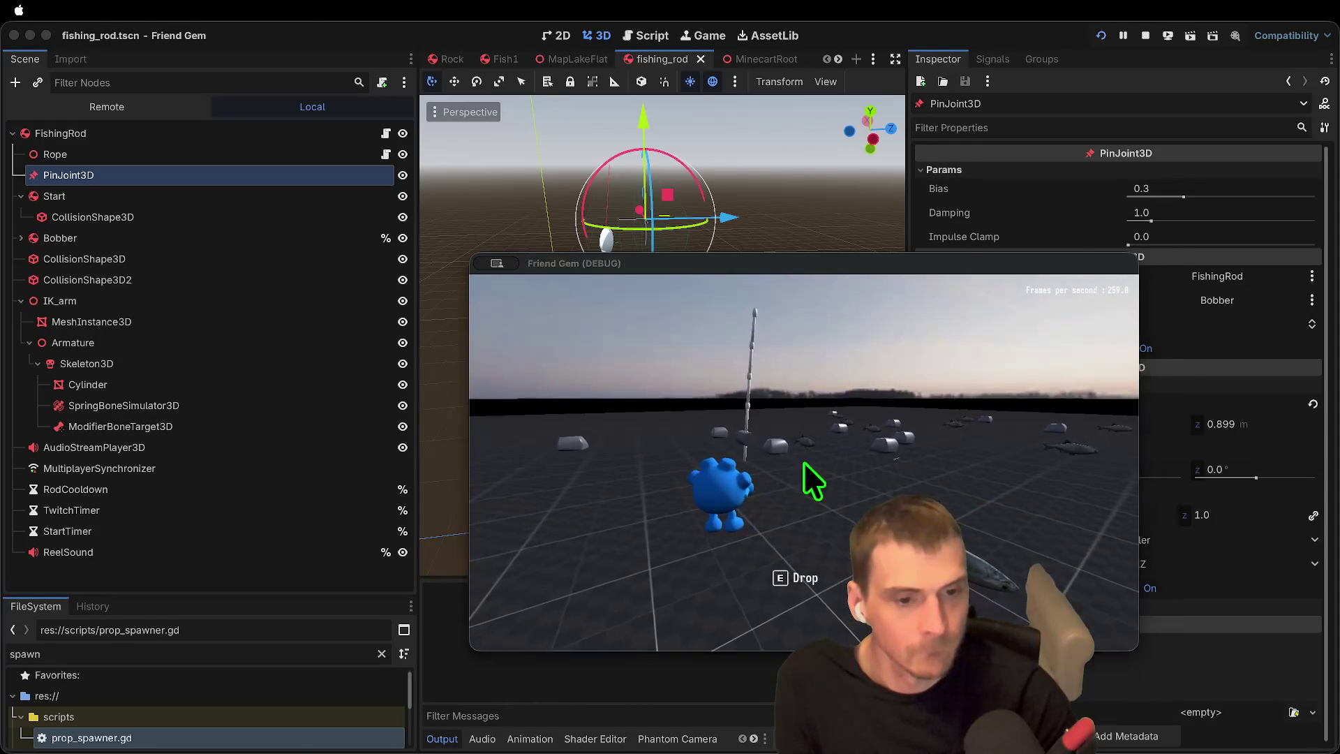
click(1145, 35)
click(204, 172)
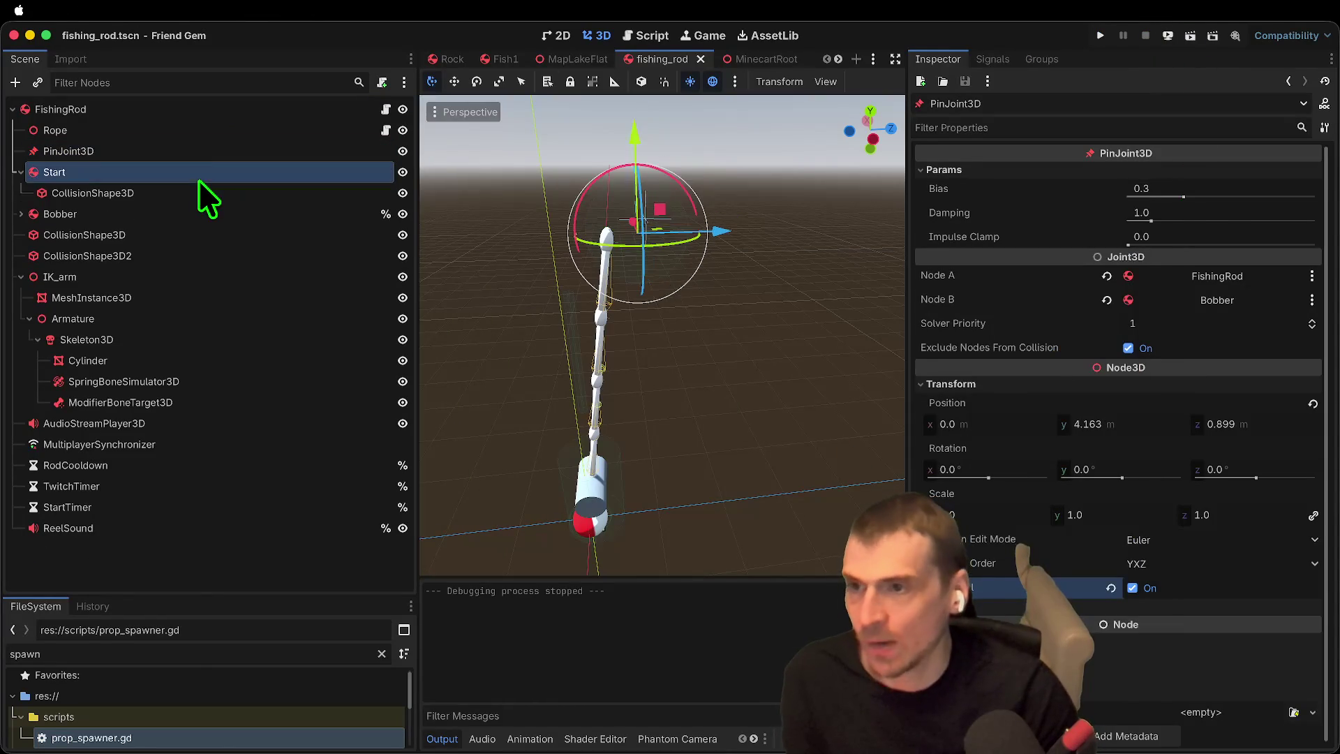
click(210, 112)
click(199, 130)
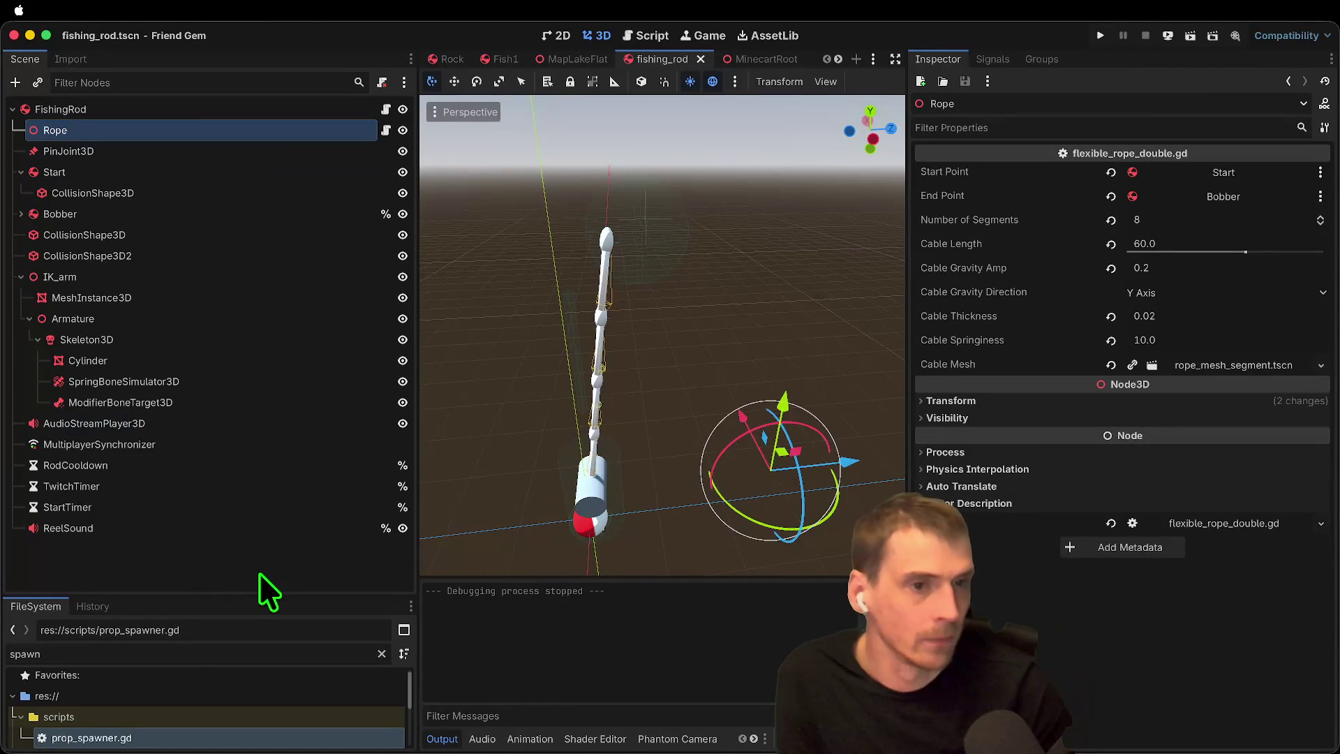
Step: Undo the pin joint, springiness, Start and reparent edits to bring back the cone twist joint
key(super+z)
key(super+z)
key(super+z)
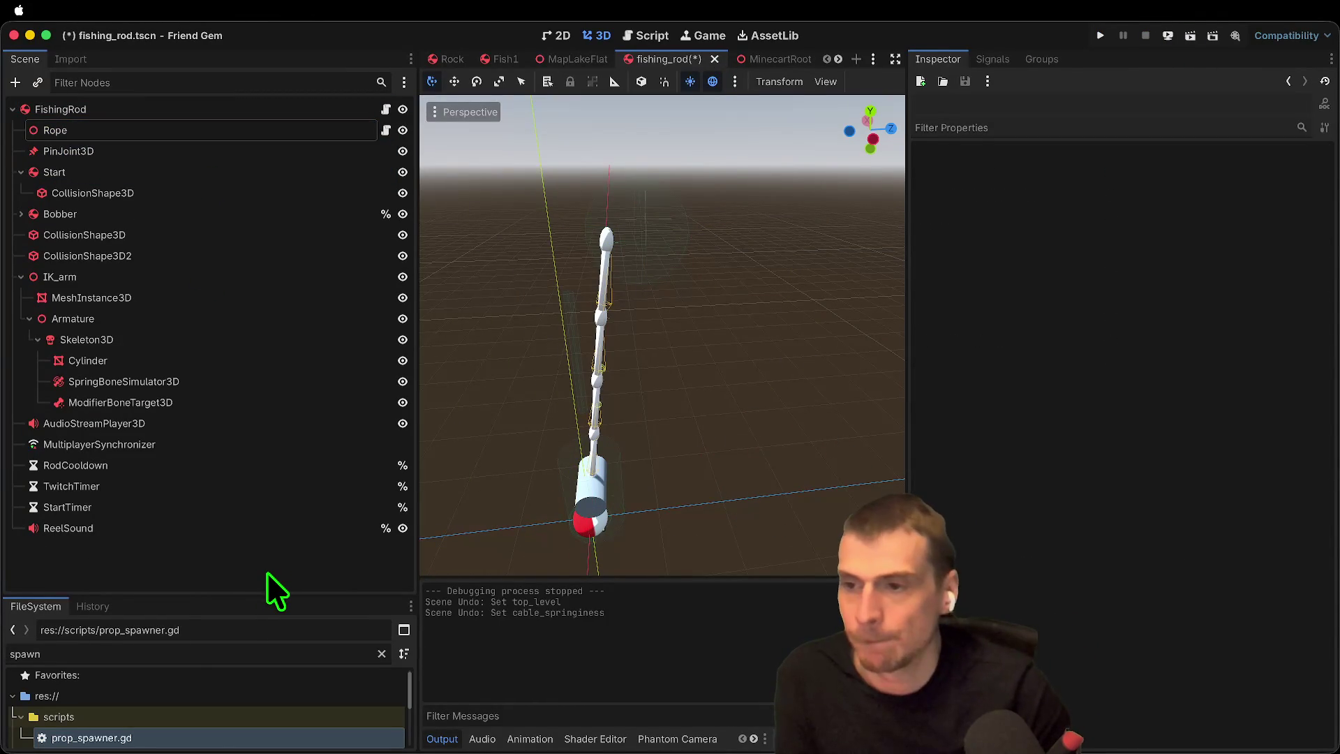
key(super+z)
key(super+z)
key(super+z)
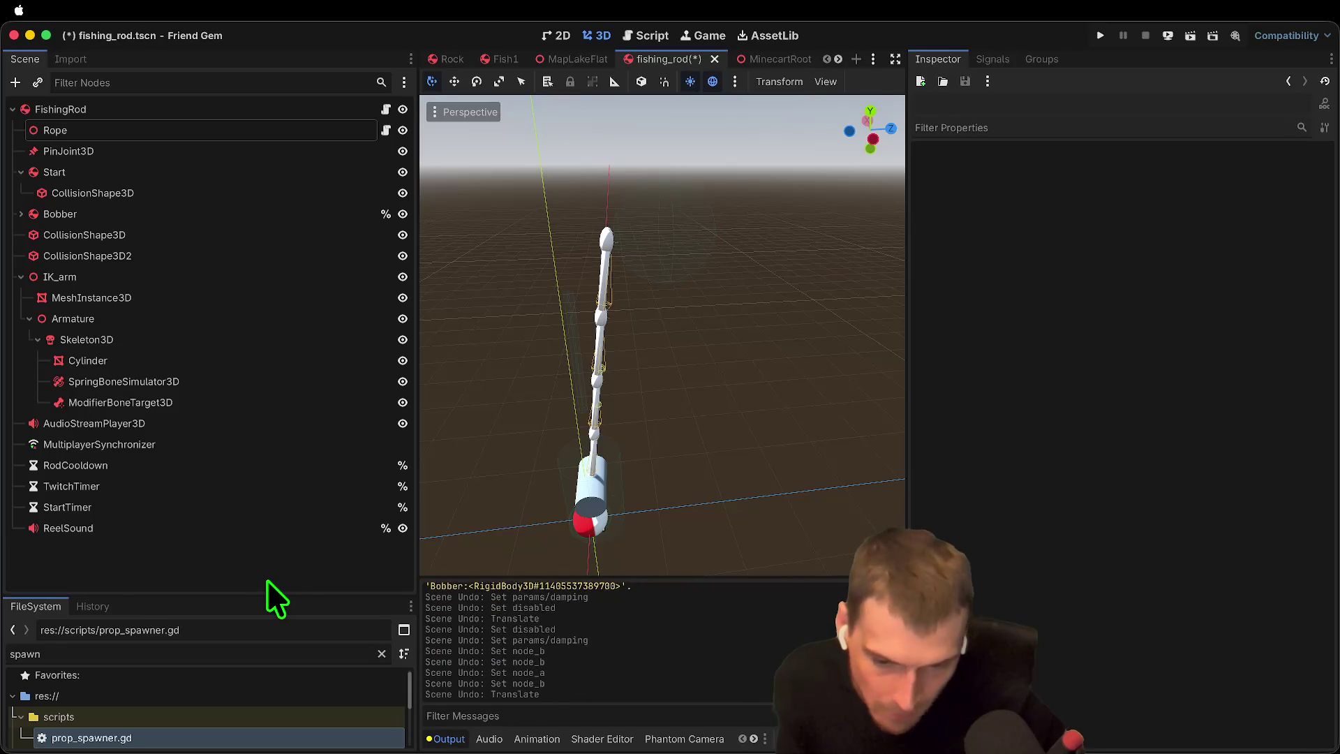
key(super+z)
key(super+z)
key(super+z)
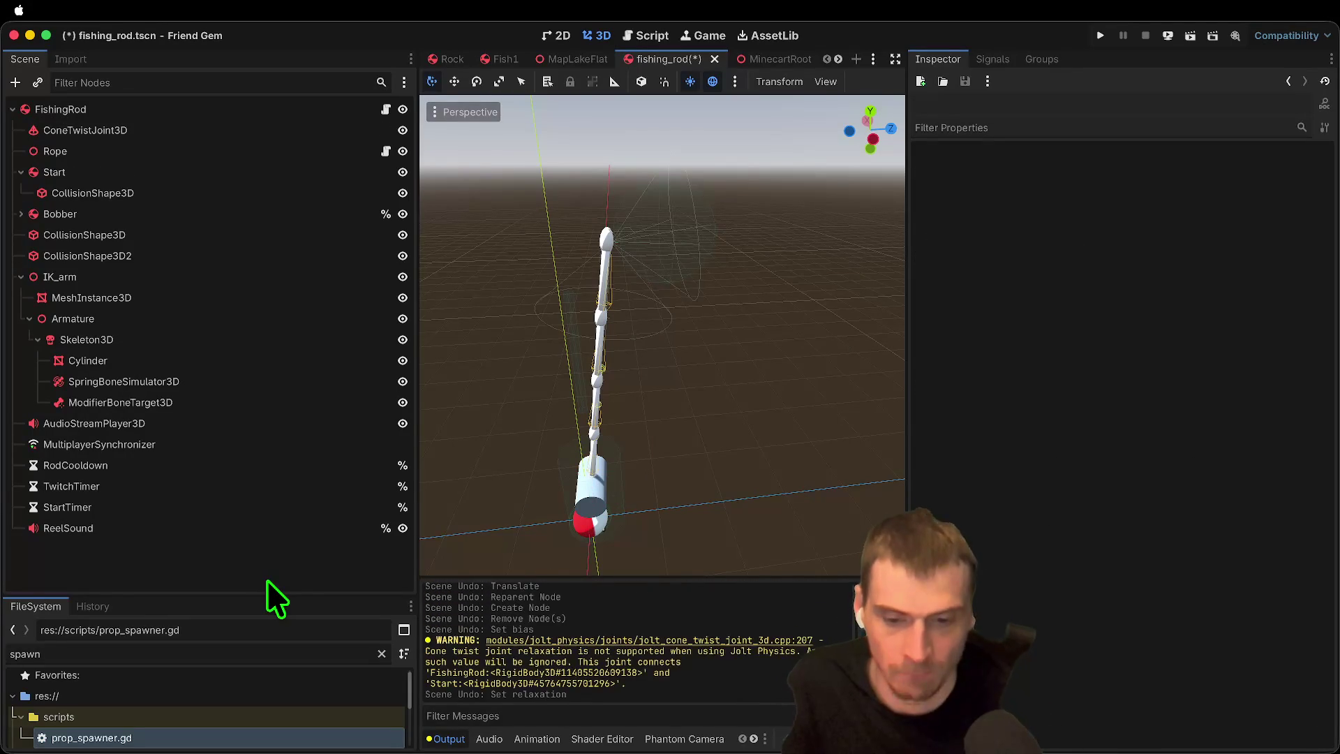
key(super+z)
key(super+z)
key(super+z)
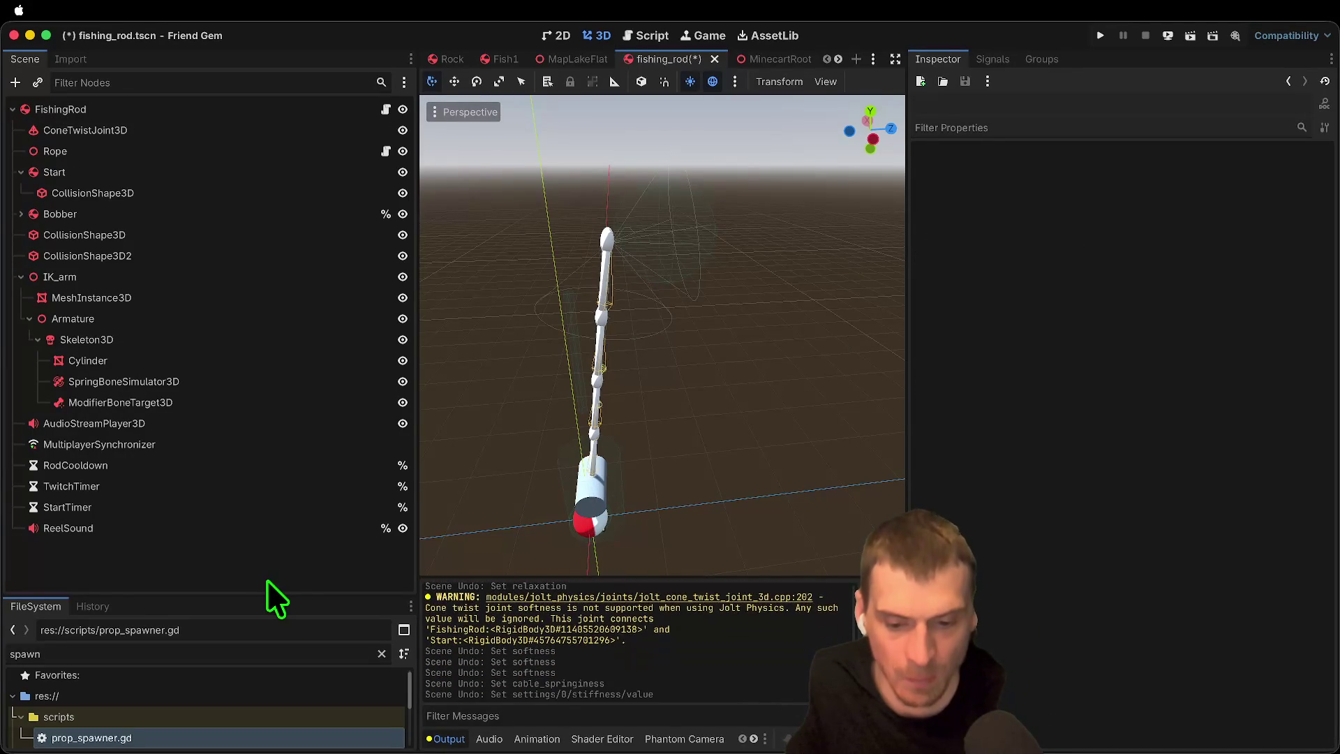
key(super+z)
key(super+z)
key(super+z)
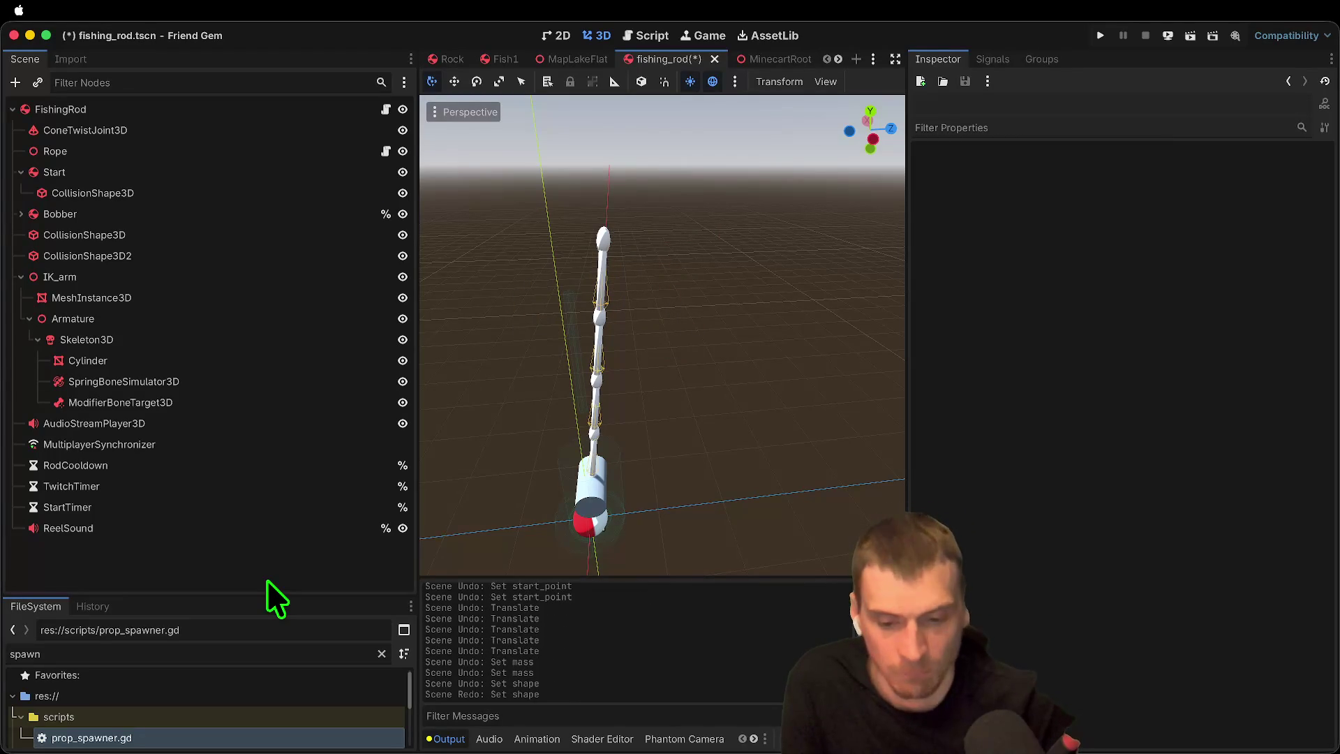
key(super+z)
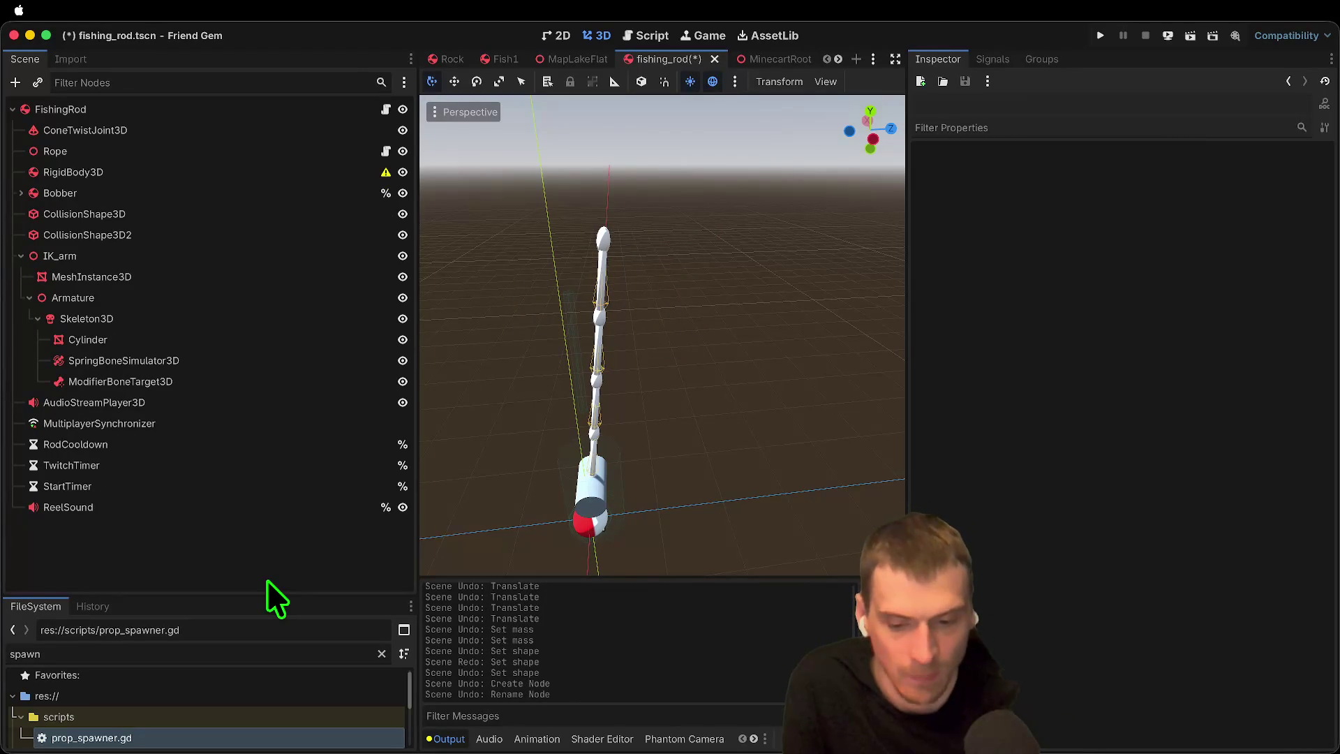
key(super+z)
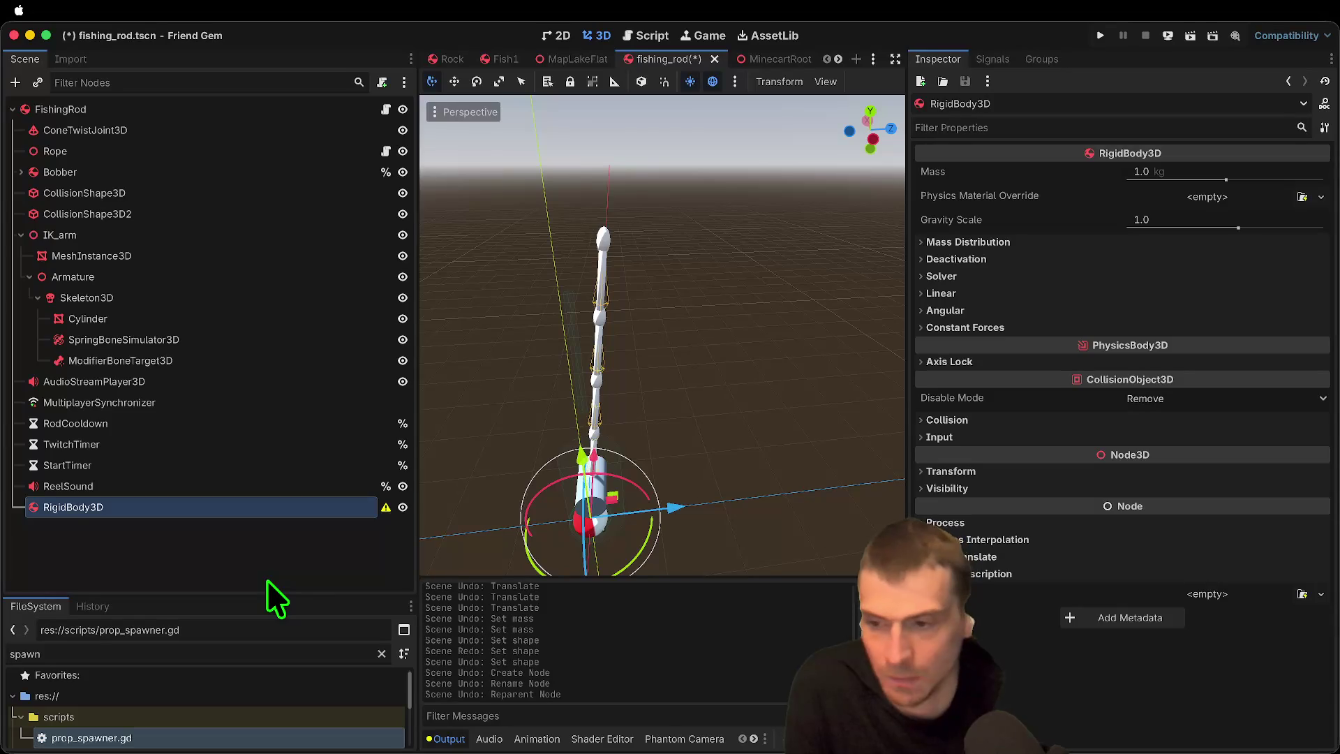
Step: Redo the rigid body's move under Rope, check Rope's springiness is 5.0, and save
key(super+shift+z)
key(super+shift+z)
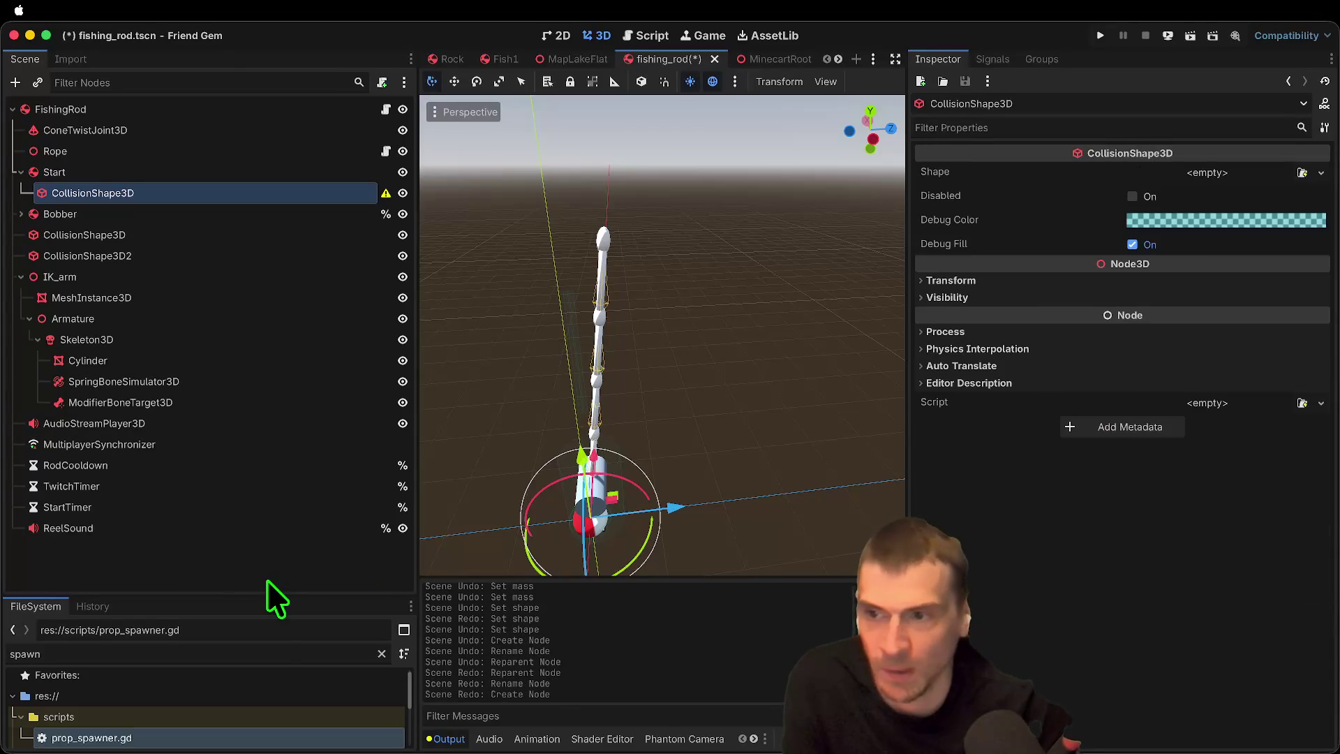
click(226, 152)
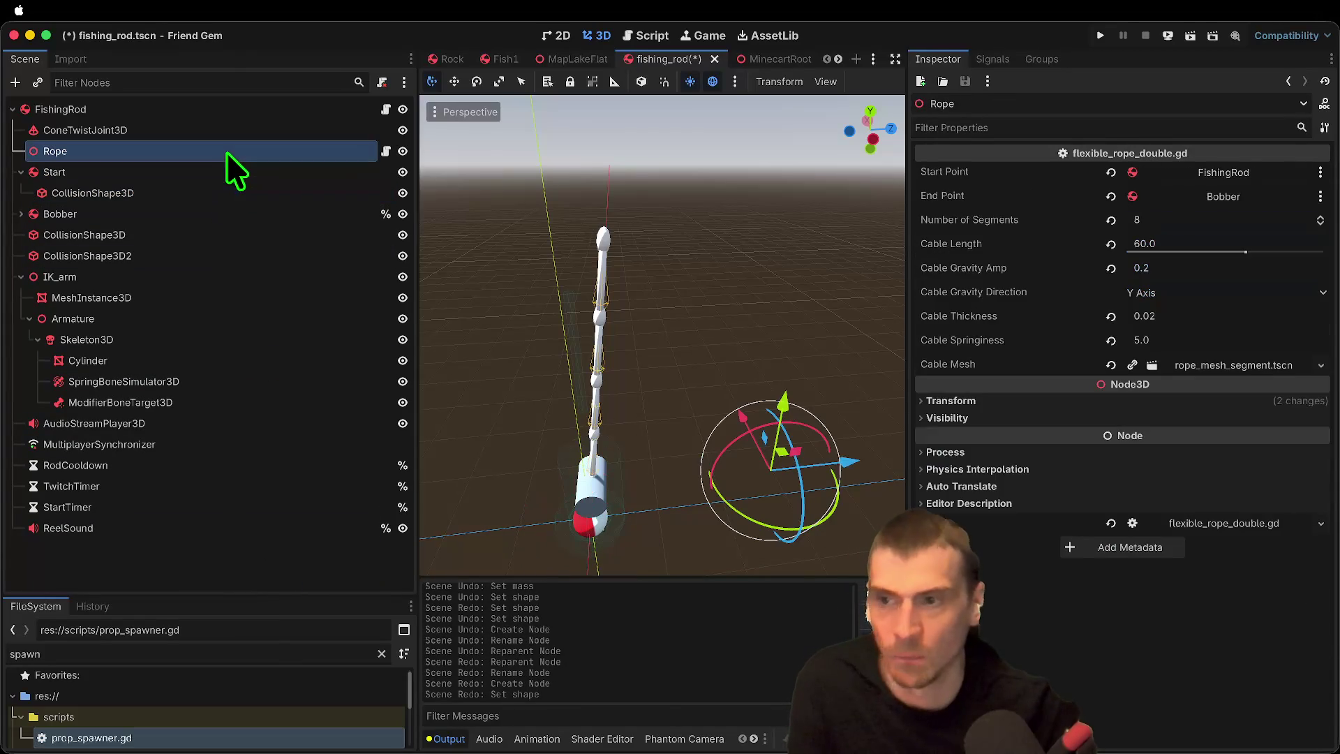
key(super+s)
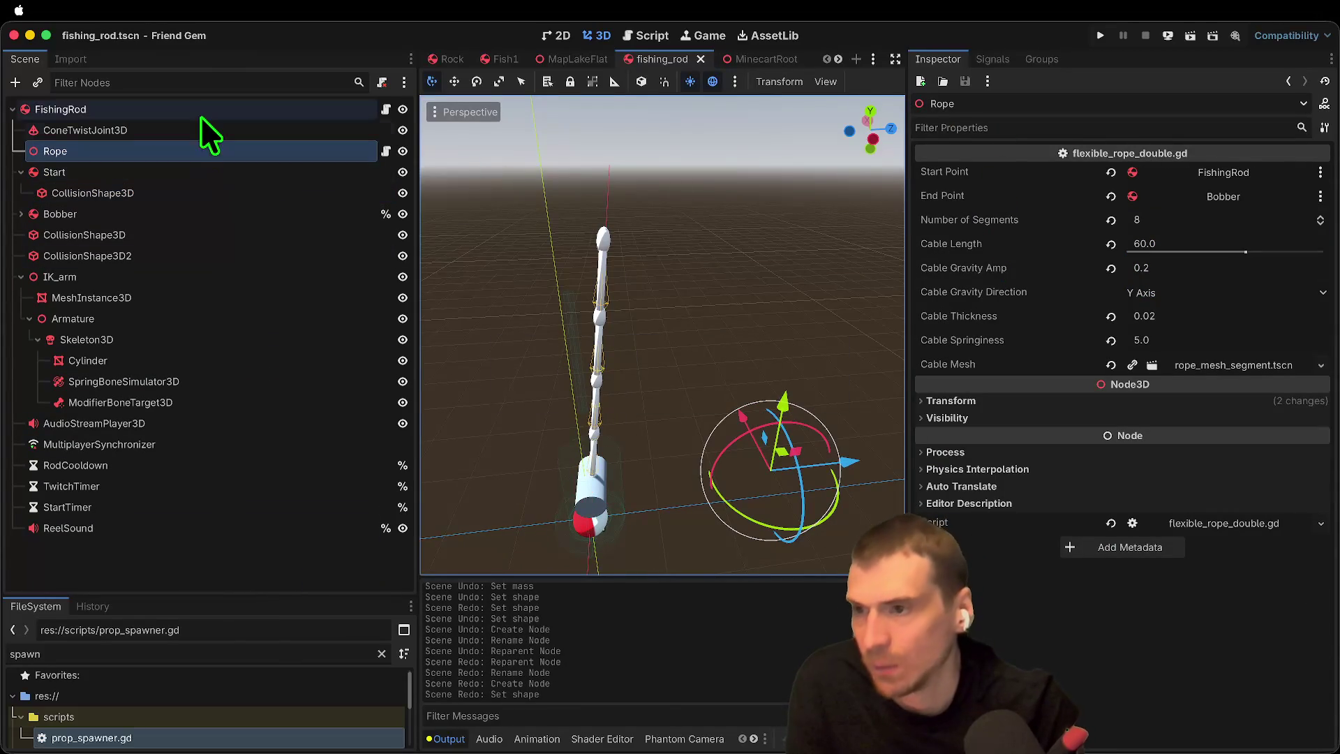
Step: Set the SpringBoneSimulator3D stiffness to 9
click(1201, 342)
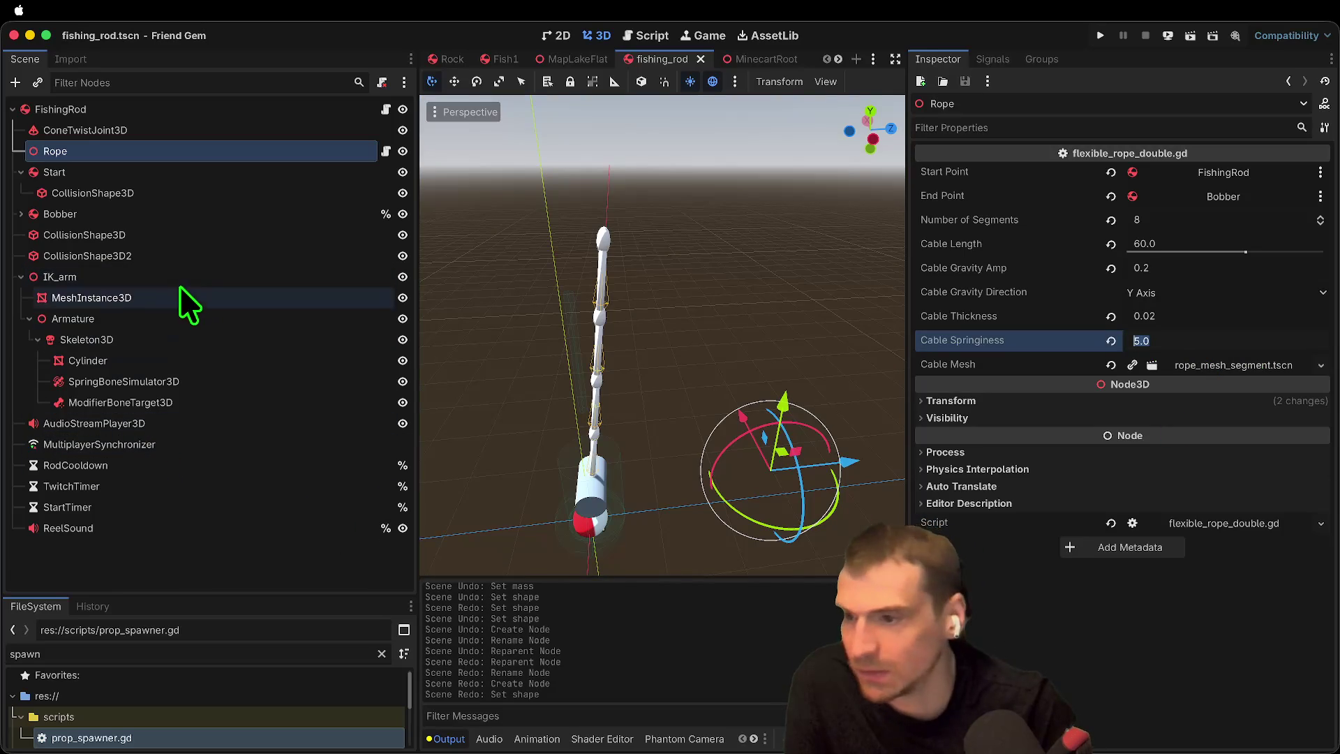
click(160, 383)
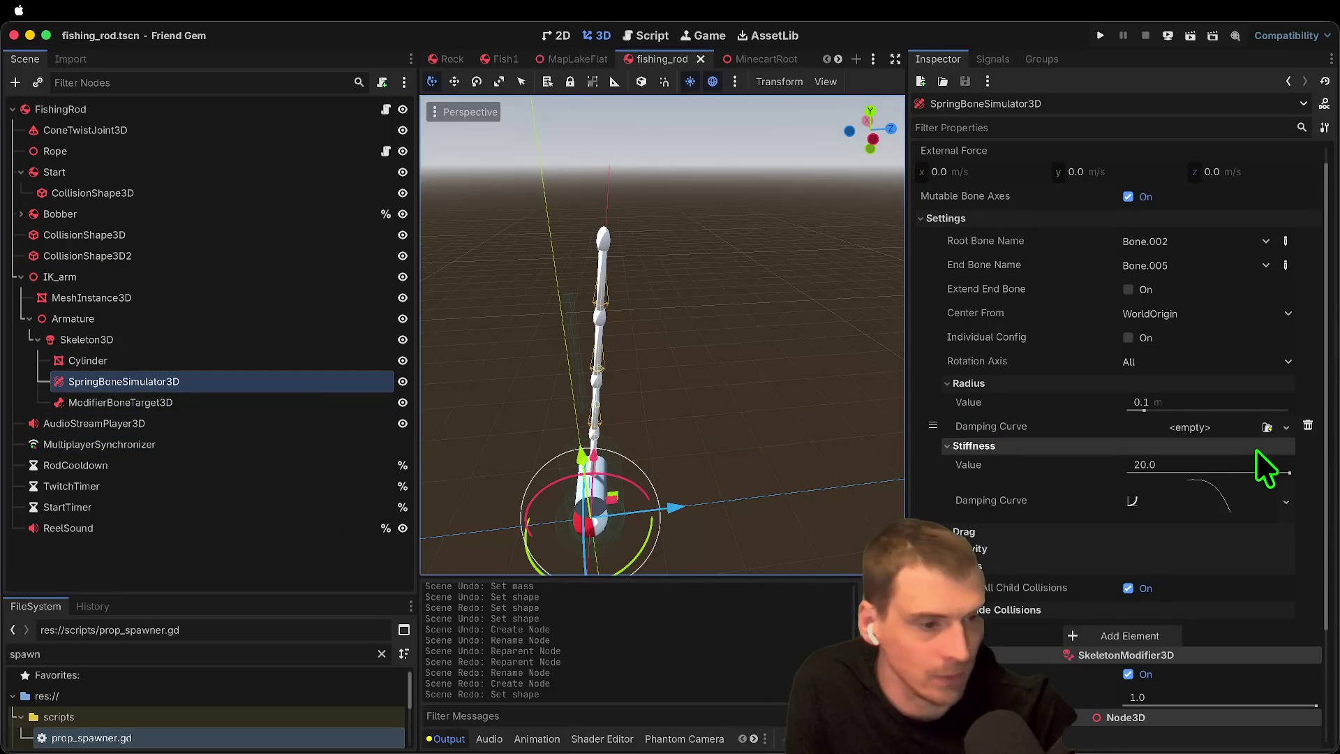
click(1215, 465)
key(Return)
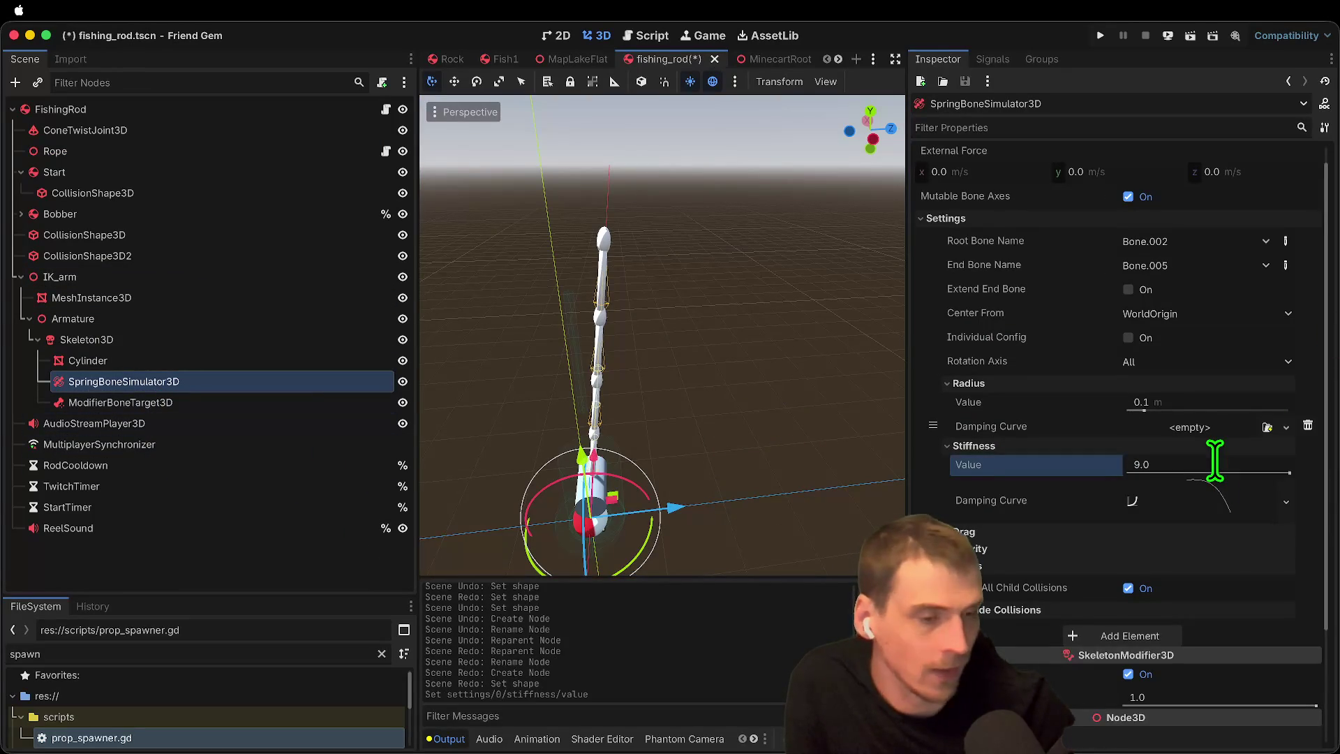
Step: Play-test how the rod bends, then stop the game and reselect the ConeTwistJoint3D
key(super+b)
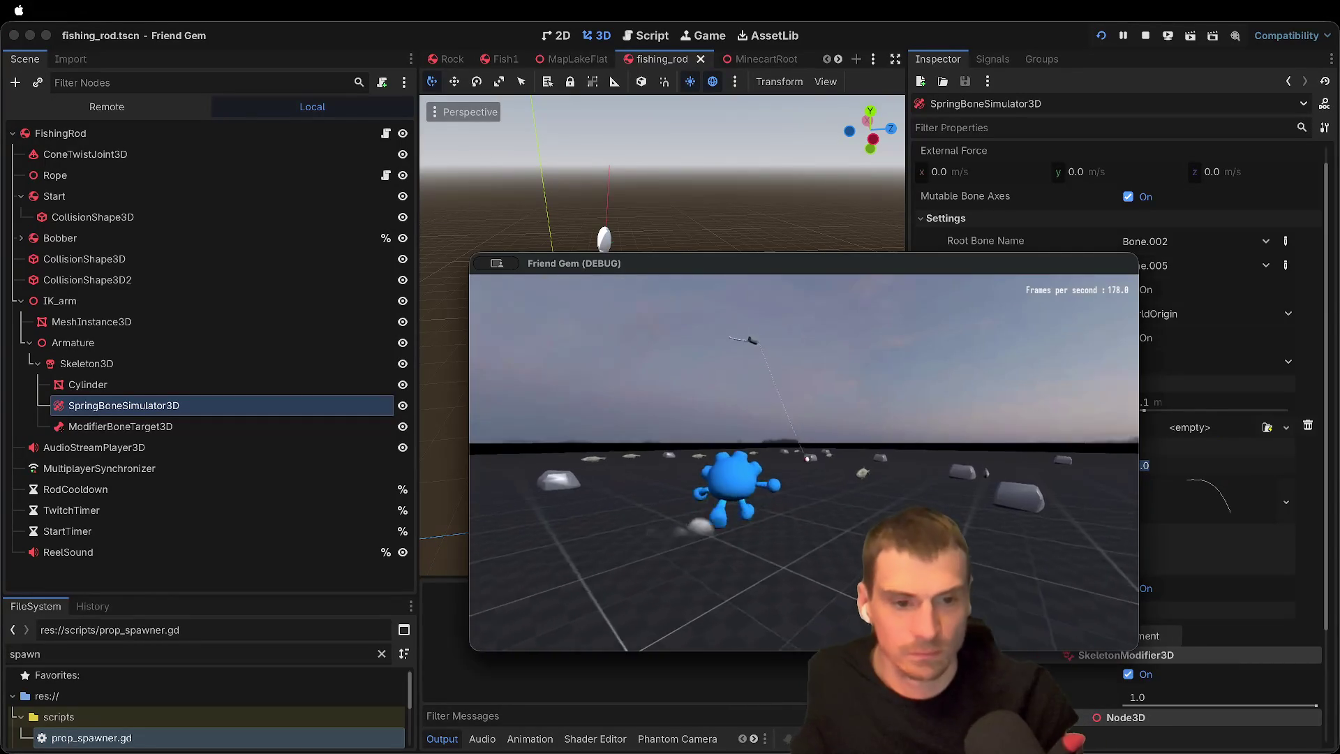
key(space)
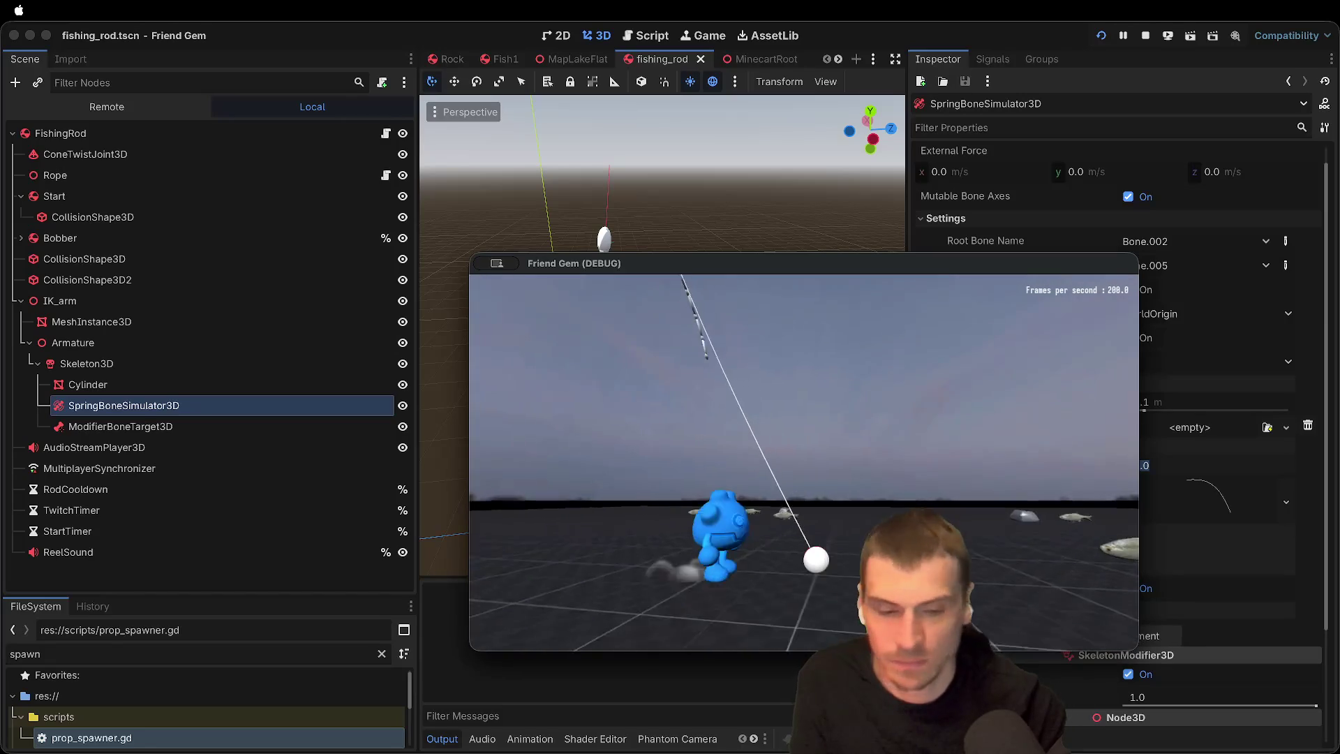
key(super+period)
click(161, 167)
click(165, 151)
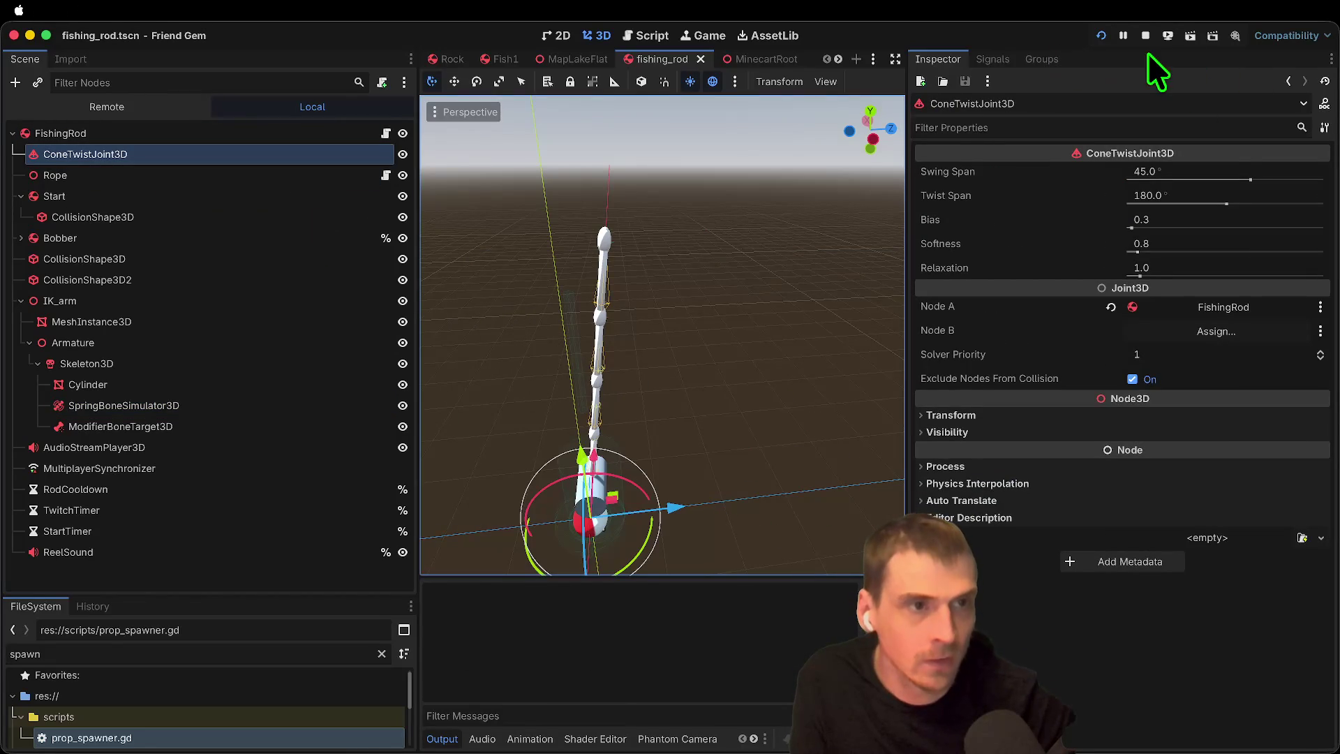
Step: Clear the ConeTwistJoint3D's Node A connection and save the scene
click(1110, 307)
click(266, 568)
key(ctrl+s)
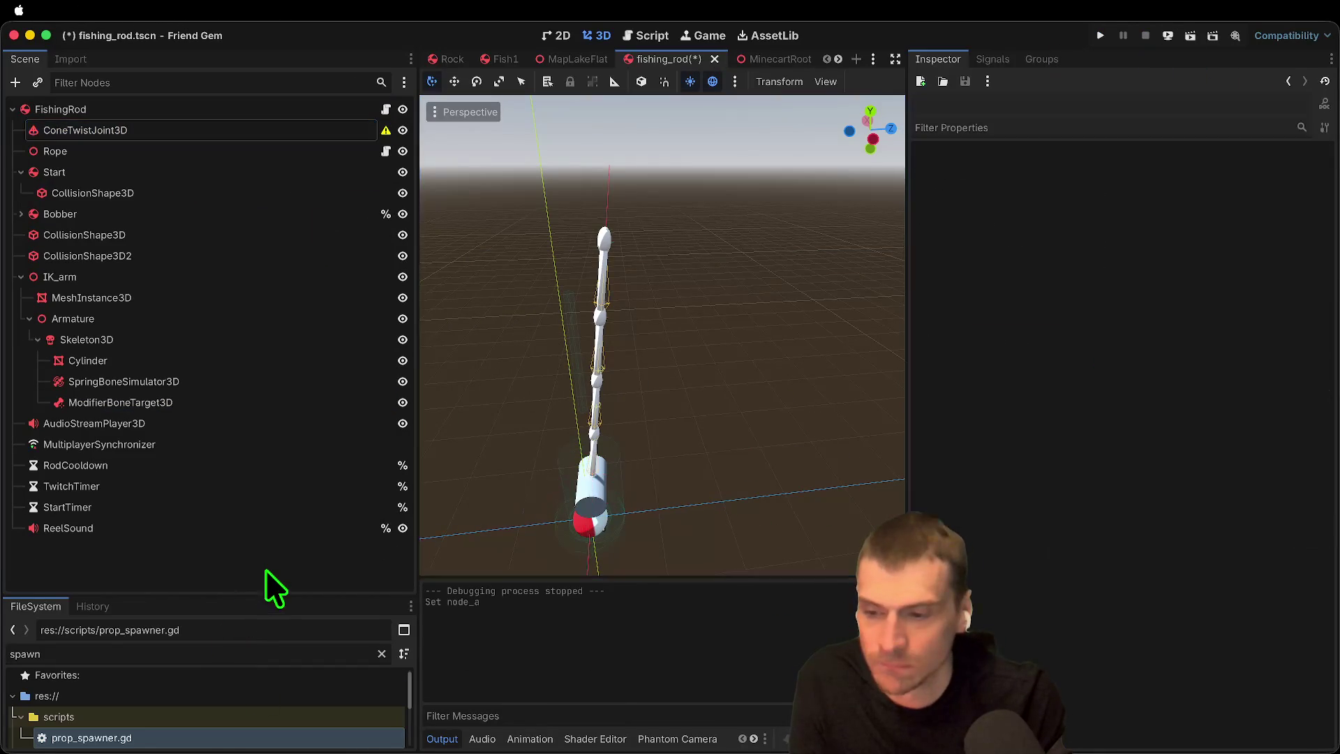
double_click(215, 149)
click(210, 168)
click(215, 152)
Step: Play-test picking up the rod with E, watching the line, then dropping it
key(super+b)
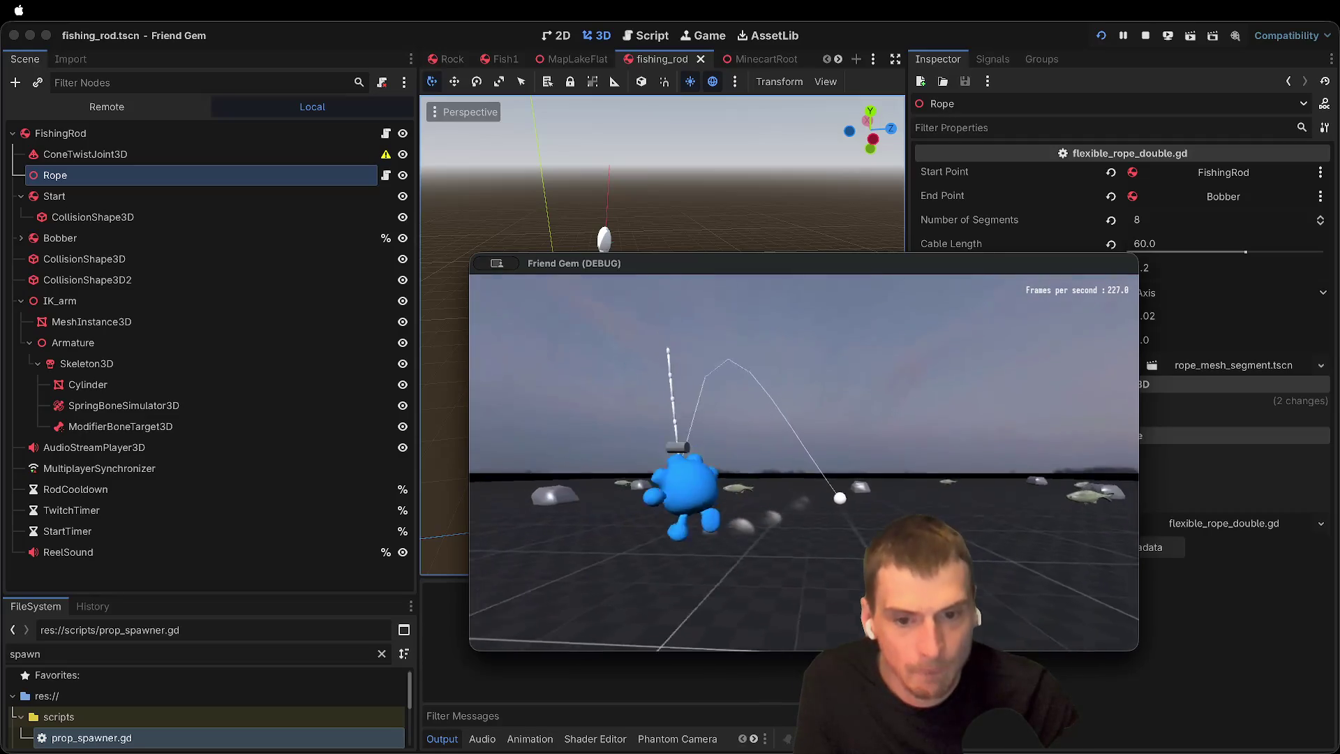
key(e)
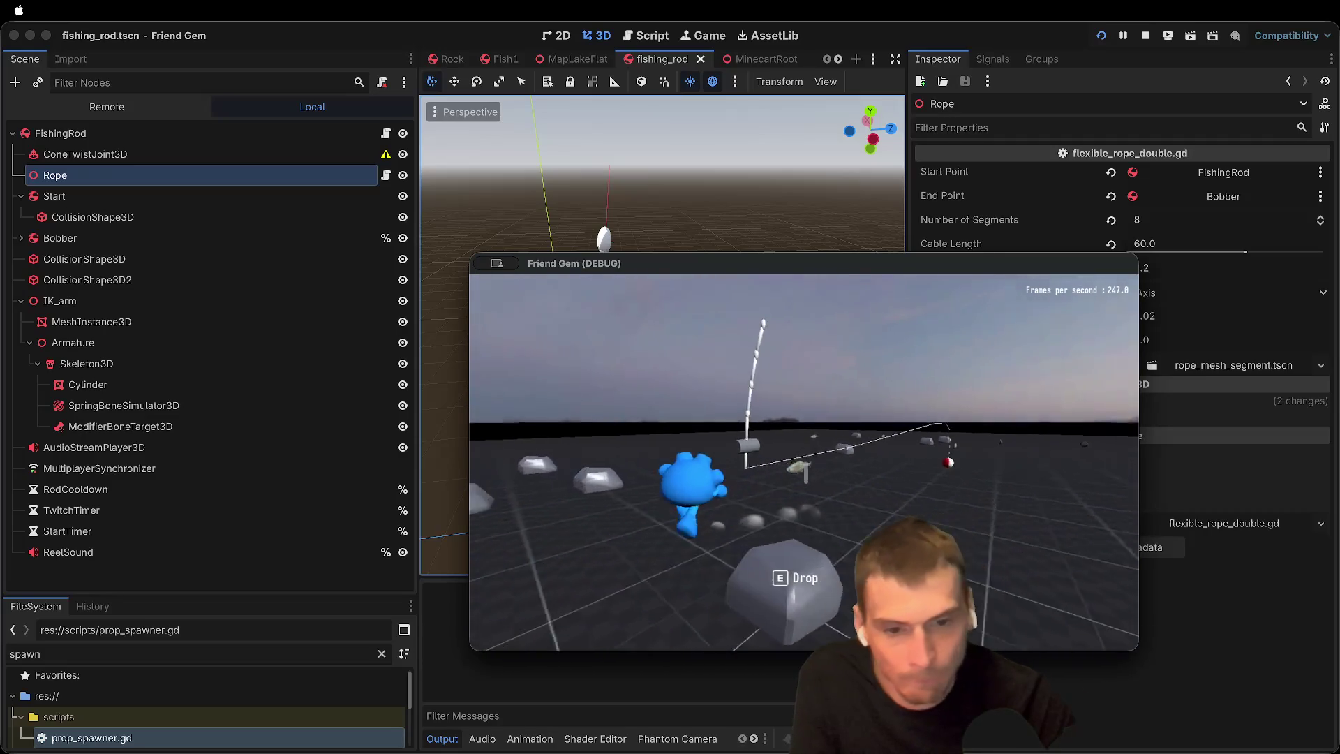
key(d)
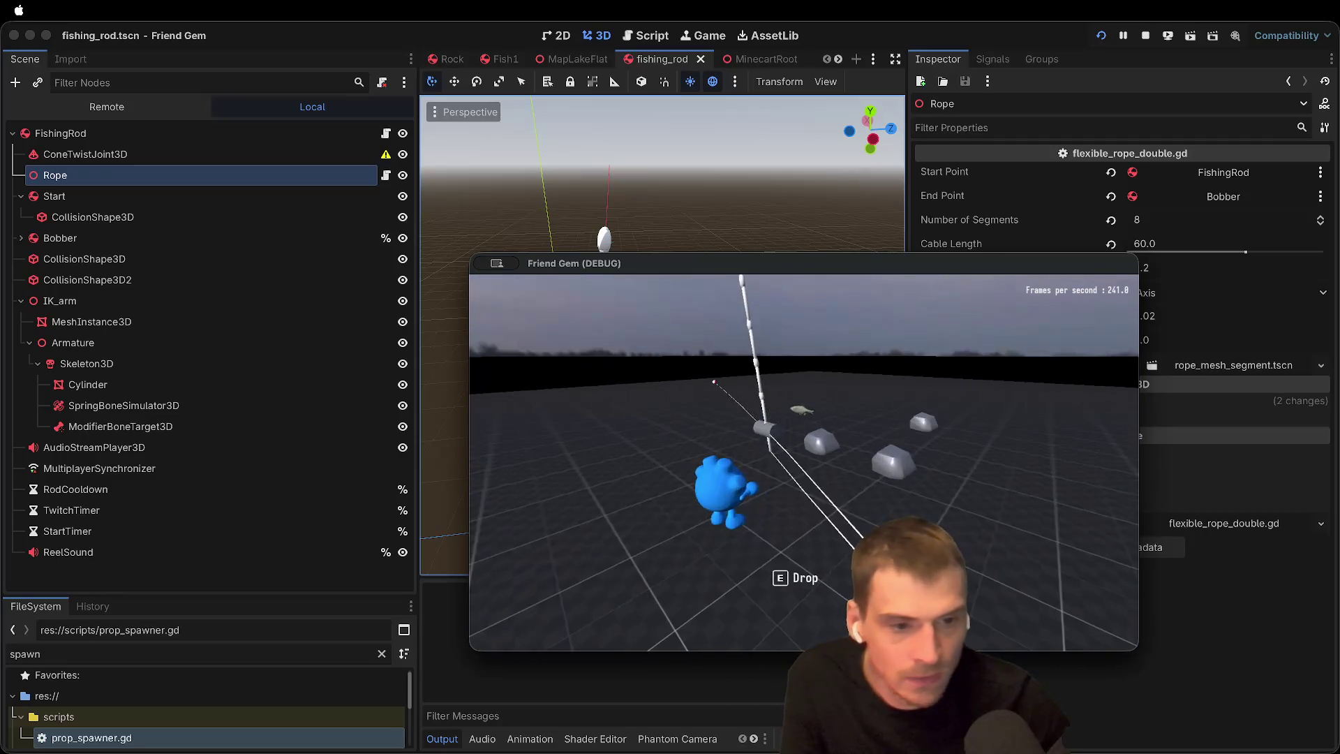
key(e)
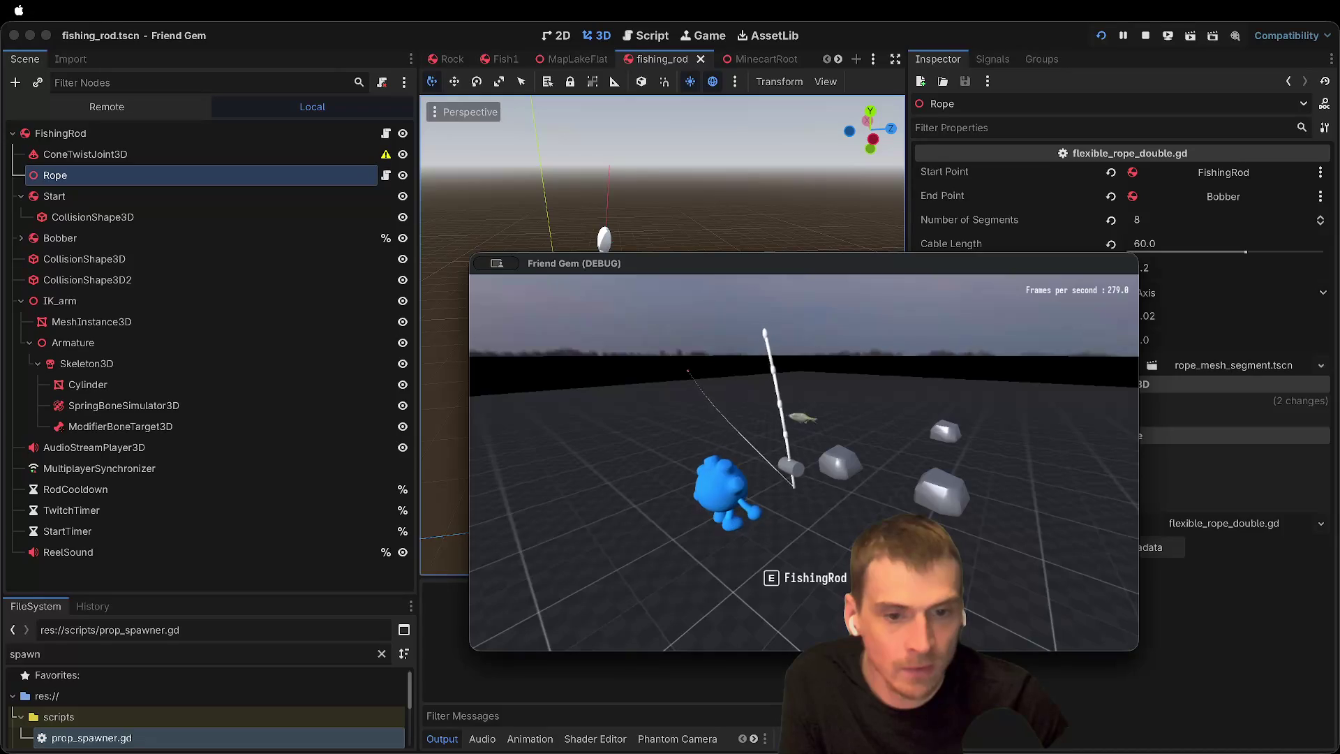
key(super+Tab)
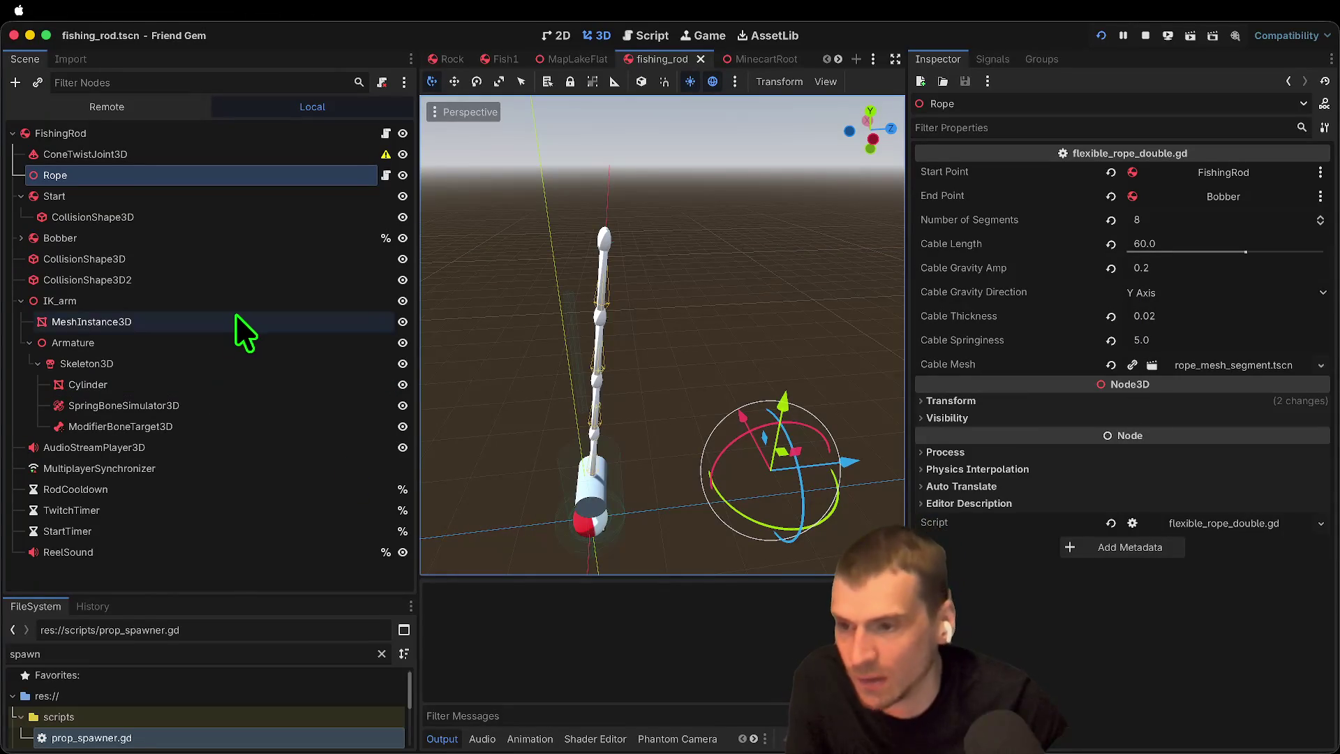
Step: Check the Bobber and Start bodies, then drag the ConeTwistJoint3D about 3.394 up the rod along Y
click(274, 260)
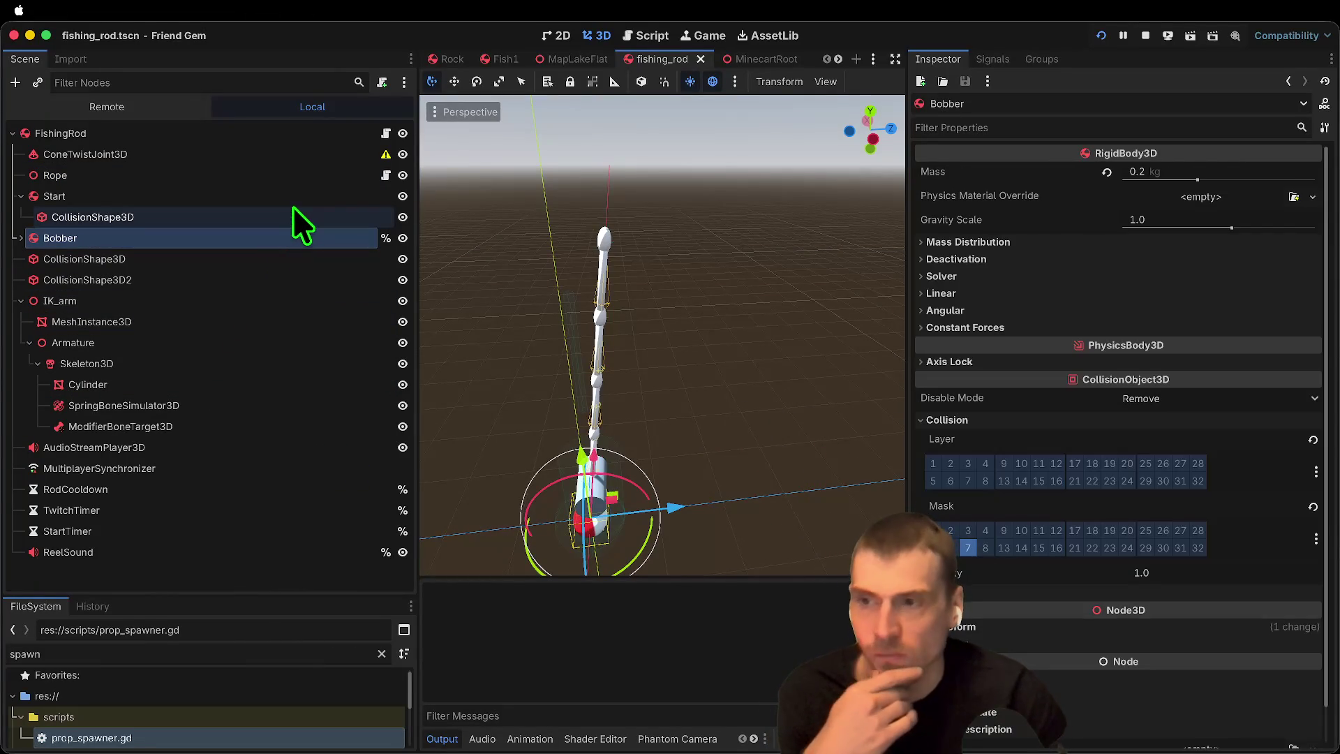
click(80, 156)
click(112, 191)
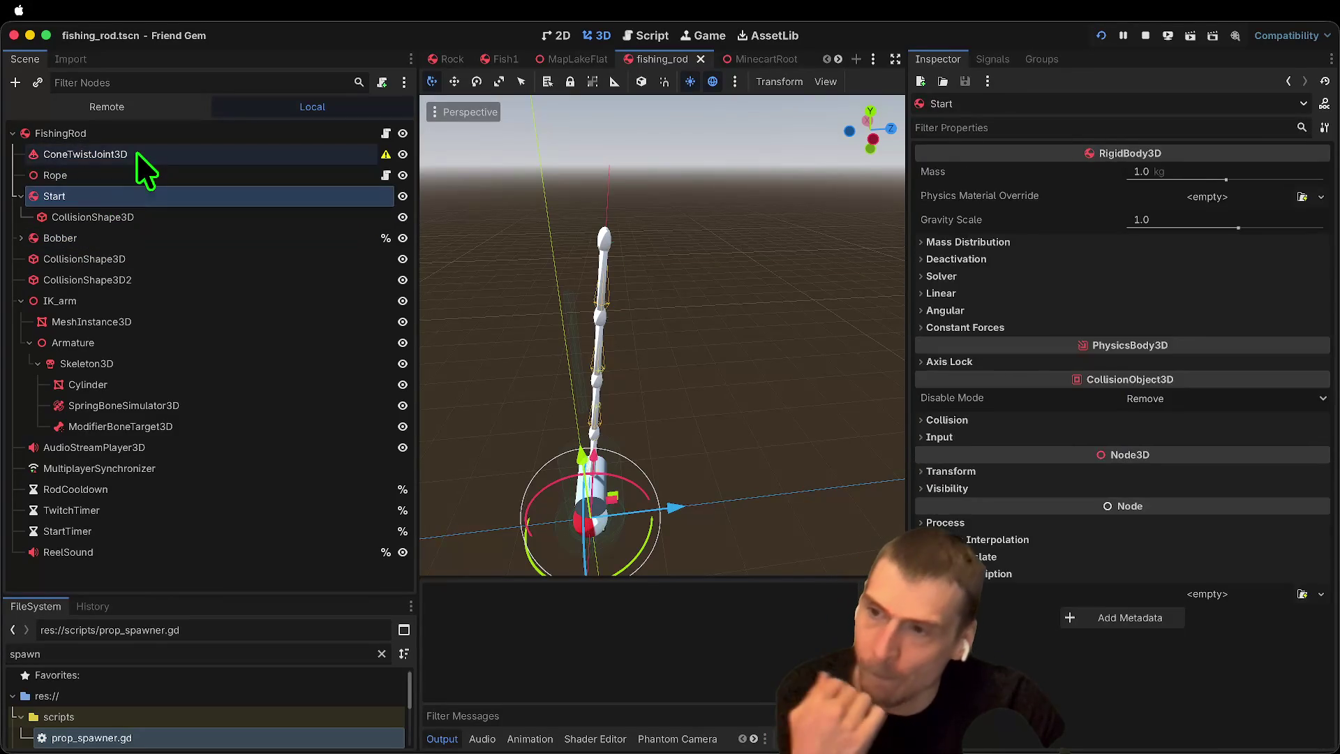
click(136, 154)
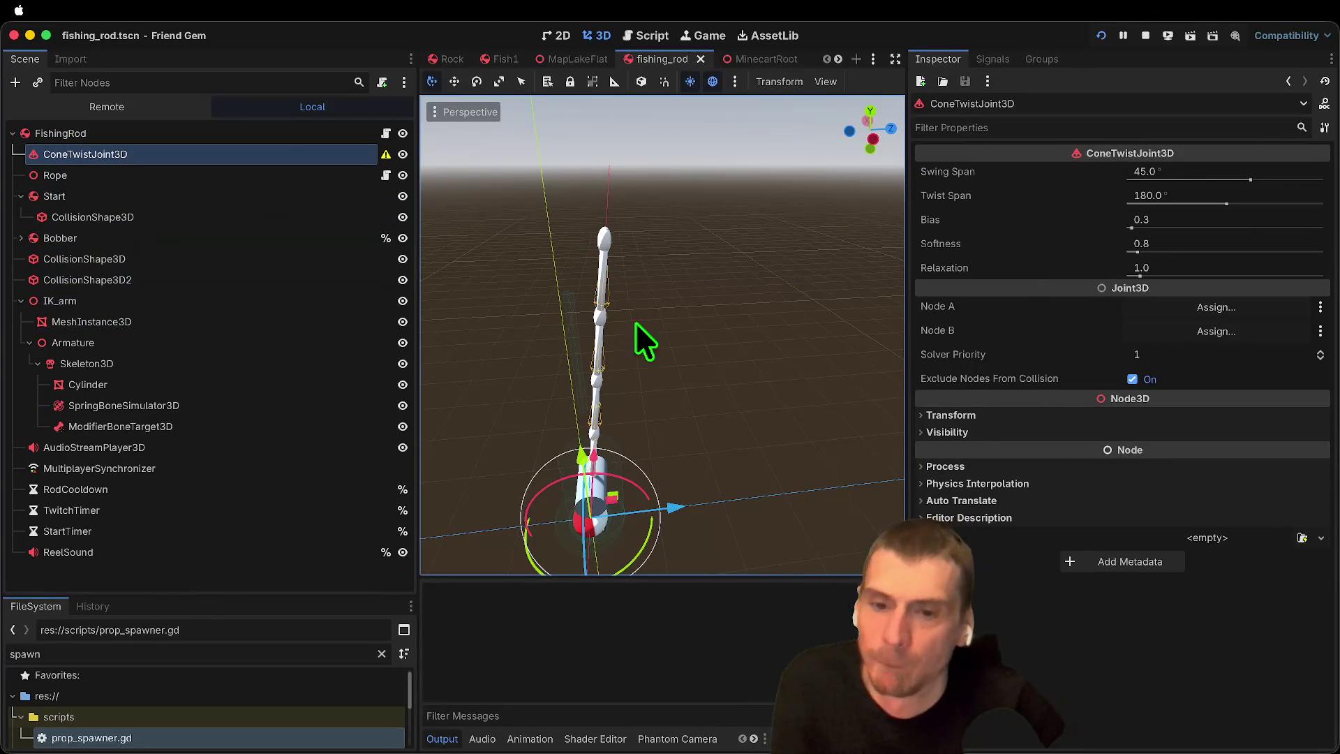
scroll(637, 314, down, 5)
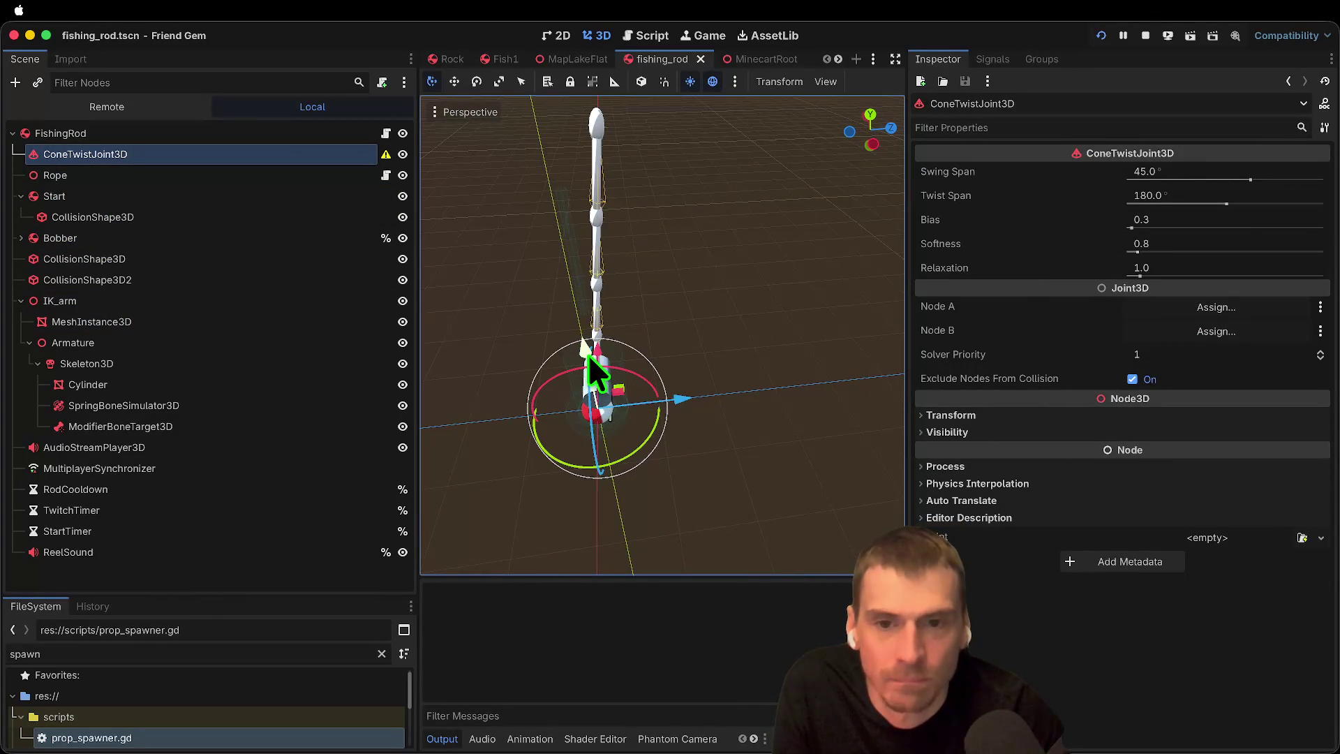
click(178, 202)
click(218, 152)
click(207, 198)
click(213, 154)
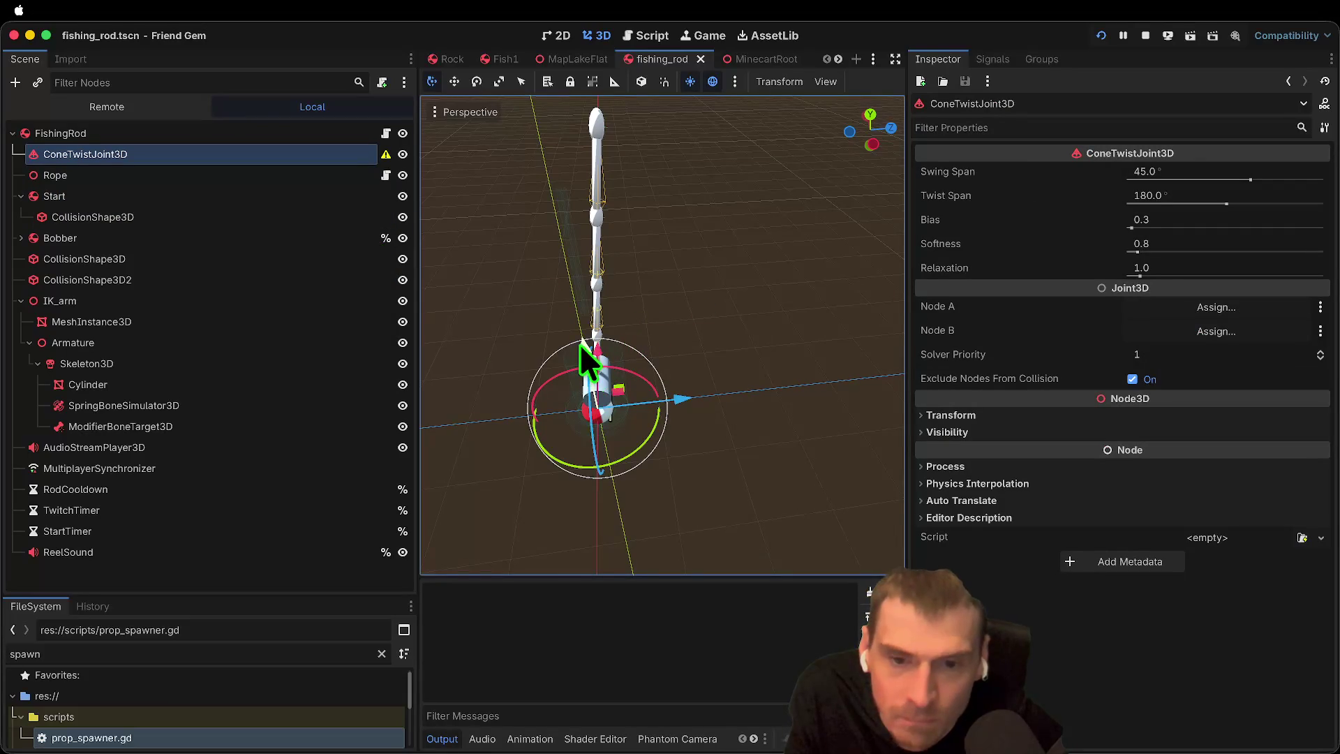
drag(588, 363, 568, 24)
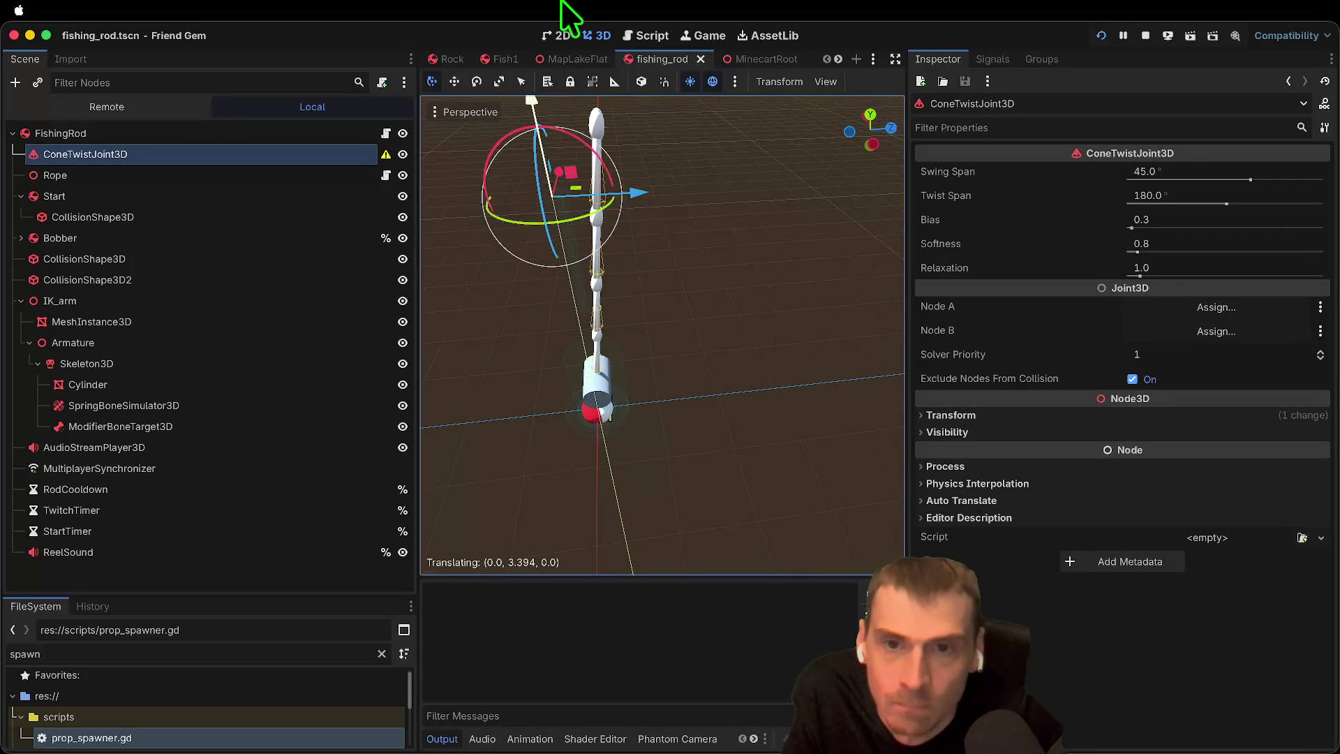
Step: Raise and shift the ConeTwistJoint3D to line up with the rod tip
drag(614, 372, 627, 302)
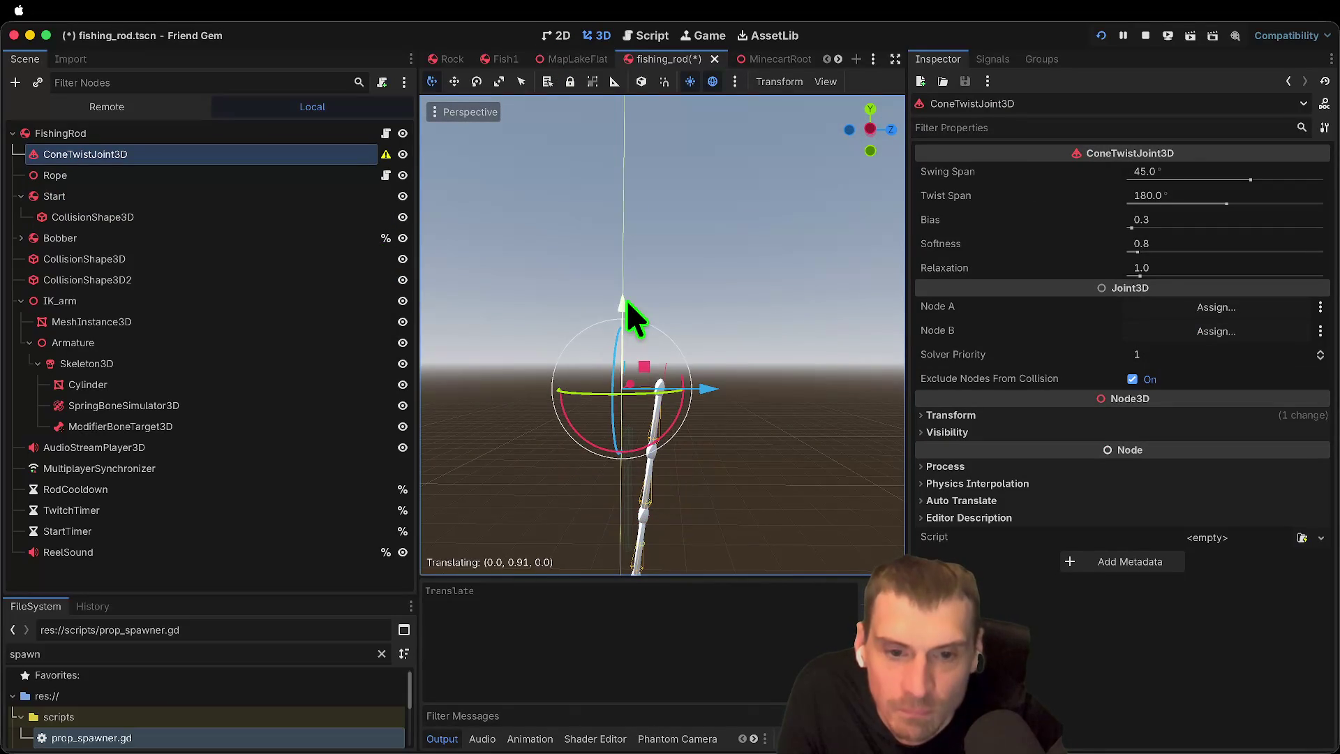
drag(719, 385, 769, 390)
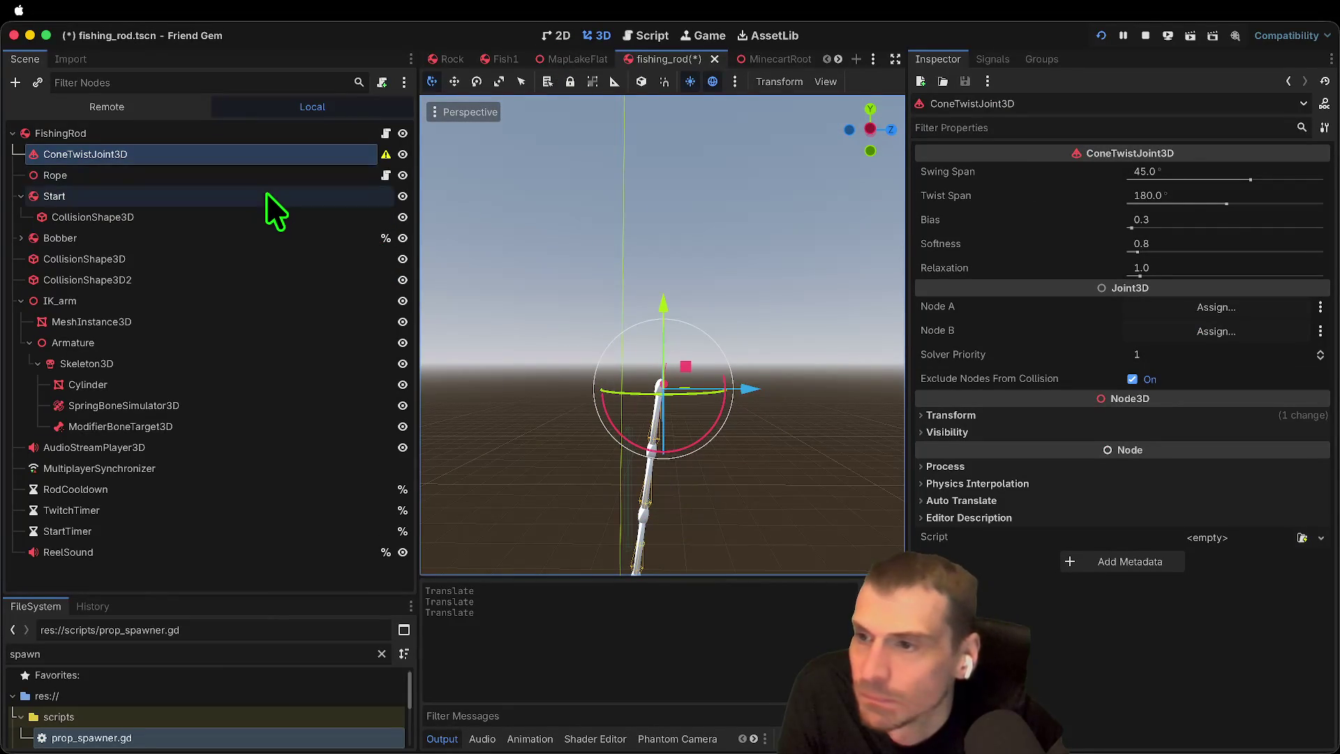
click(209, 198)
click(120, 155)
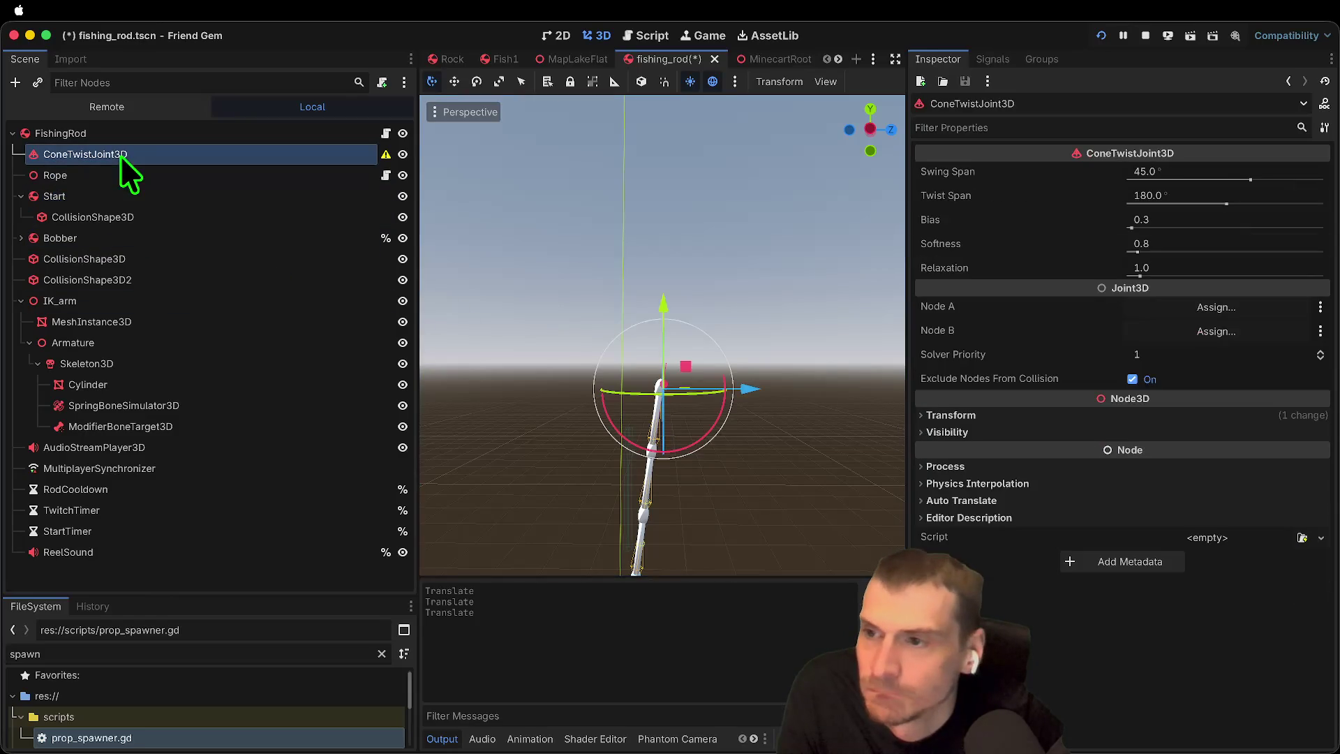
Step: Move the Start body up to the rod tip and save the scene
click(130, 195)
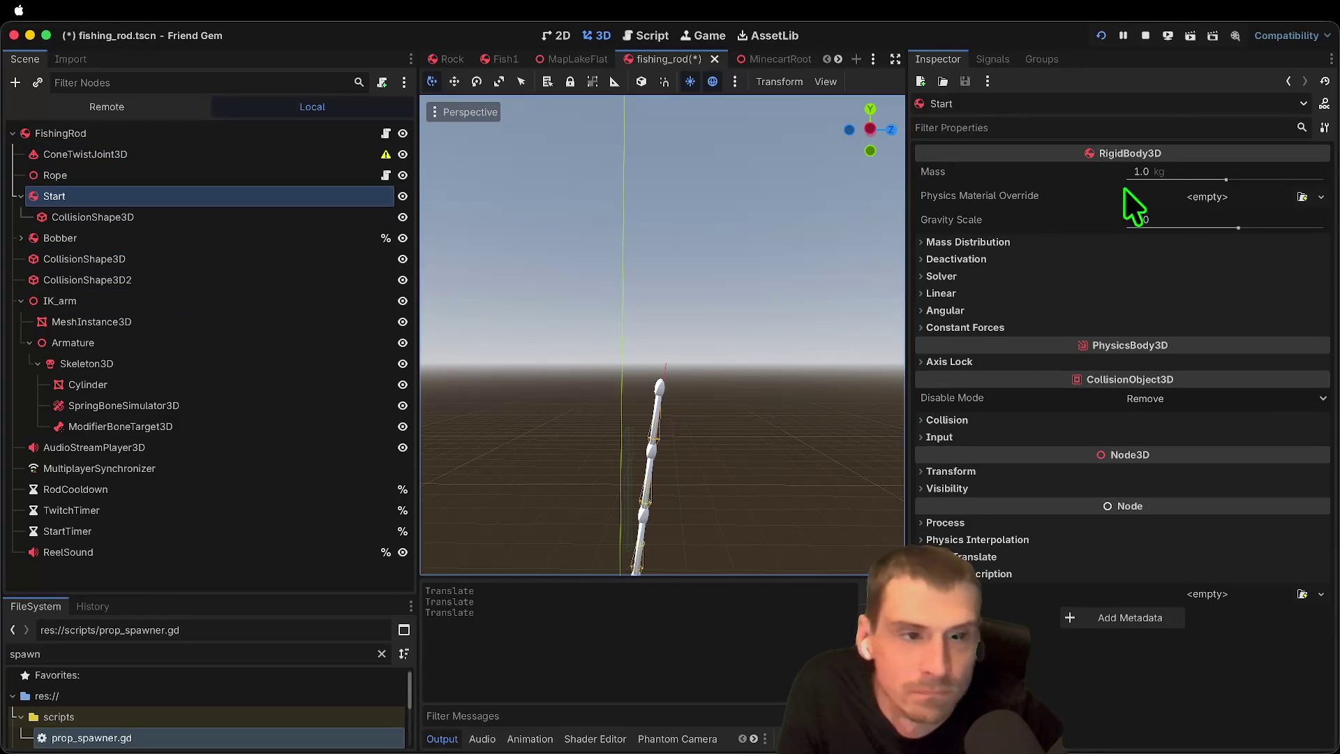
key(f)
drag(637, 388, 704, 135)
drag(718, 263, 772, 244)
drag(692, 175, 688, 134)
key(ctrl+s)
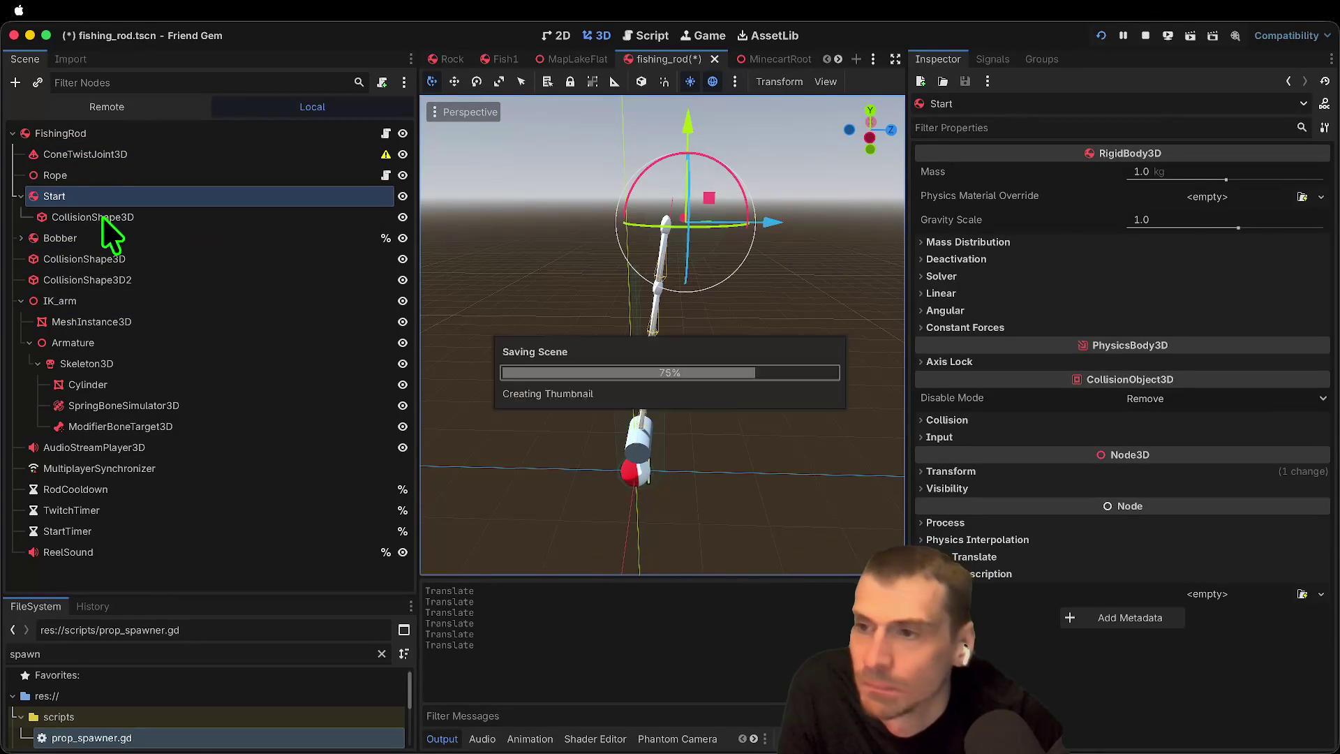
click(107, 156)
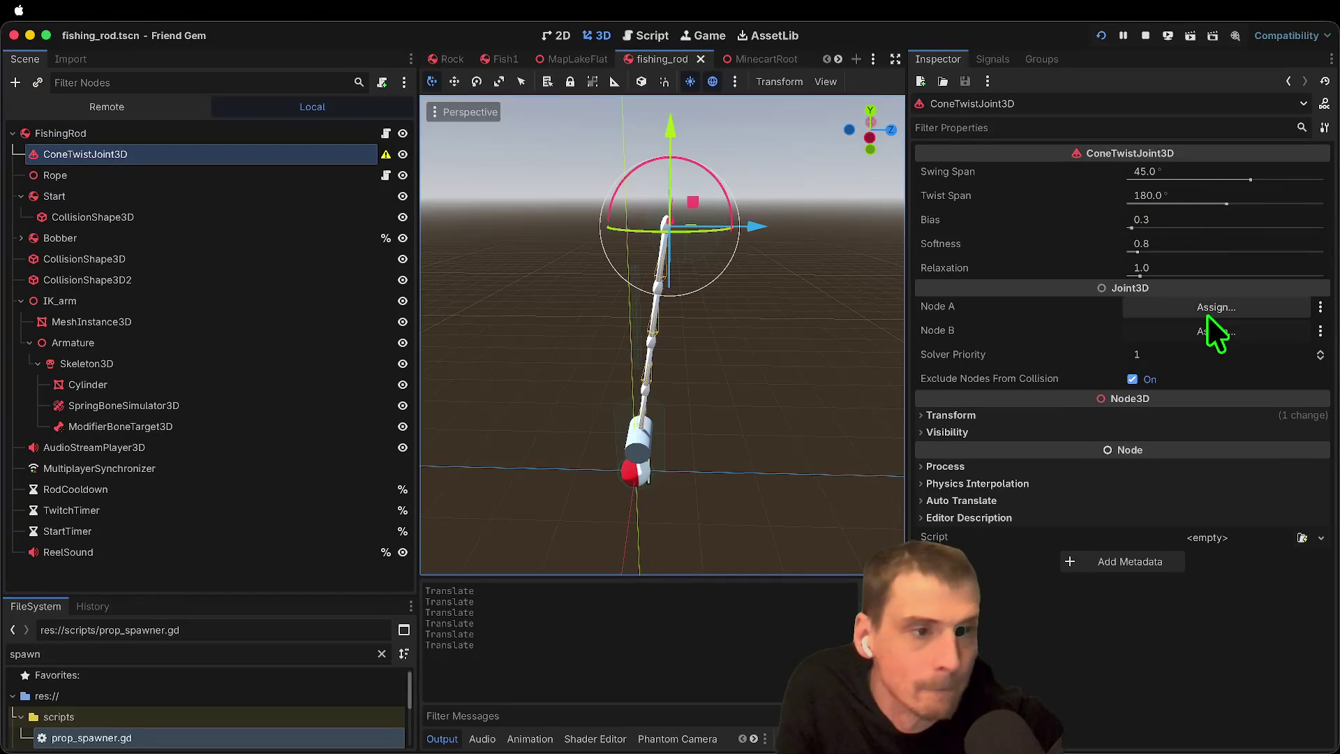
Step: Connect the ConeTwistJoint3D with Node A set to FishingRod and Node B to Start
click(1205, 307)
click(601, 220)
click(722, 600)
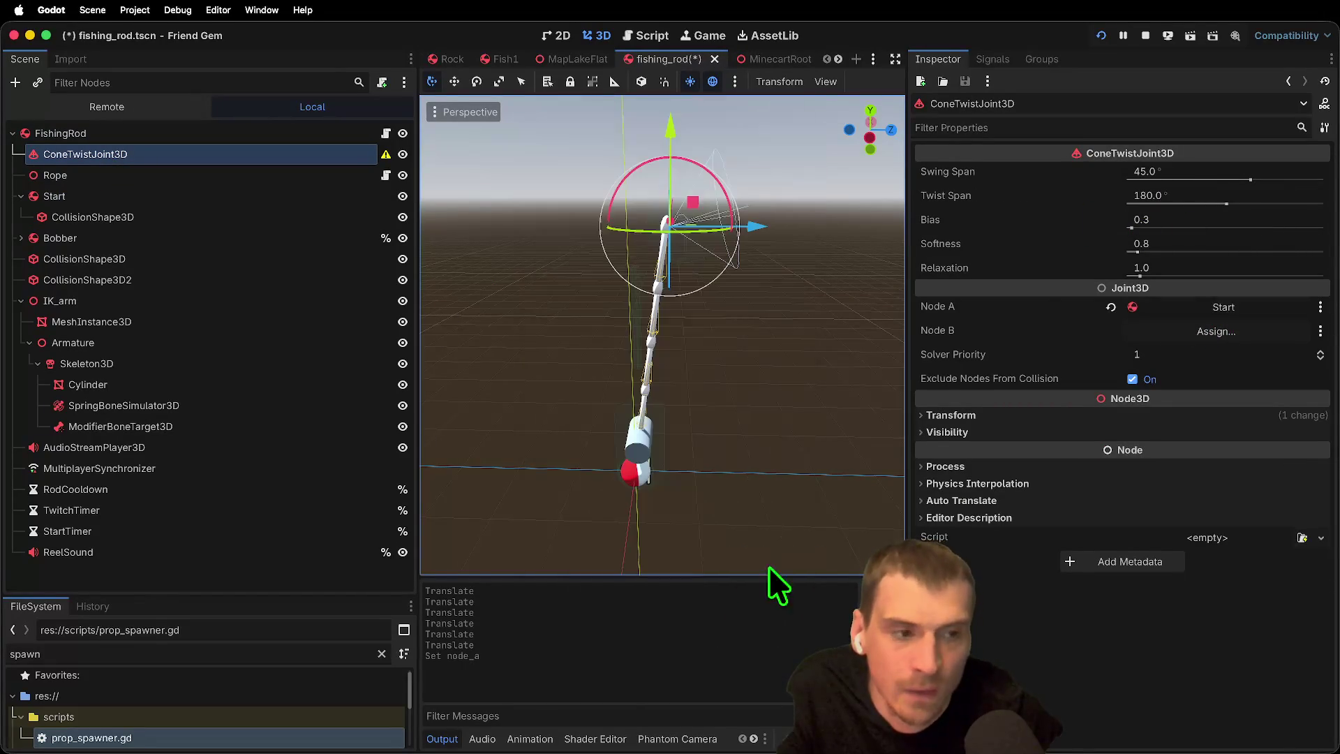
click(1153, 336)
click(723, 602)
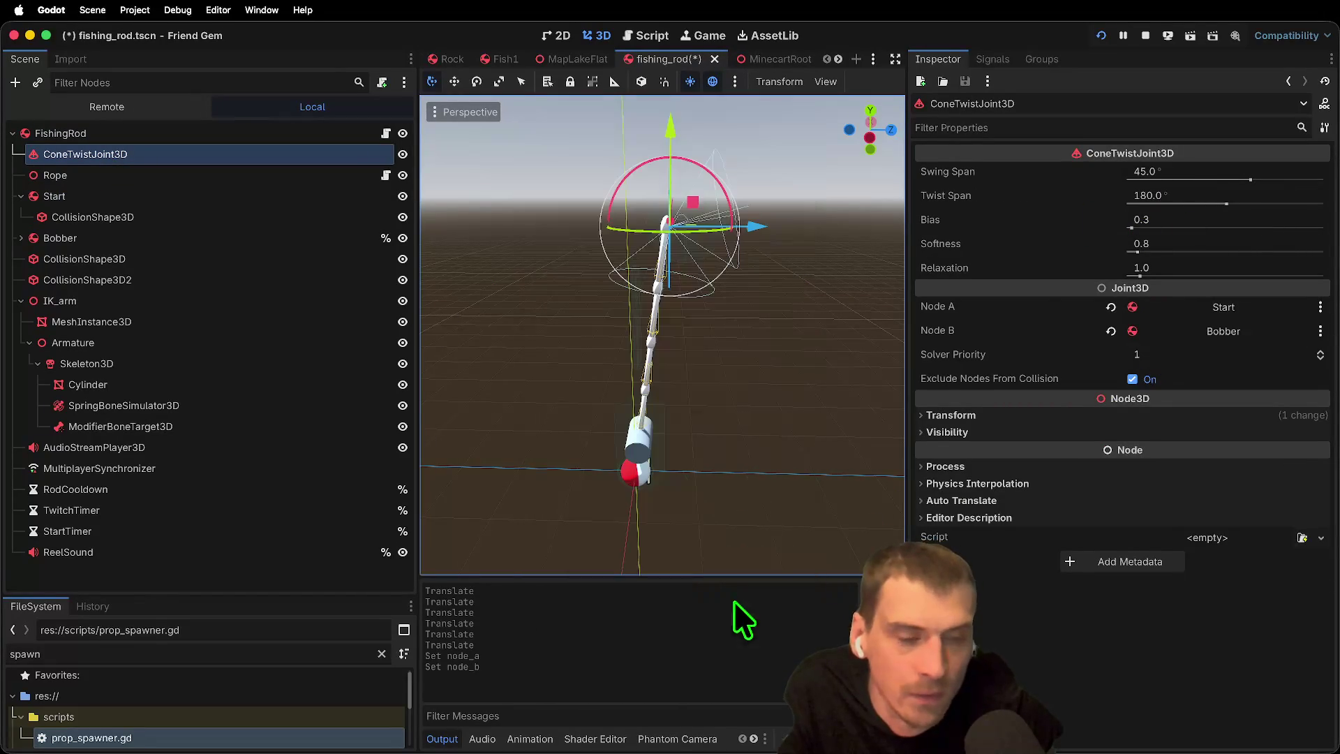
click(1250, 308)
click(586, 198)
click(722, 600)
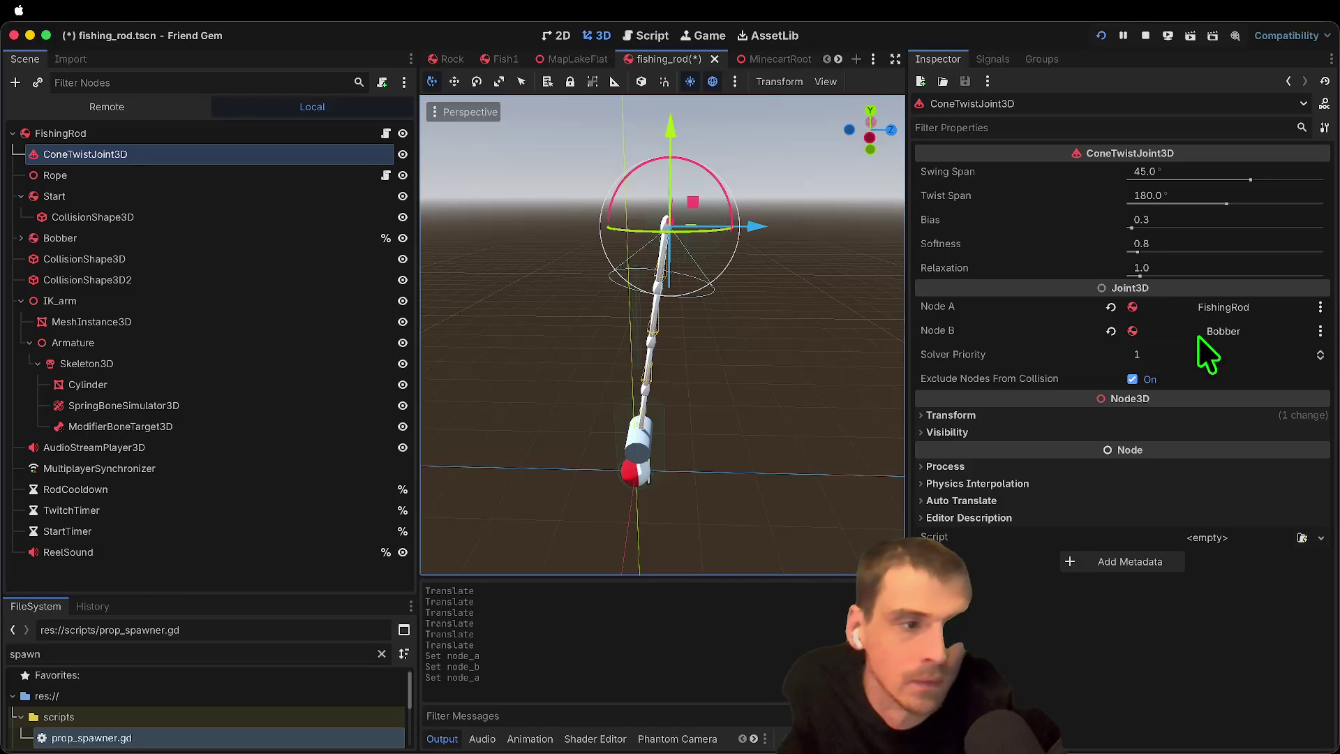
click(1198, 334)
click(602, 219)
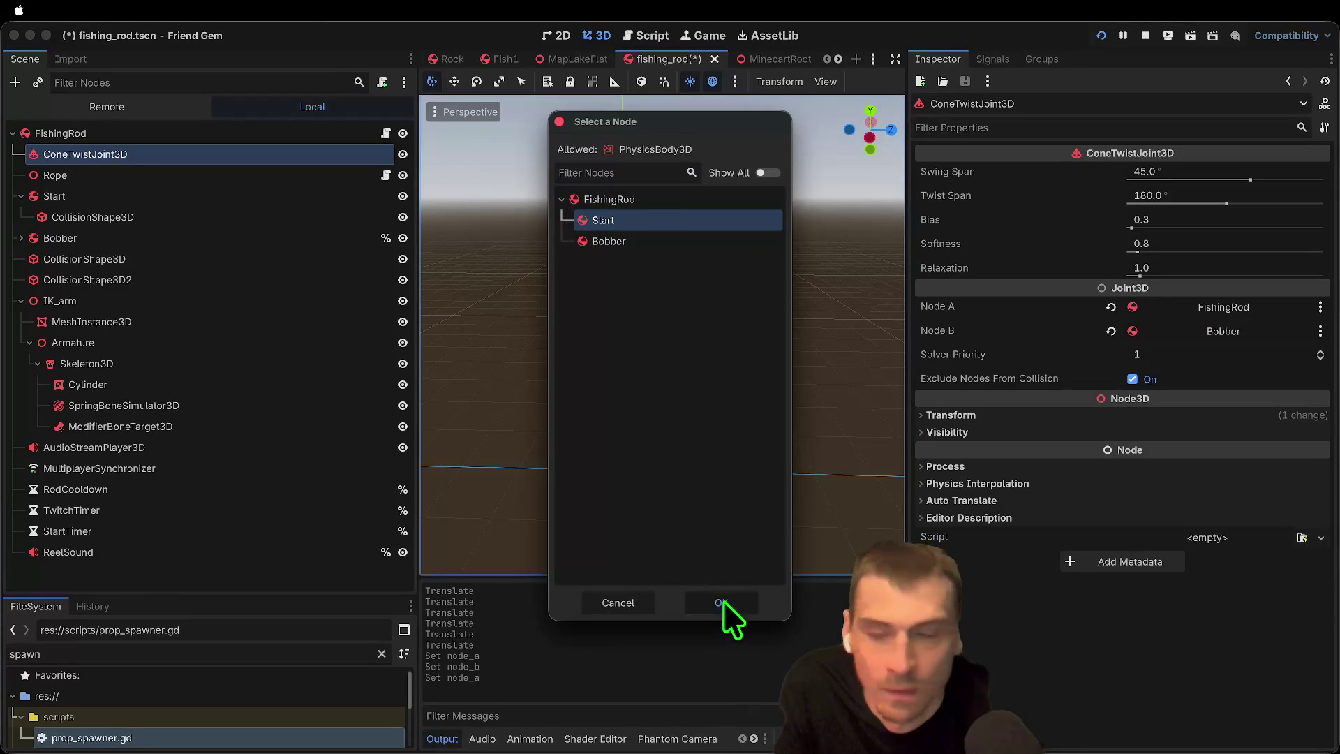
click(723, 601)
Step: Set the Rope's Start Point to the Start body, then save and run the game
click(215, 196)
click(224, 176)
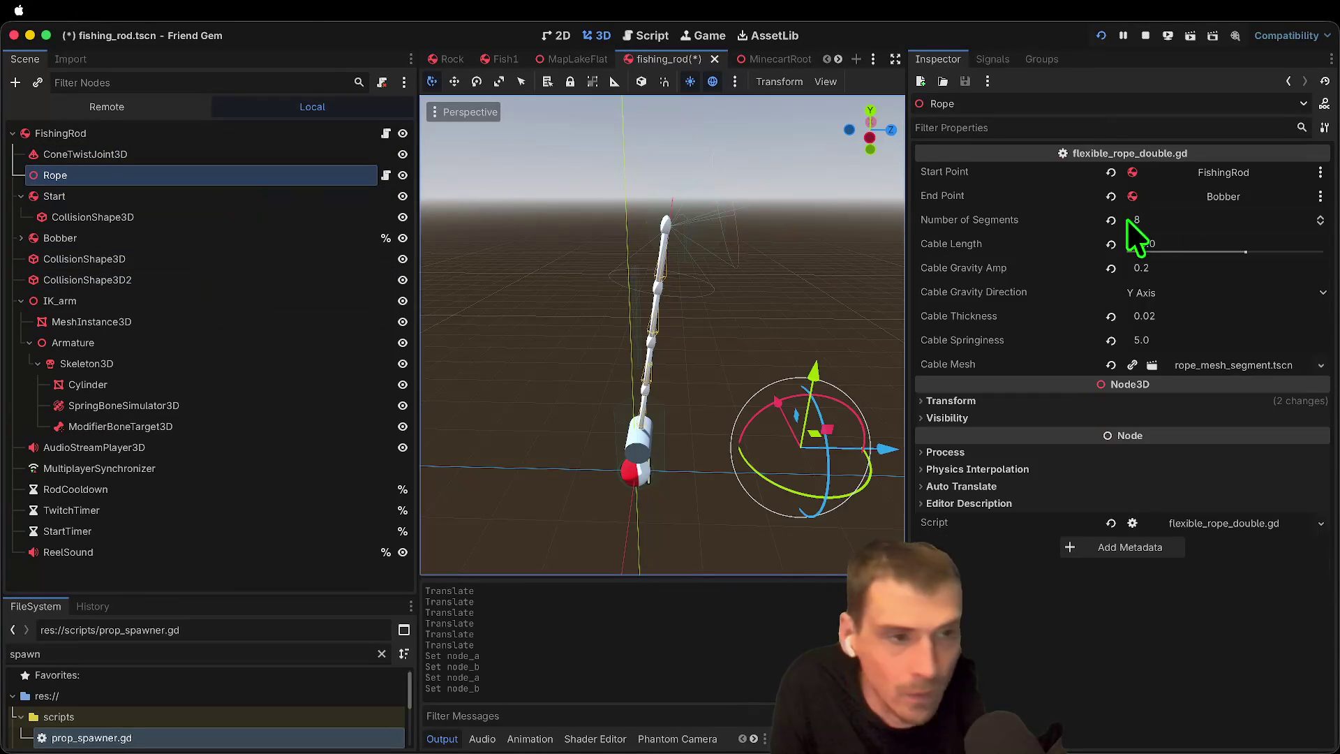
click(1243, 173)
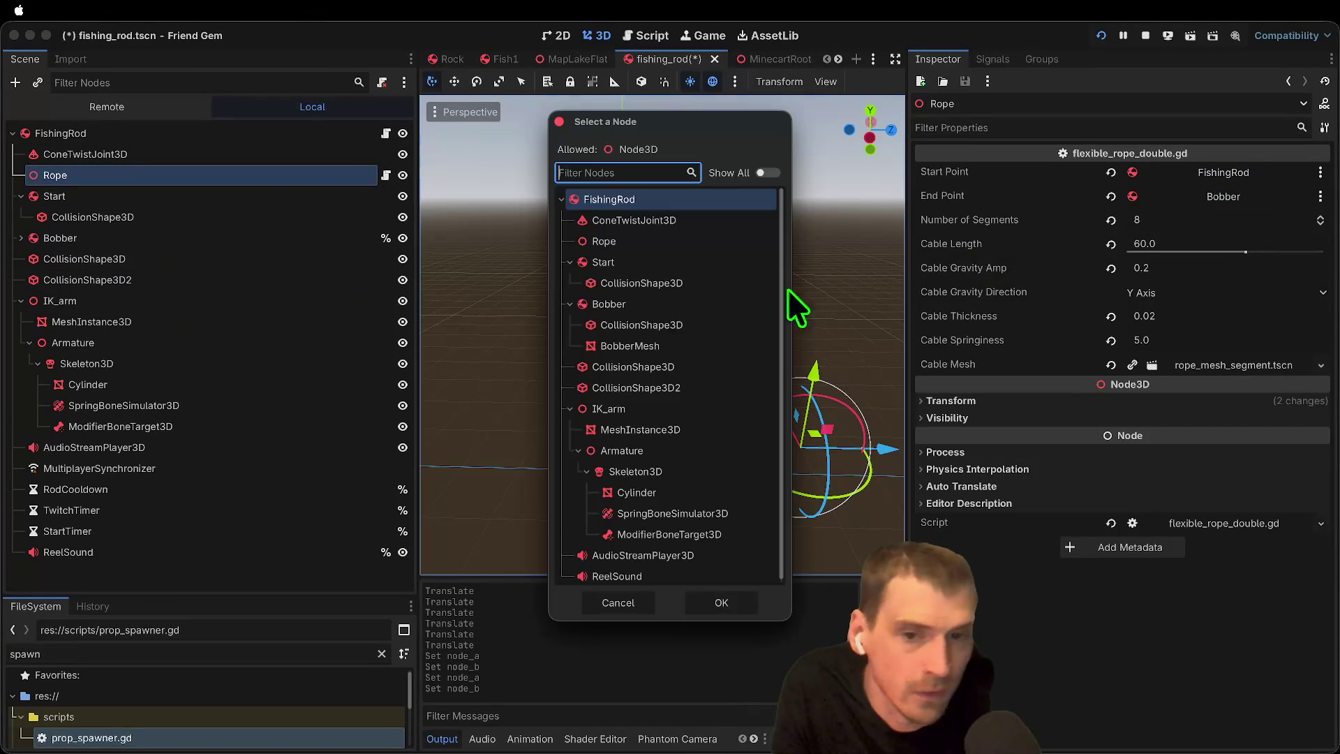
click(659, 261)
click(723, 603)
key(super+b)
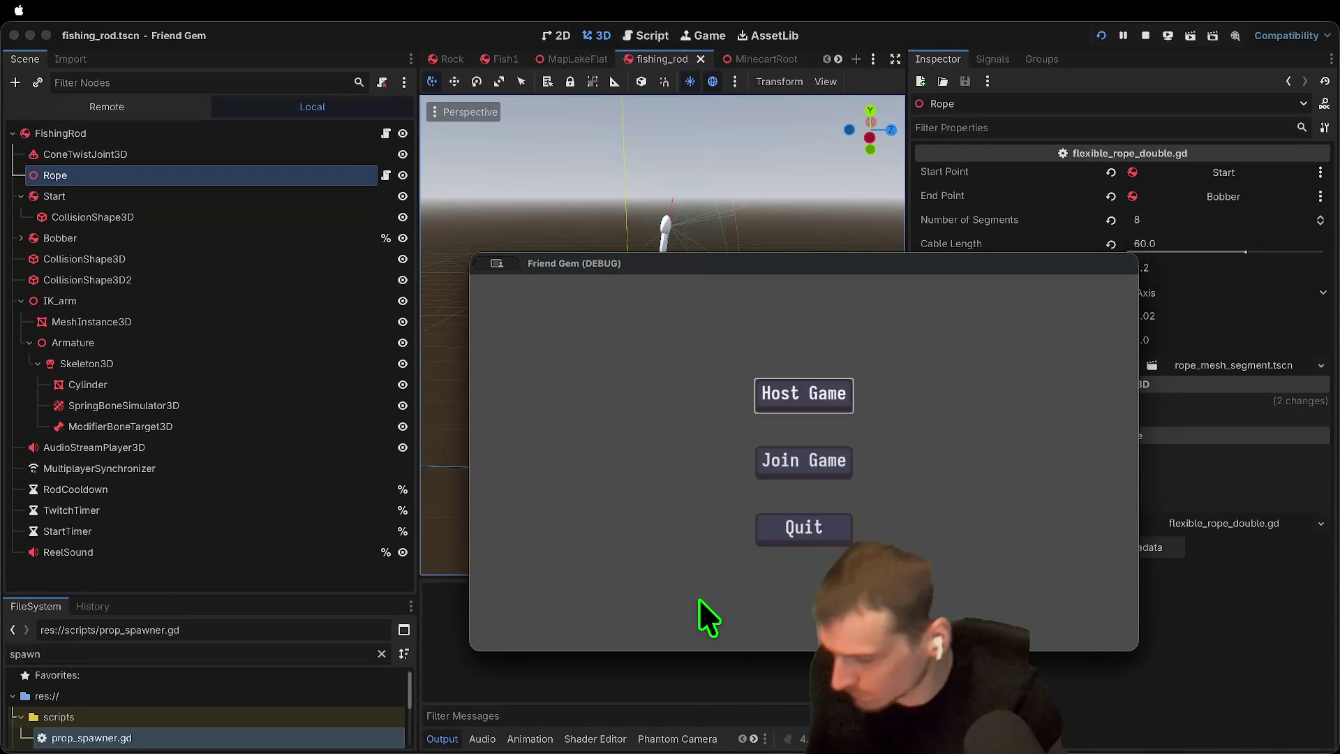
Step: Host a game, pick up the rod with E to test the rope, then close the game
click(801, 391)
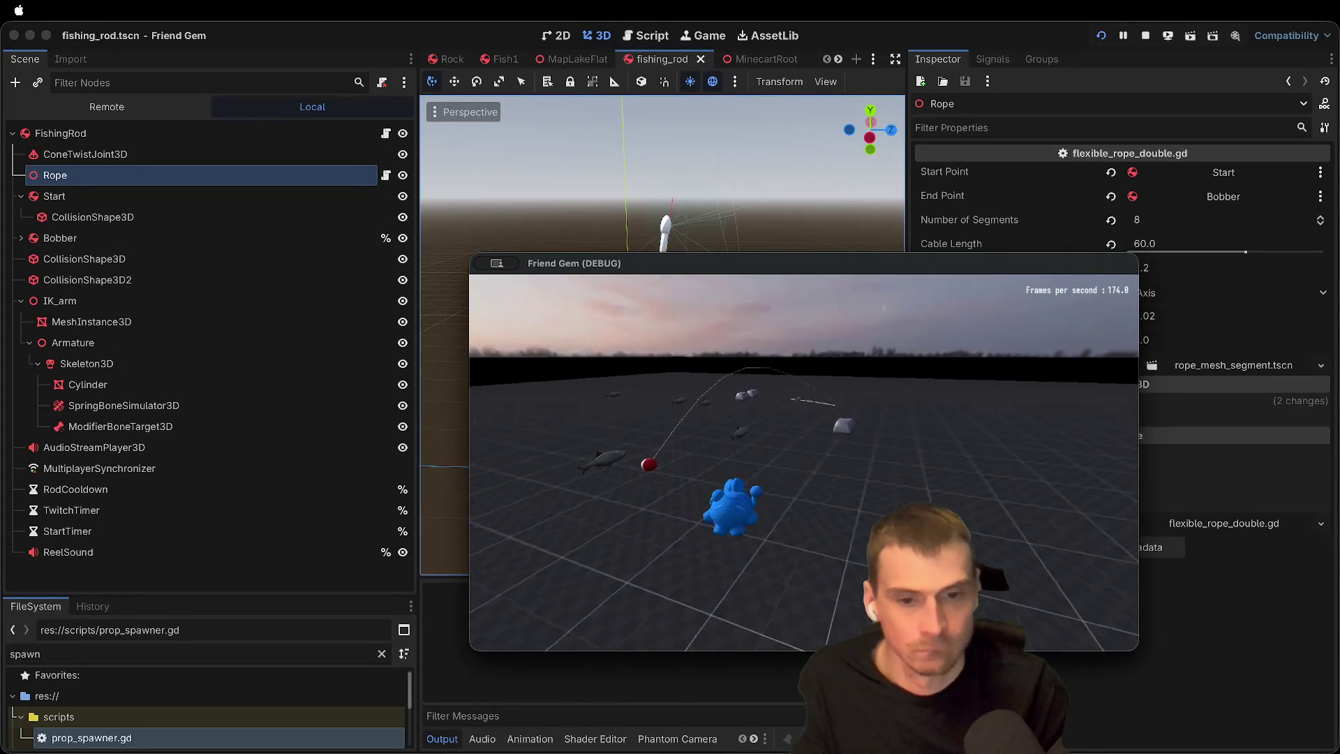
key(e)
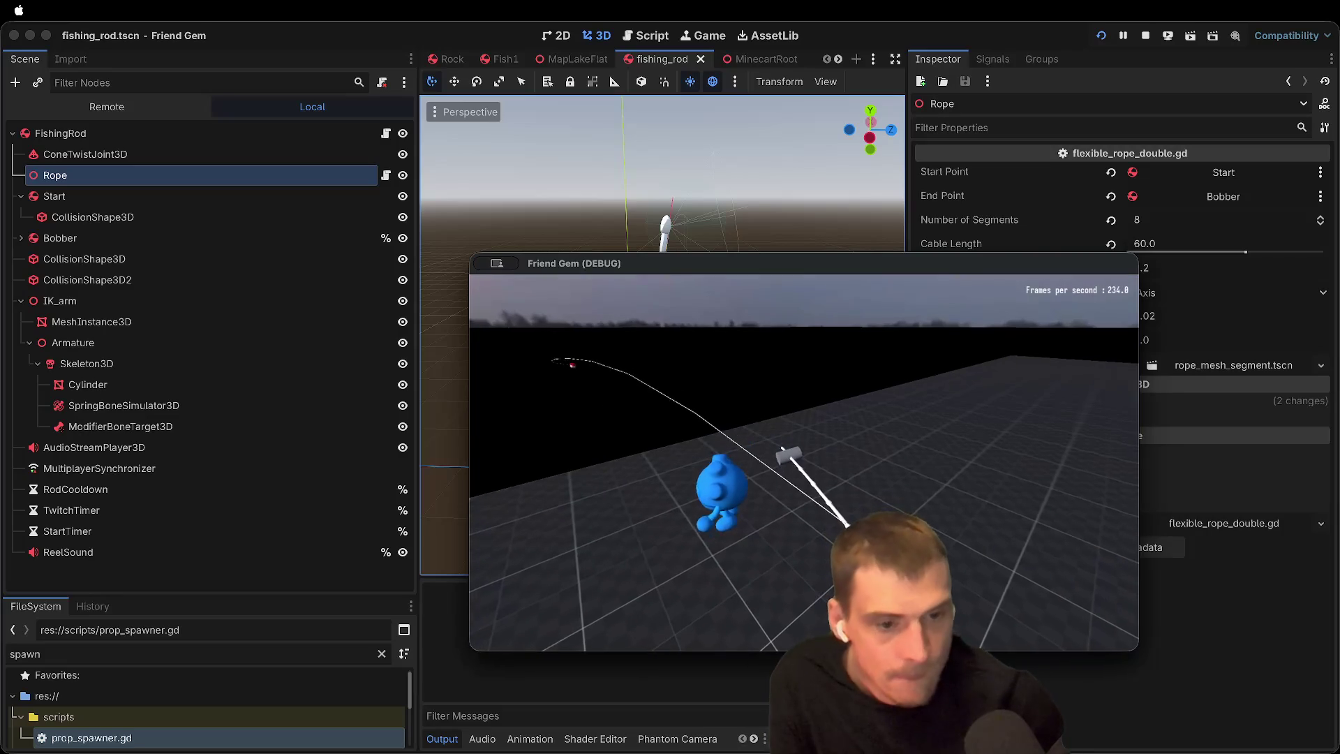
key(super+period)
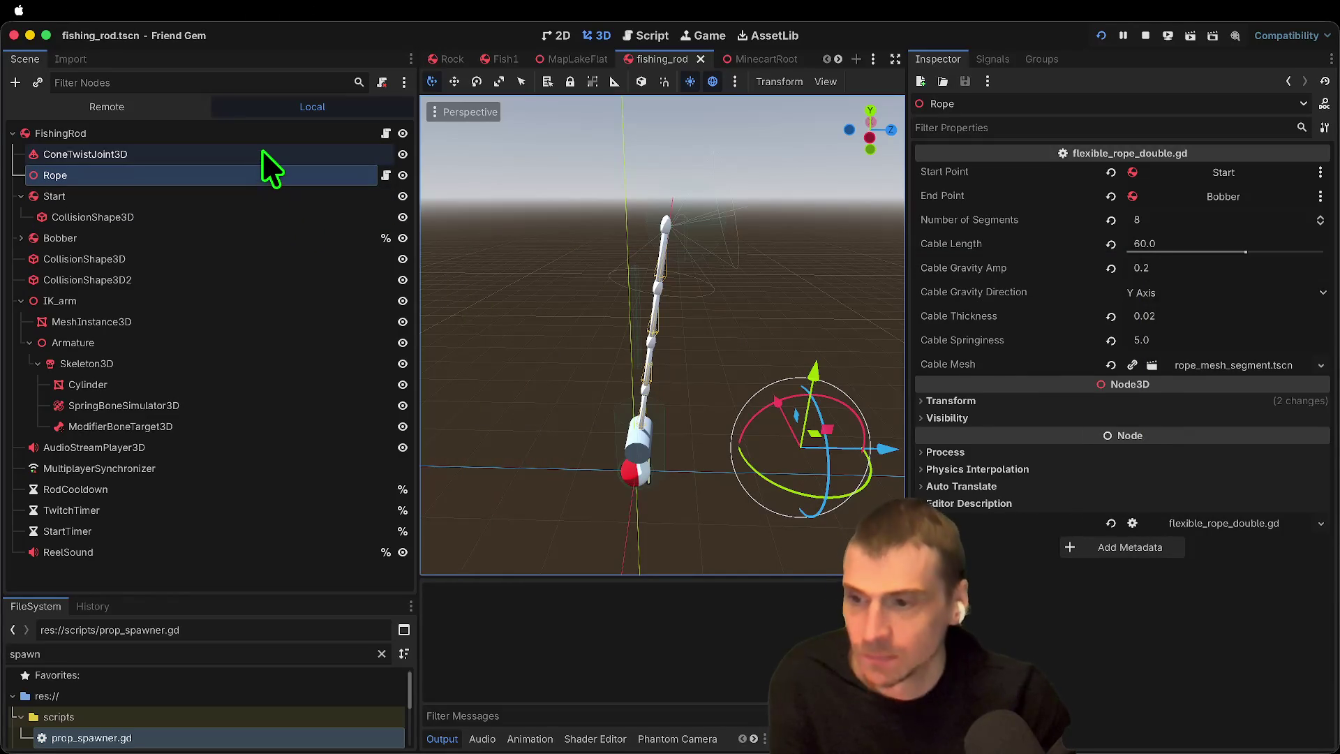
Step: Add a RemoteTransform3D node and place it under ModifierBoneTarget3D
click(262, 149)
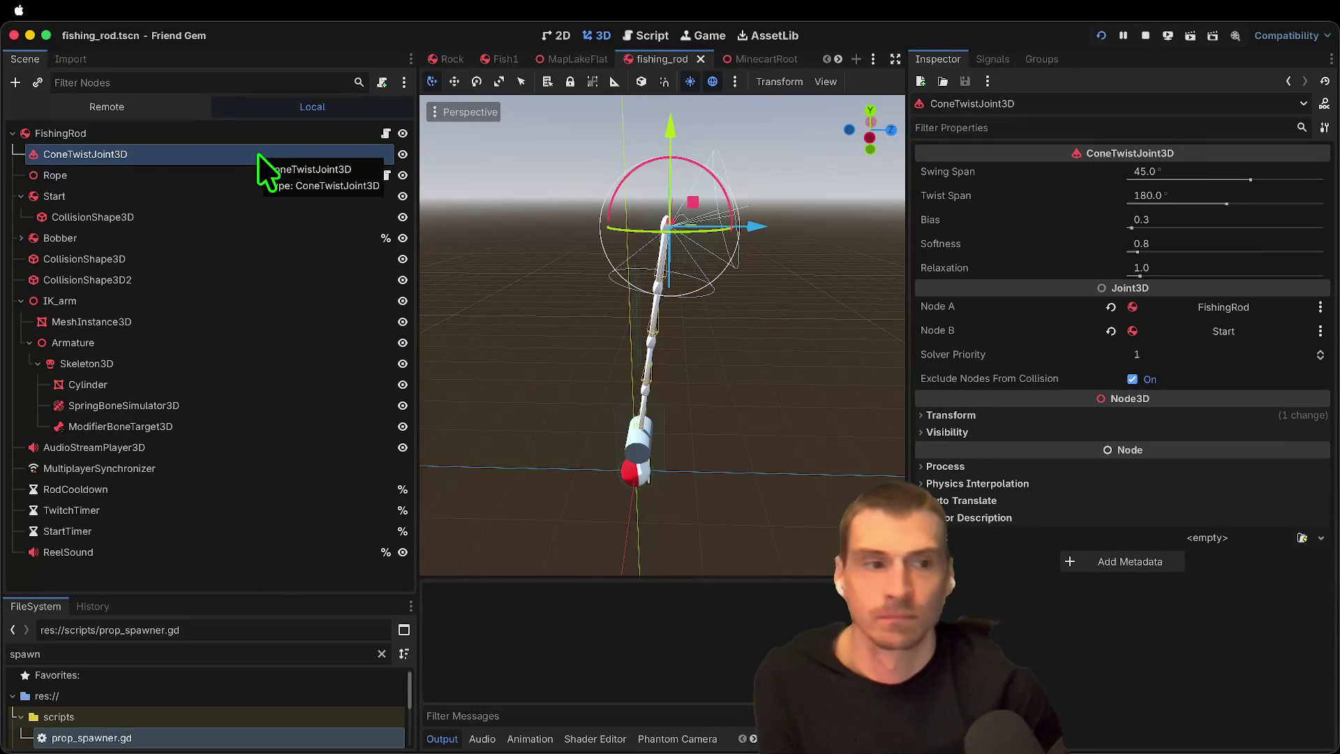
click(179, 428)
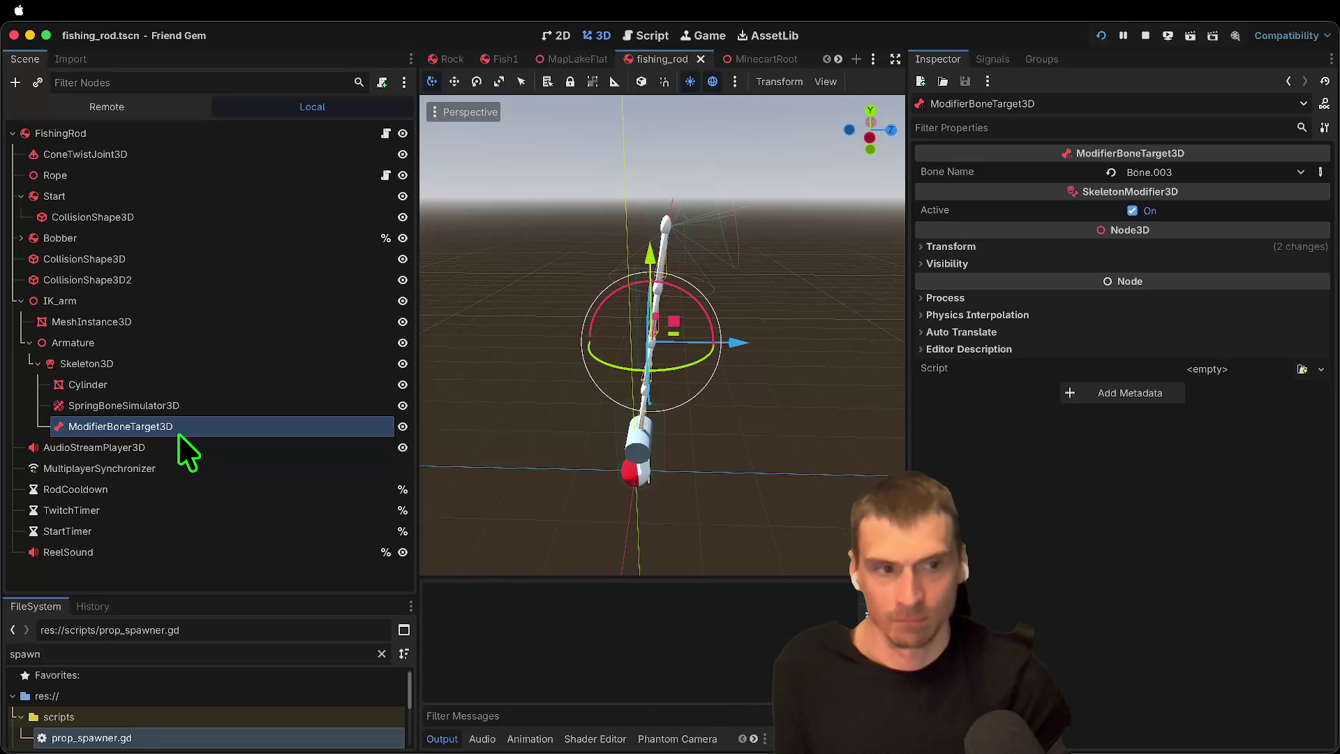
key(super+a)
text(remote)
key(Return)
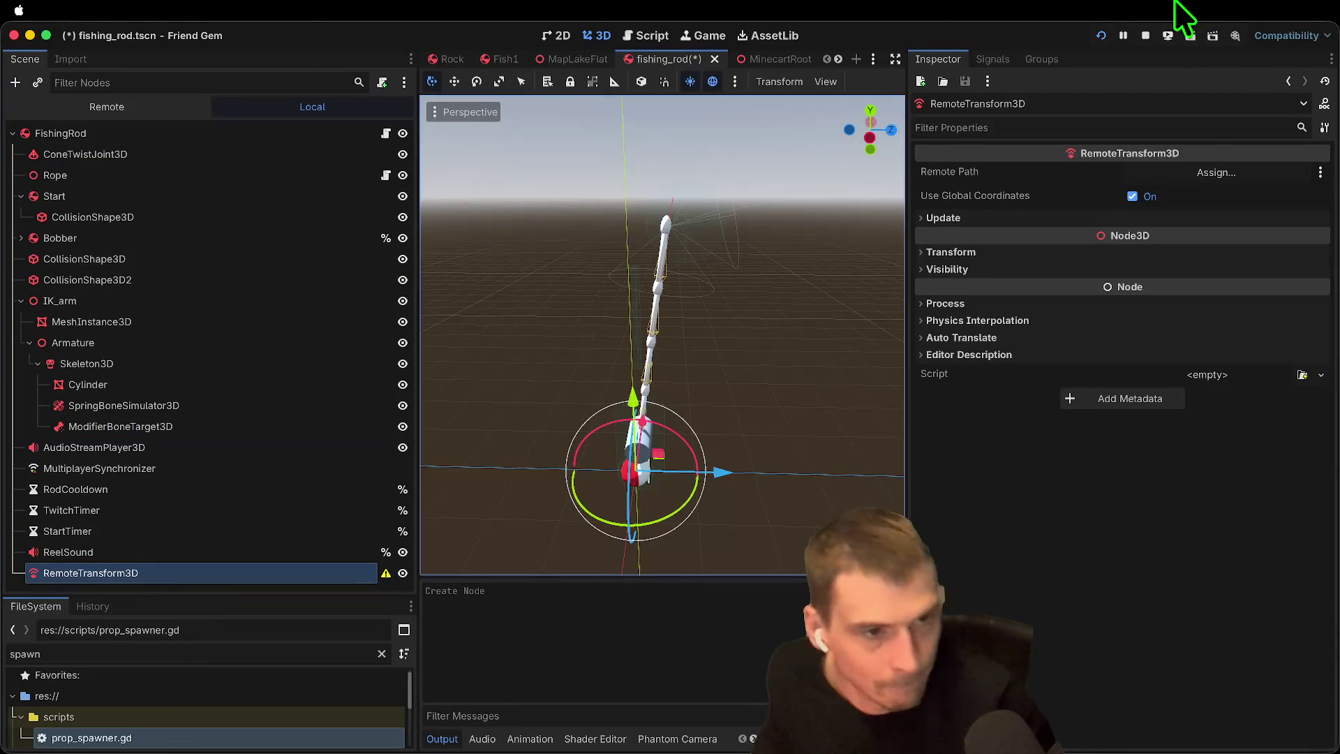
click(1216, 172)
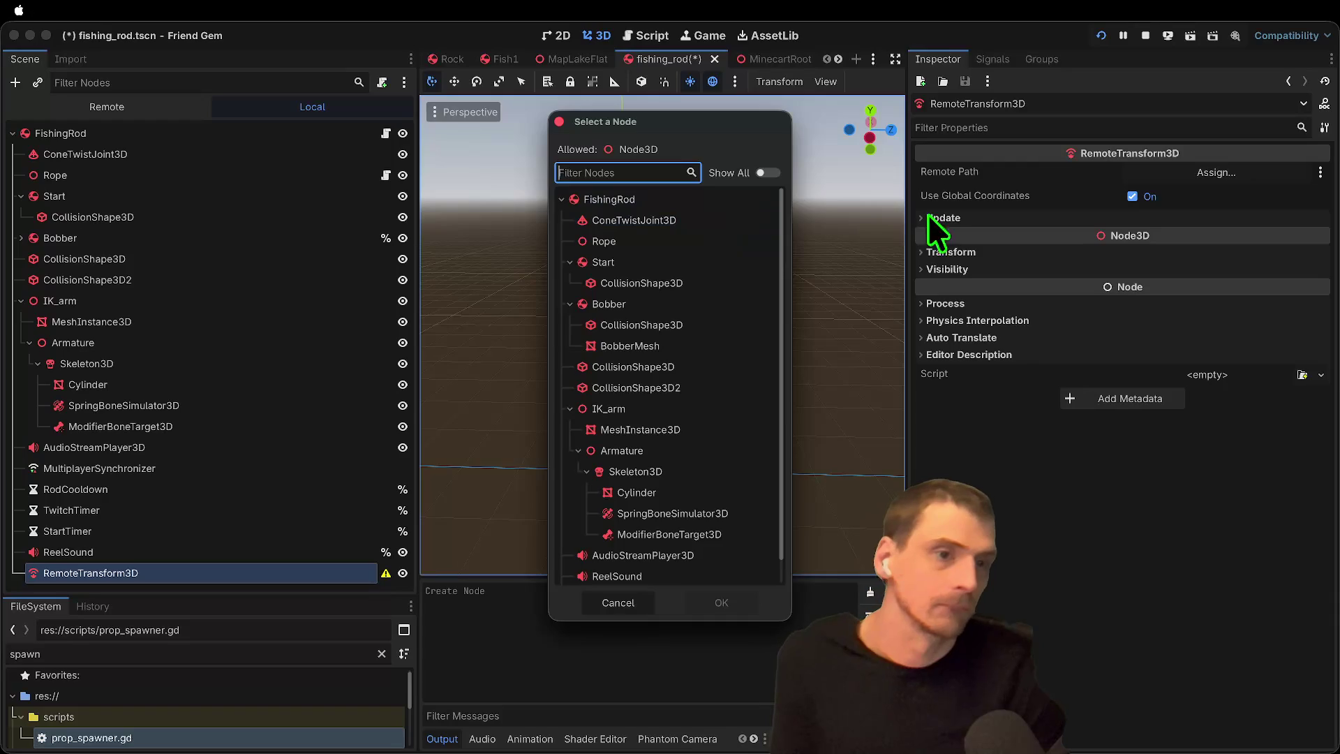
click(946, 216)
click(949, 217)
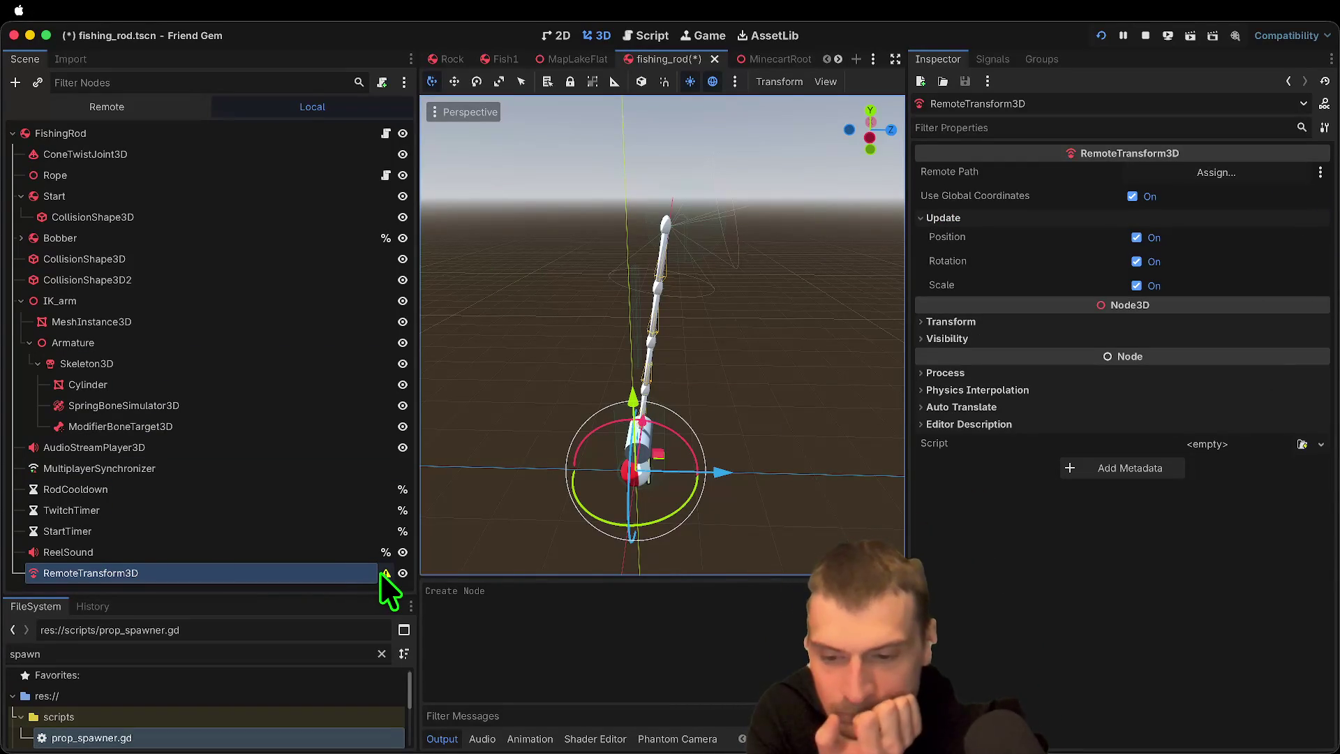
mouse_move(380, 573)
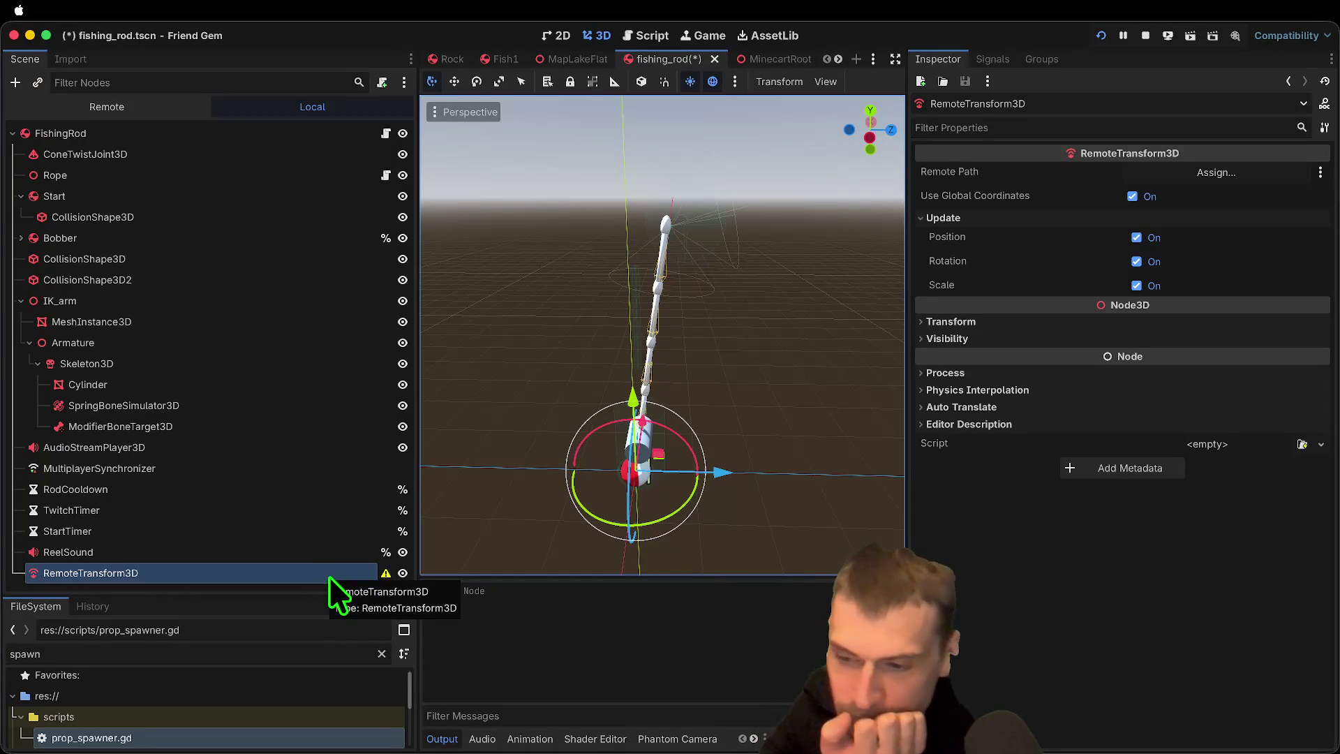
mouse_move(328, 571)
mouse_down()
mouse_move(367, 419)
mouse_move(359, 425)
mouse_move(321, 366)
mouse_move(320, 440)
mouse_move(334, 426)
mouse_up()
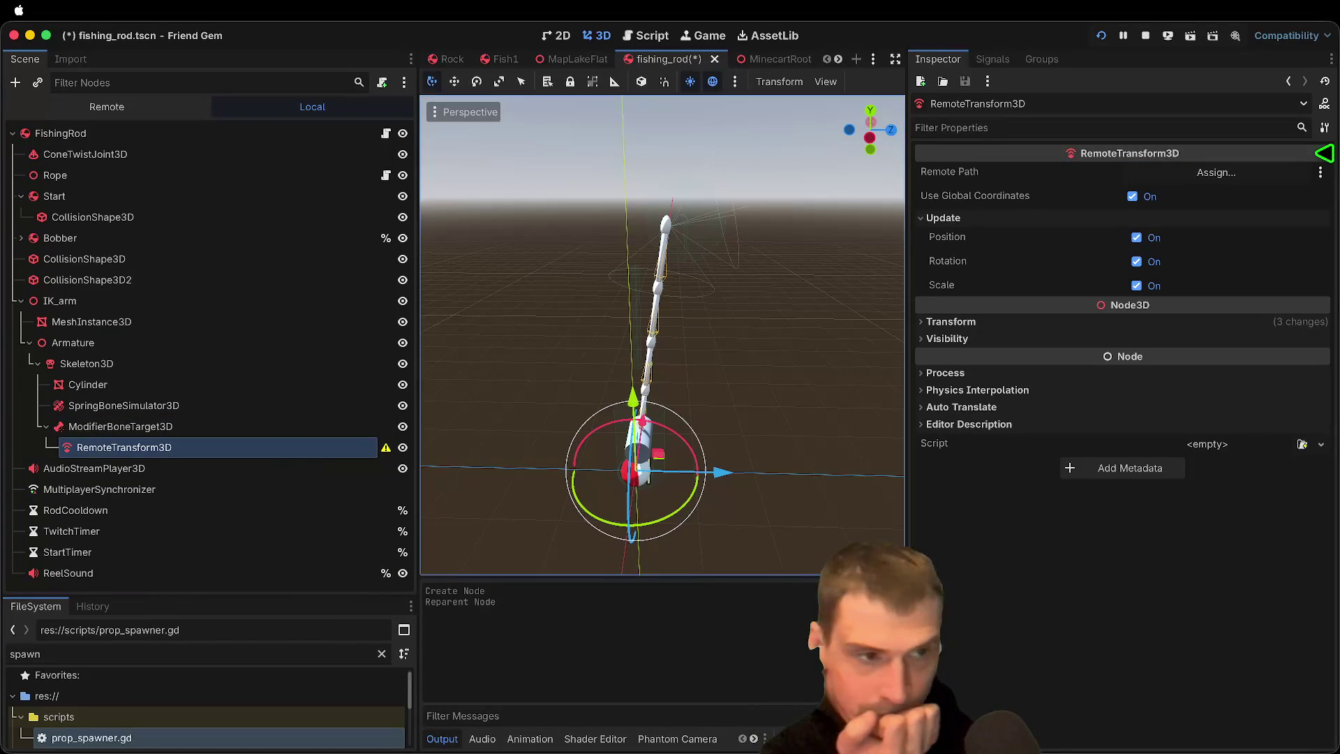
Step: Point its Remote Path at ConeTwistJoint3D, turn off rotation and scale updates, and save
click(1265, 179)
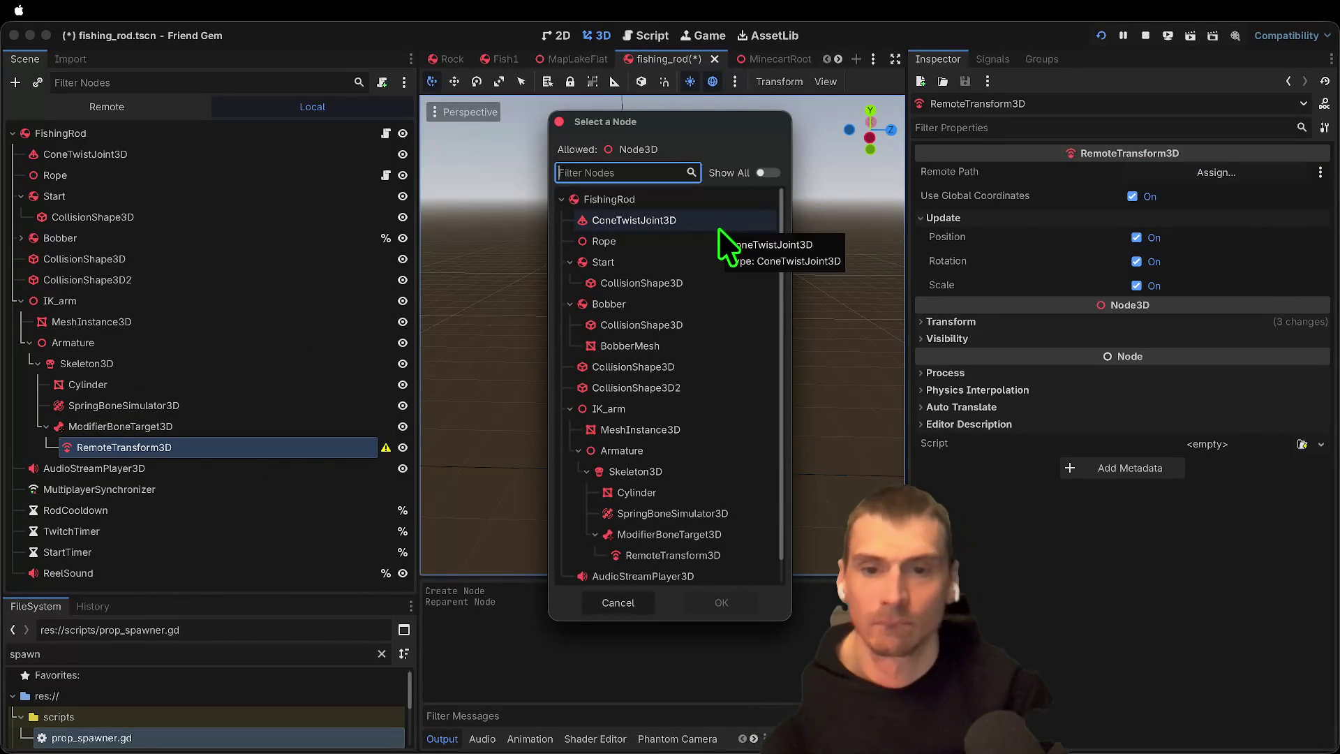
click(689, 220)
click(740, 602)
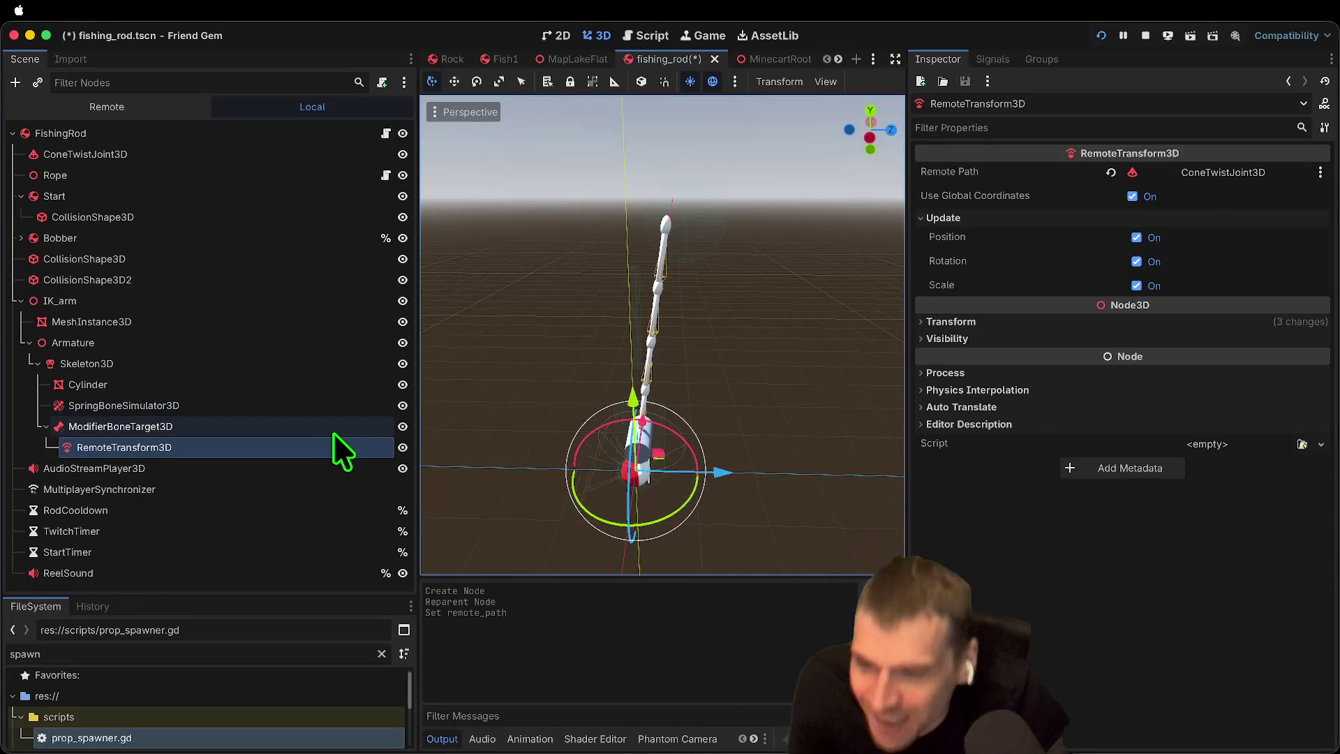
click(1150, 261)
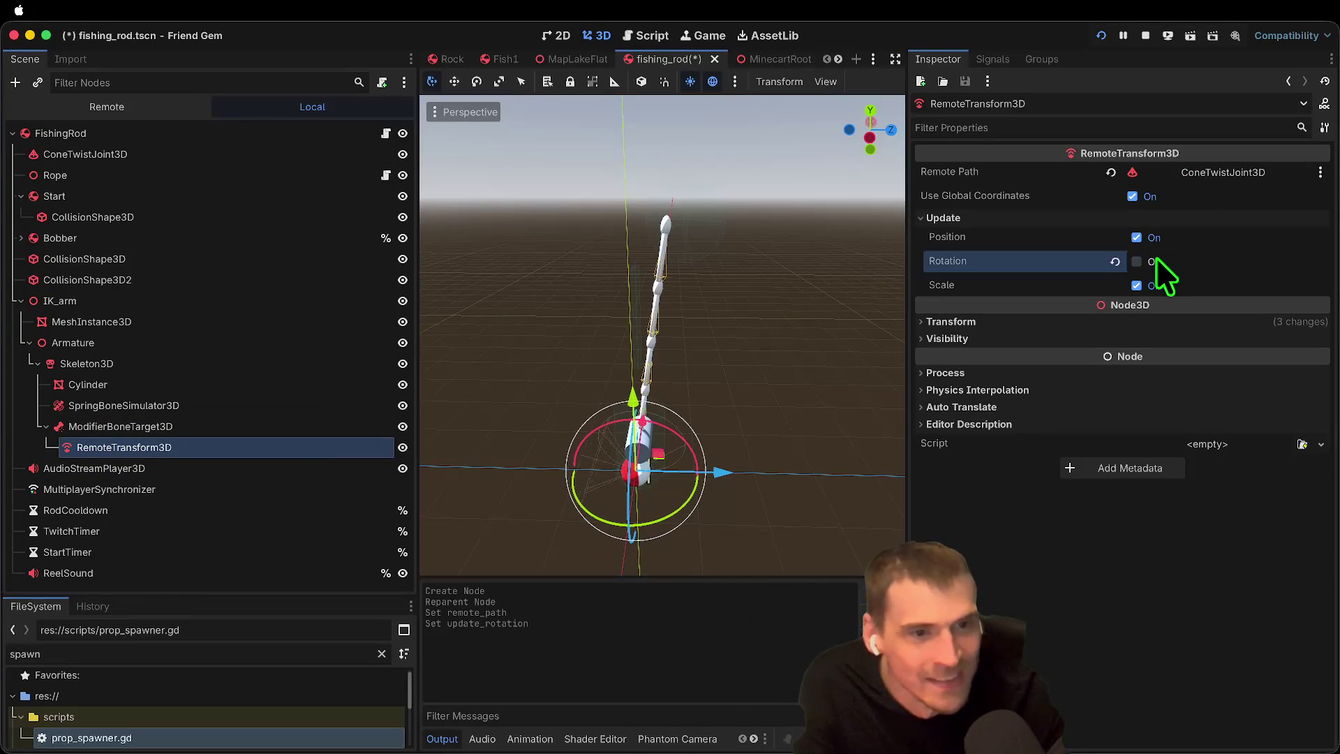
click(1162, 274)
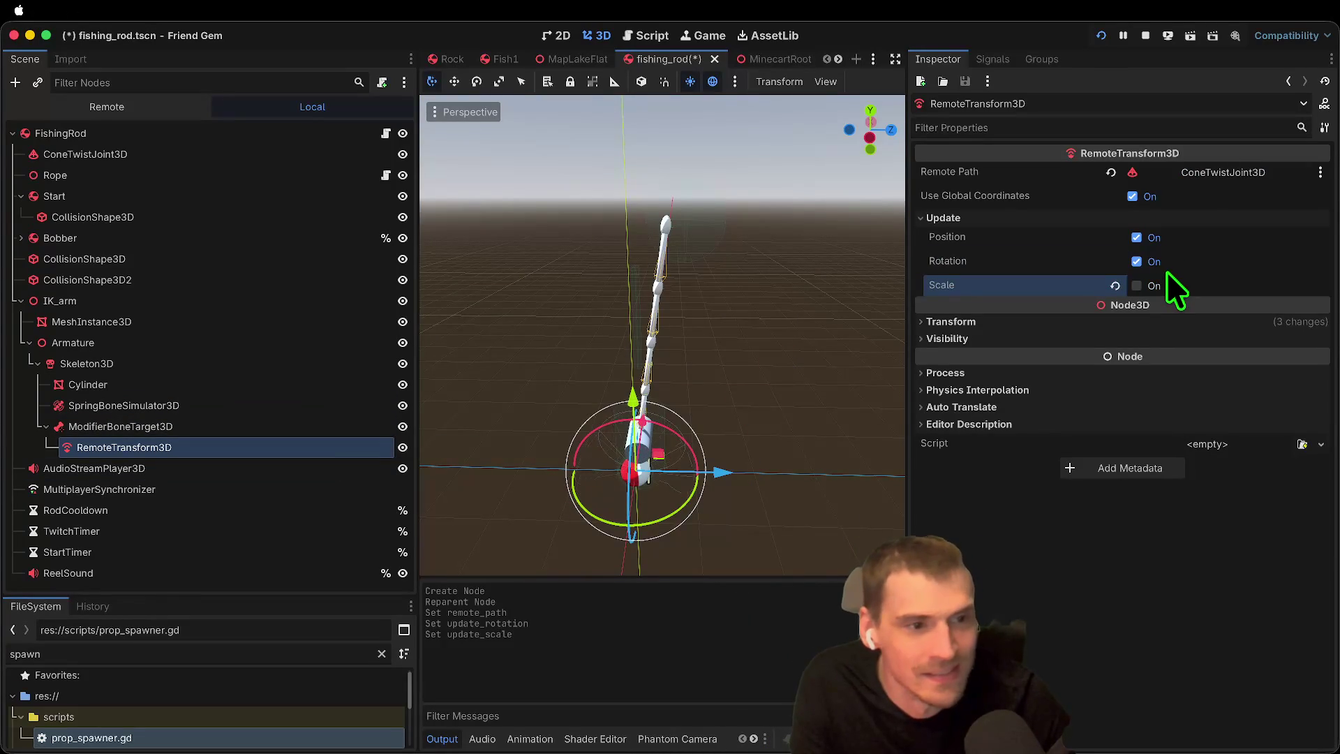
click(1166, 271)
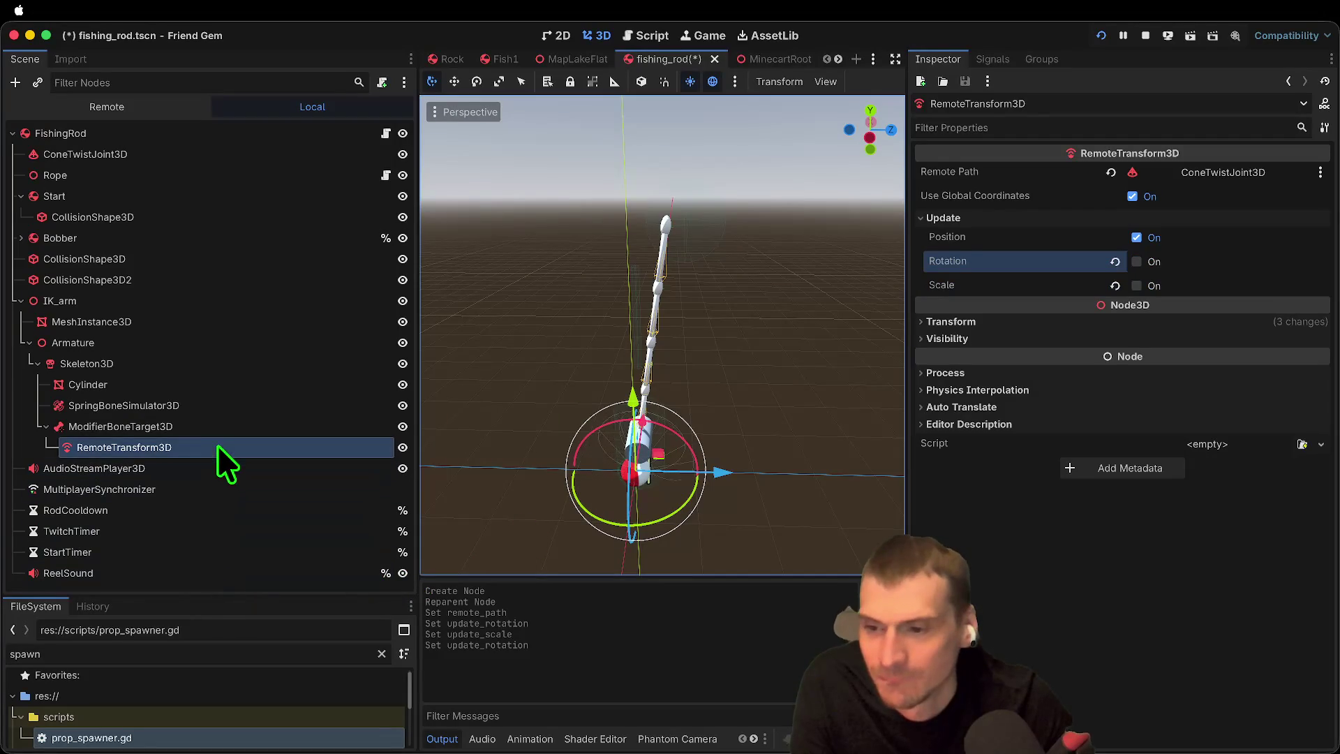
click(227, 427)
key(super+s)
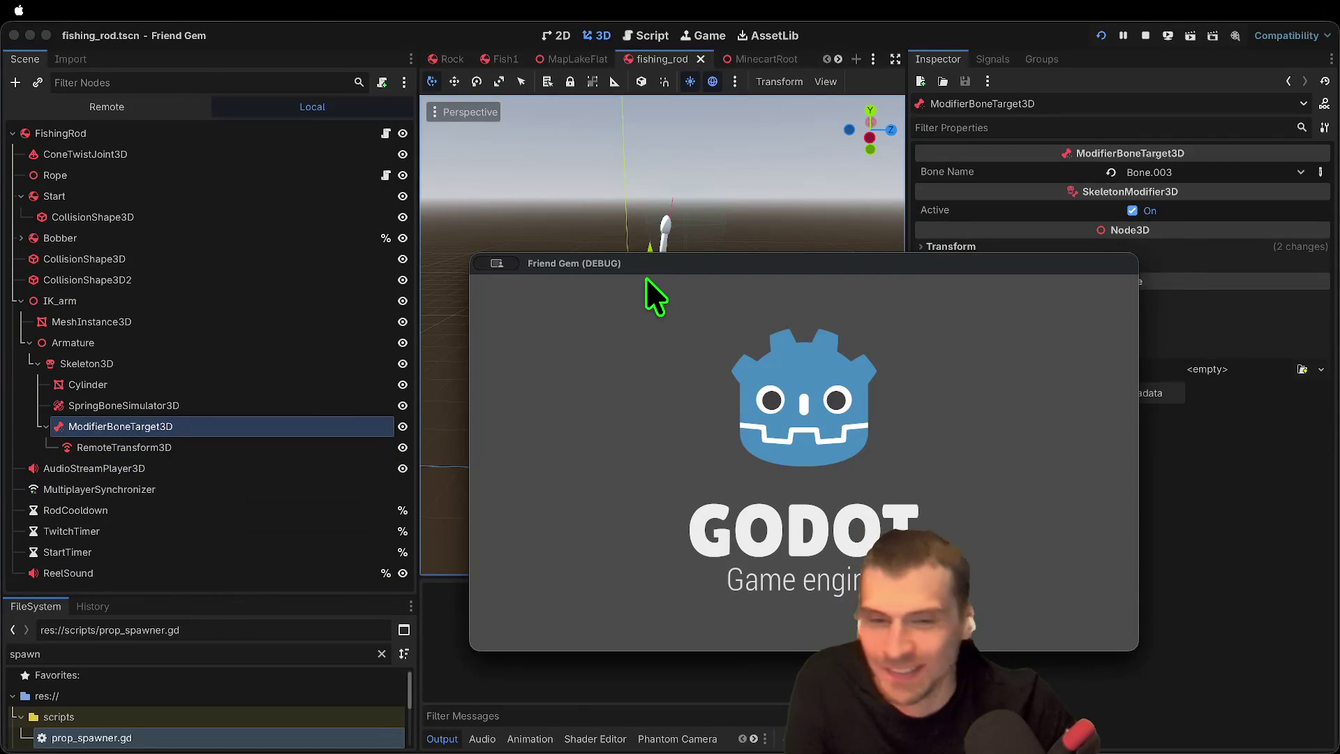
Step: Play-test the rod with the remote transform, picking it up with E
drag(647, 264, 738, 148)
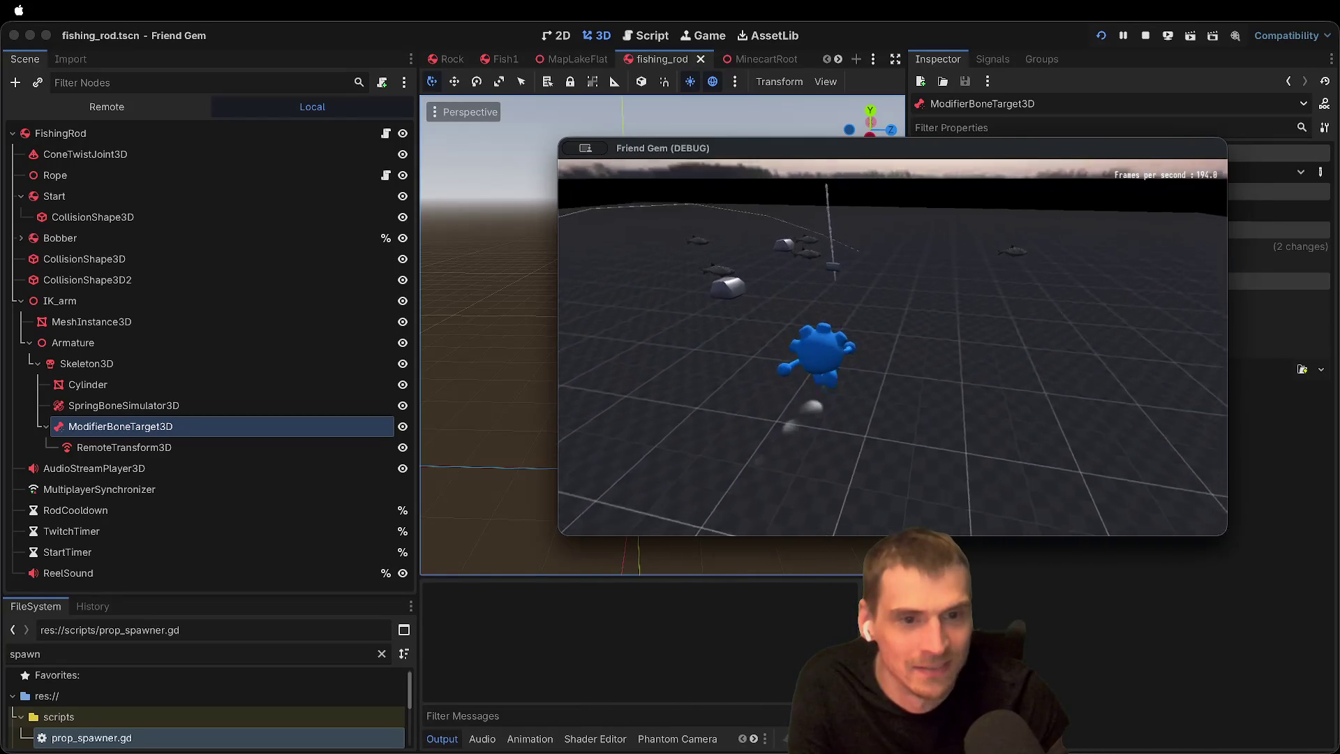
key(e)
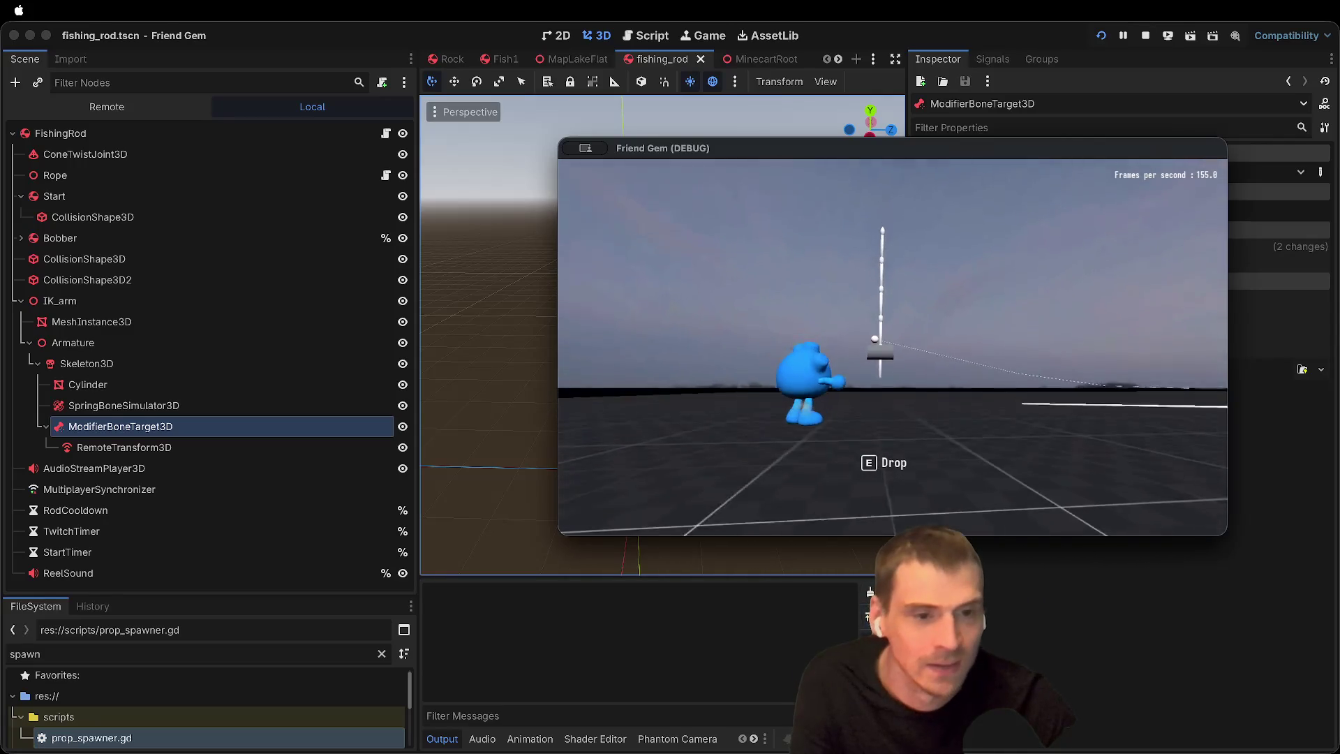
click(236, 300)
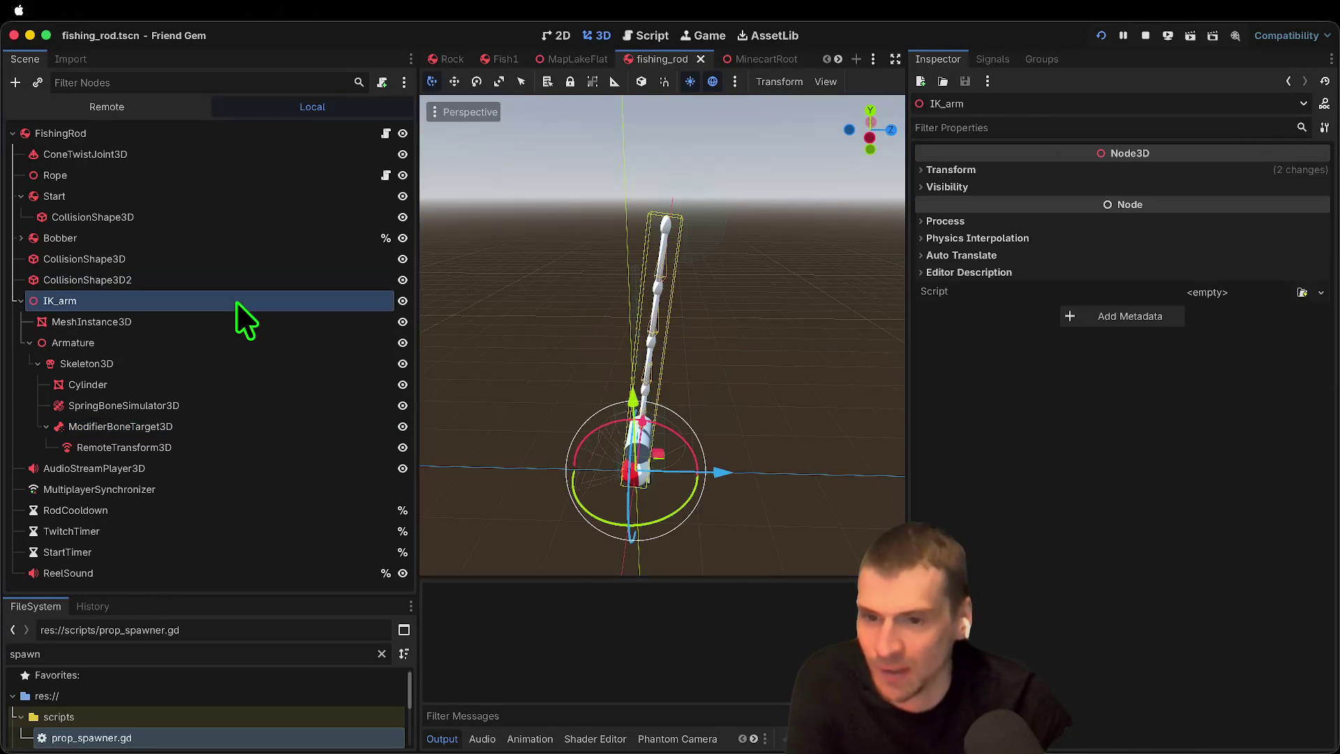
Step: Reset the IK_arm scale from 0.8 to 1.0
click(1108, 170)
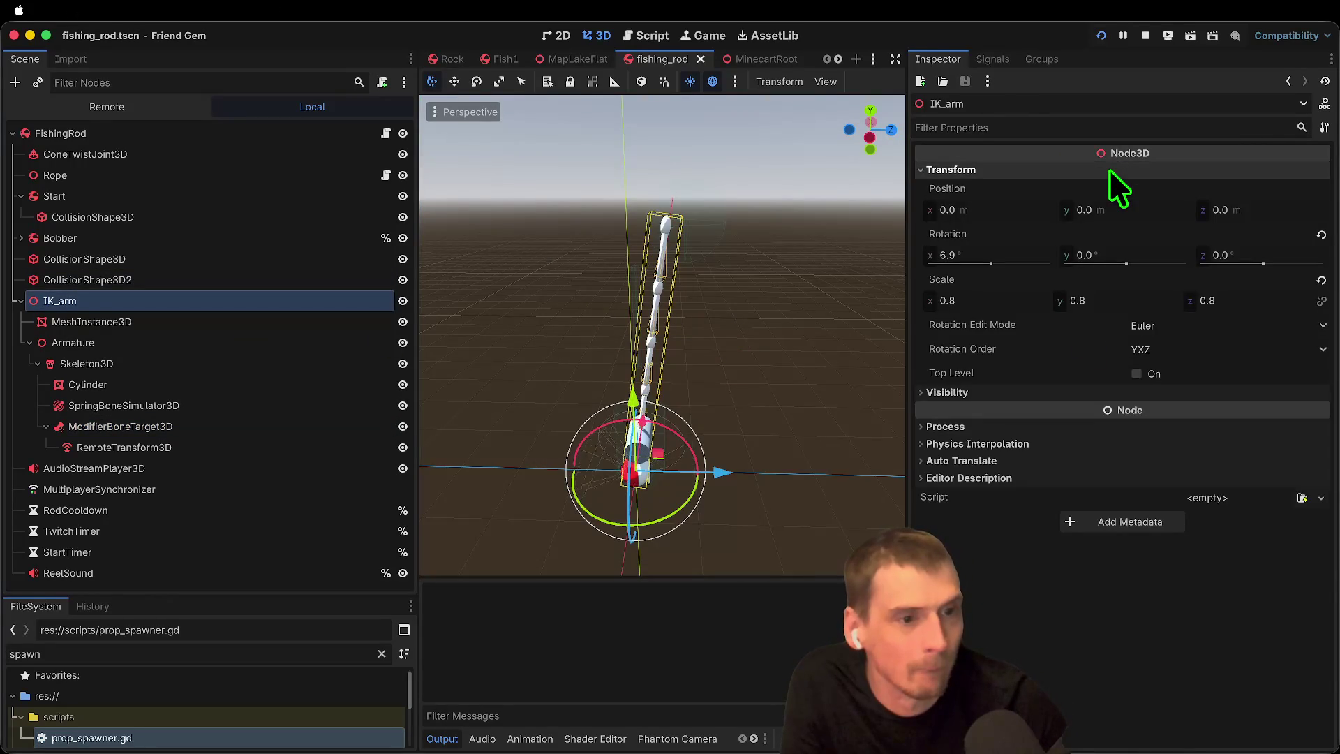
click(1321, 280)
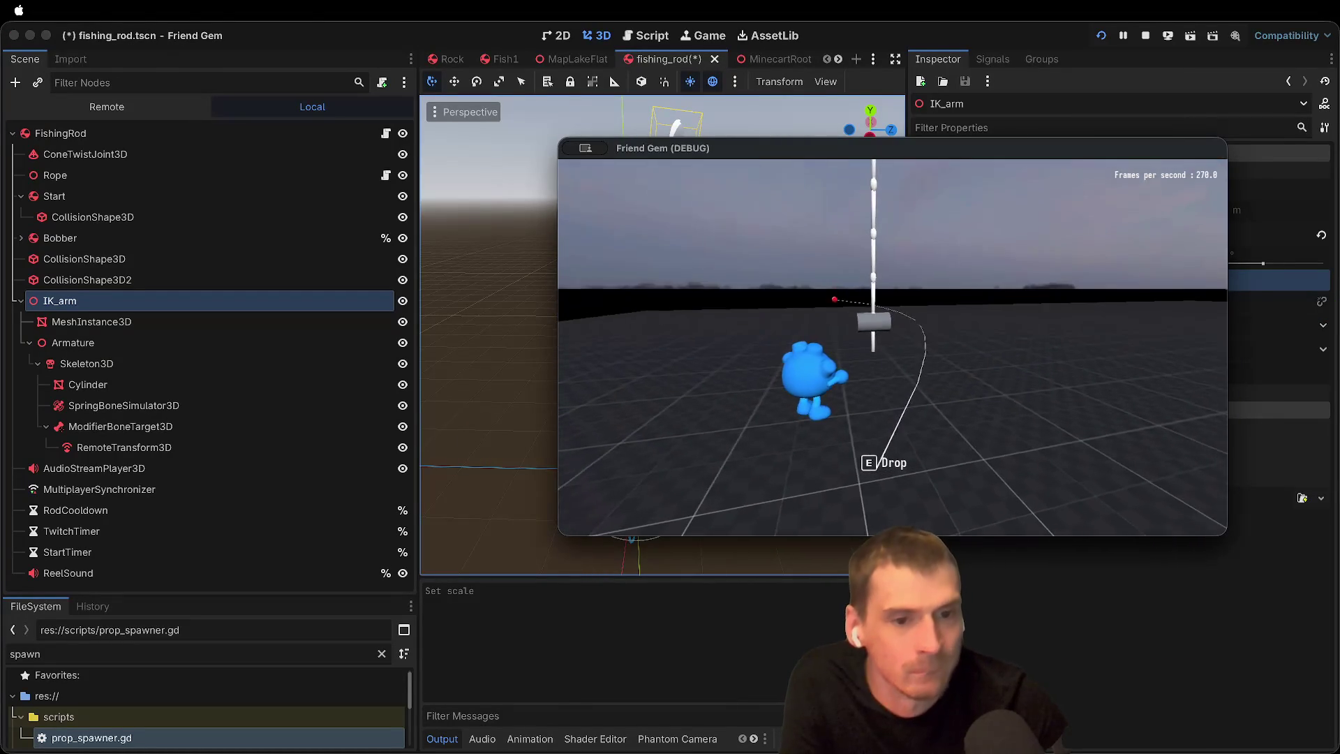
click(399, 368)
Step: Browse the Armature, Skeleton3D, Cylinder, SpringBoneSimulator3D and ModifierBoneTarget3D nodes
click(278, 336)
click(279, 359)
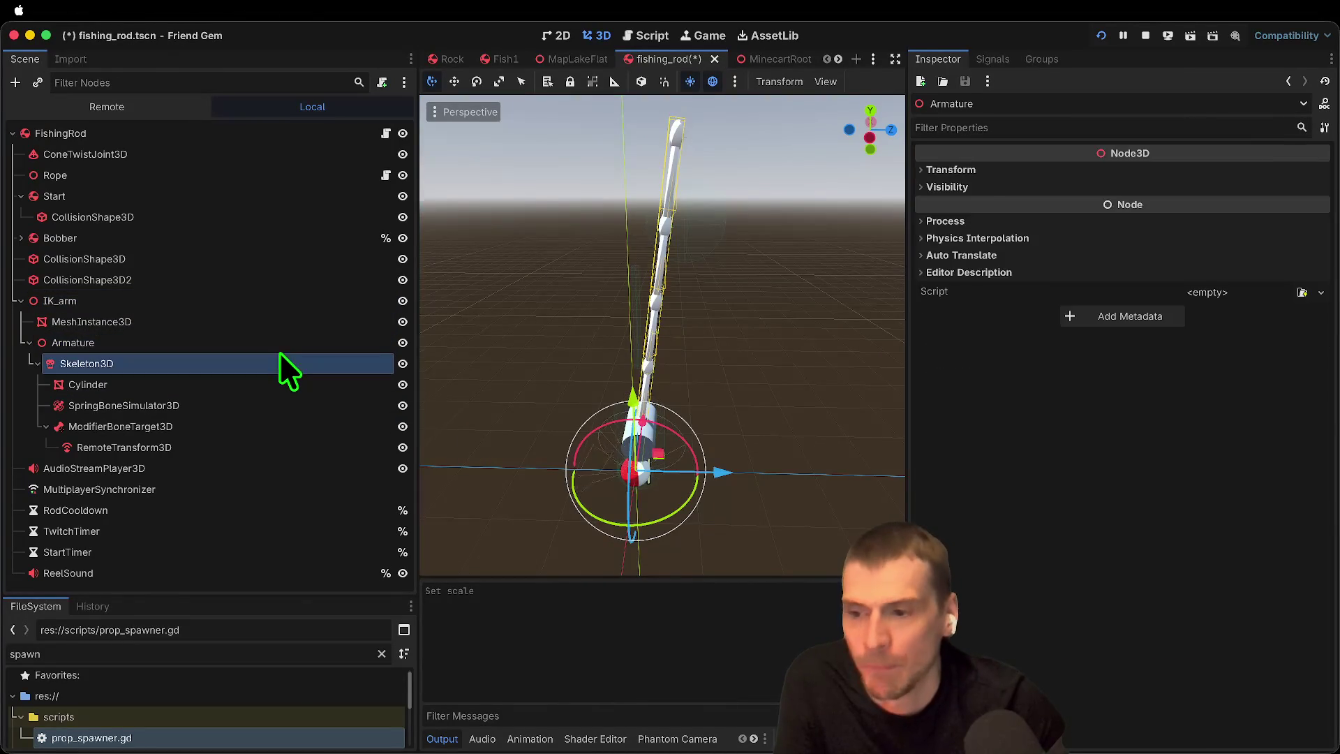
click(120, 386)
click(132, 406)
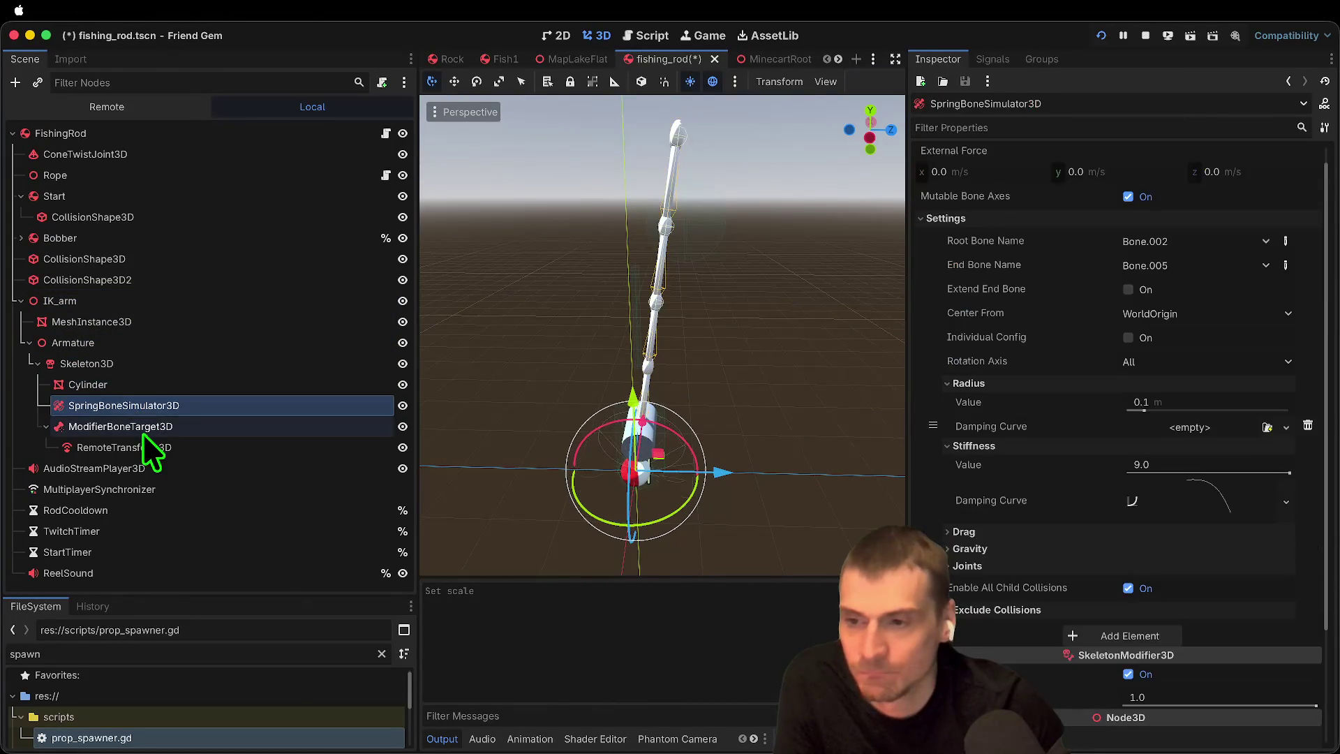
click(144, 433)
click(132, 361)
click(137, 320)
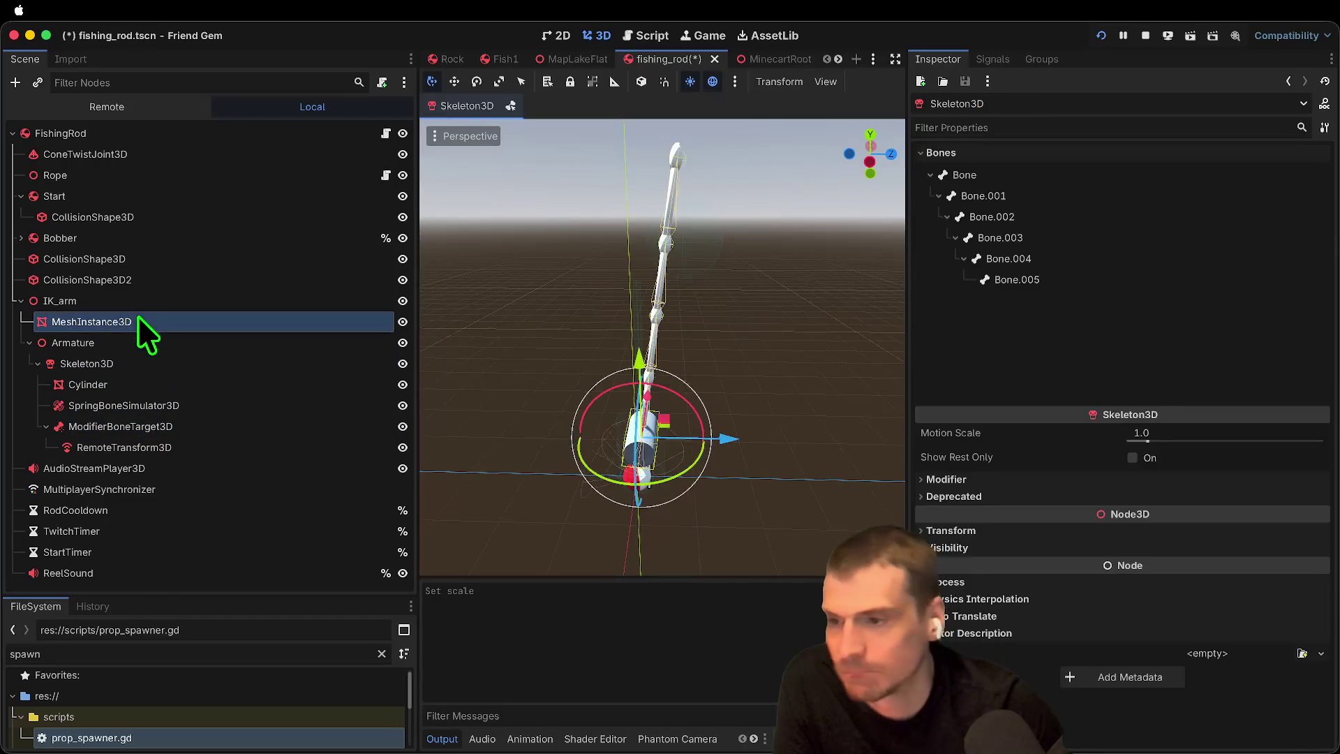
click(137, 302)
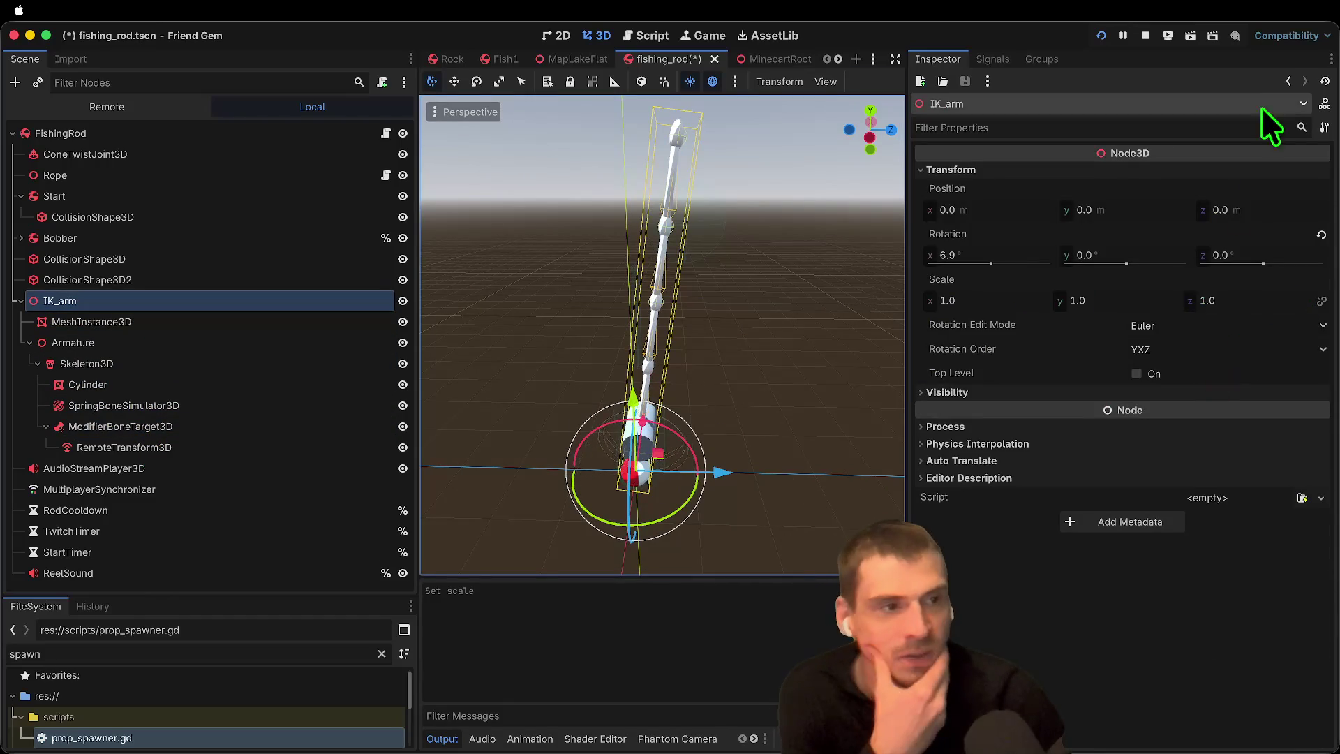
Step: Stop the running game and review the SpringBoneSimulator3D (Bone.002–Bone.005, stiffness 9.0)
click(1147, 35)
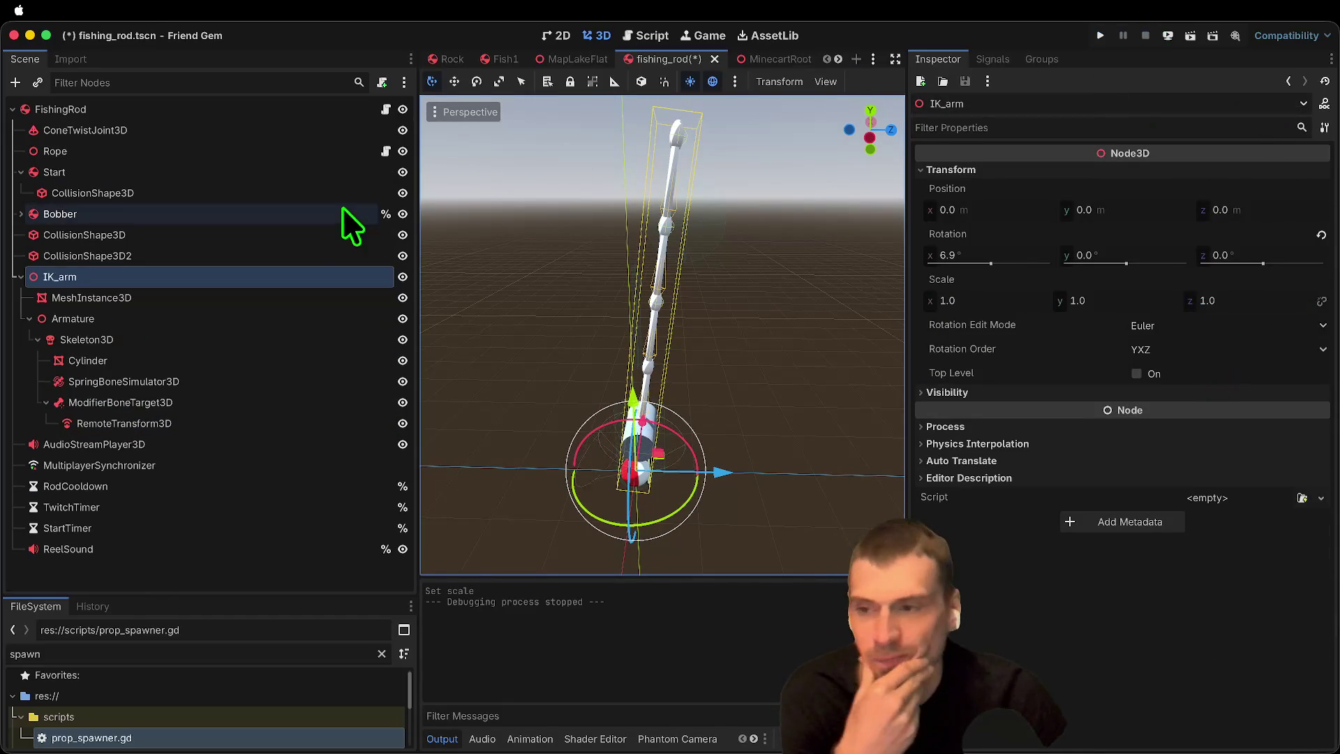
click(250, 296)
click(227, 320)
click(285, 382)
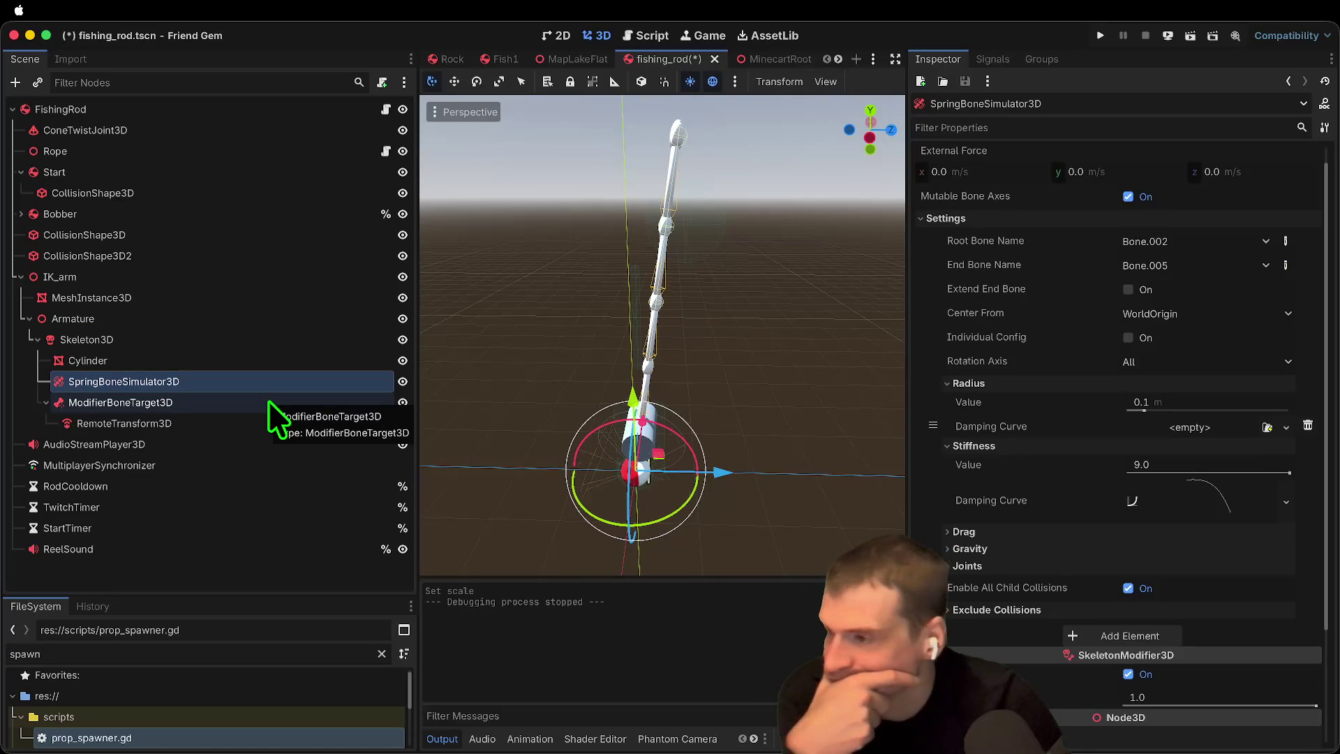
click(269, 402)
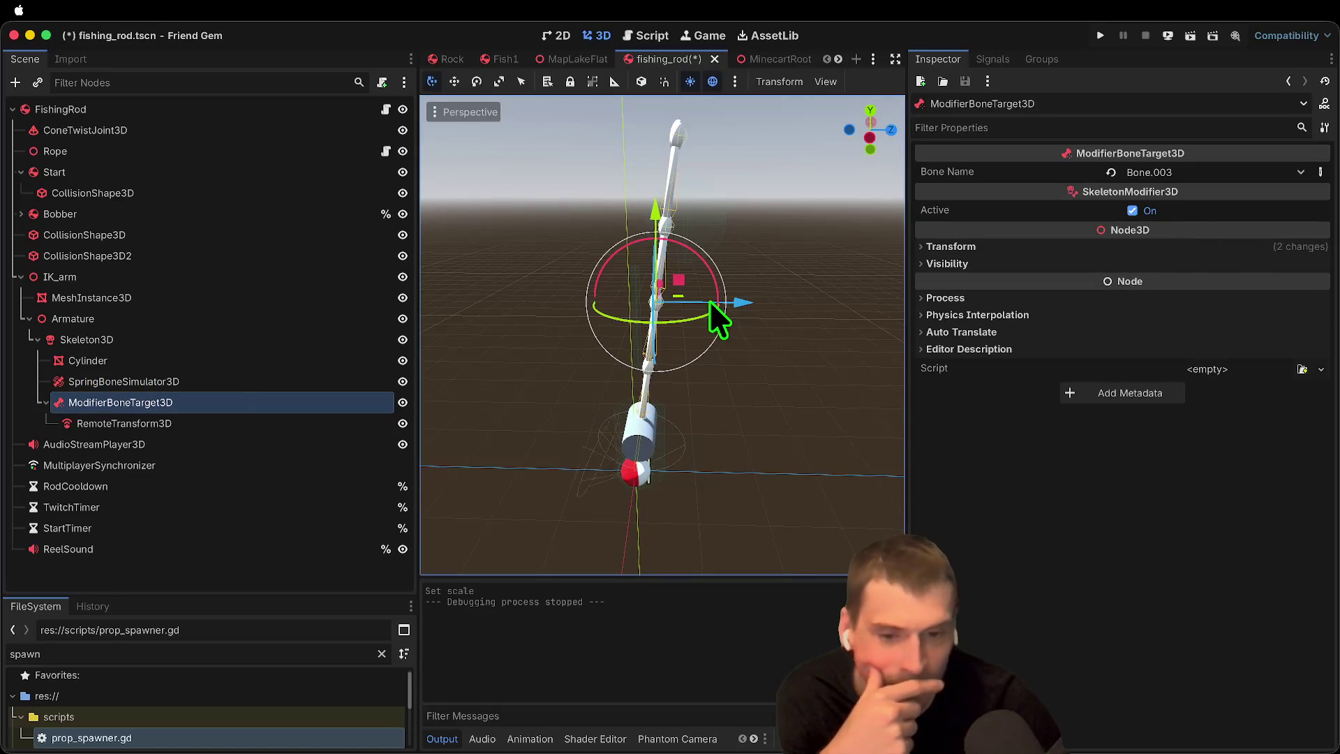
Step: Delete the RemoteTransform3D node and confirm the deletion
right_click(169, 423)
click(339, 742)
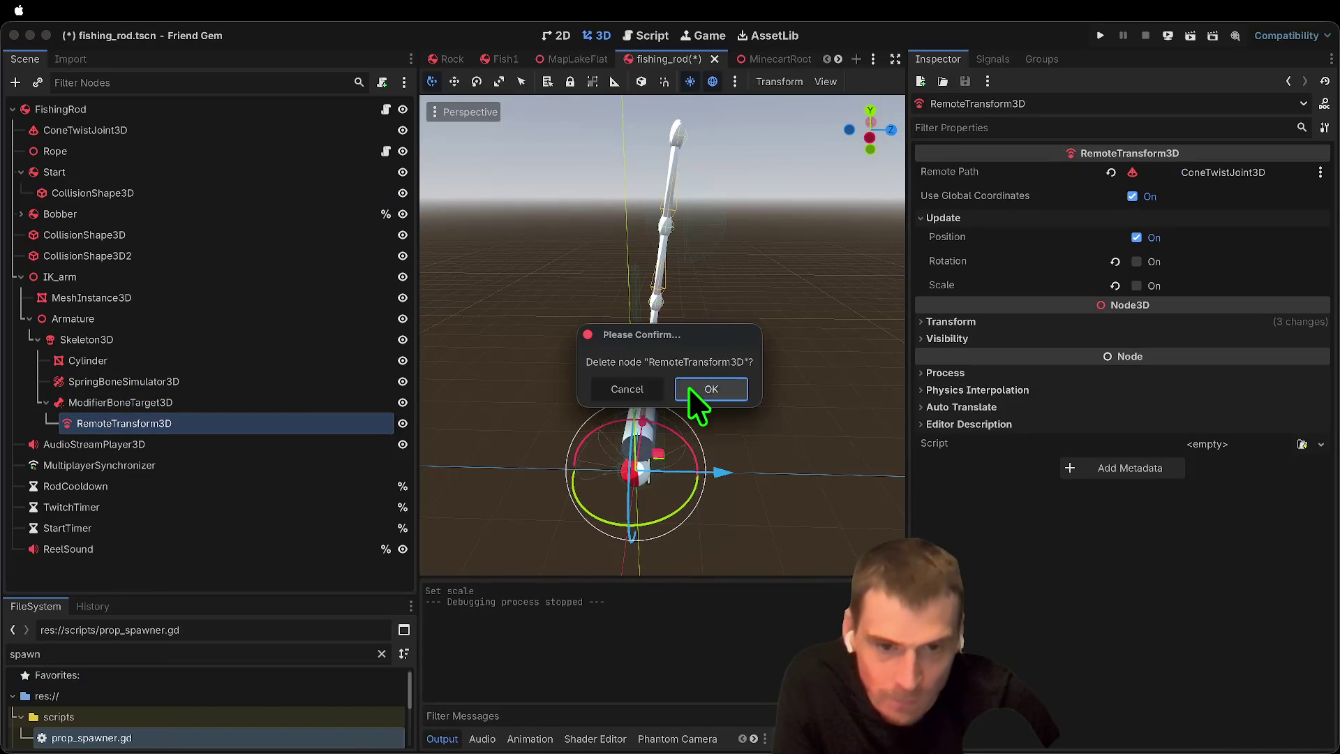
click(690, 391)
Step: Set the Rope's Start Point to ModifierBoneTarget3D instead of Start, then run the game
click(123, 169)
click(132, 132)
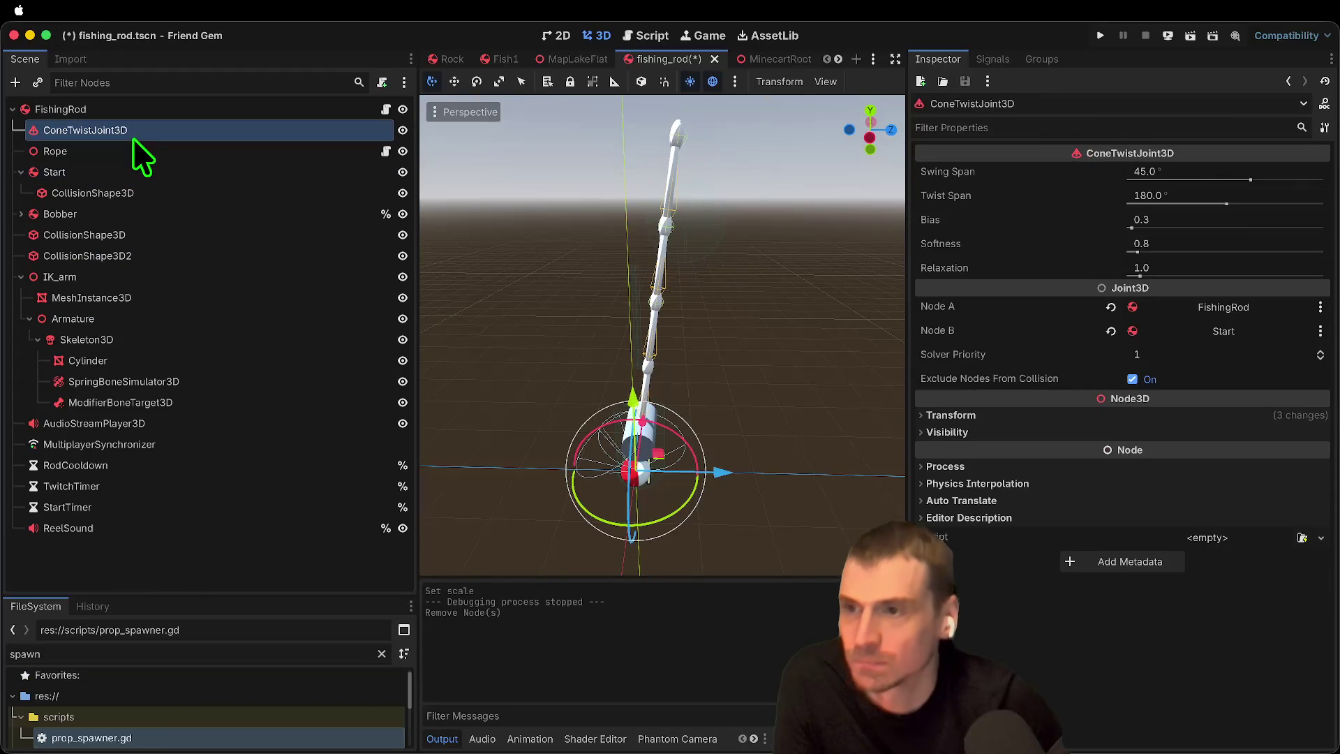
click(131, 149)
click(1233, 169)
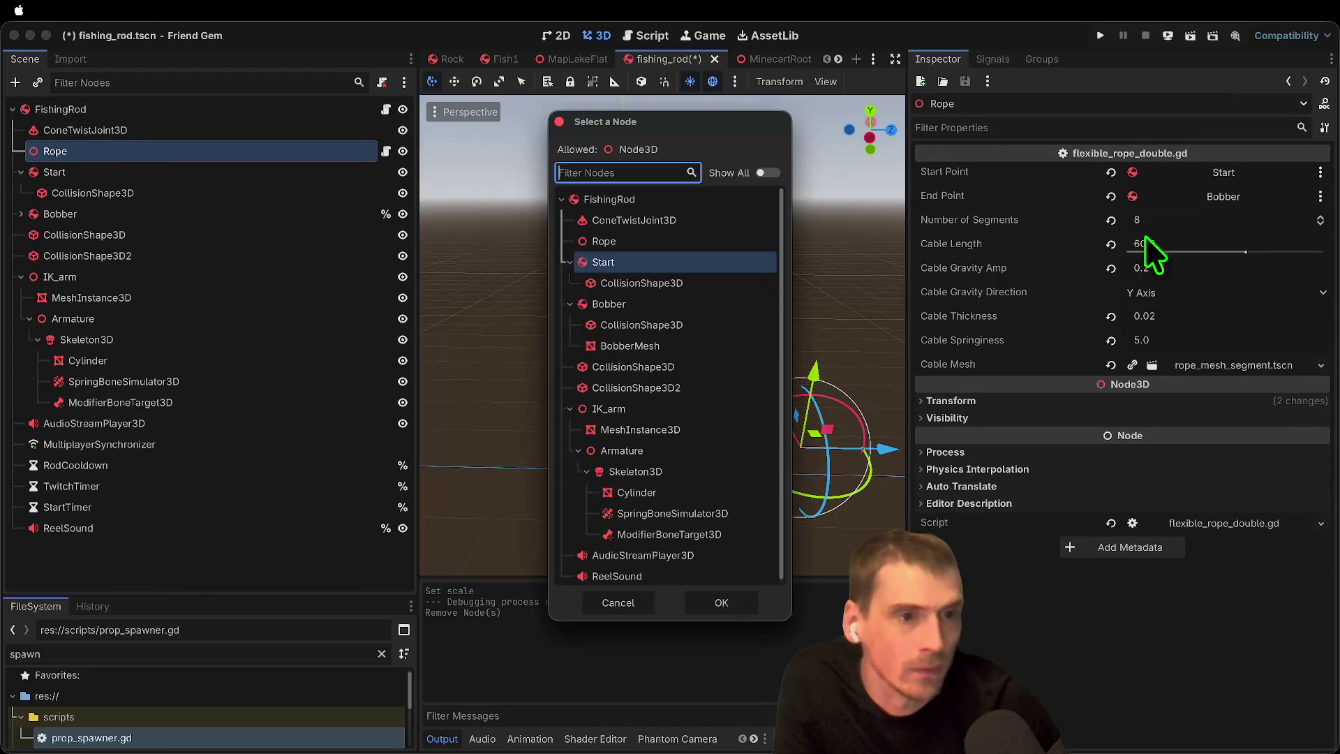
click(723, 534)
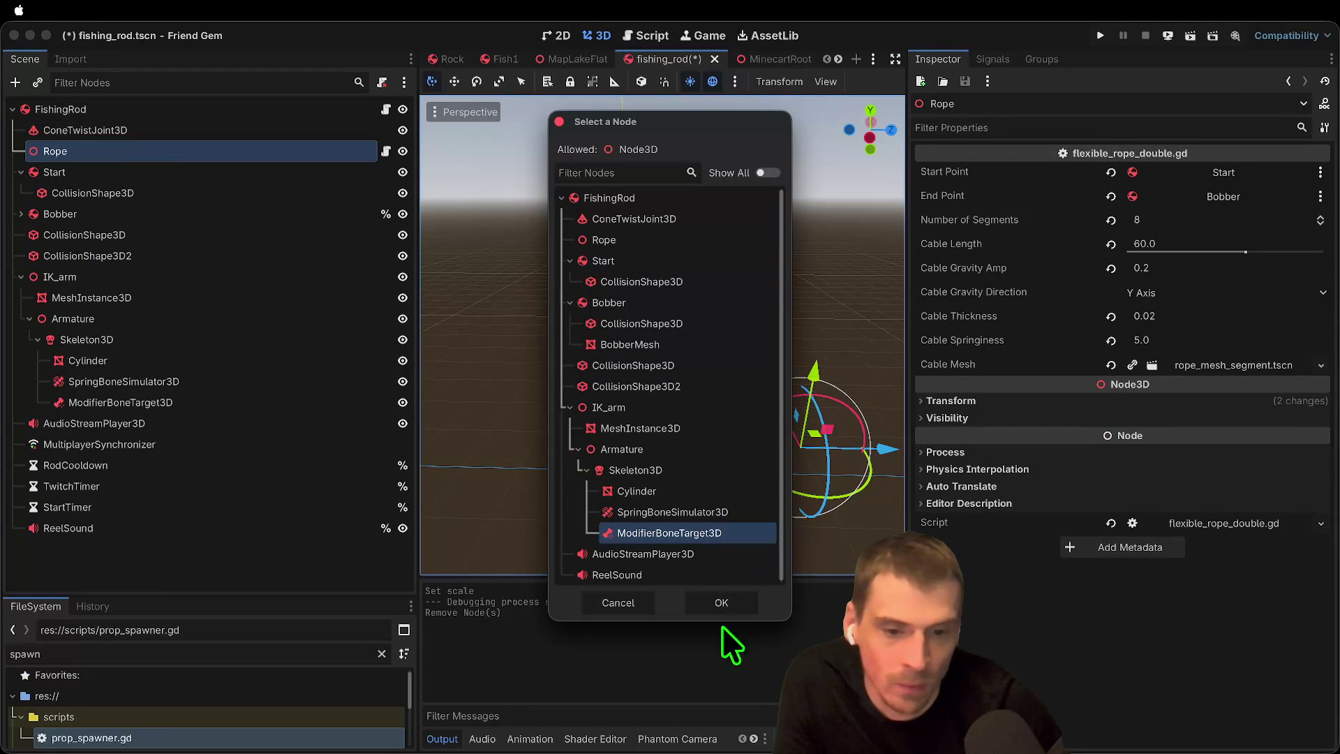
click(734, 513)
click(719, 609)
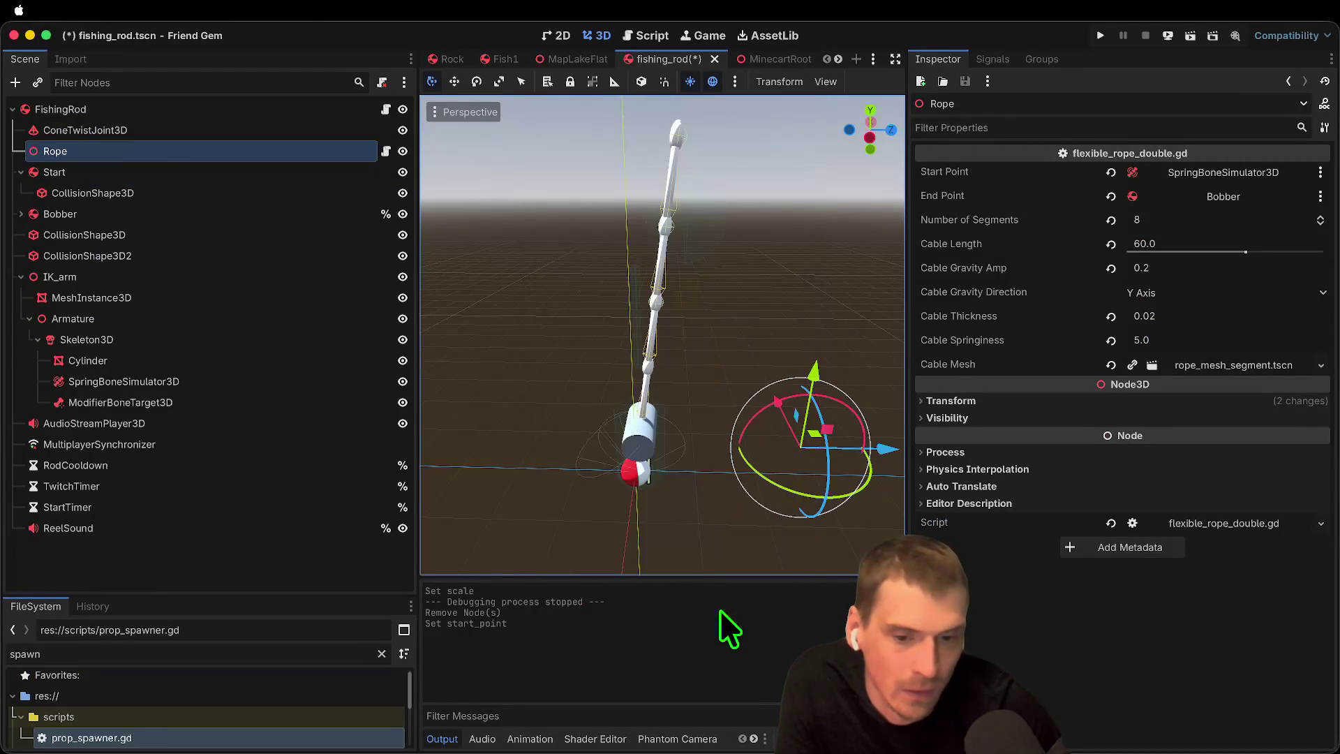
click(1278, 178)
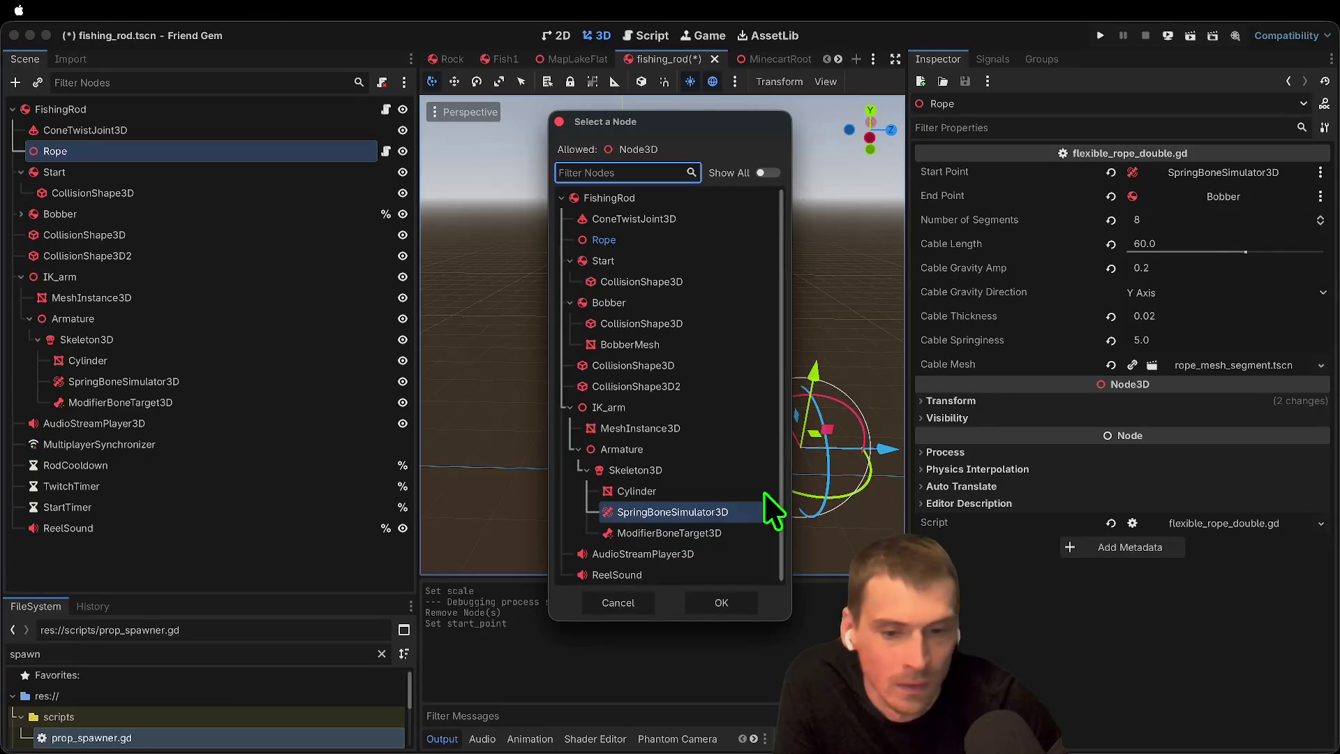
click(757, 532)
click(721, 605)
key(super+b)
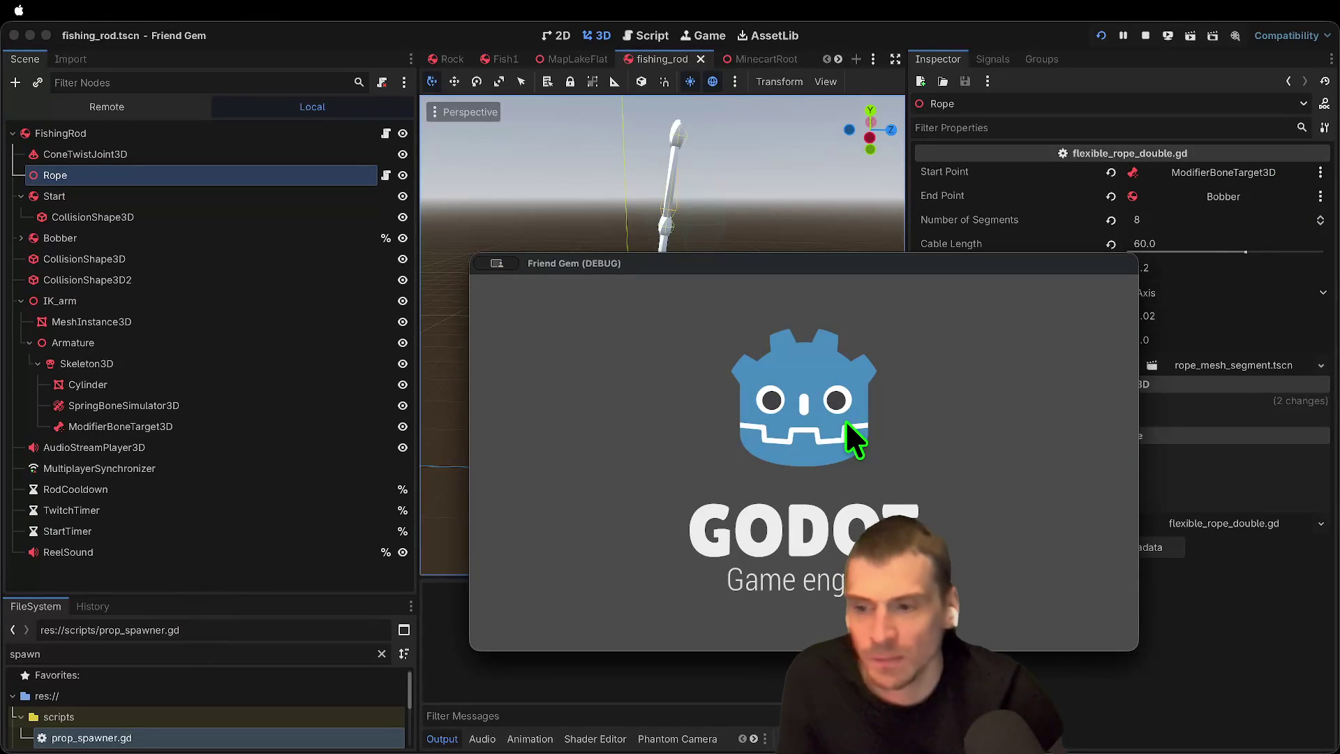
Step: Start a game session, pick up and drop the rod with E, and walk away to watch the rope
click(806, 392)
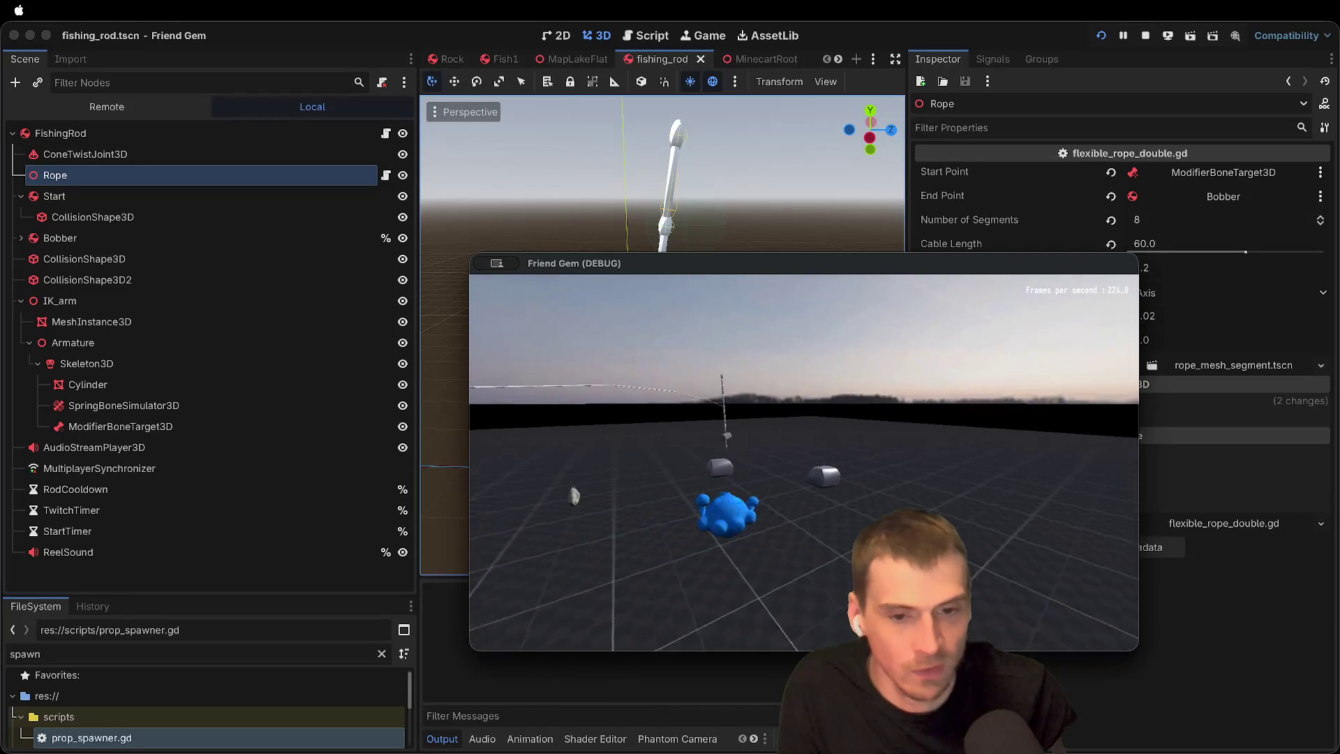
key(e)
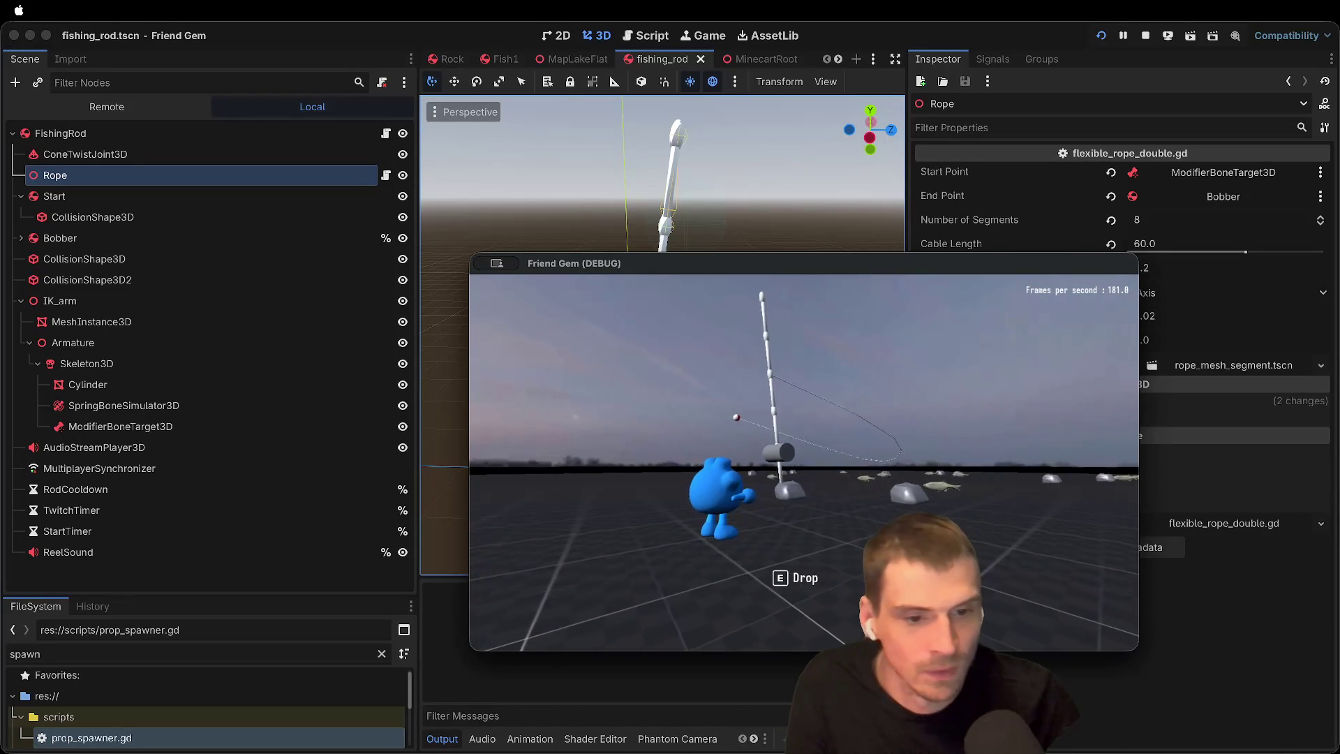
key(e)
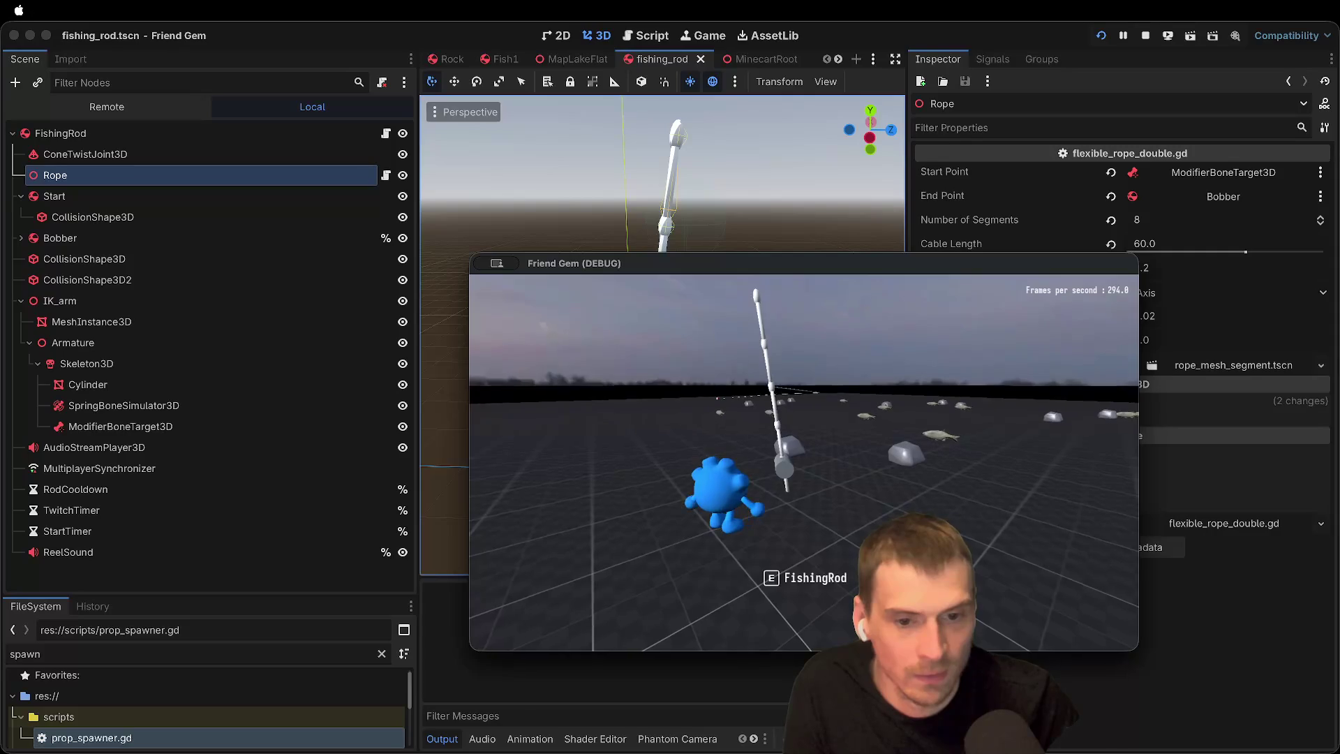
key(s)
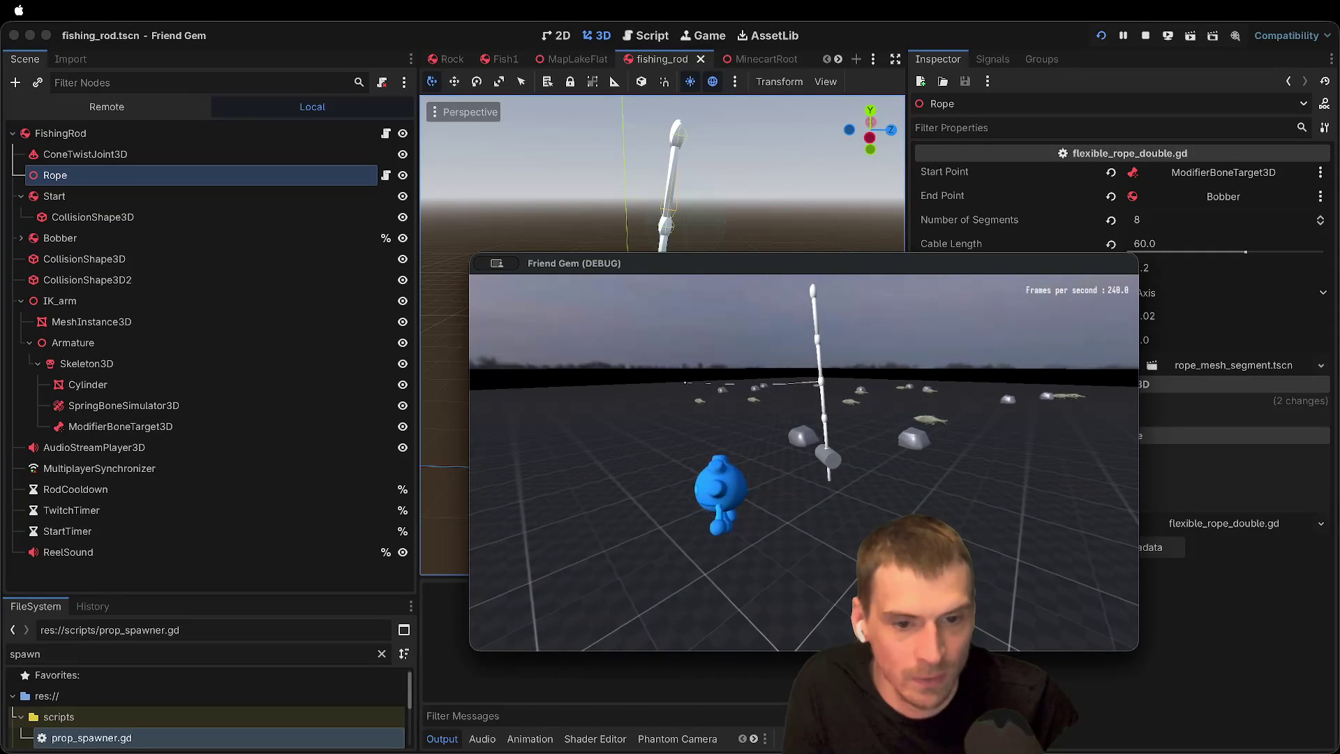
Step: Pick the rod back up, turn the camera, and drop it again
key(e)
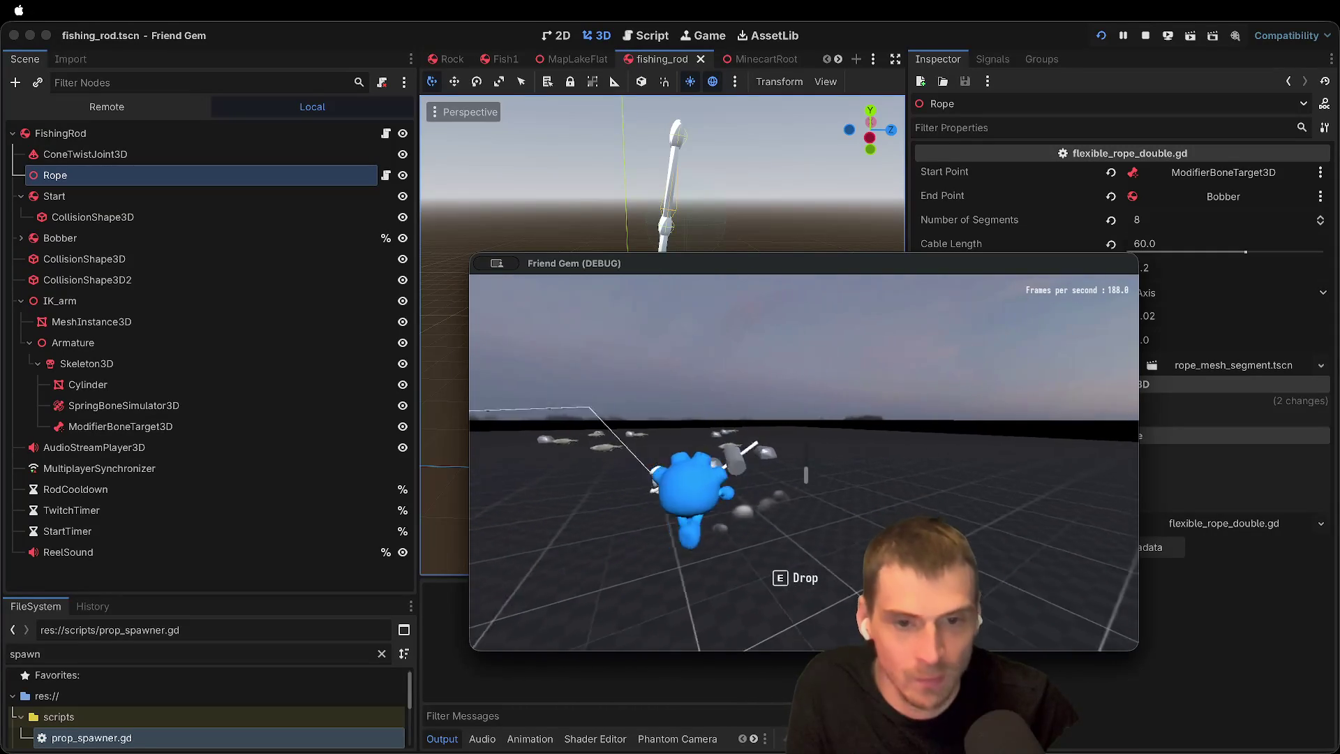
key(d)
key(e)
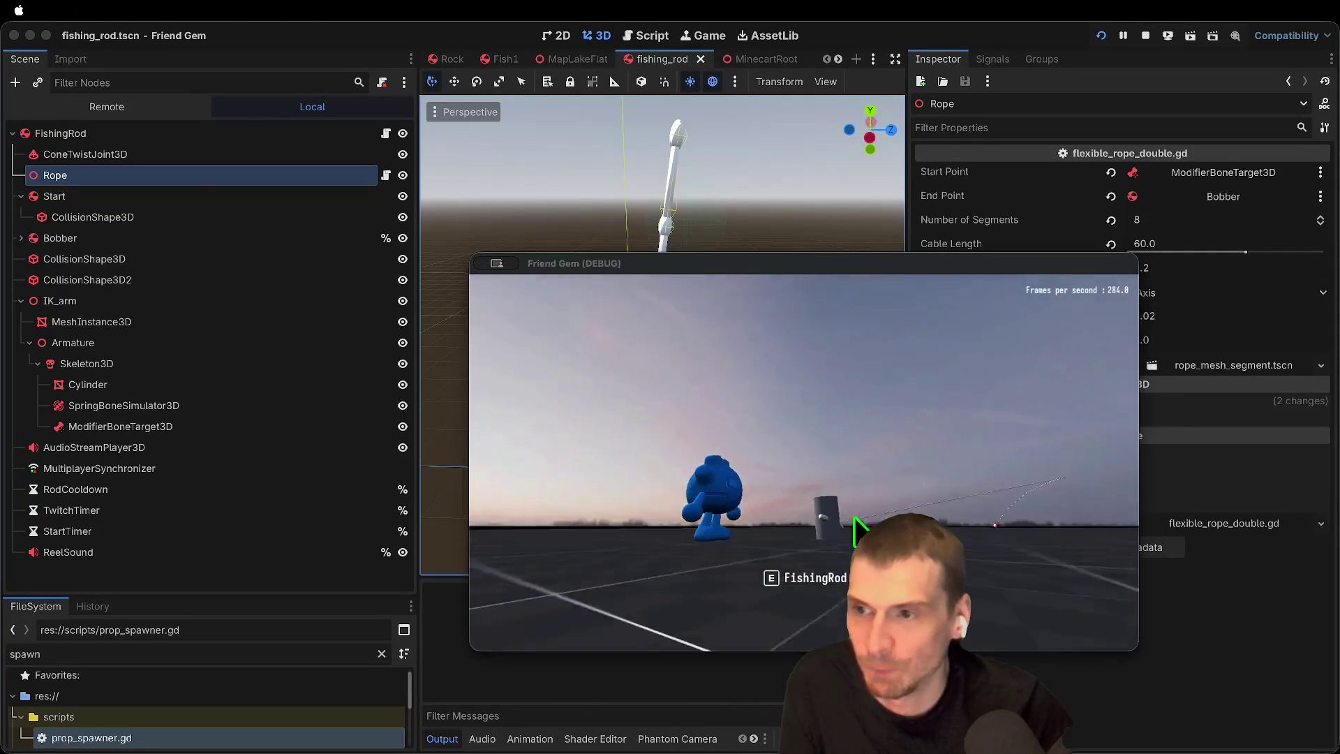
Step: Disable the CollisionShape3D under Start in the editor
click(170, 174)
click(139, 216)
click(1226, 199)
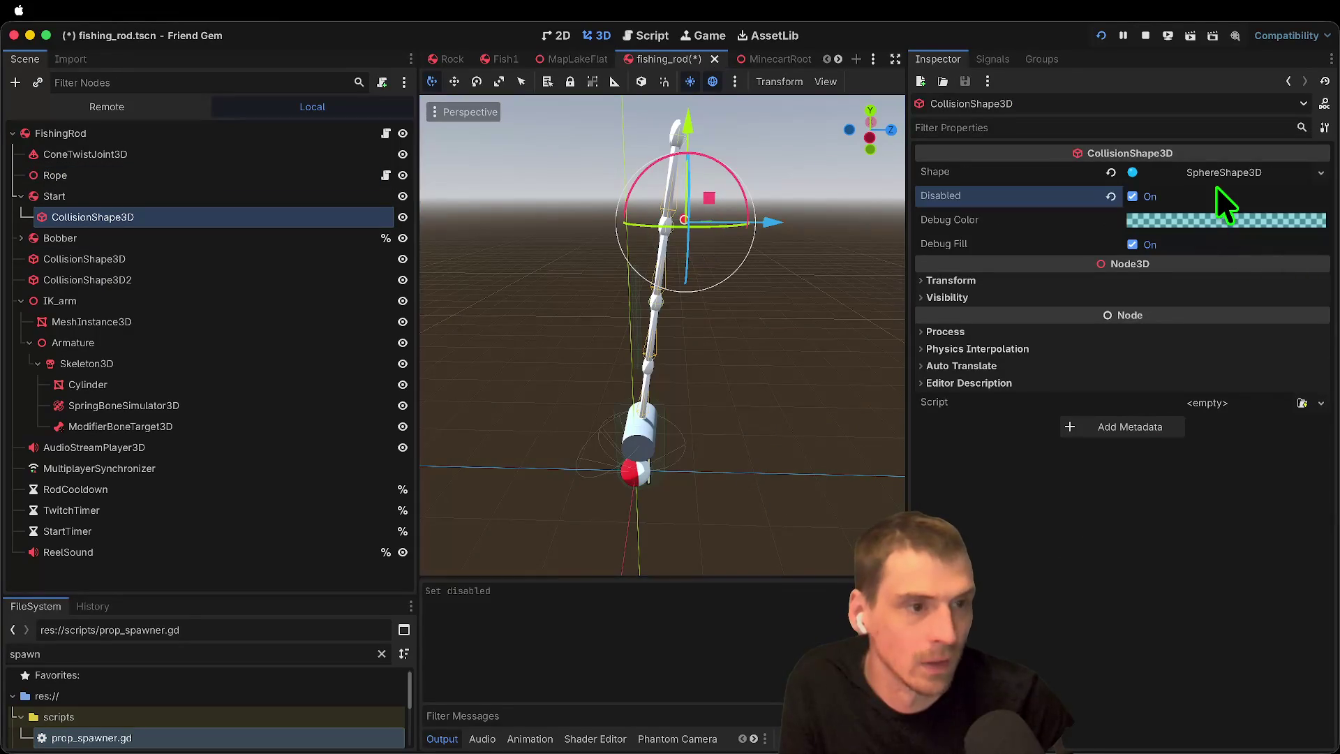
Step: Play-test carrying and planting the rod, walking away and back, then close the game
key(super+Tab)
key(e)
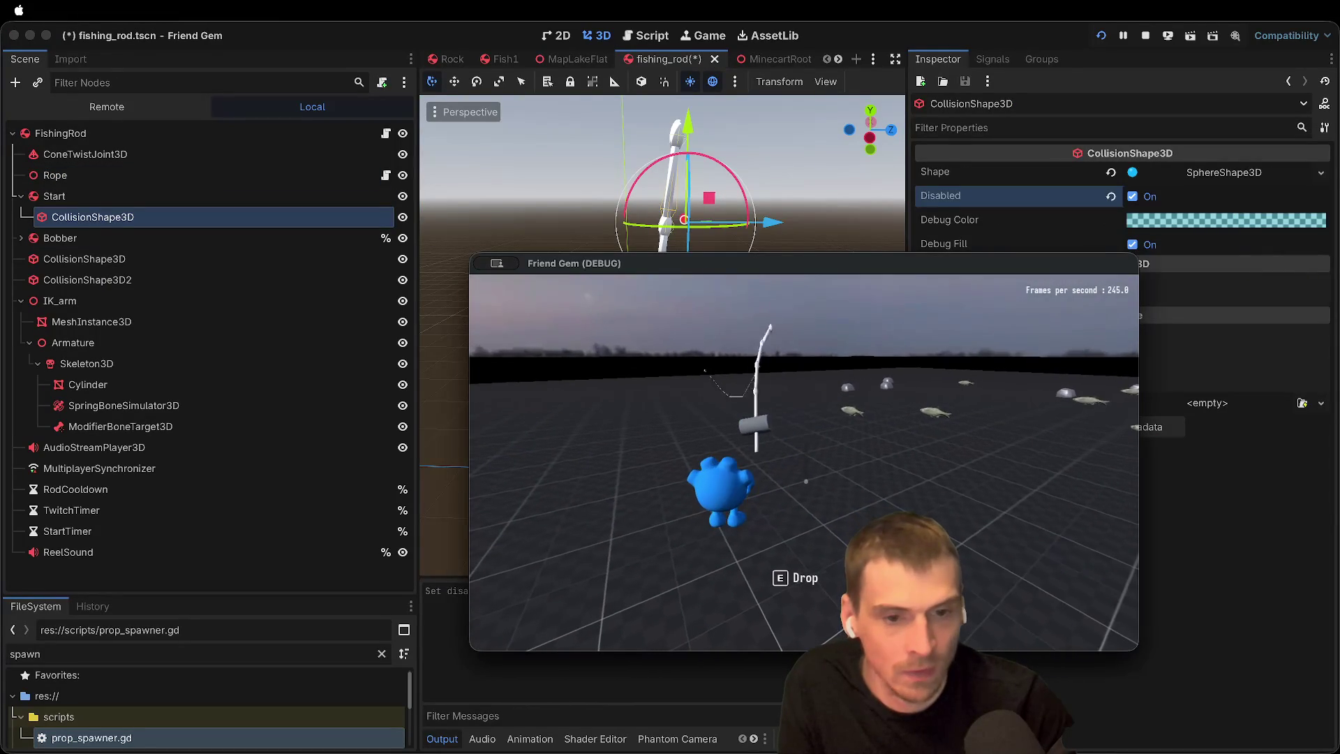
key(e)
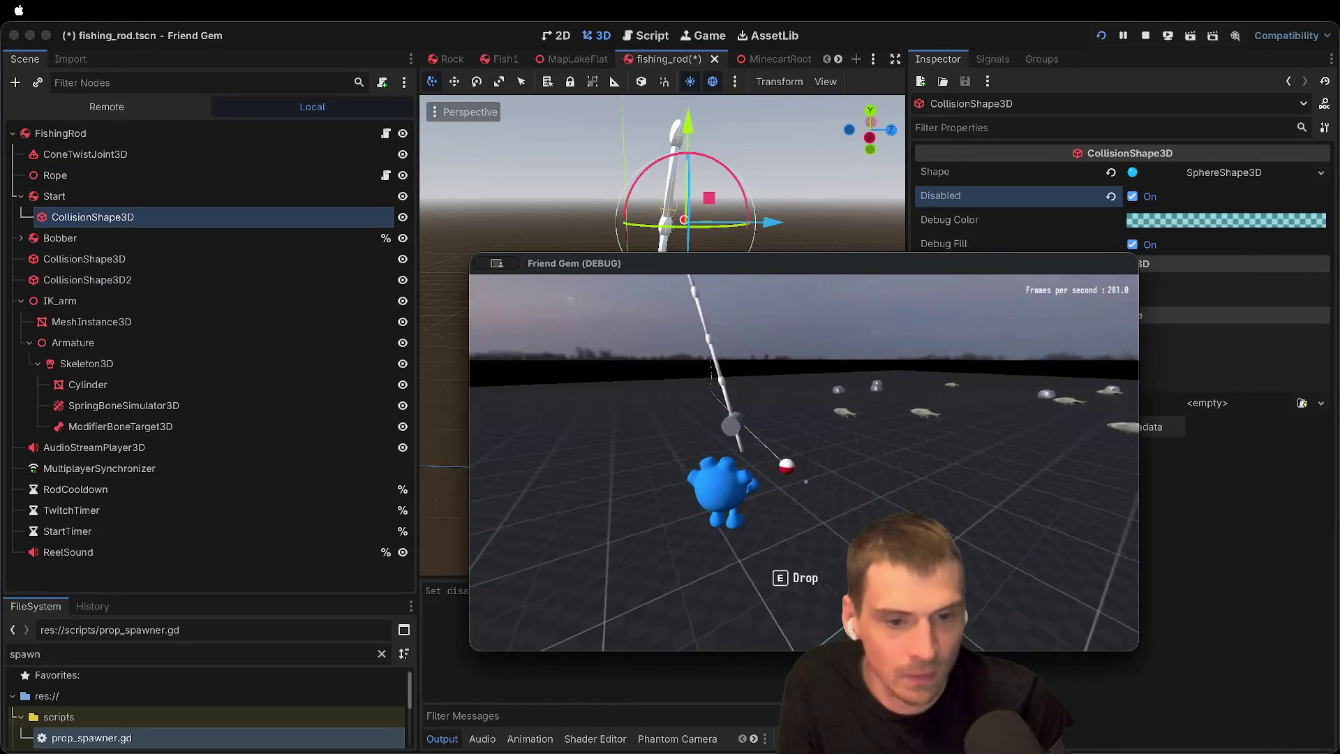
key(e)
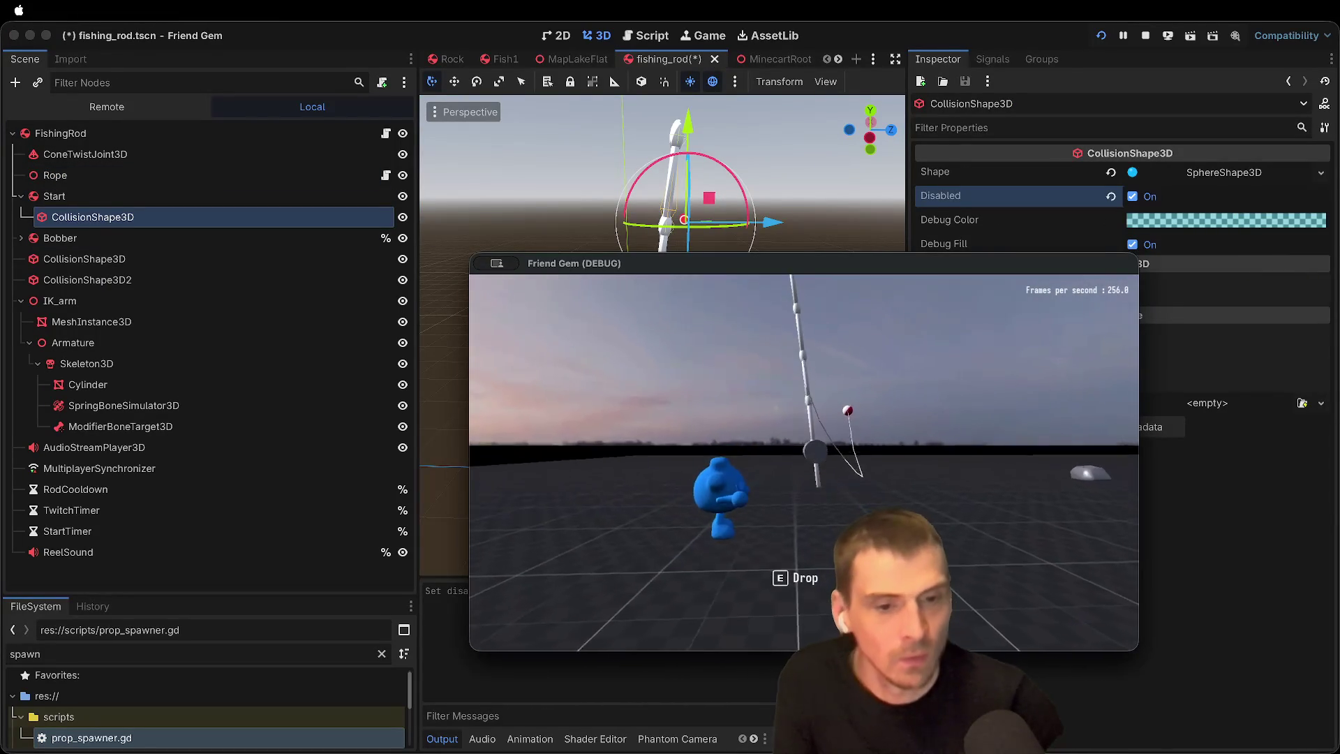
key(s)
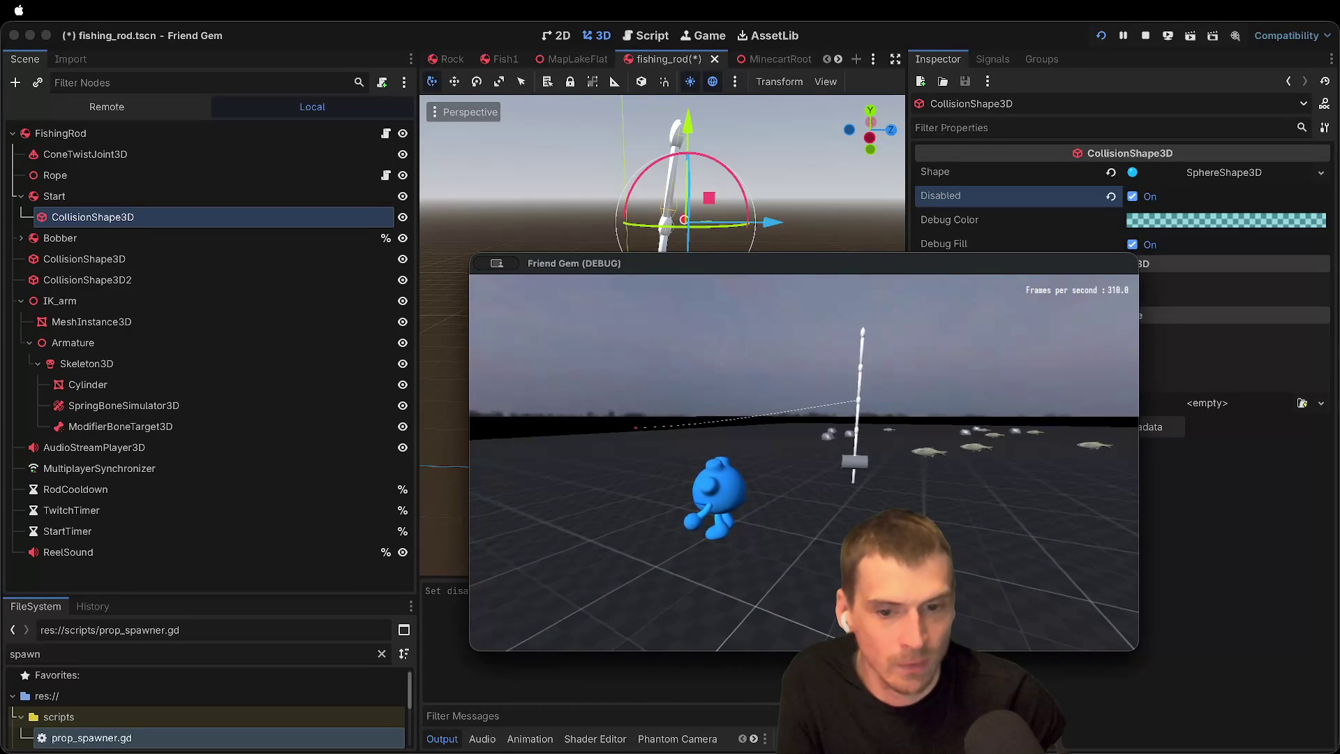
key(w)
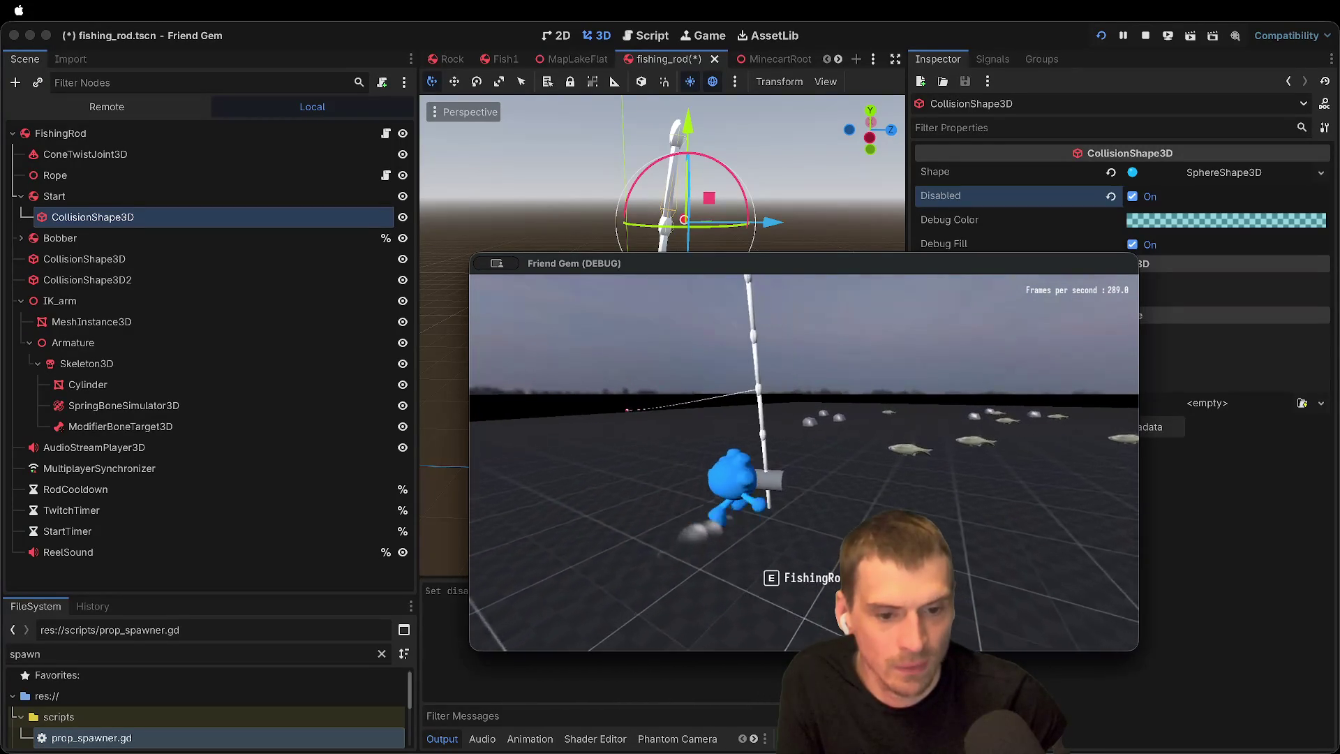
key(Escape)
Step: Change the Bobber's RigidBody3D mass from 0.2 to 2.2
click(190, 135)
scroll(1216, 419, down, 1)
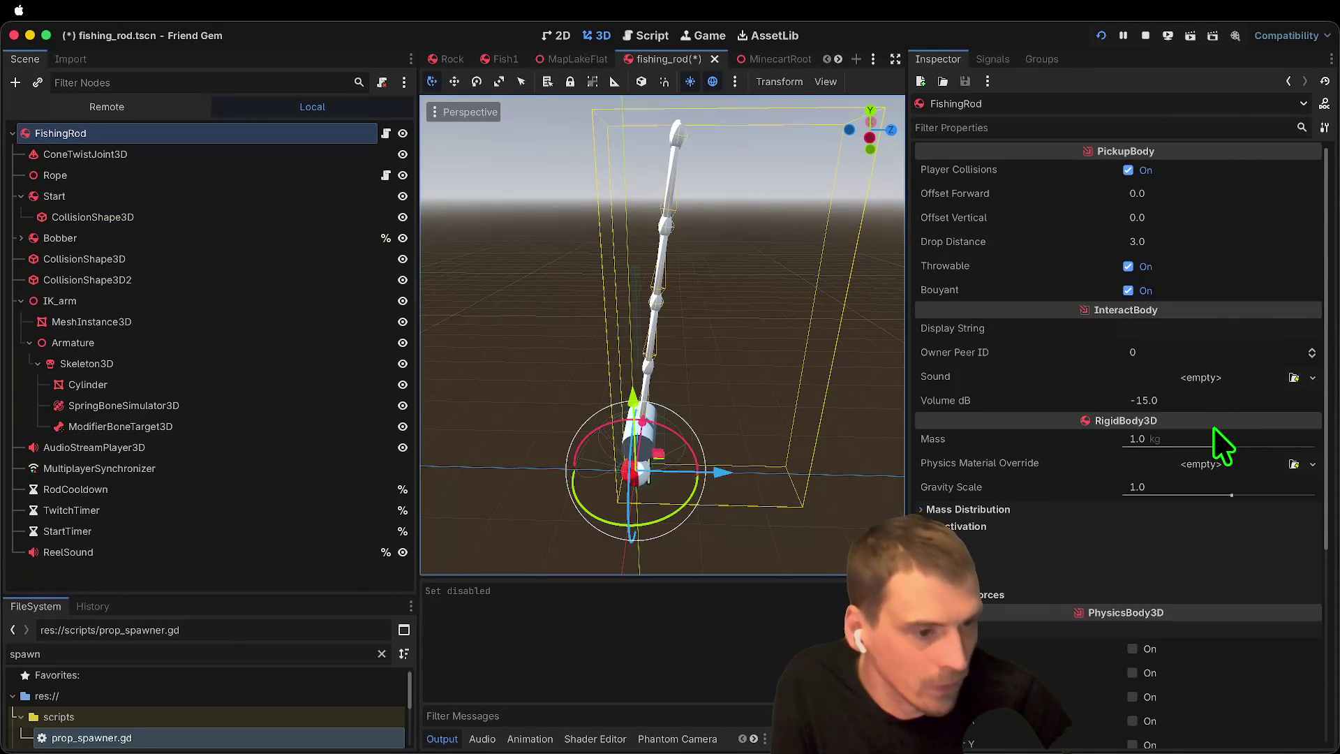
click(1213, 441)
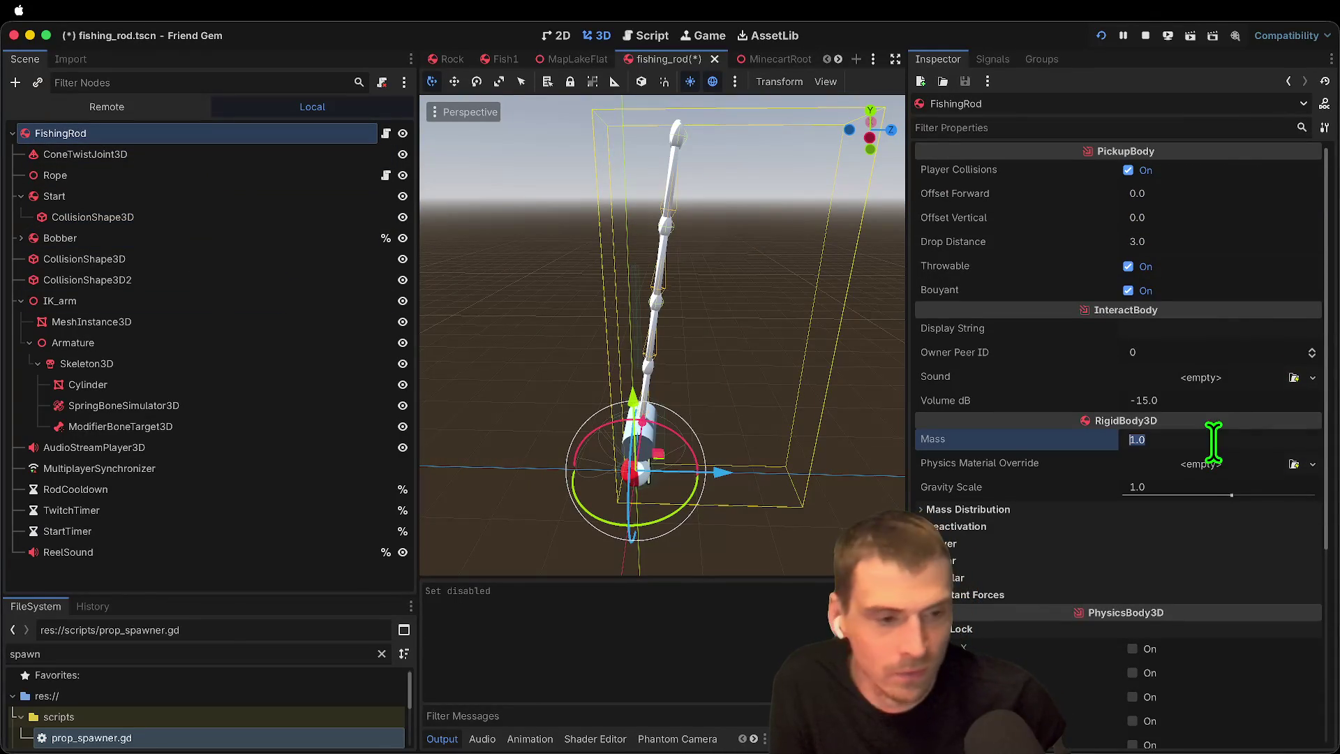
click(140, 241)
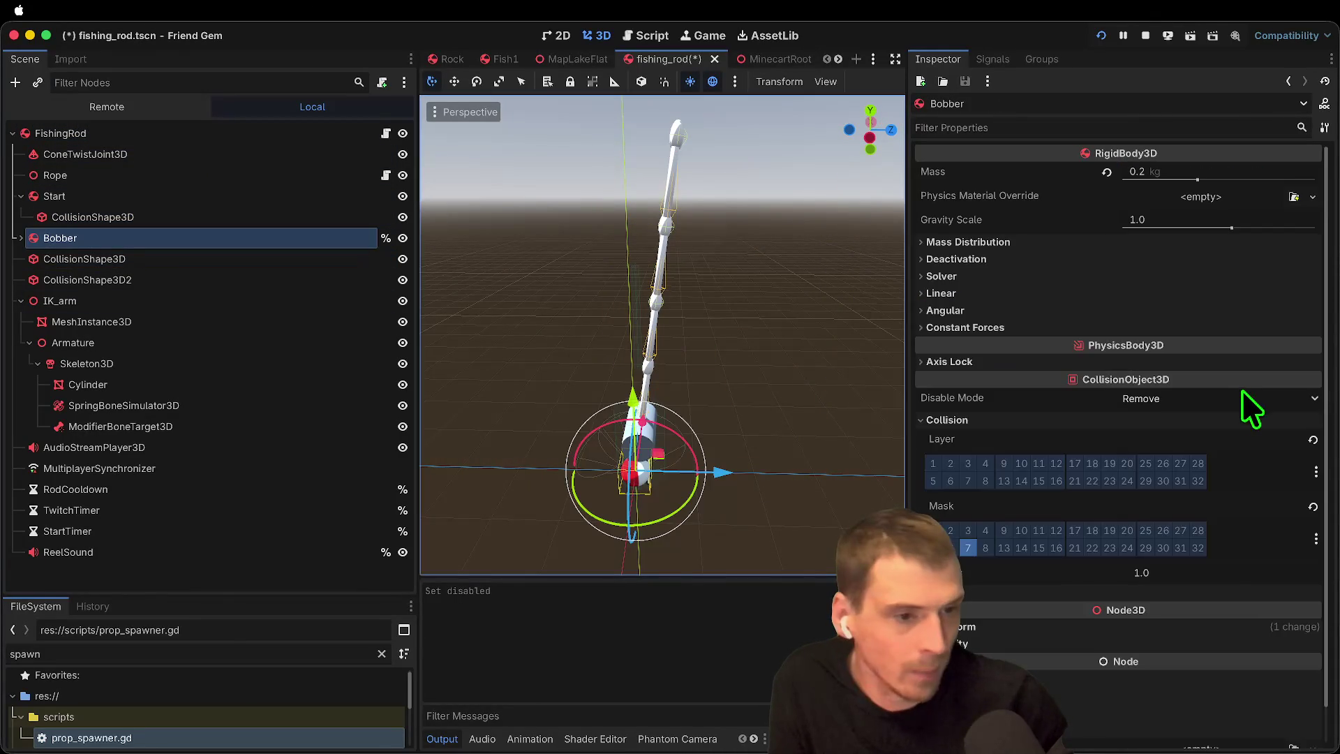
click(1196, 173)
text(1.2)
key(Return)
Step: Test the heavier bobber in the running game by dropping the rod upright
key(super+b)
key(super+Tab)
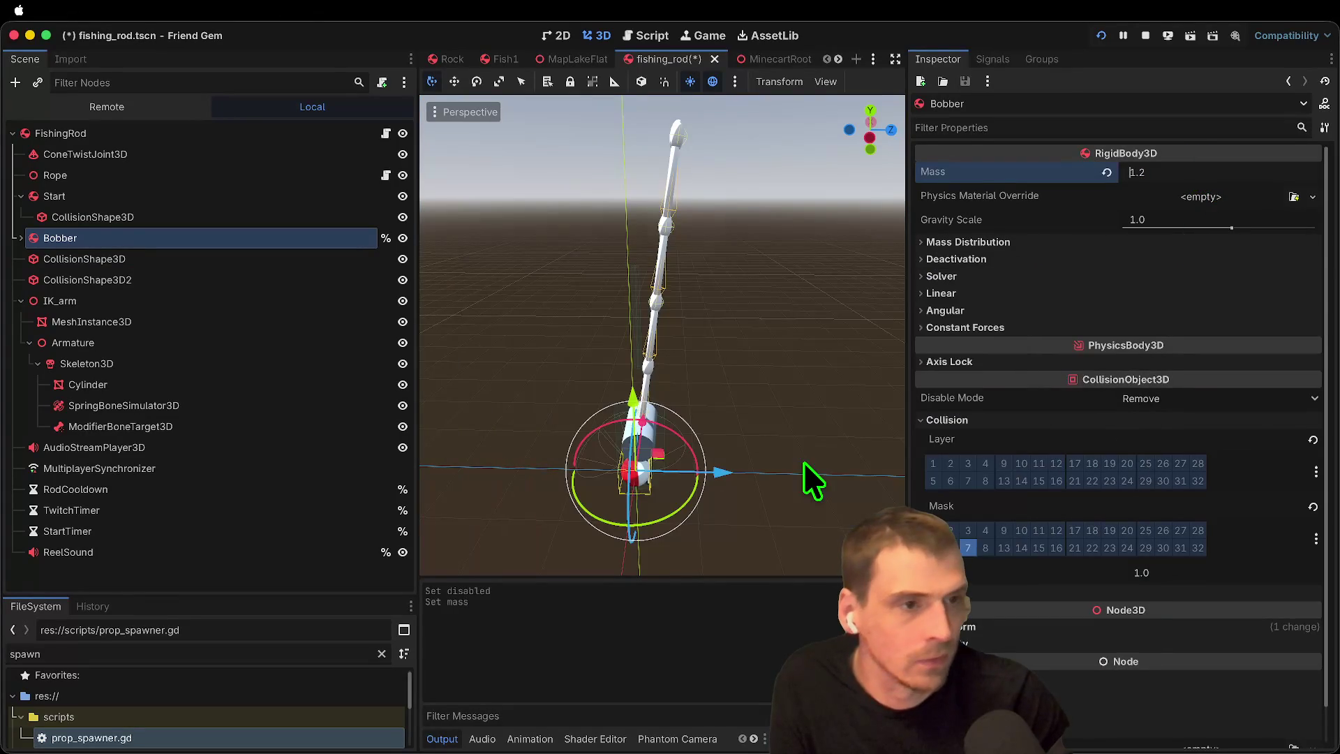
key(super+b)
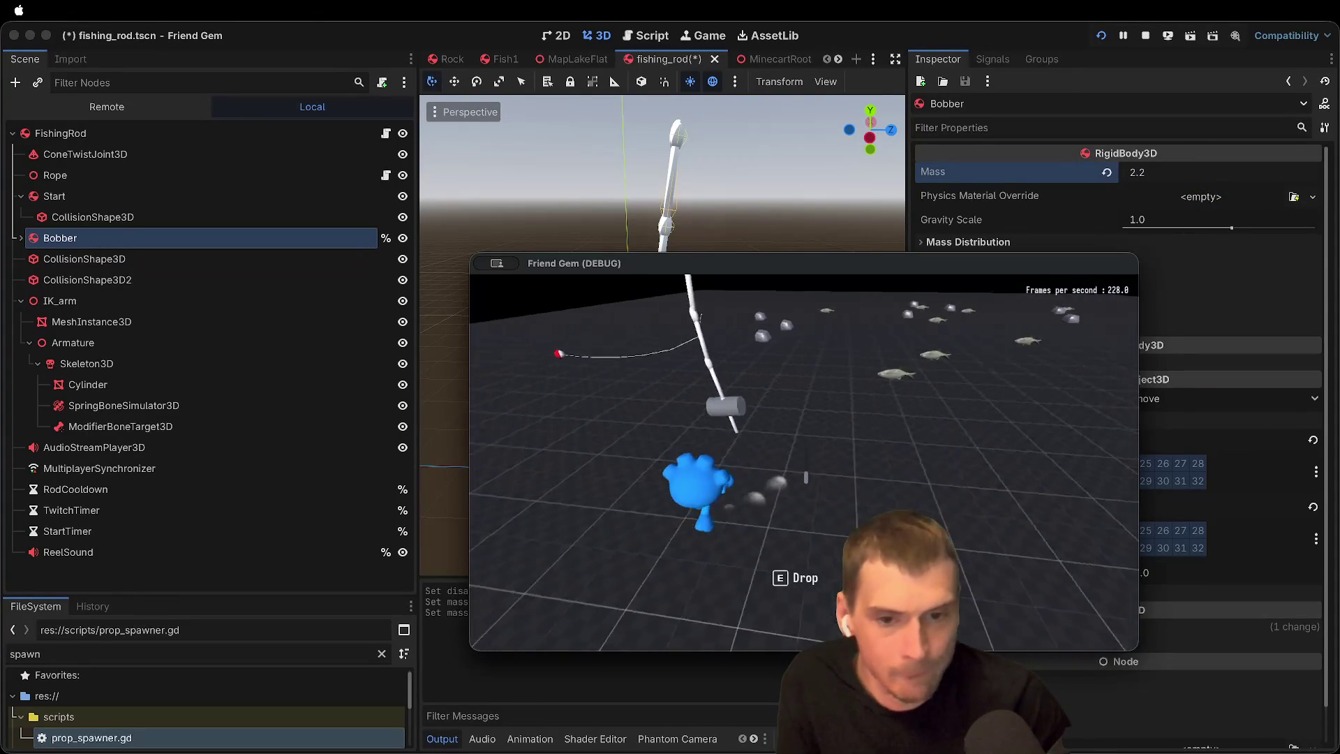
key(e)
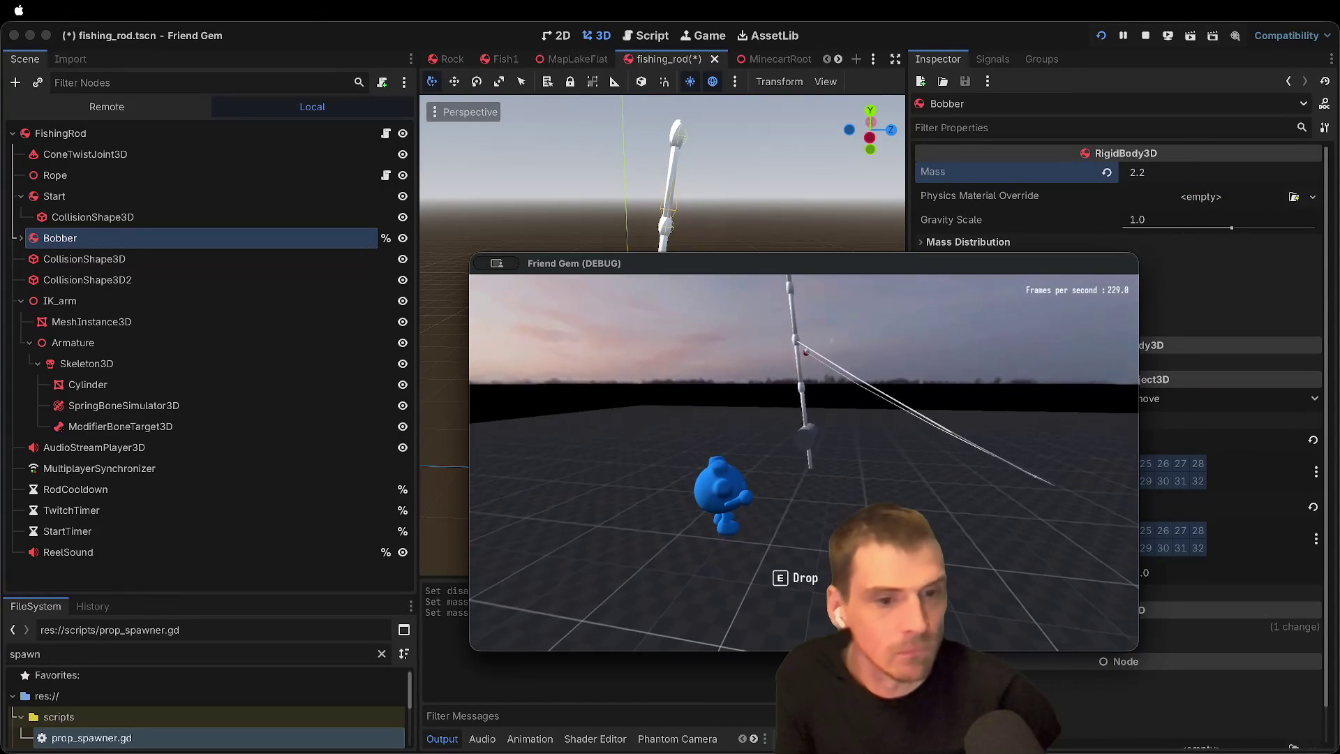
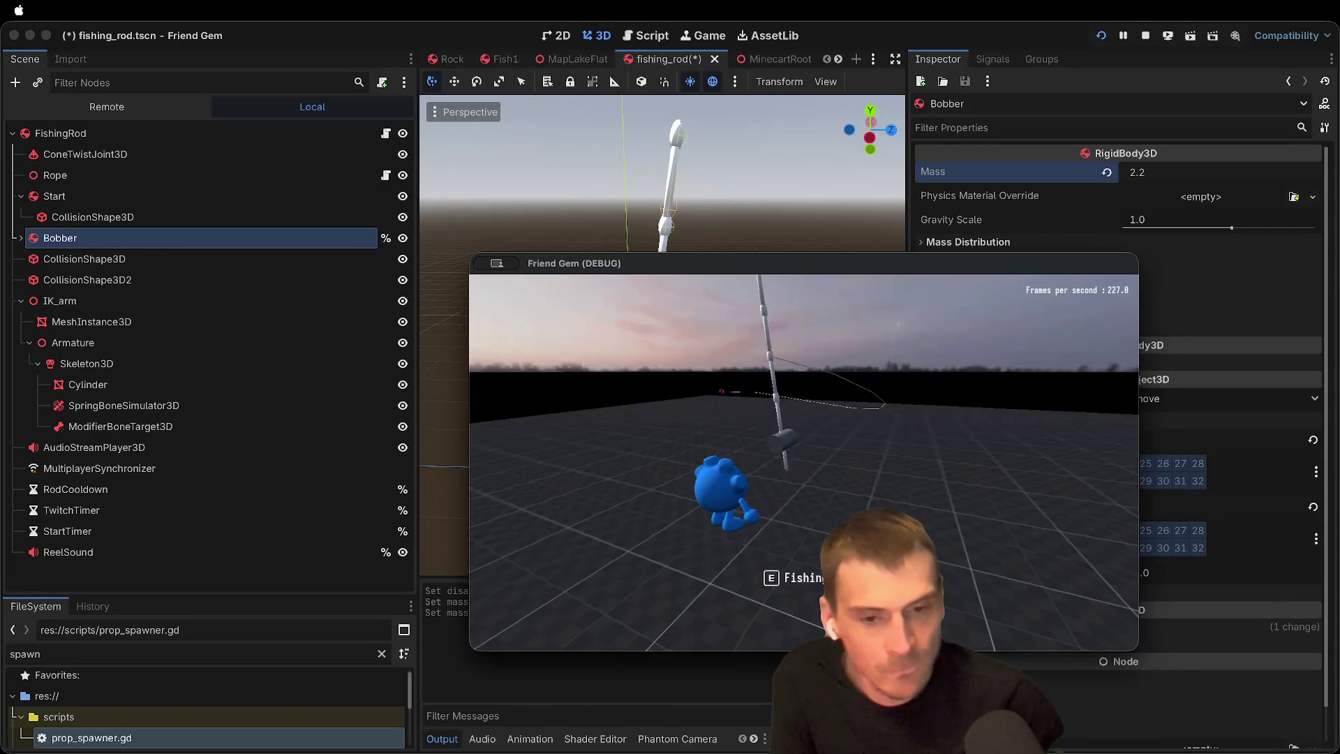
Step: Review the Skeleton3D children: SpringBoneSimulator3D, Cylinder and their settings
key(super+Tab)
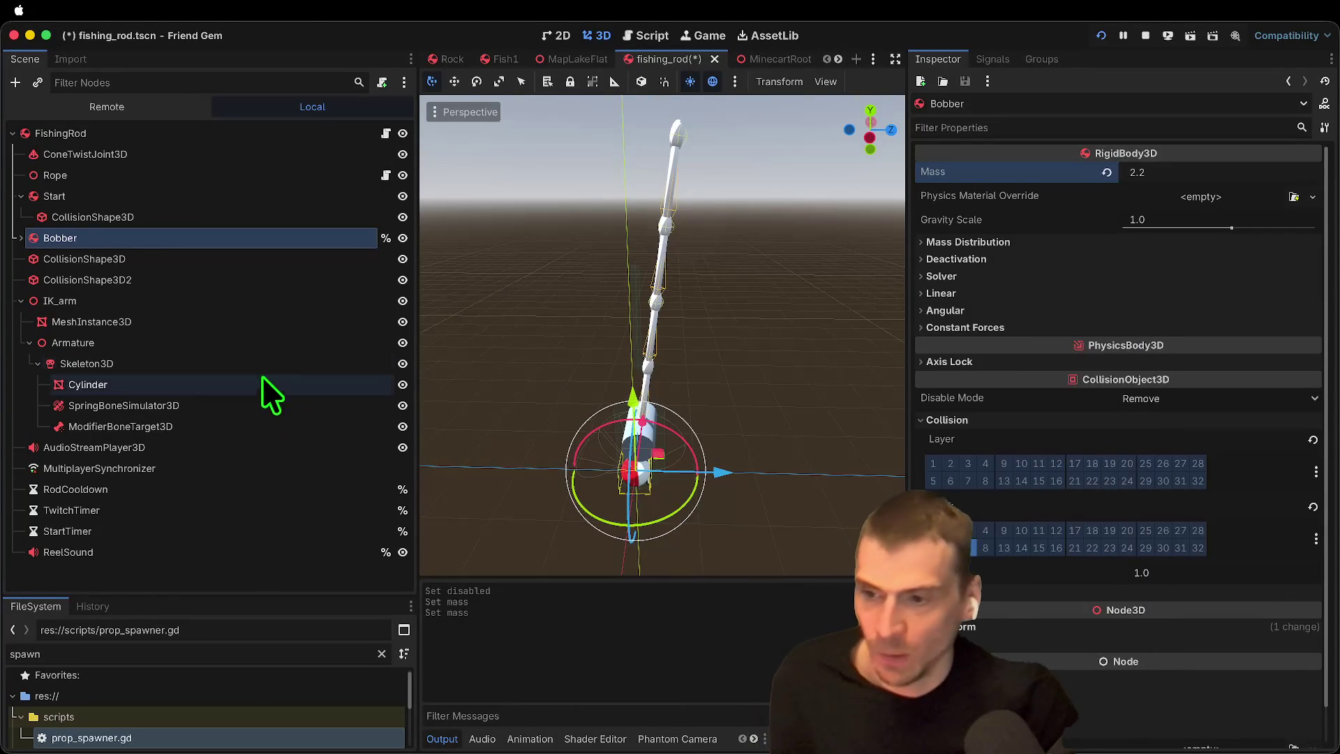
click(258, 366)
click(202, 404)
click(187, 363)
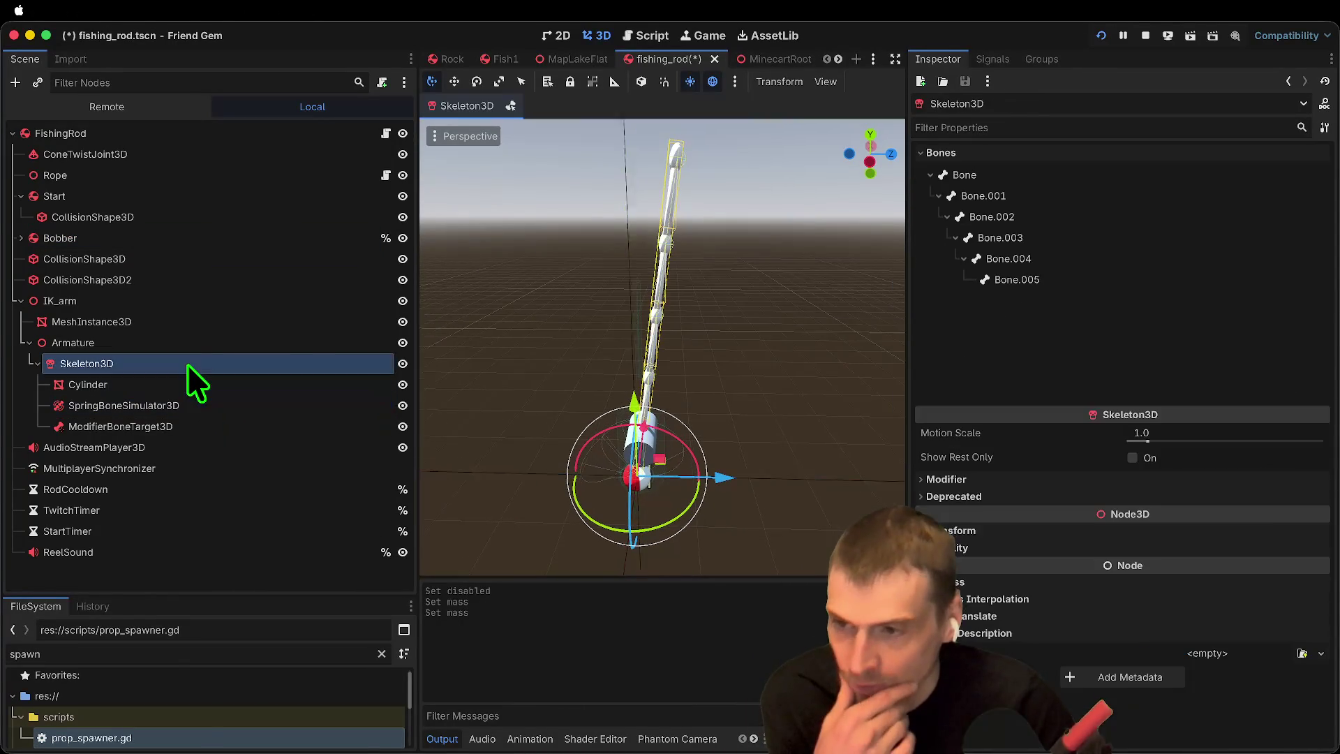
right_click(187, 363)
click(135, 364)
click(102, 384)
click(98, 366)
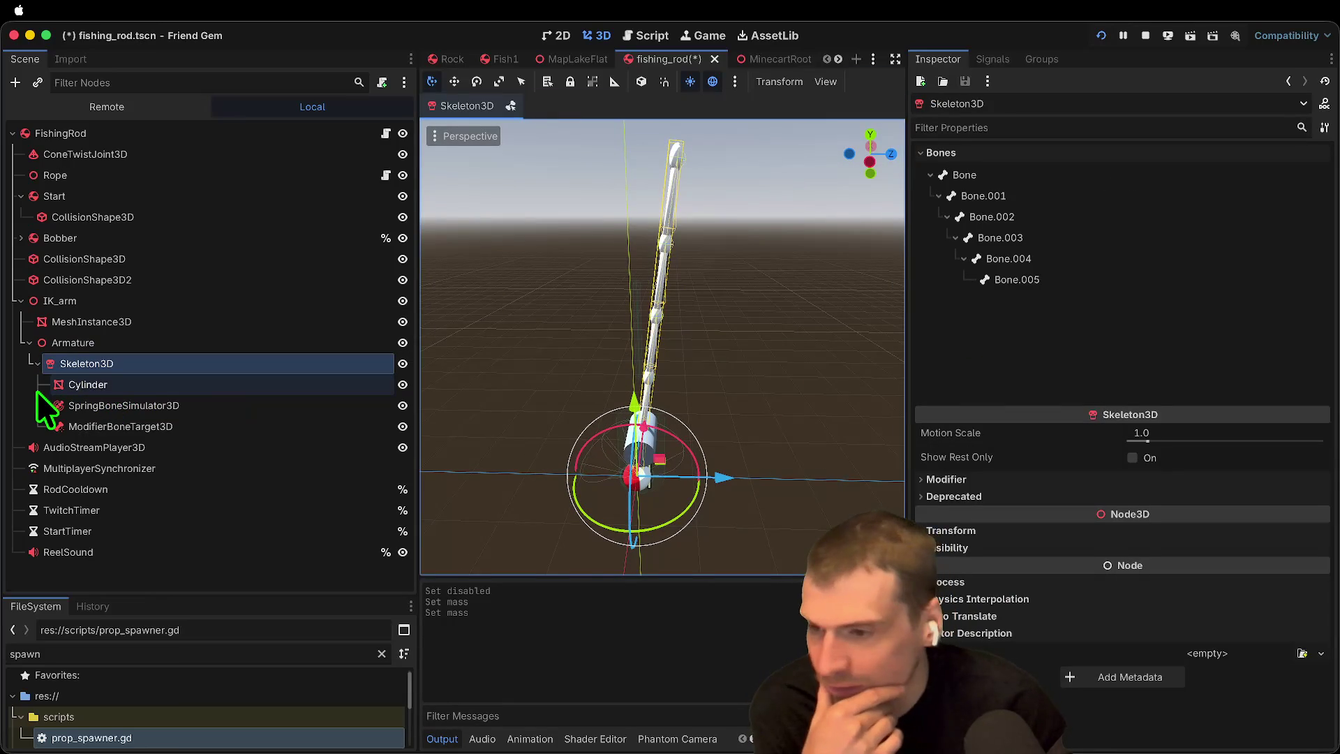
right_click(79, 362)
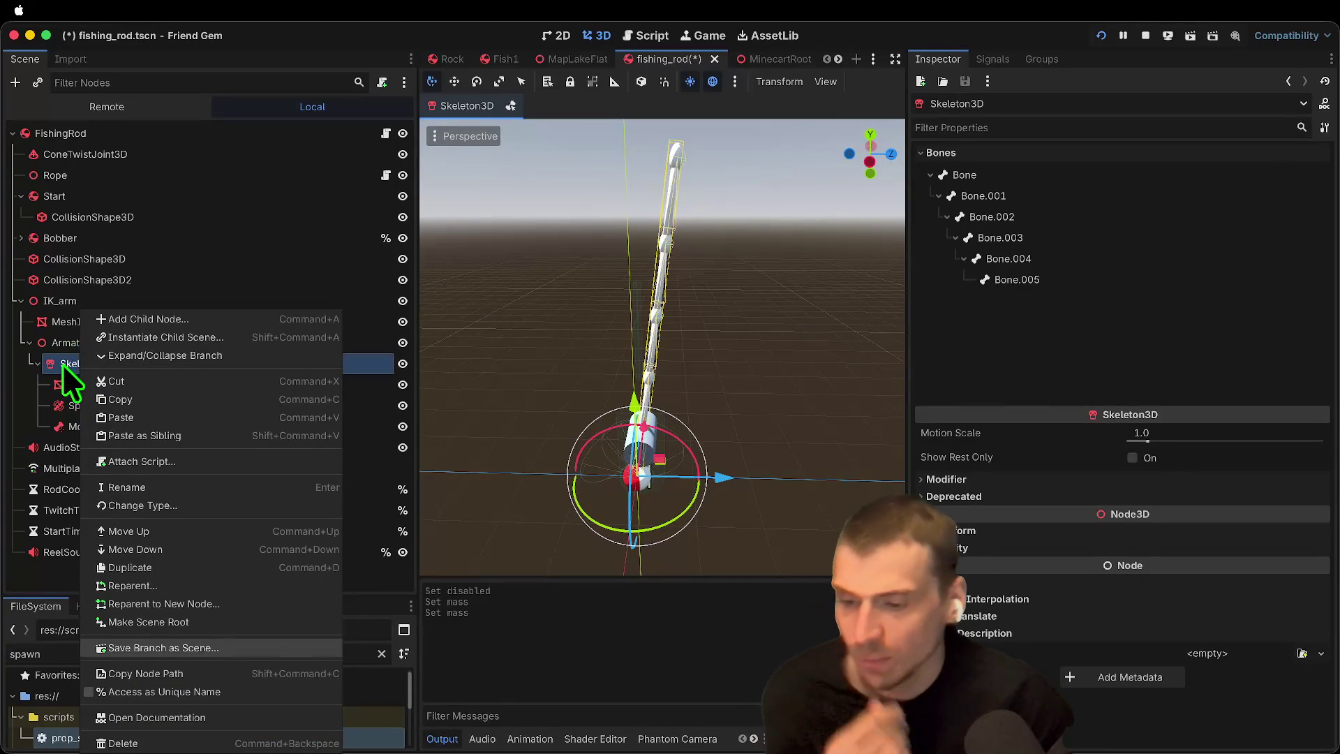
click(74, 408)
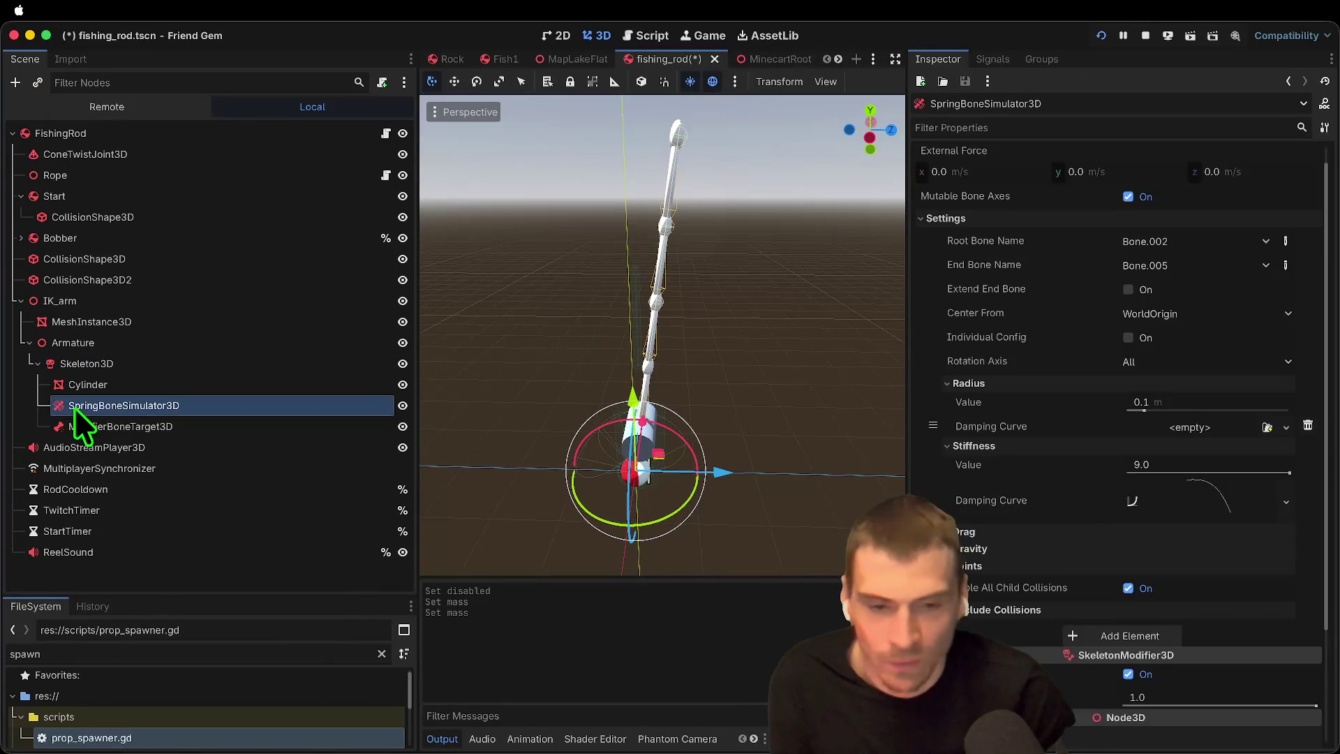
scroll(1296, 395, up, 1)
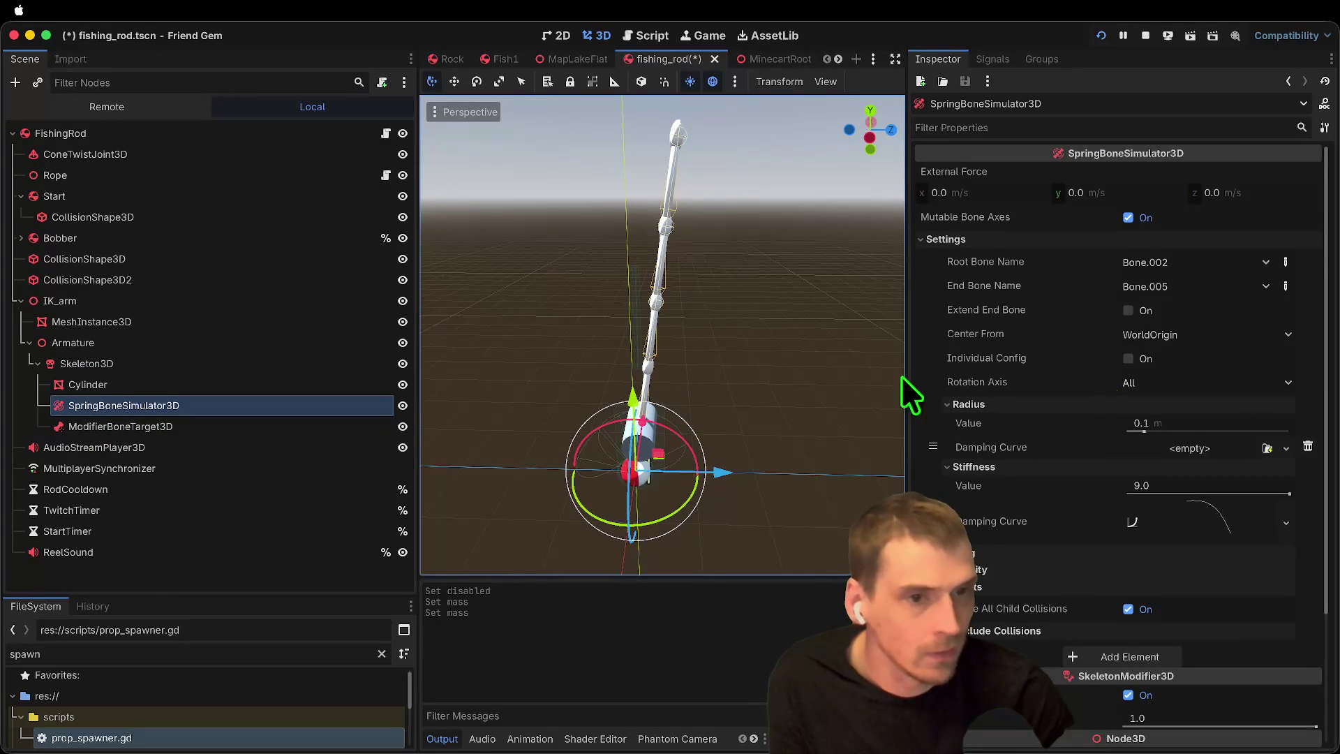
Step: Delete the ModifierBoneTarget3D node from the skeleton
click(120, 427)
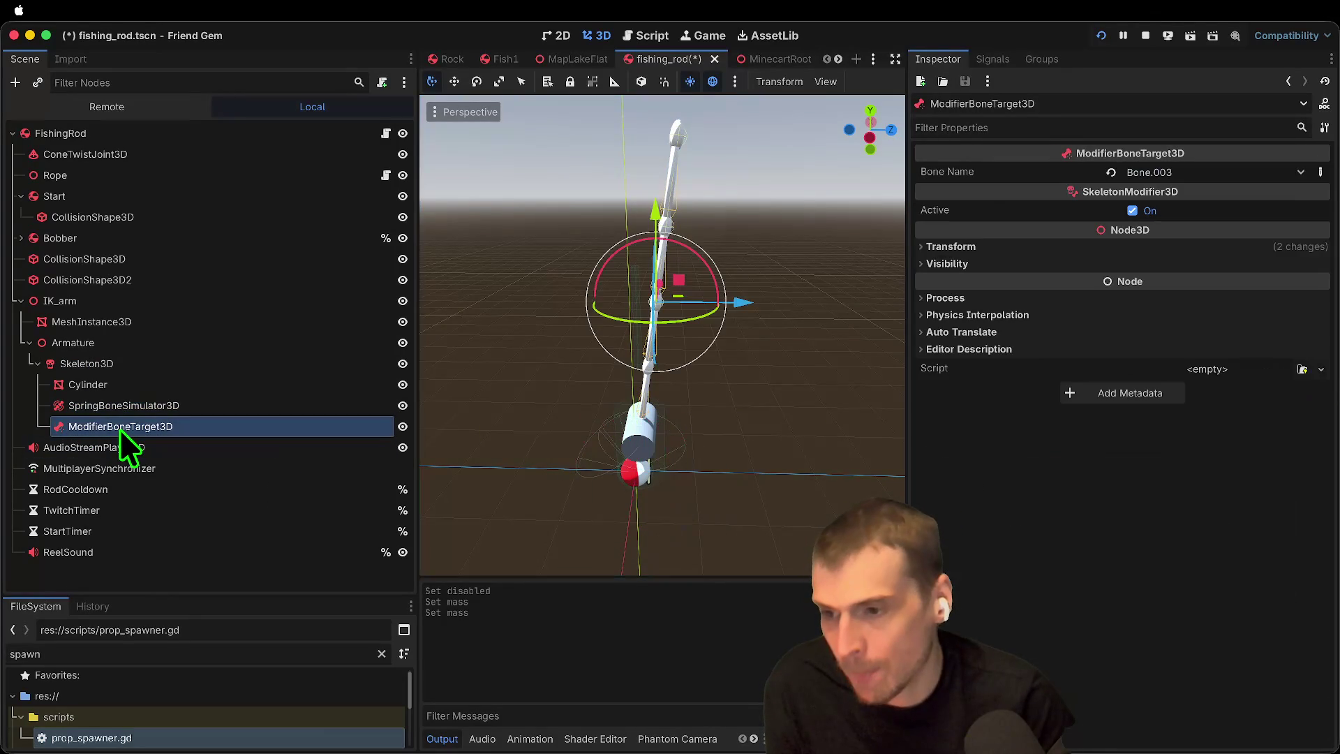
right_click(119, 428)
click(169, 740)
click(709, 389)
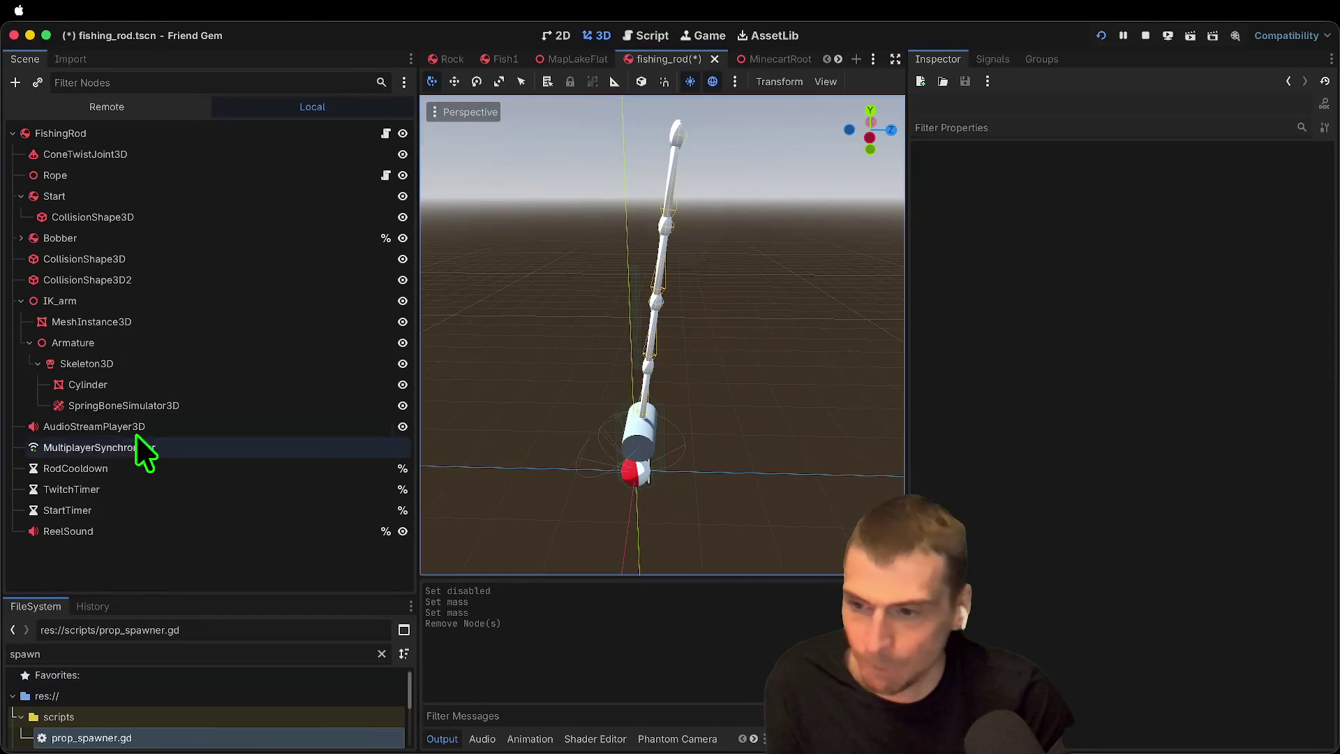
Step: Set SpringBoneSimulator3D Center From to Bone with Center Bone Name Bone.004, then stop the game
click(138, 408)
scroll(1220, 567, down, 3)
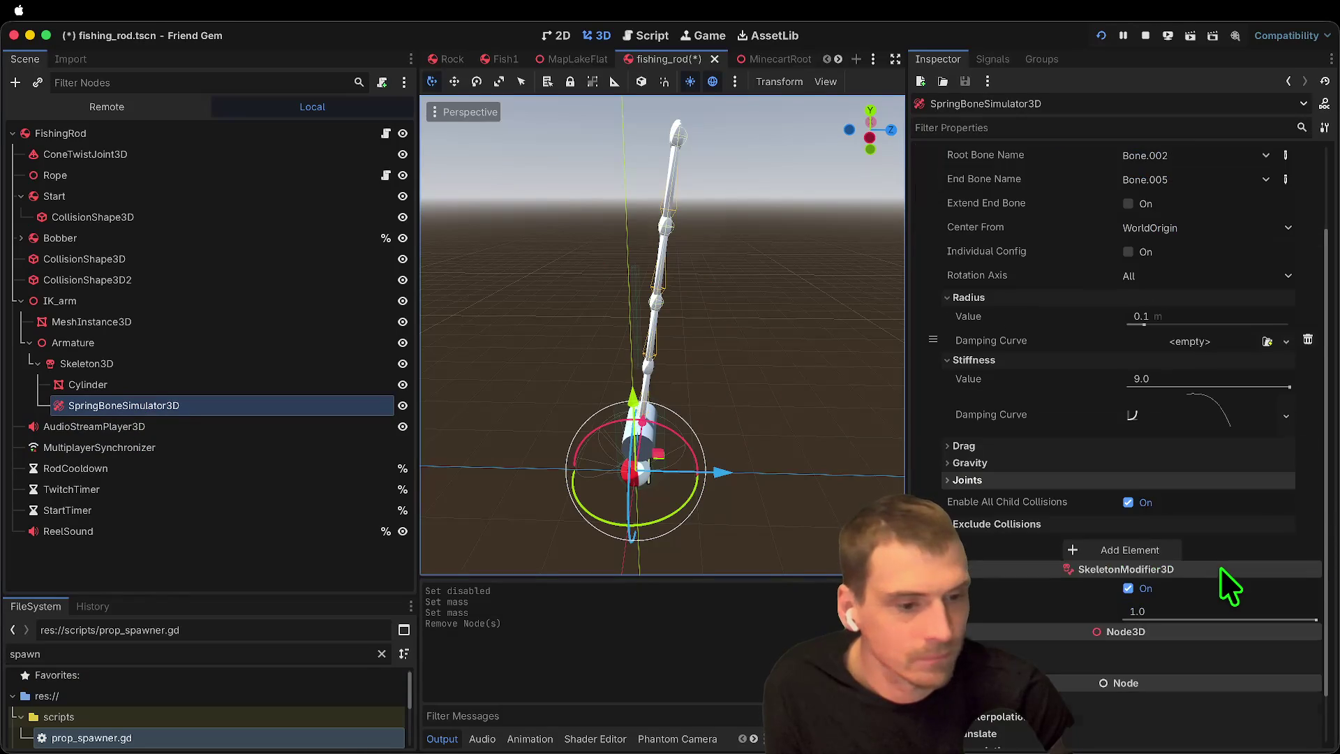
scroll(1138, 369, up, 3)
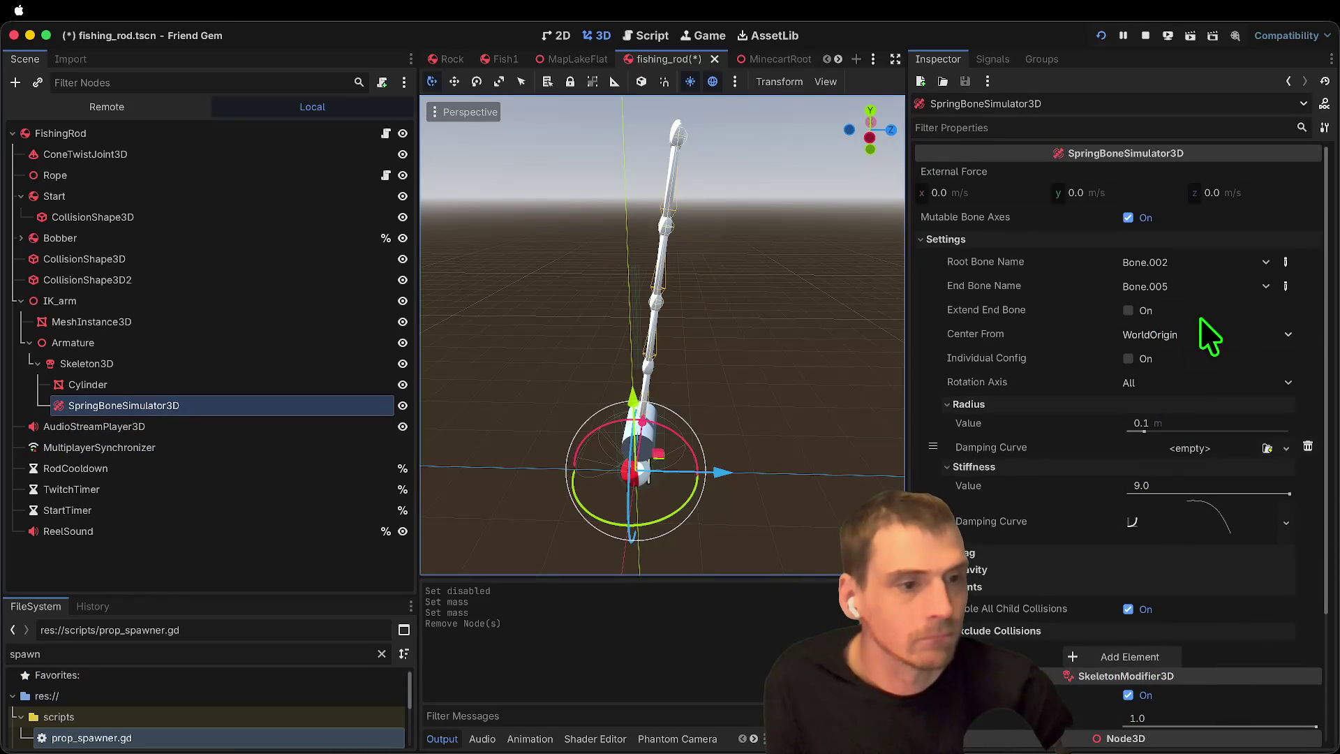
click(1198, 334)
click(1187, 381)
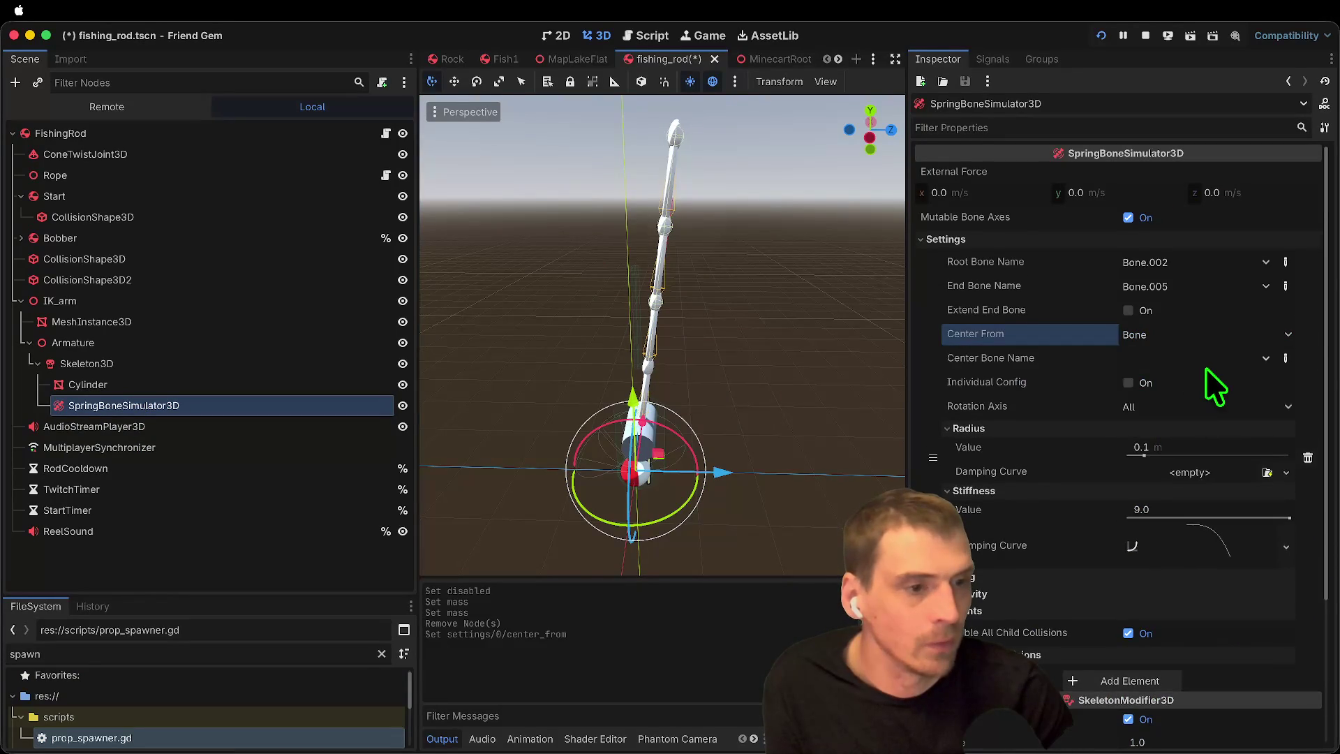
click(1210, 361)
click(1180, 469)
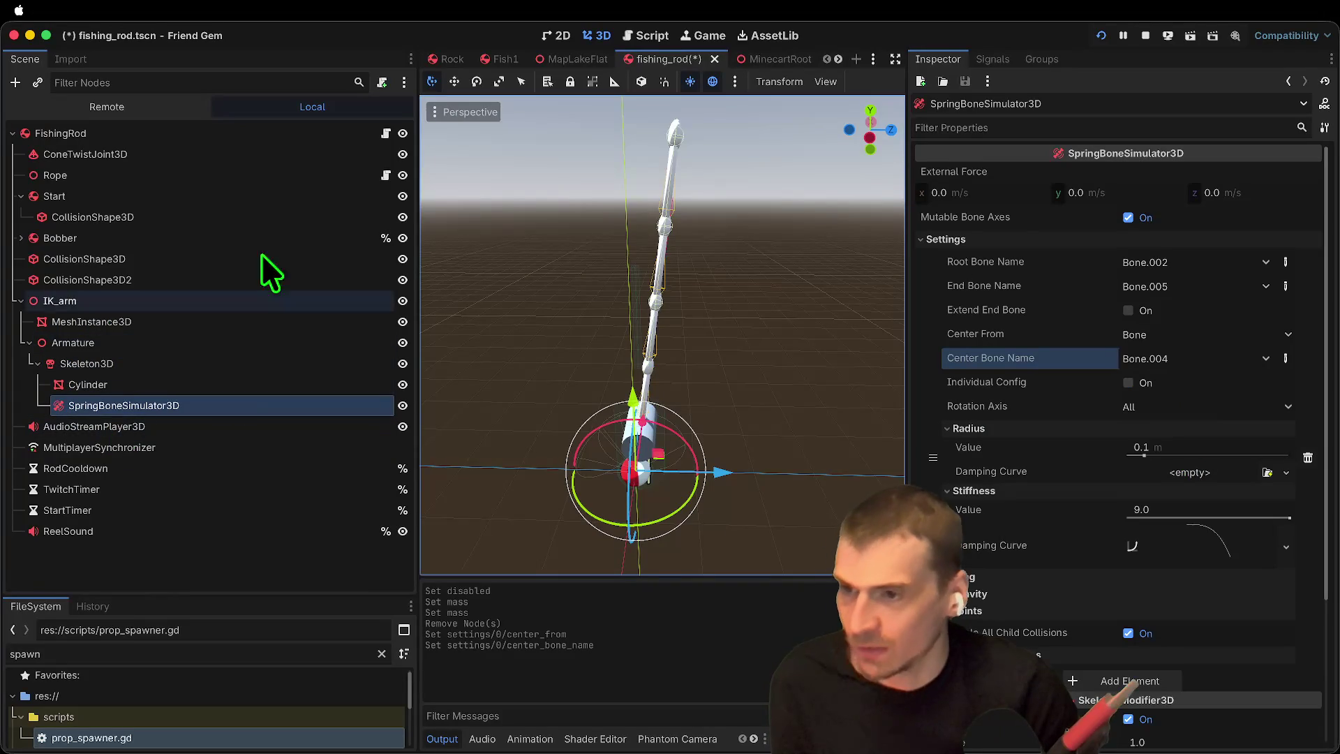
click(1101, 36)
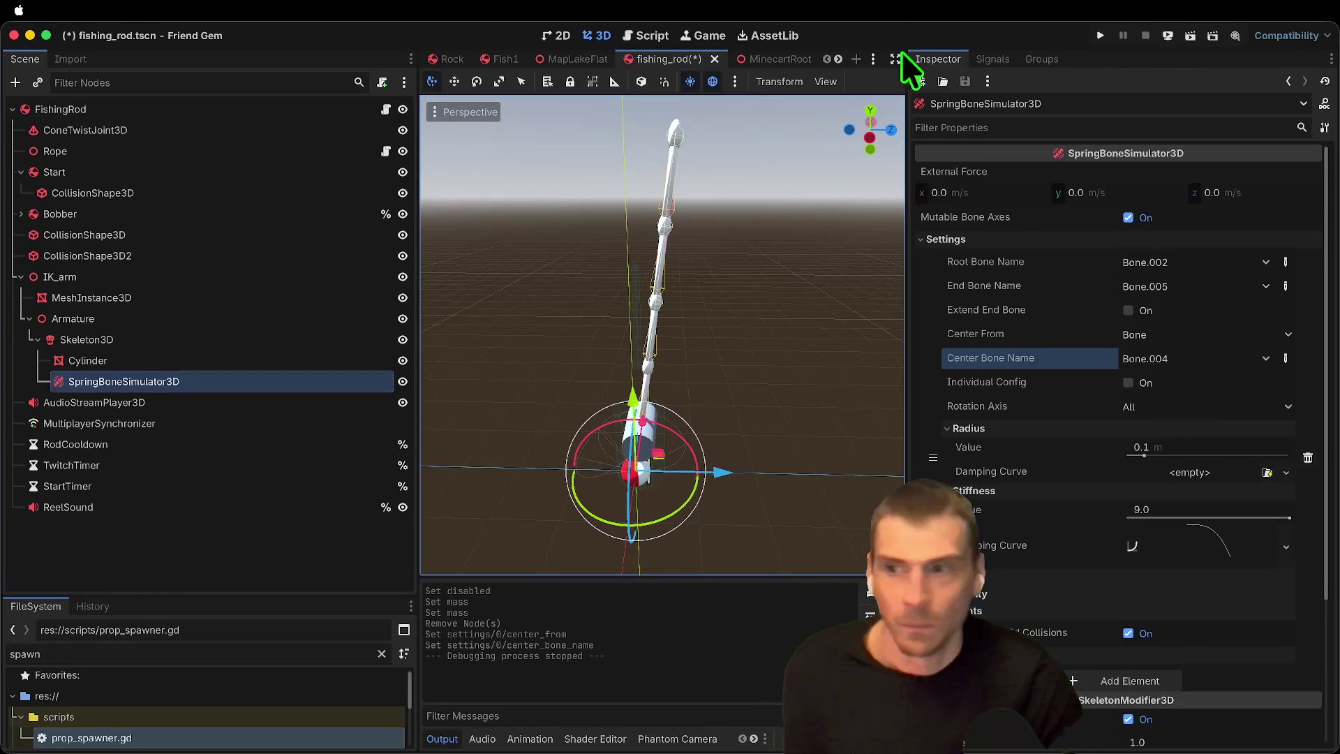
Step: Assign SpringBoneSimulator3D as the Rope's Start Point and run the game again
click(129, 173)
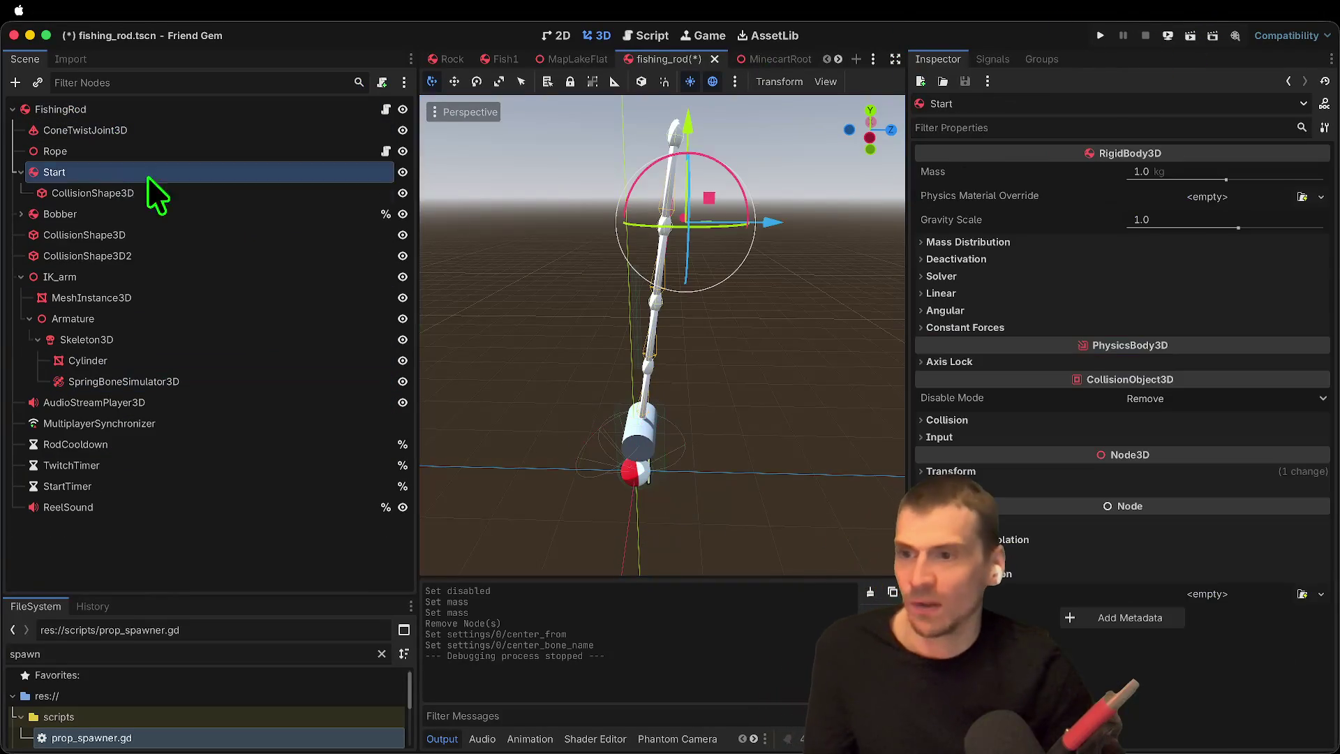
click(231, 151)
click(1221, 173)
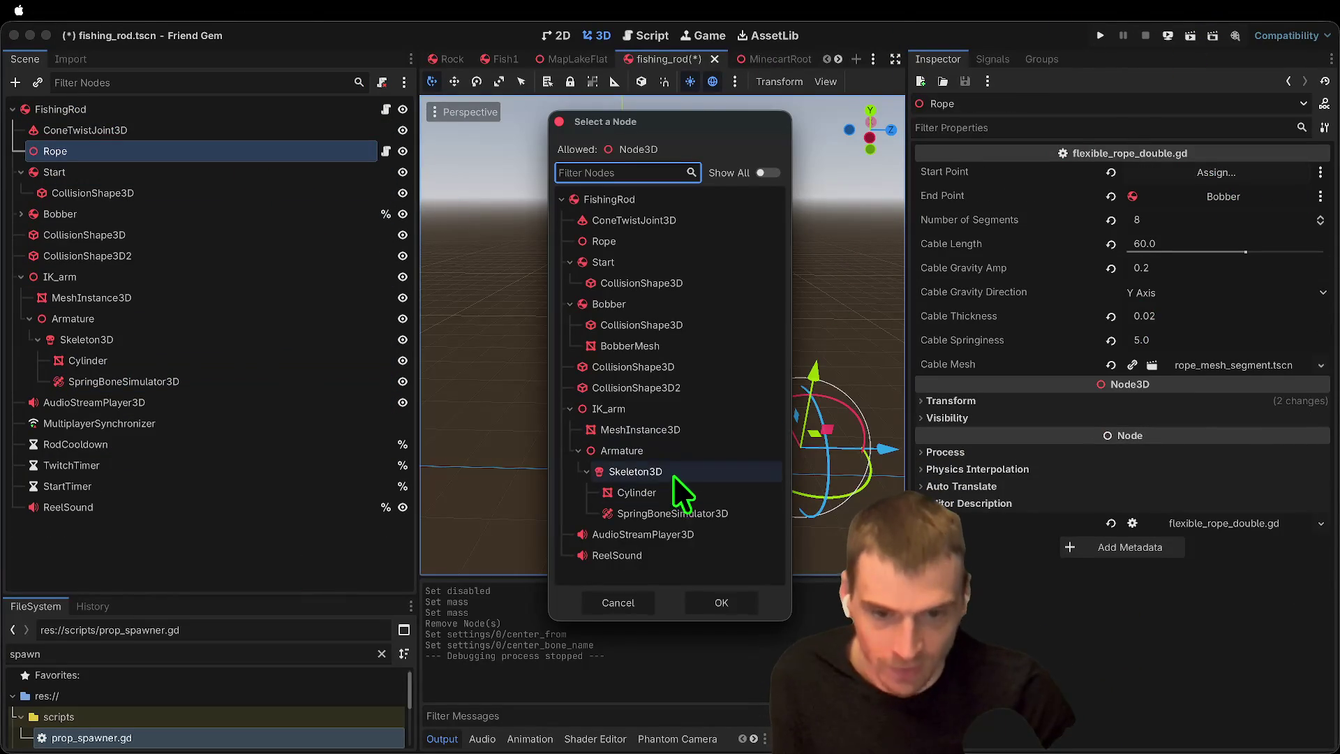
click(672, 514)
click(721, 603)
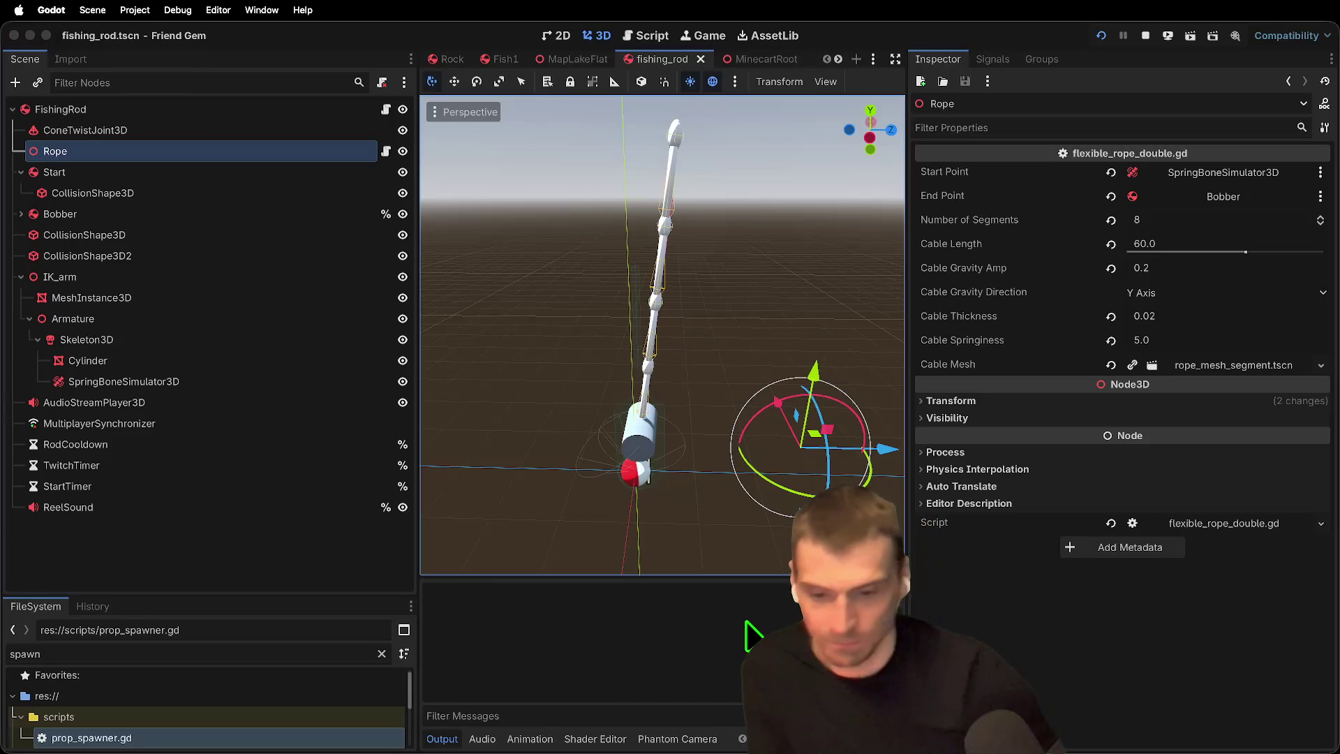
key(super+b)
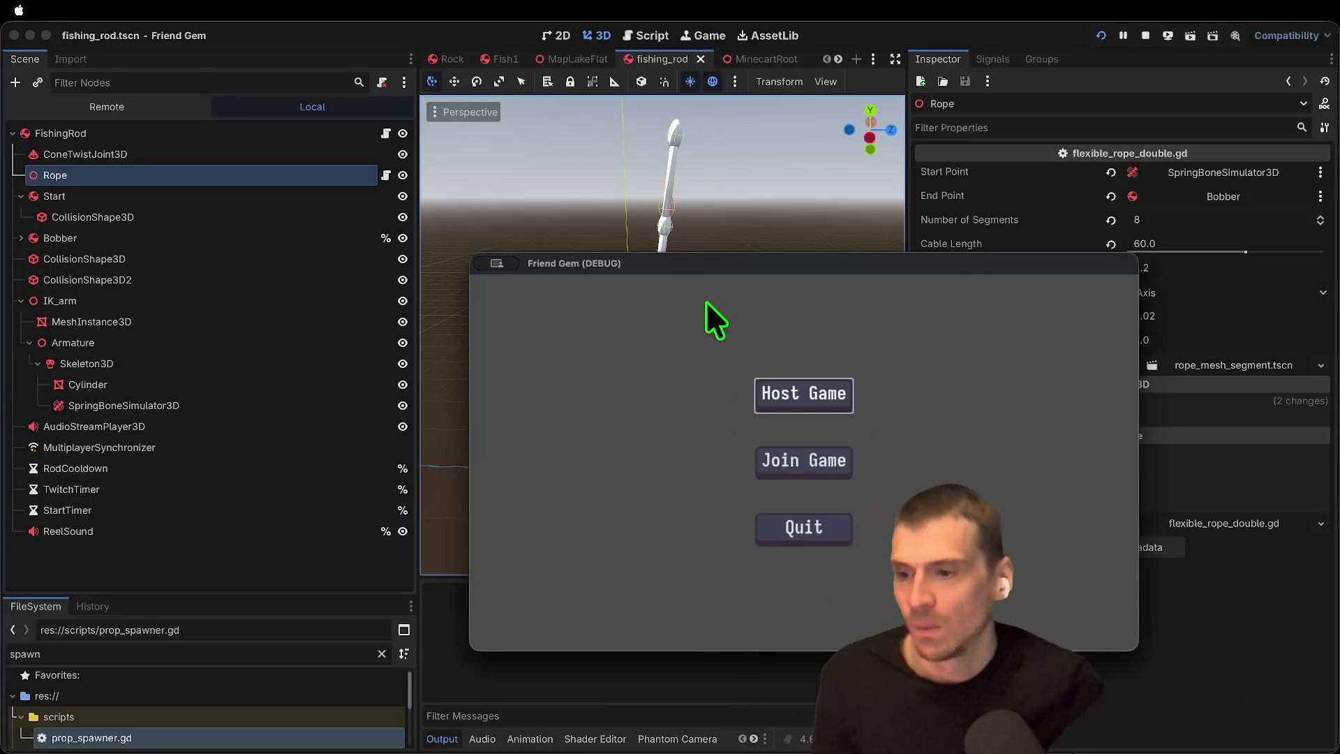
Step: Start gameplay from the menu, pick up the fishing rod with E, then quit the game
key(Return)
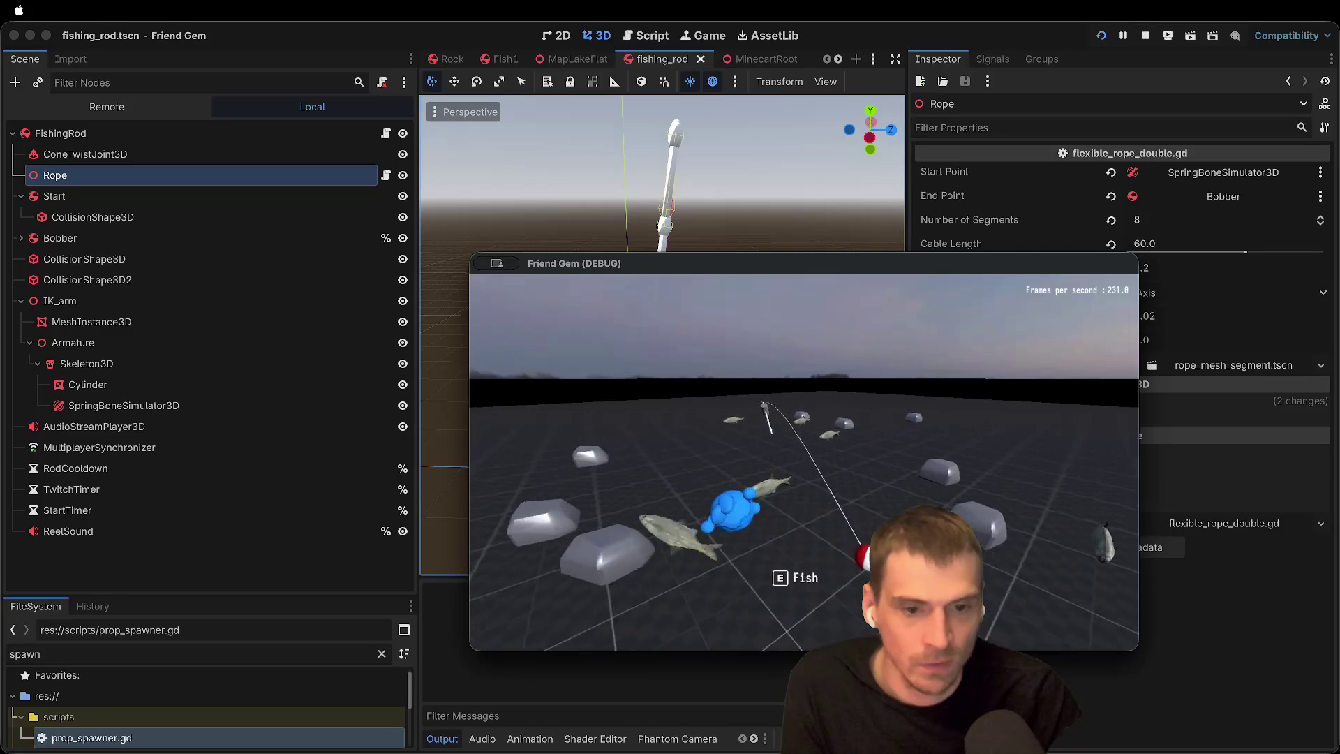
key(e)
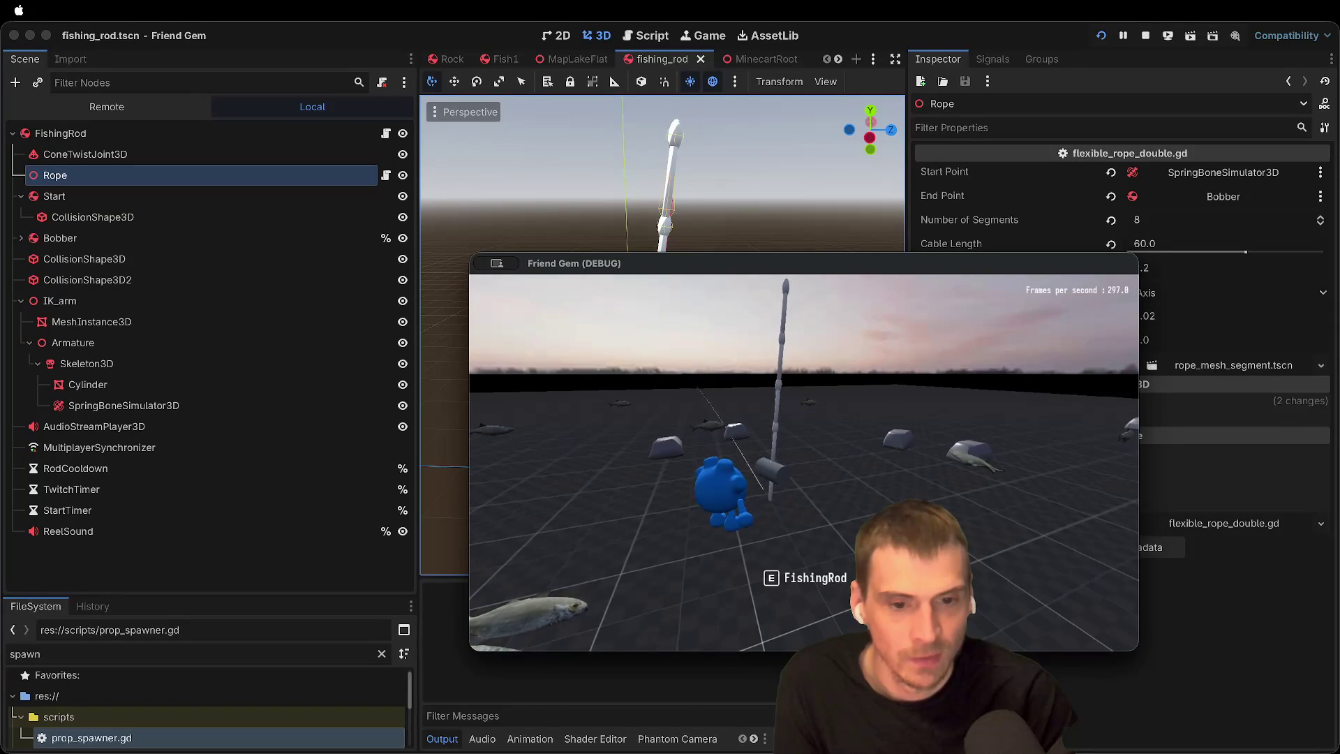
key(super+q)
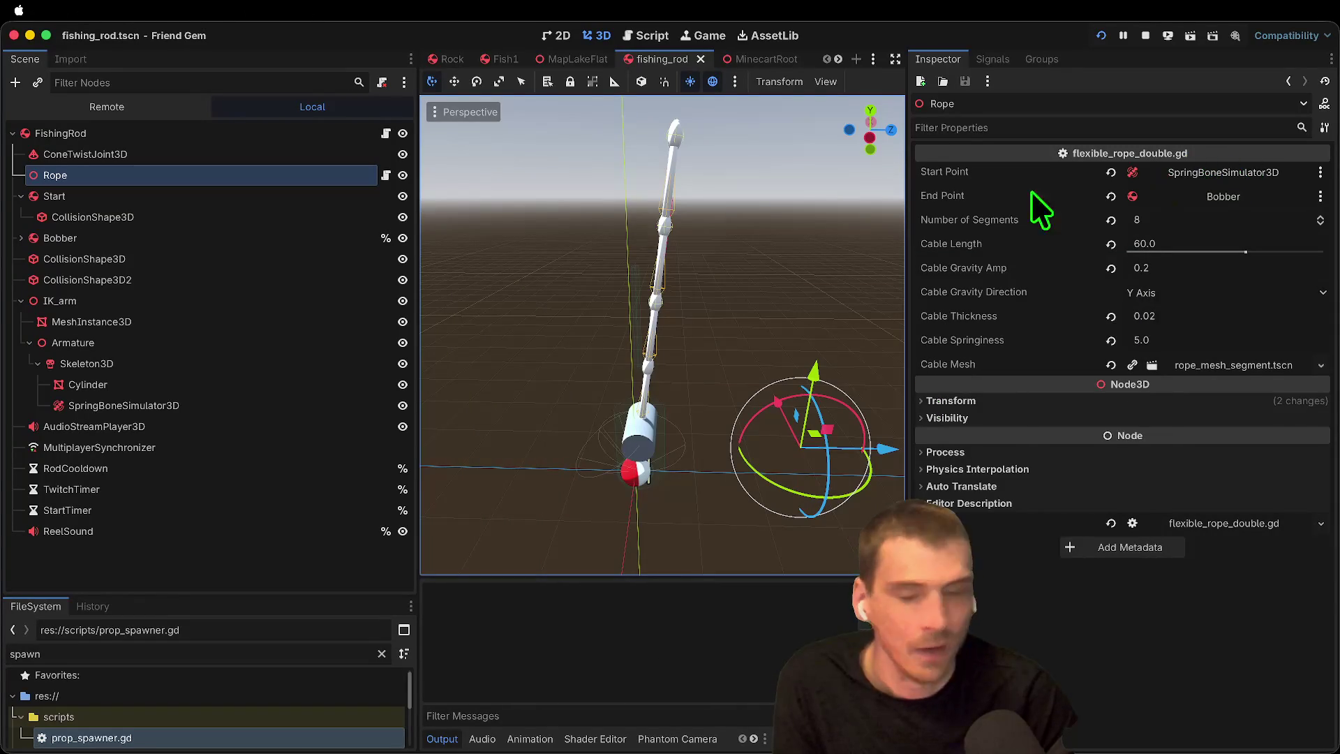
Step: Move the FishingRod root 1.375 along the Z axis
click(148, 138)
mouse_move(688, 454)
mouse_down()
mouse_move(762, 456)
mouse_move(635, 459)
mouse_up()
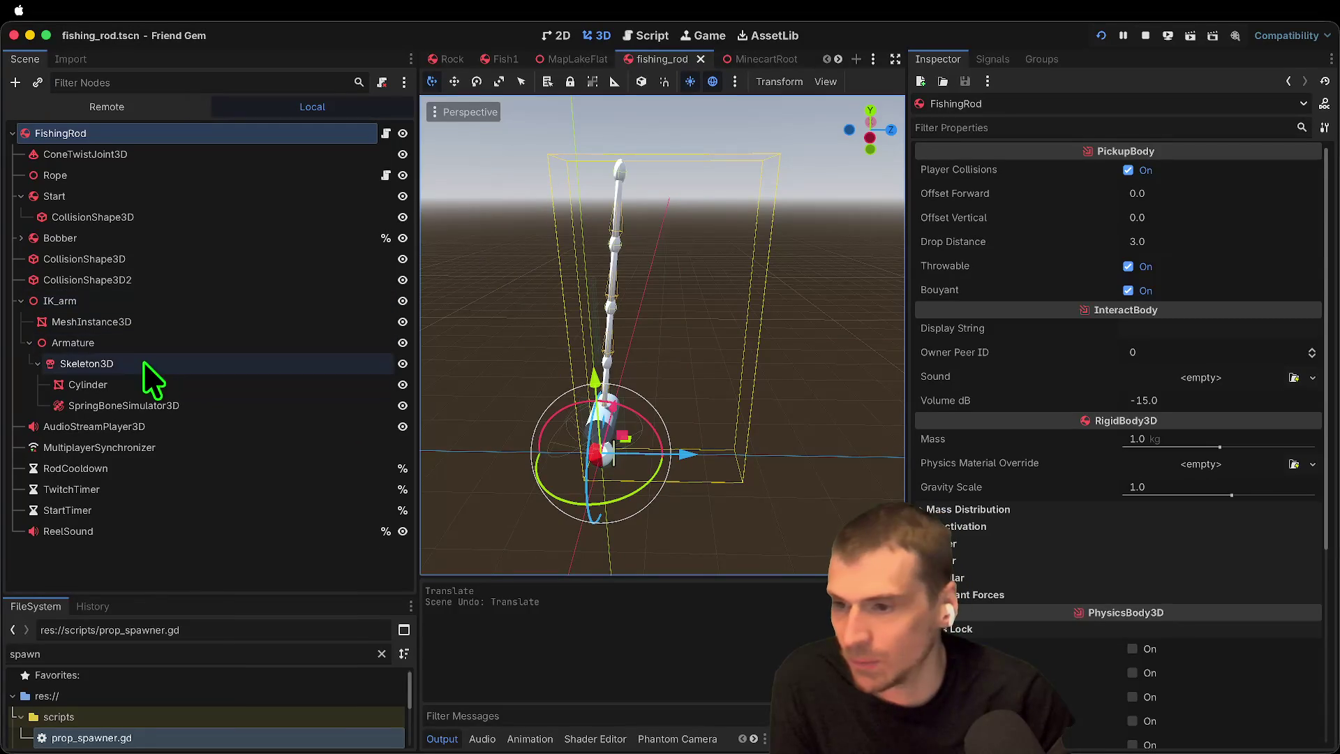
click(143, 384)
click(150, 404)
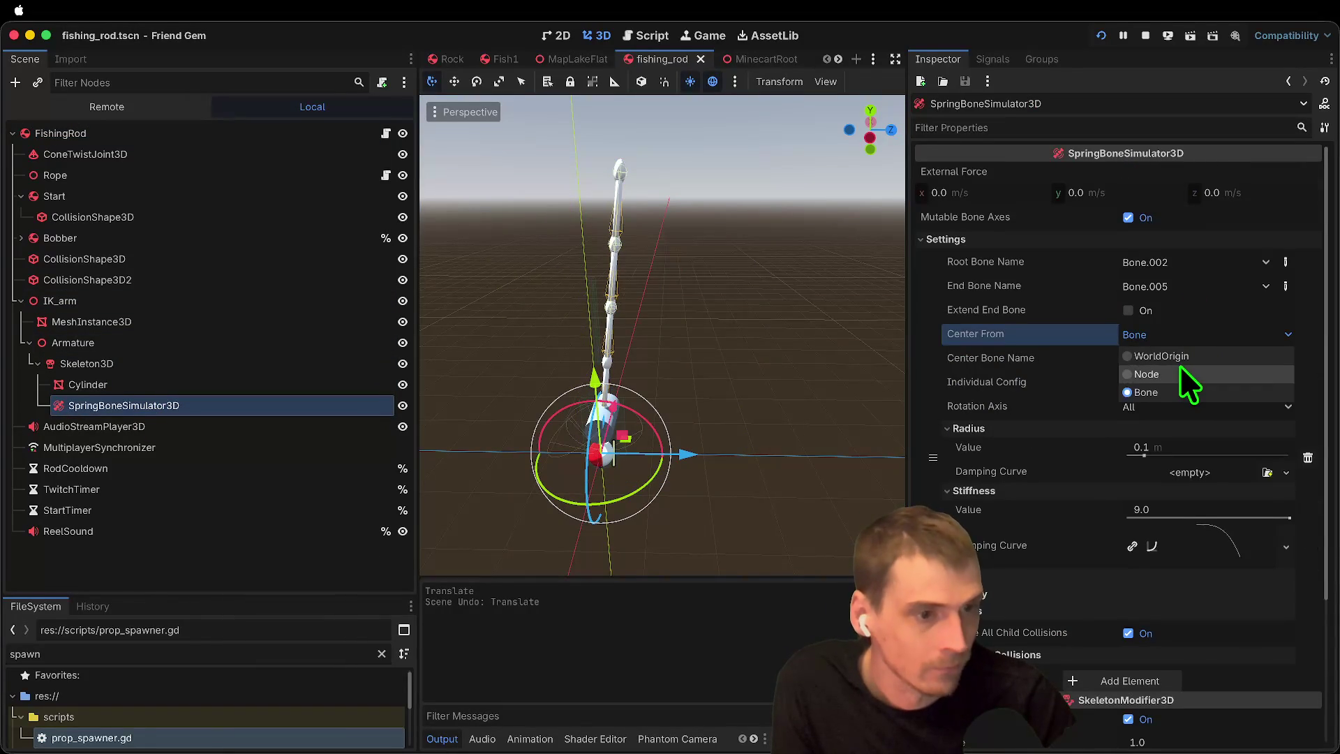
Step: Set SpringBoneSimulator3D's Center From back to WorldOrigin
click(1180, 366)
click(1173, 351)
key(Escape)
click(1175, 336)
click(1174, 353)
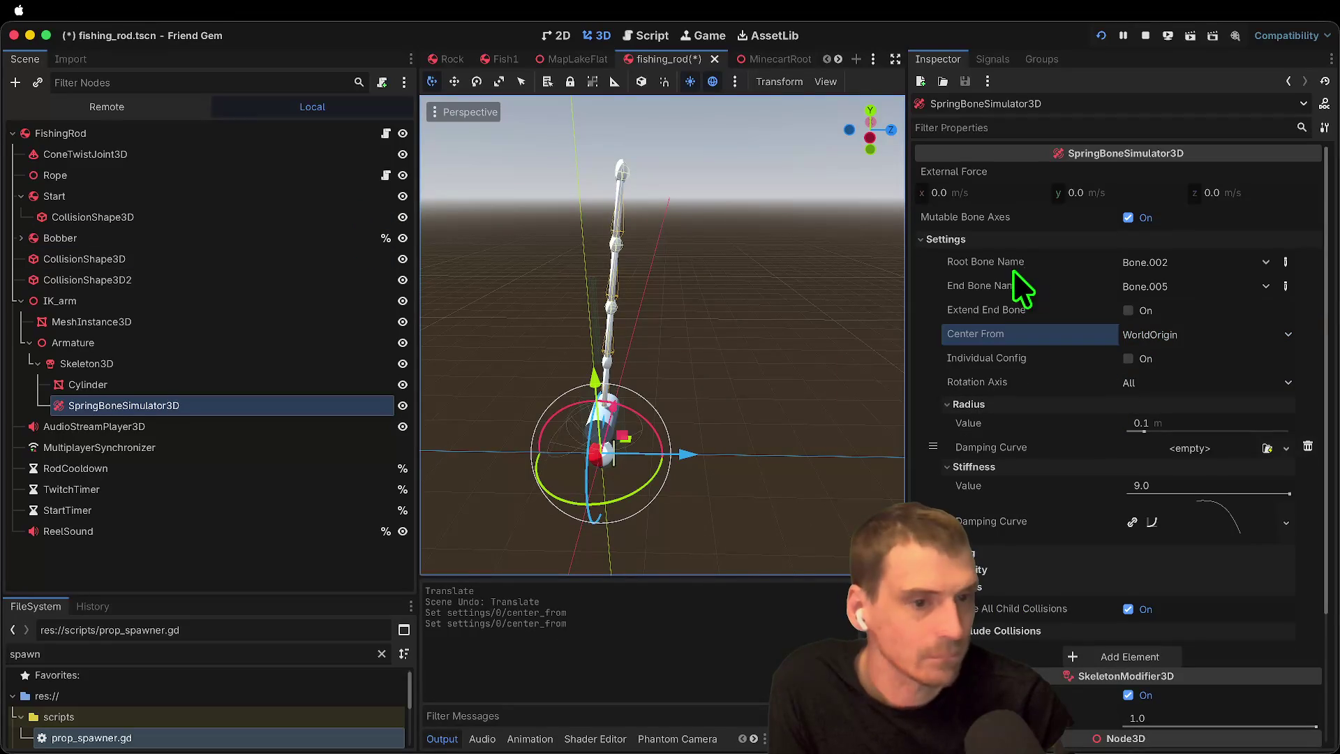
Step: Look through the simulator's Joints and Drag settings further down the Inspector
scroll(1039, 419, down, 5)
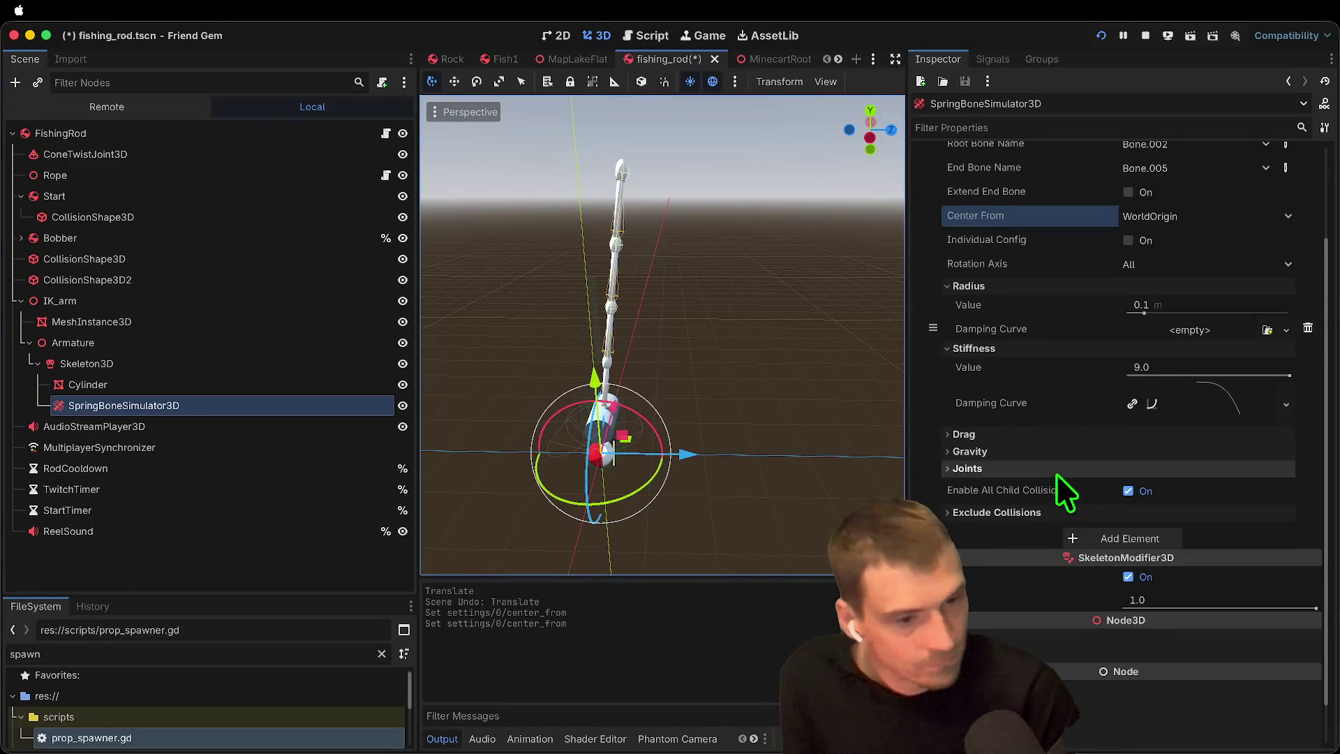
click(1054, 480)
click(1058, 475)
click(1062, 441)
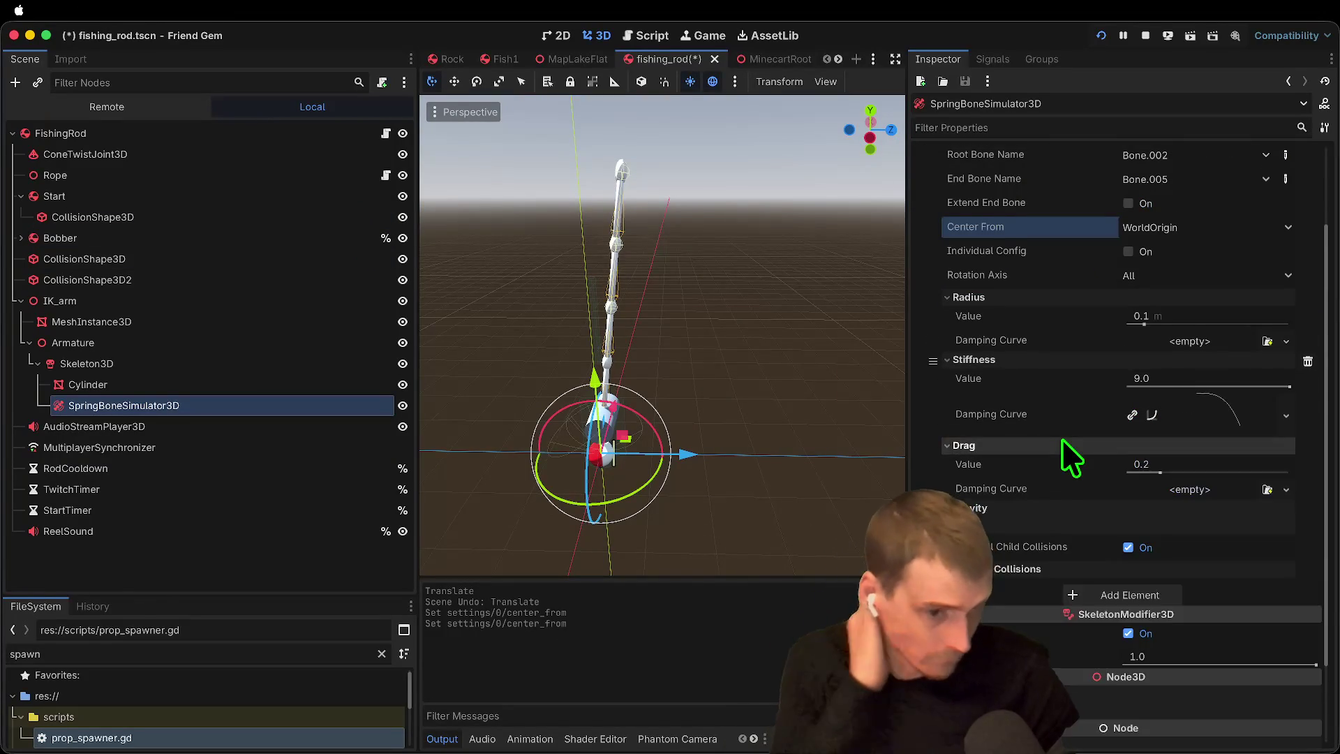
click(1062, 441)
scroll(1061, 438, down, 1)
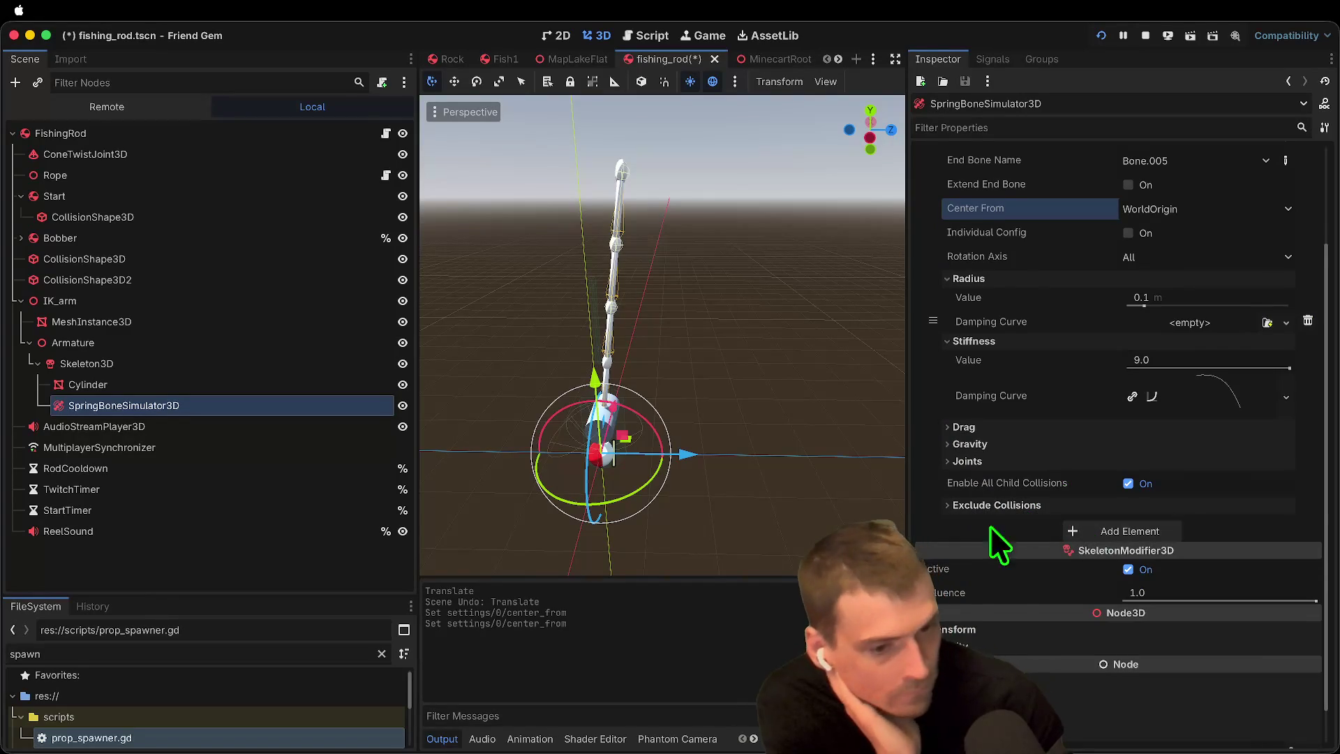
scroll(1114, 534, down, 2)
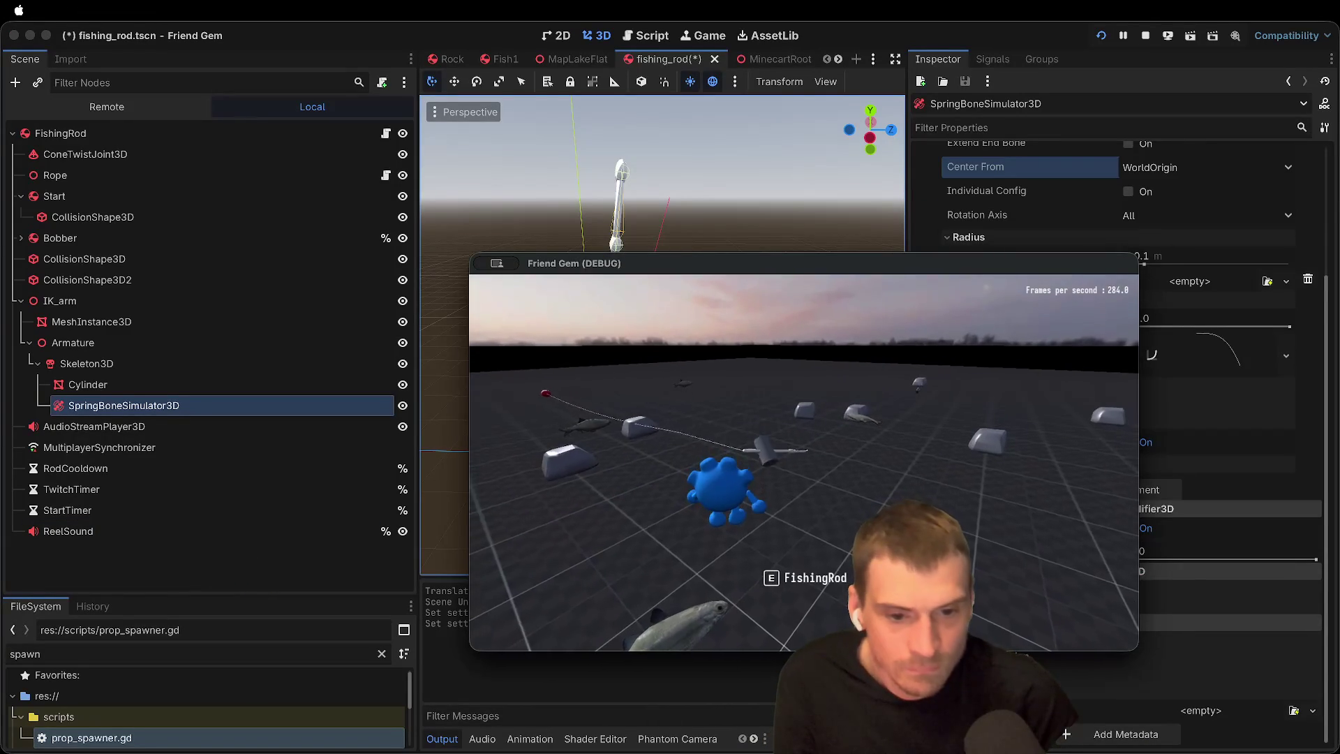
Step: Pick up and drop the rod in game, then return to the editor
key(e)
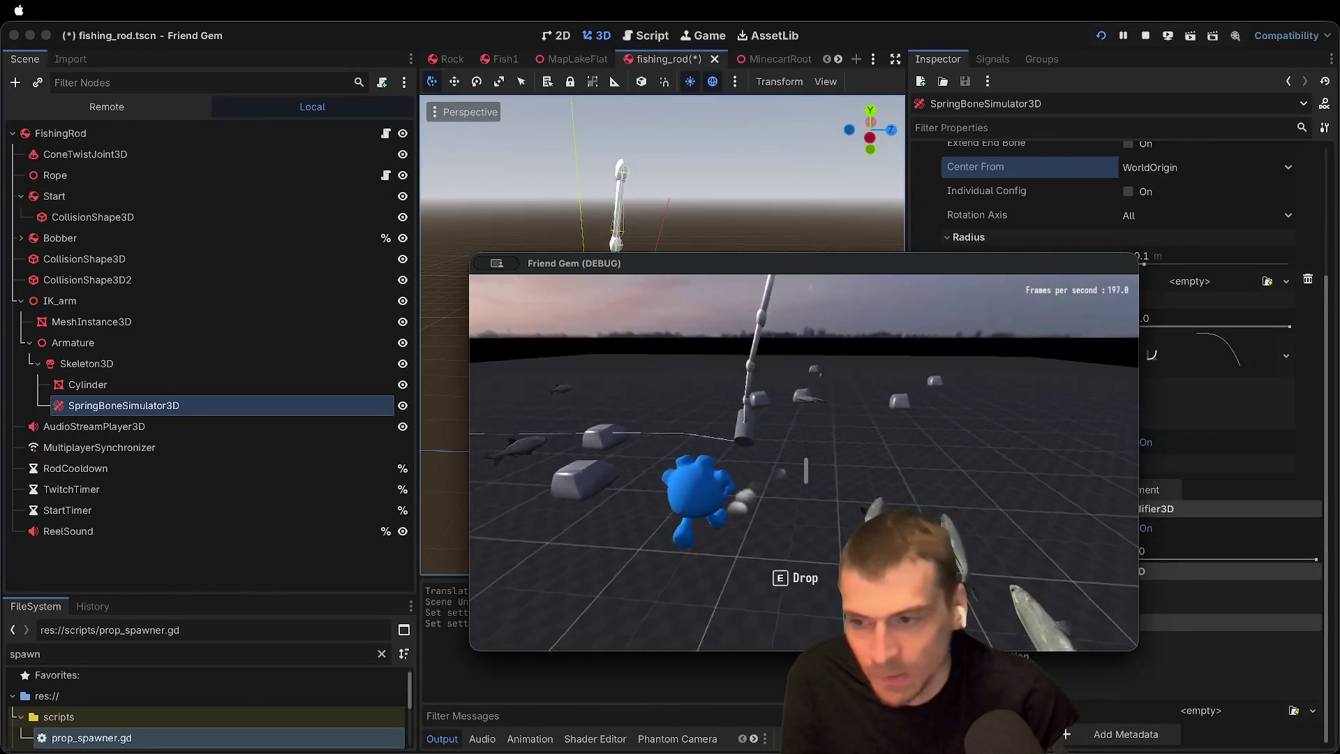
key(e)
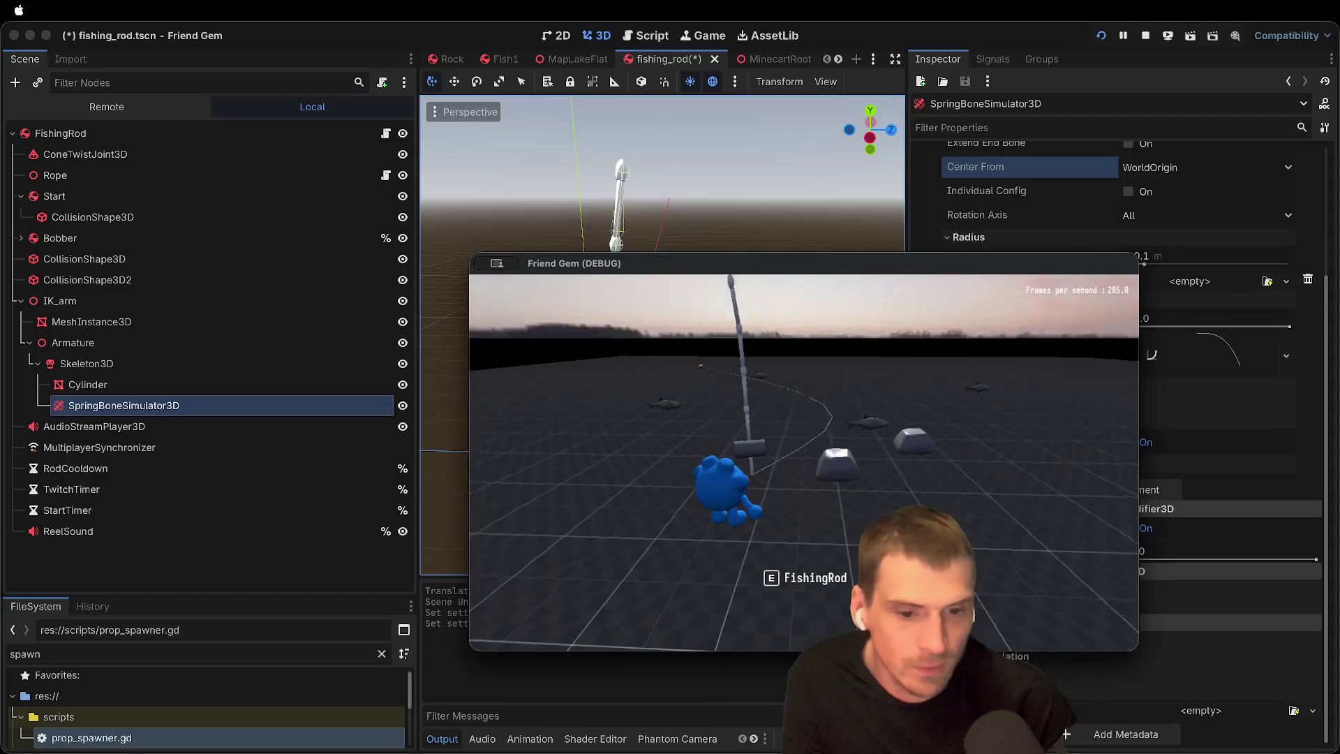
click(742, 464)
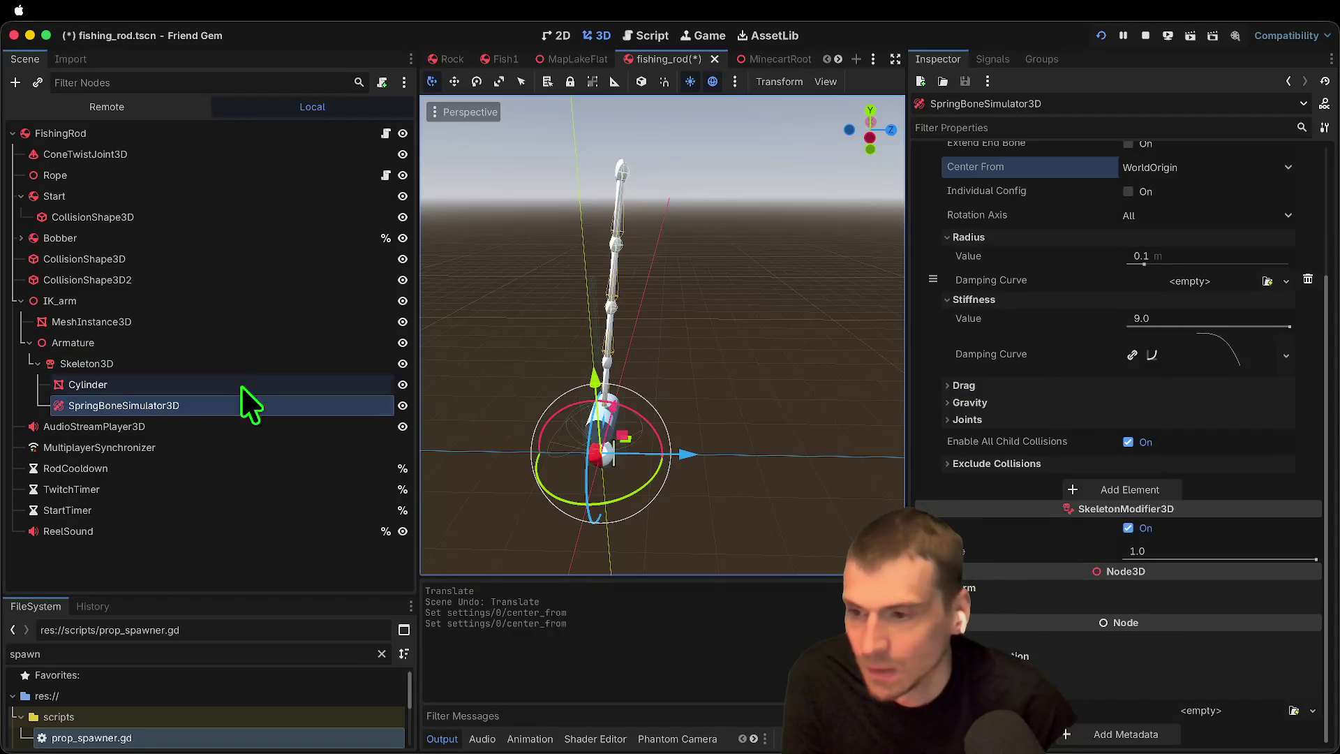
Step: Add a PhysicalBoneSimulator3D child under Skeleton3D by searching 'bonemo'
click(239, 370)
click(233, 364)
key(super+a)
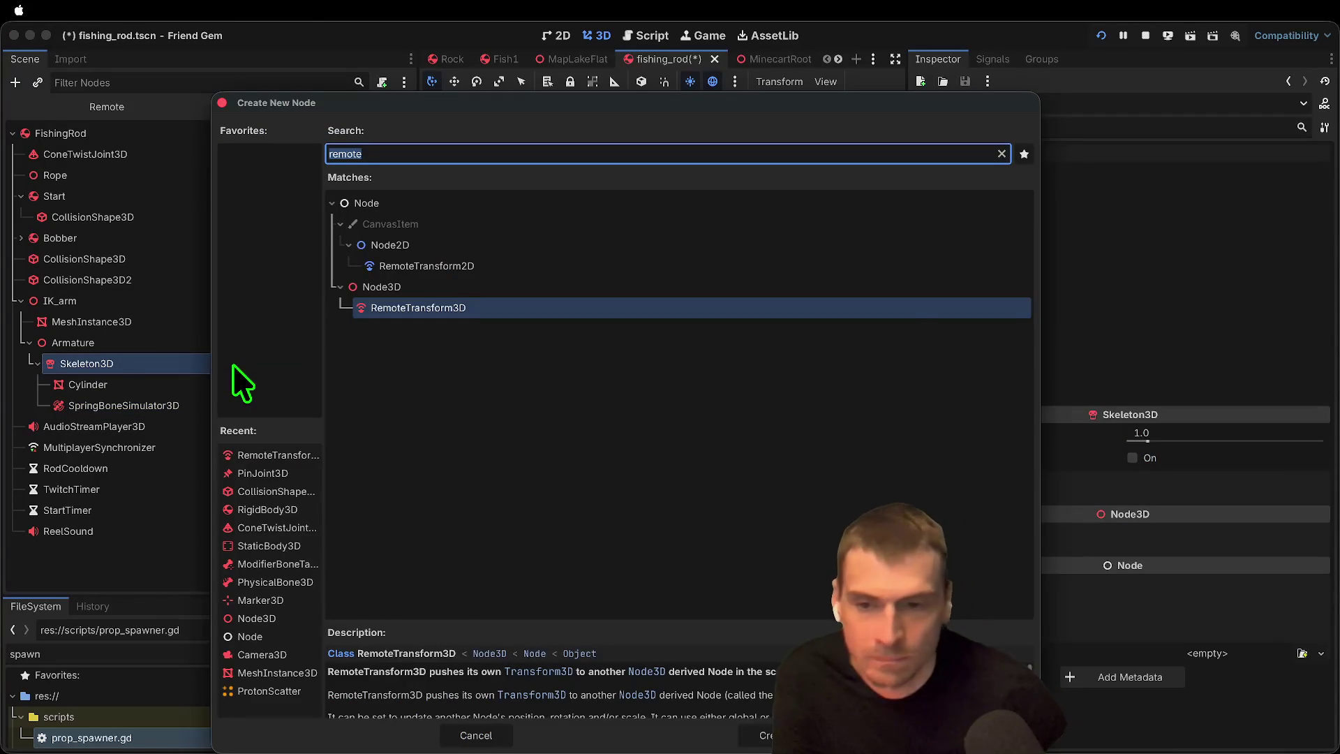
text(bonemo)
key(Up)
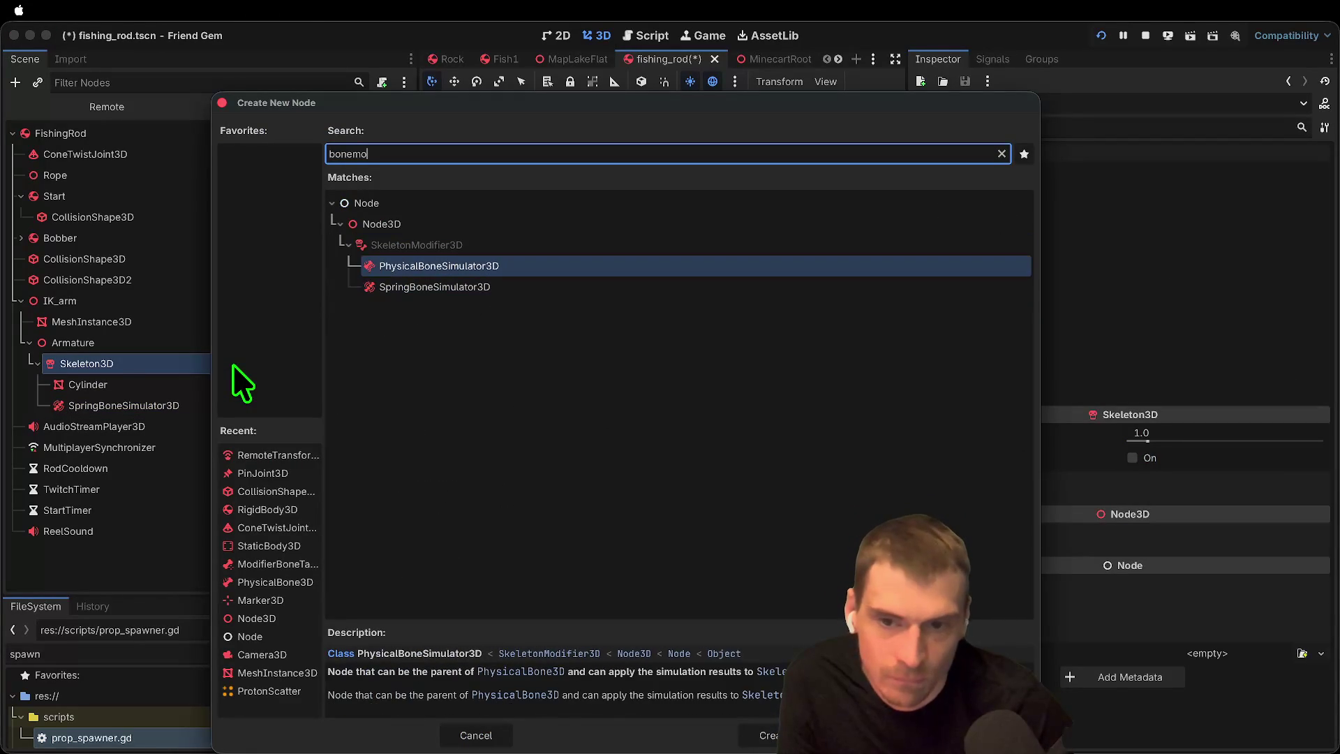
key(Return)
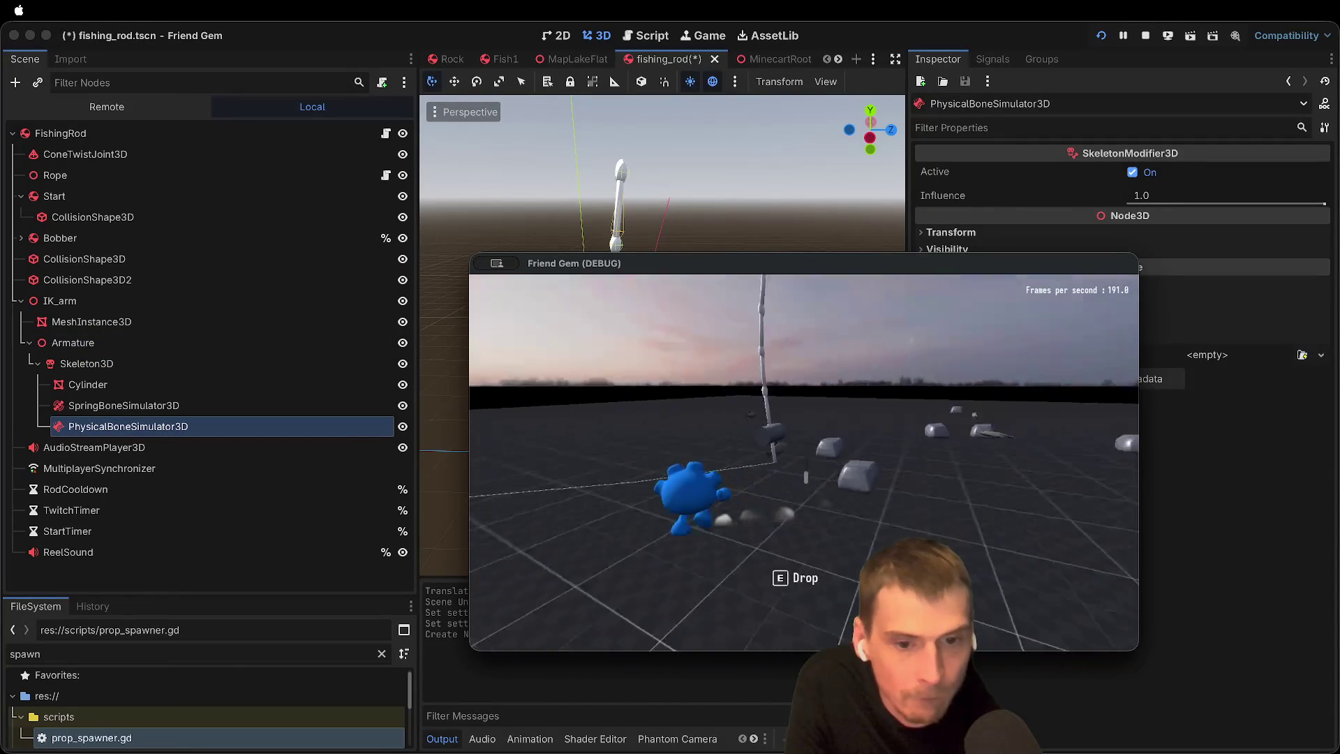
Step: Quit the game test and open Skeleton3D's context menu in the Scene dock
key(super+q)
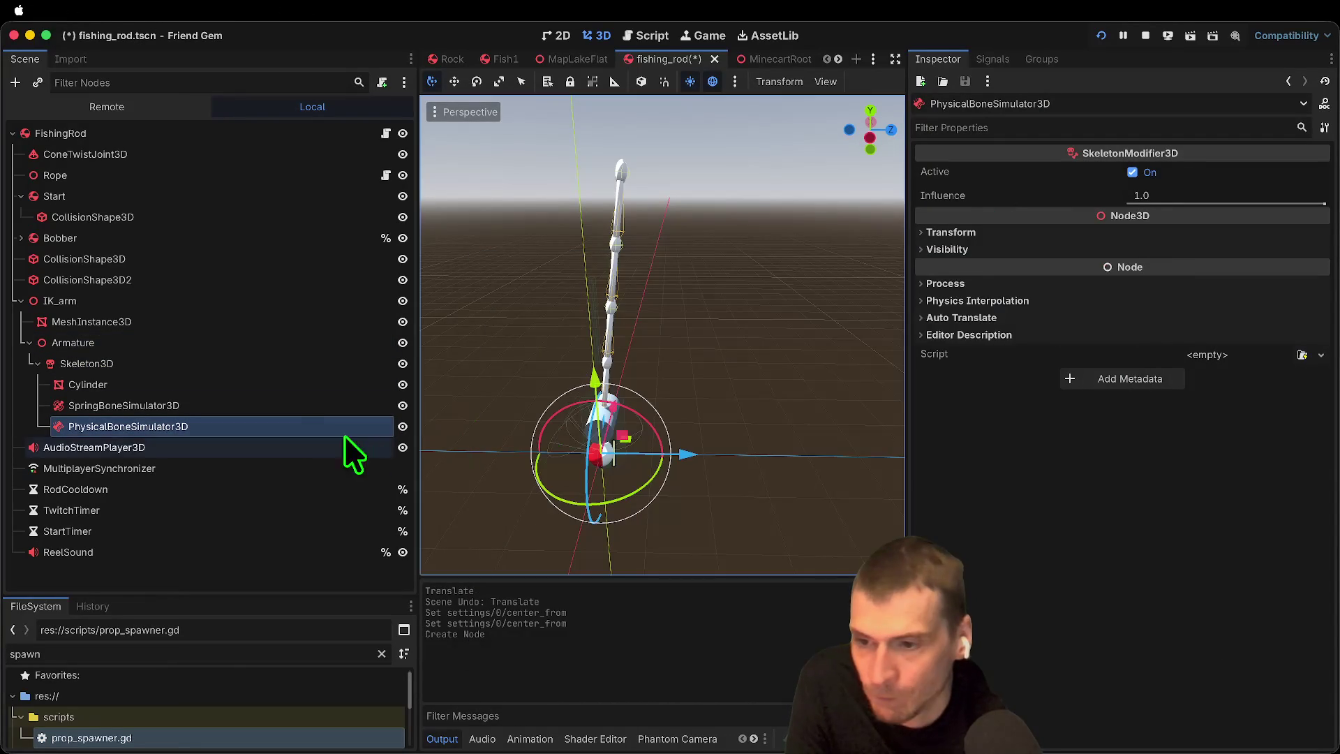
click(210, 364)
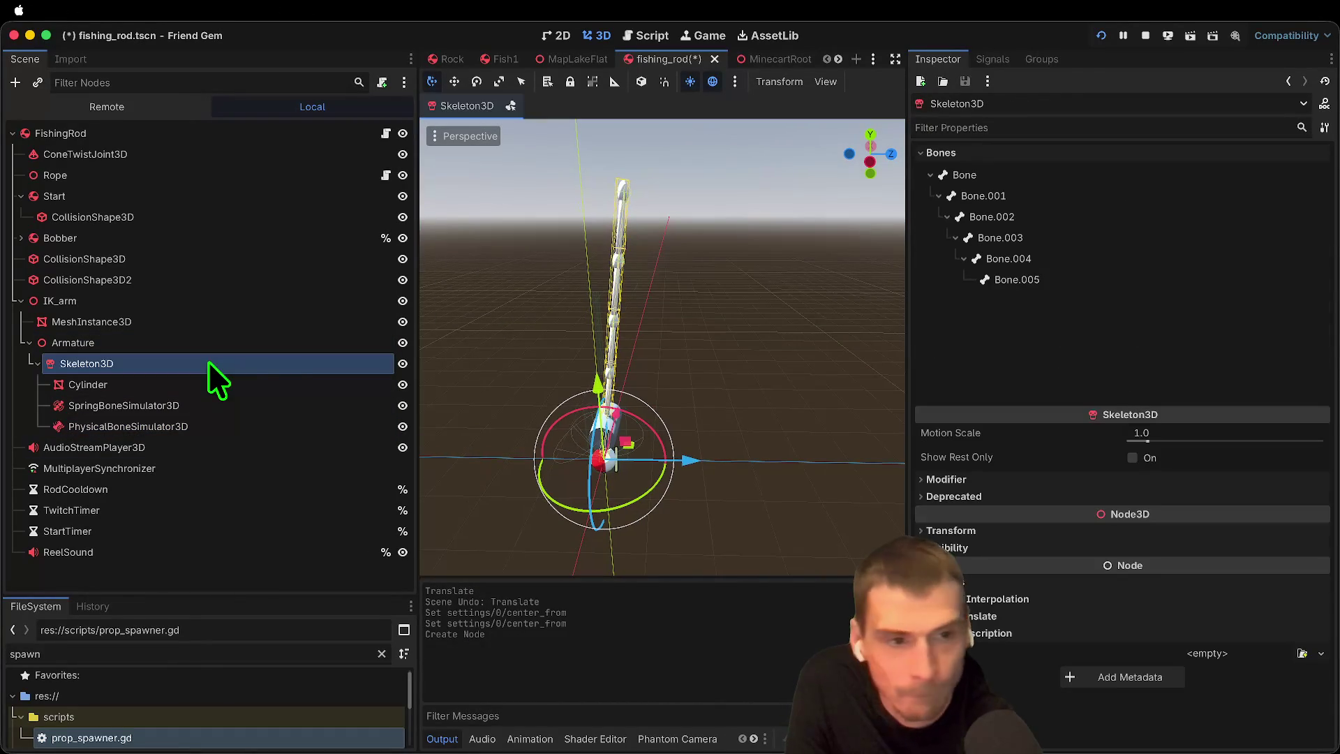
right_click(210, 364)
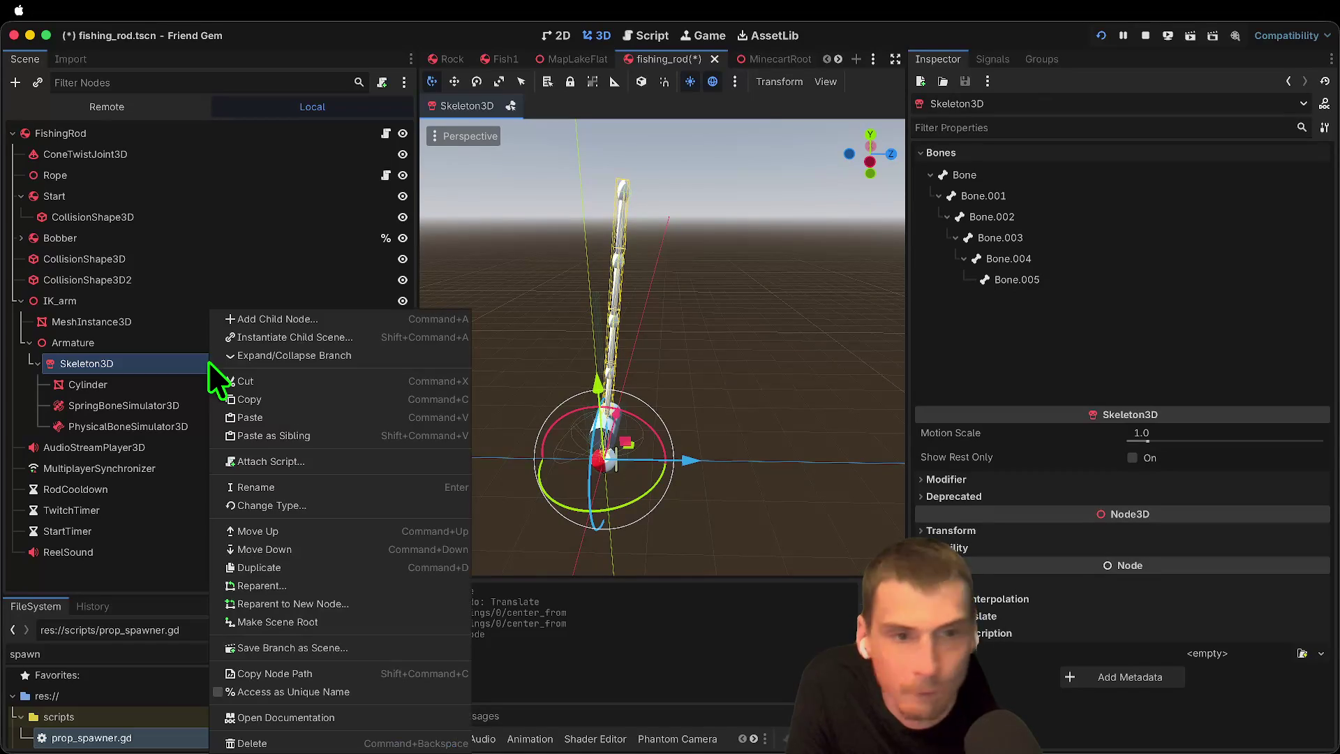
Step: Generate a physical skeleton for the rod bones from the Skeleton3D toolbar
key(Escape)
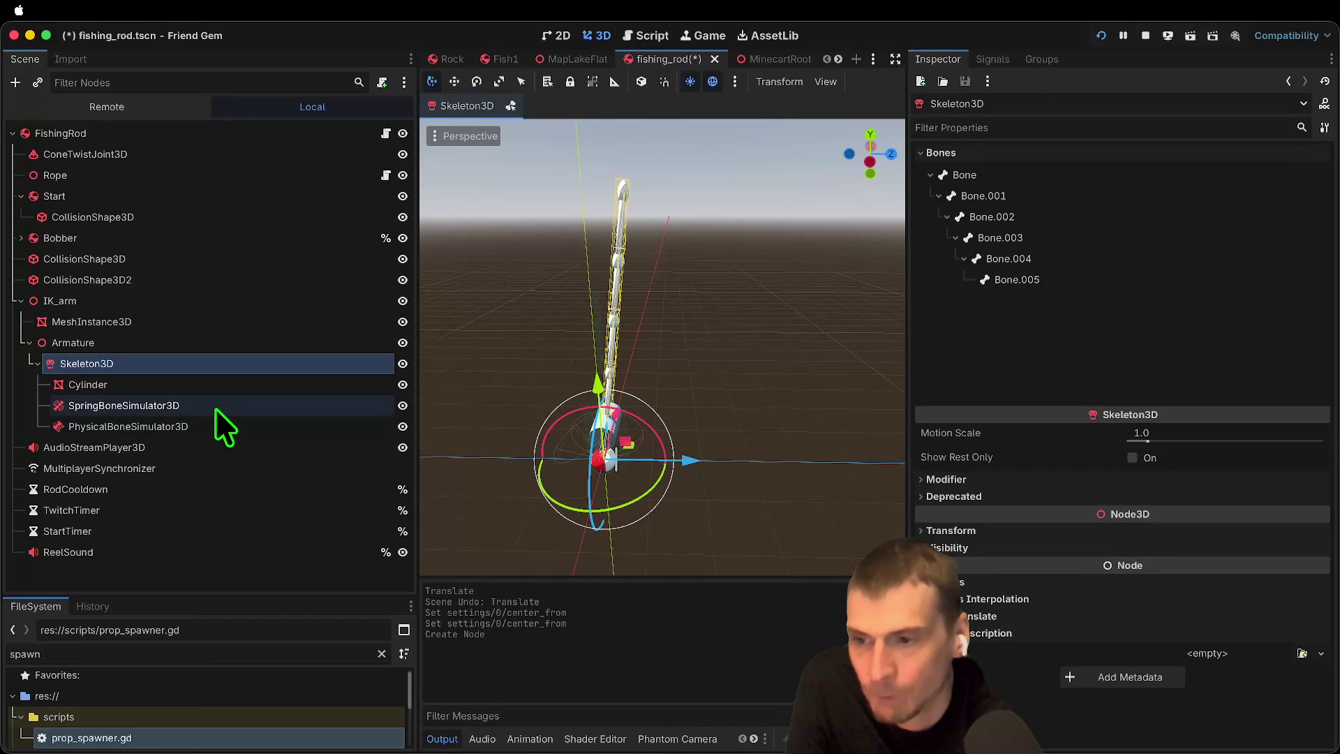
click(215, 408)
click(216, 418)
click(220, 365)
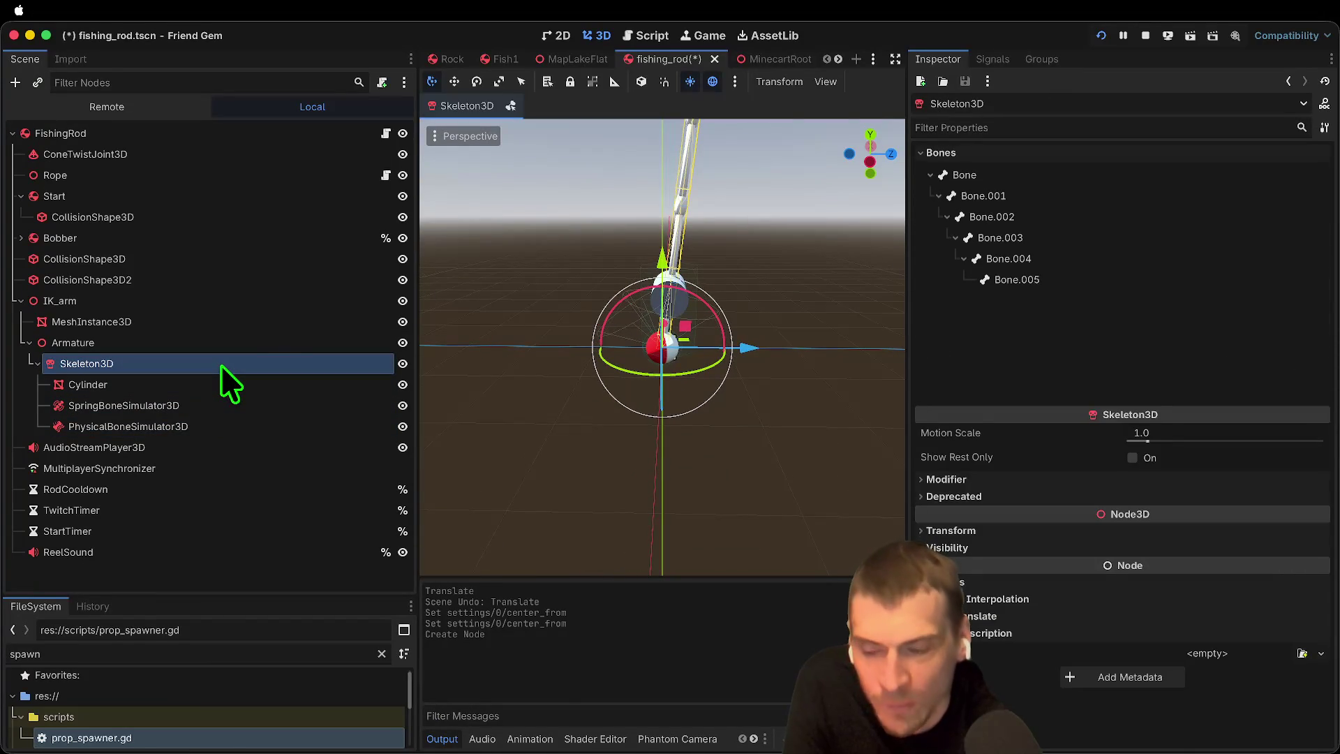
right_click(220, 364)
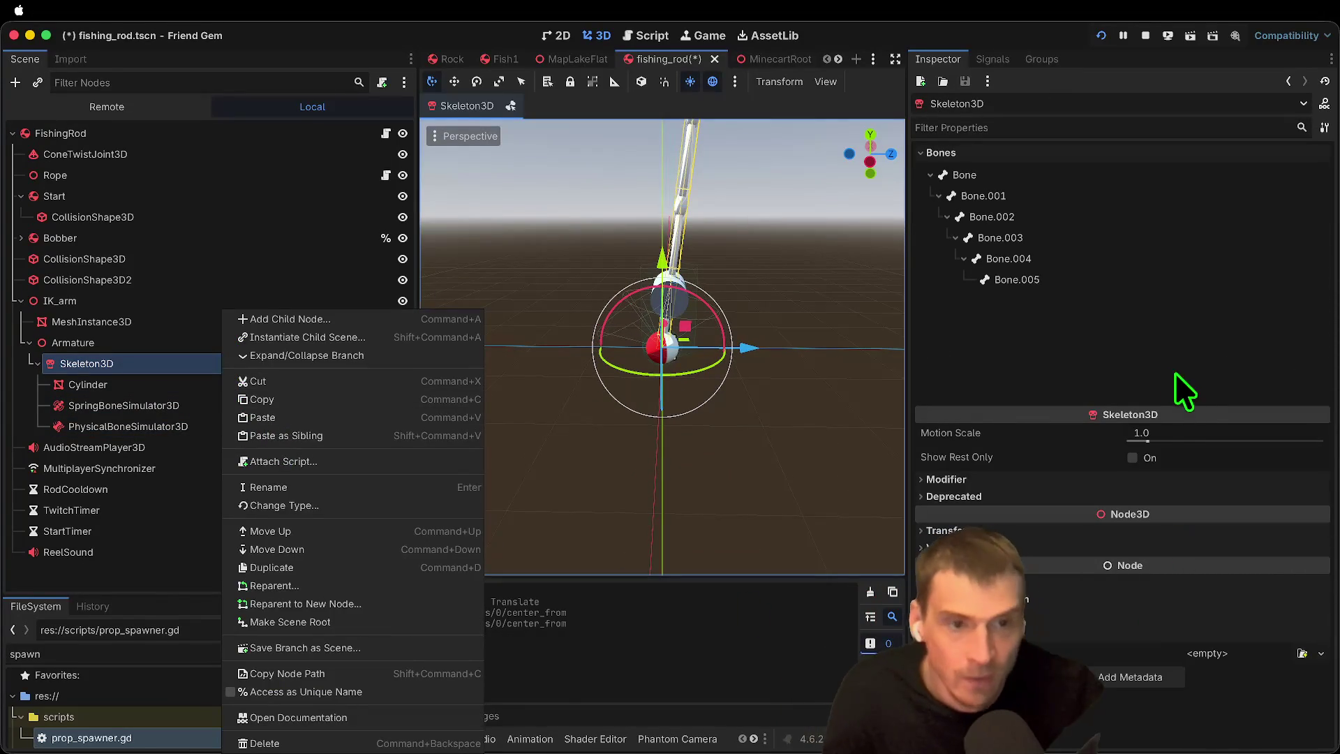
click(1176, 389)
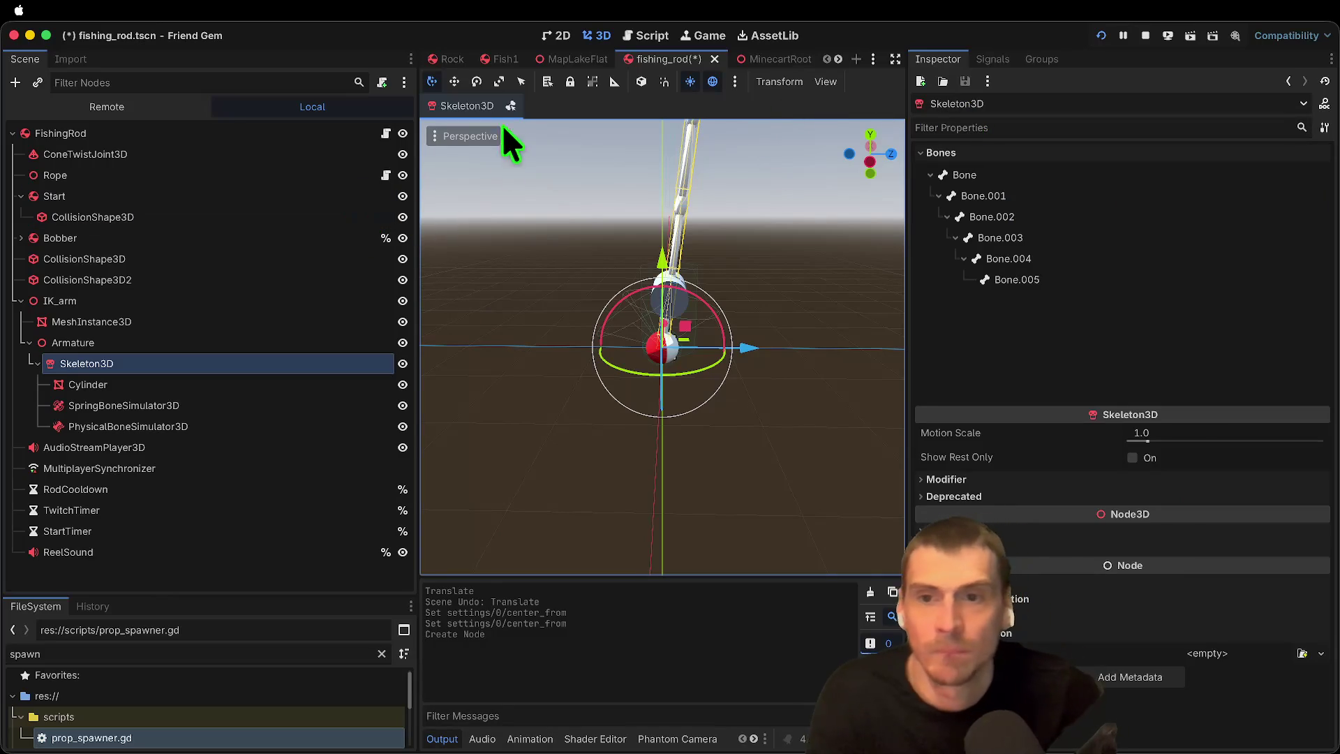
click(484, 107)
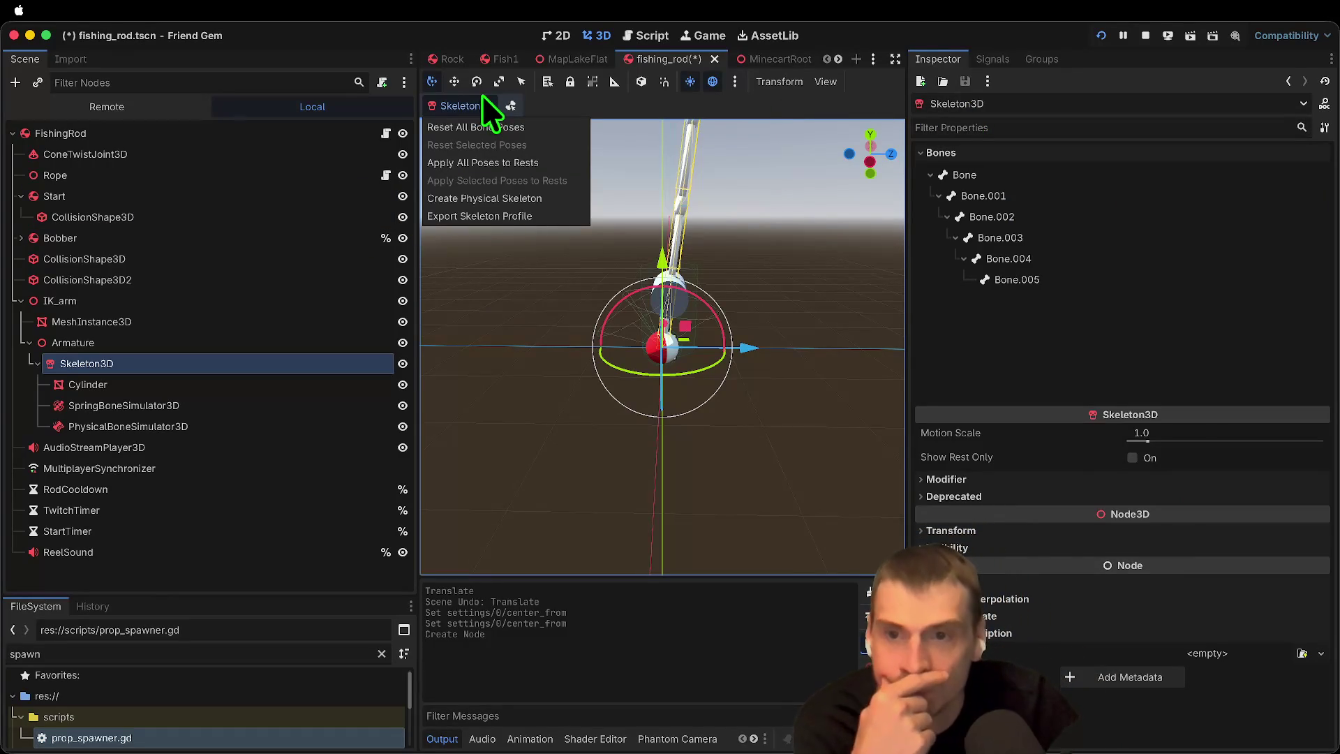
click(489, 198)
Step: Delete the earlier empty PhysicalBoneSimulator3D node
scroll(197, 412, down, 1)
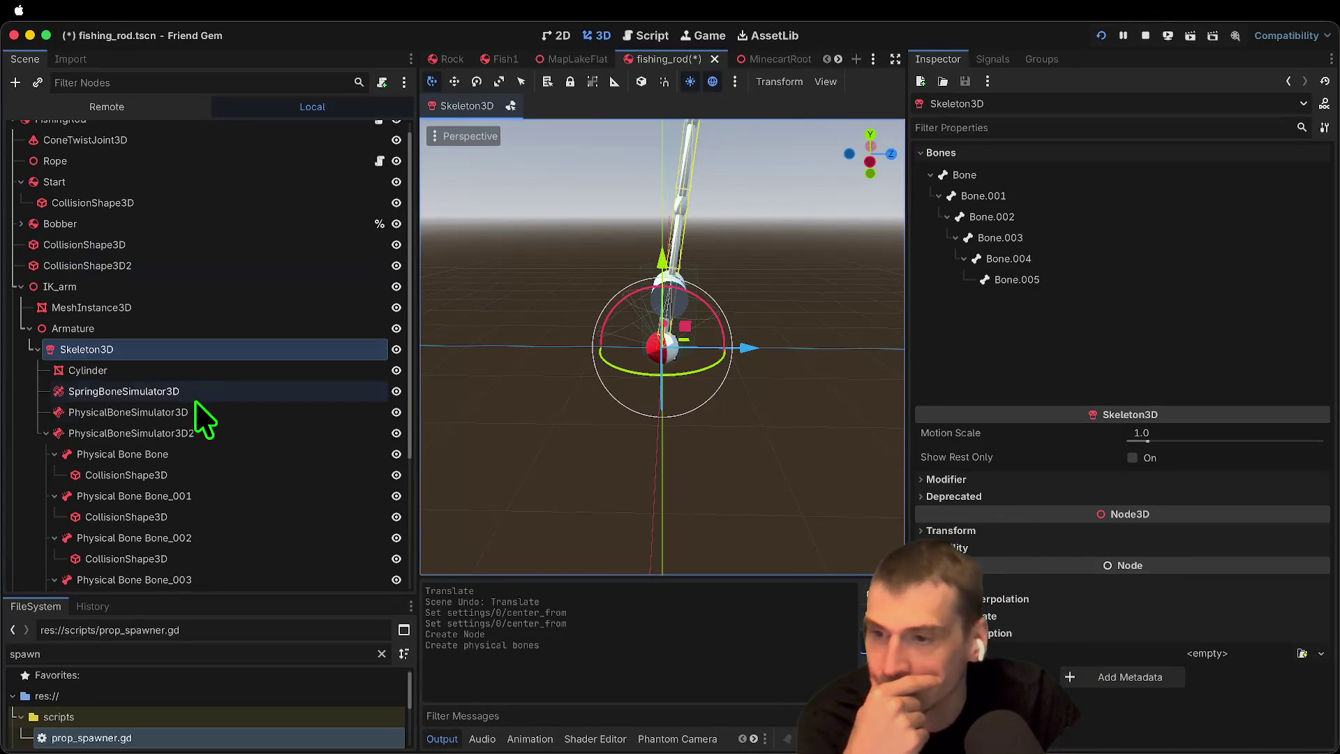
click(197, 439)
right_click(204, 413)
click(323, 742)
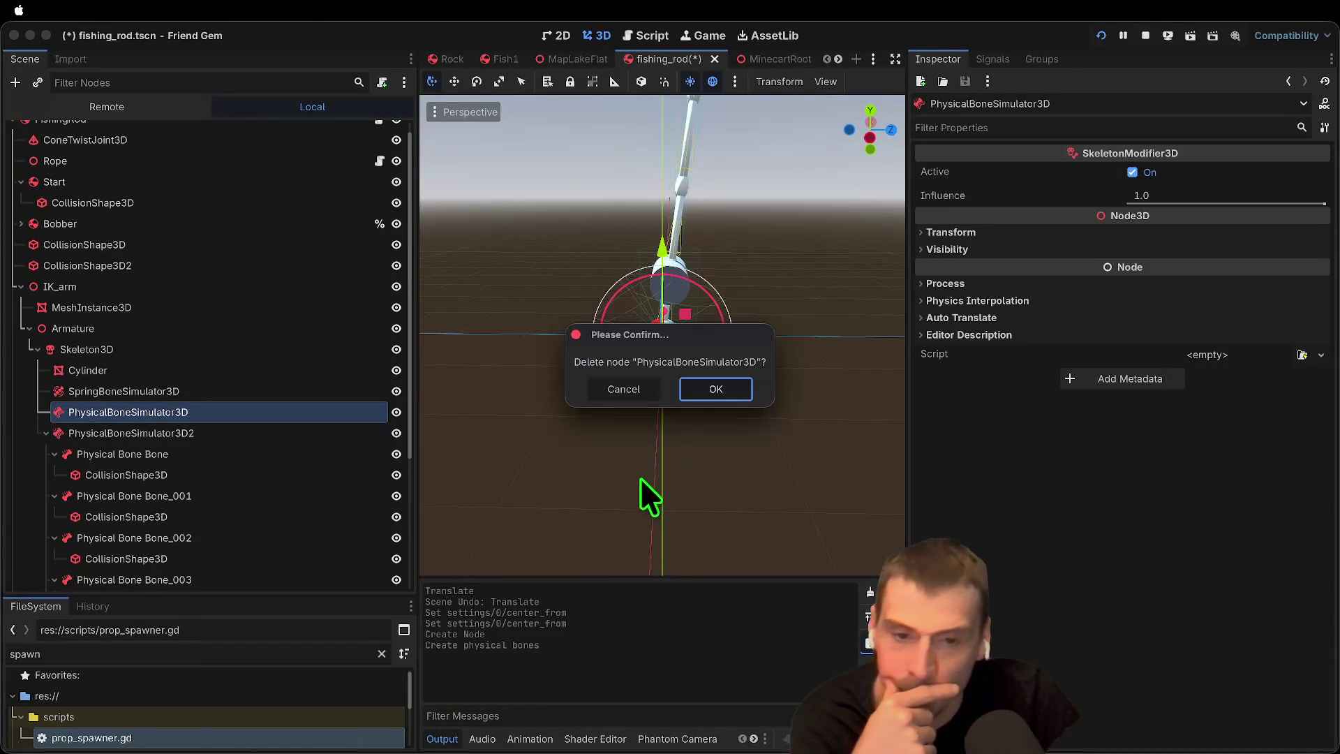
click(716, 389)
Step: Toggle Active on PhysicalBoneSimulator3D2, save the scene and run the game
click(225, 246)
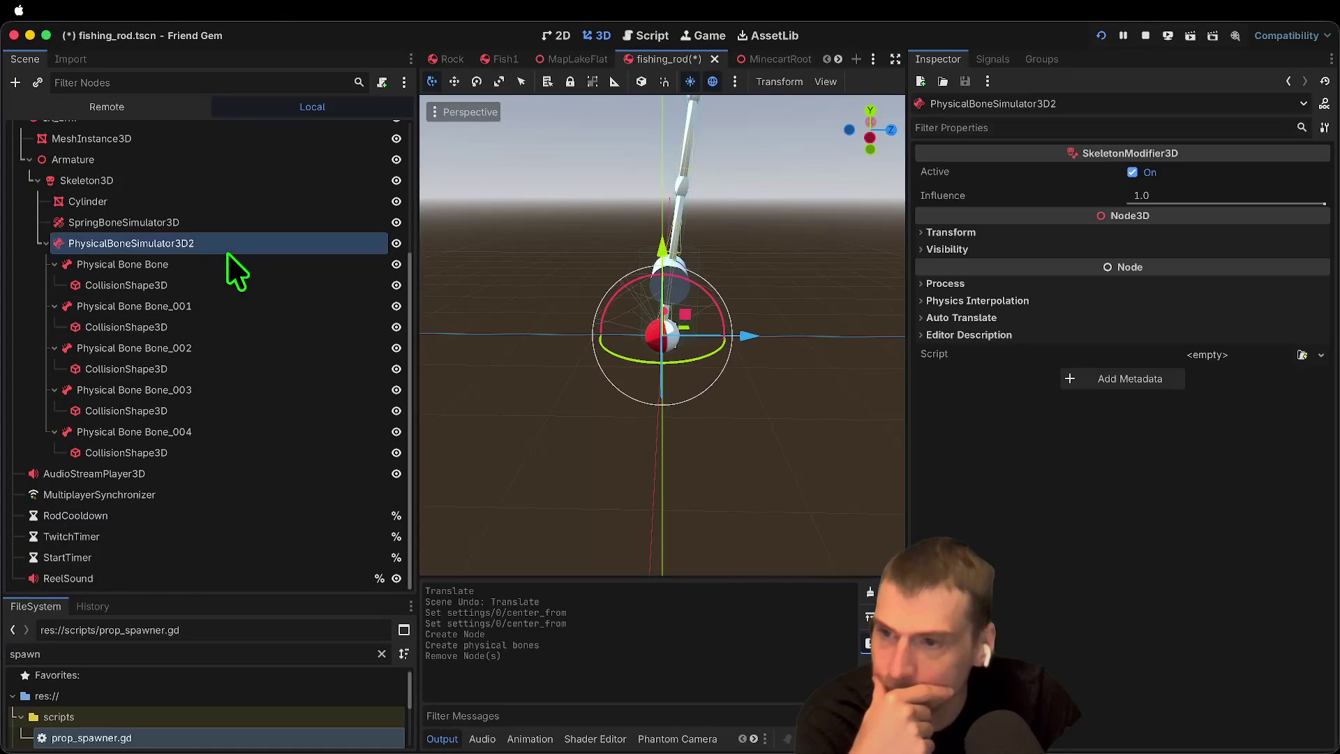
click(1227, 175)
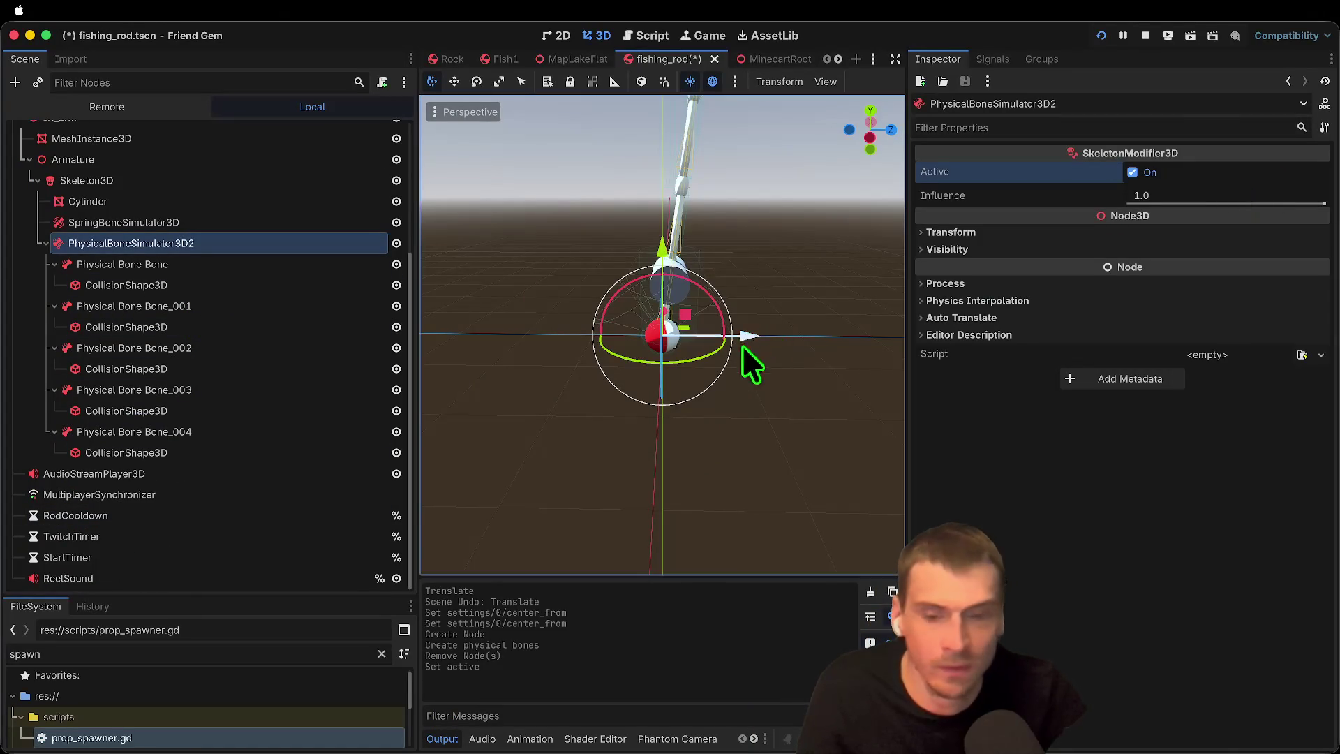
key(super+s)
key(super+b)
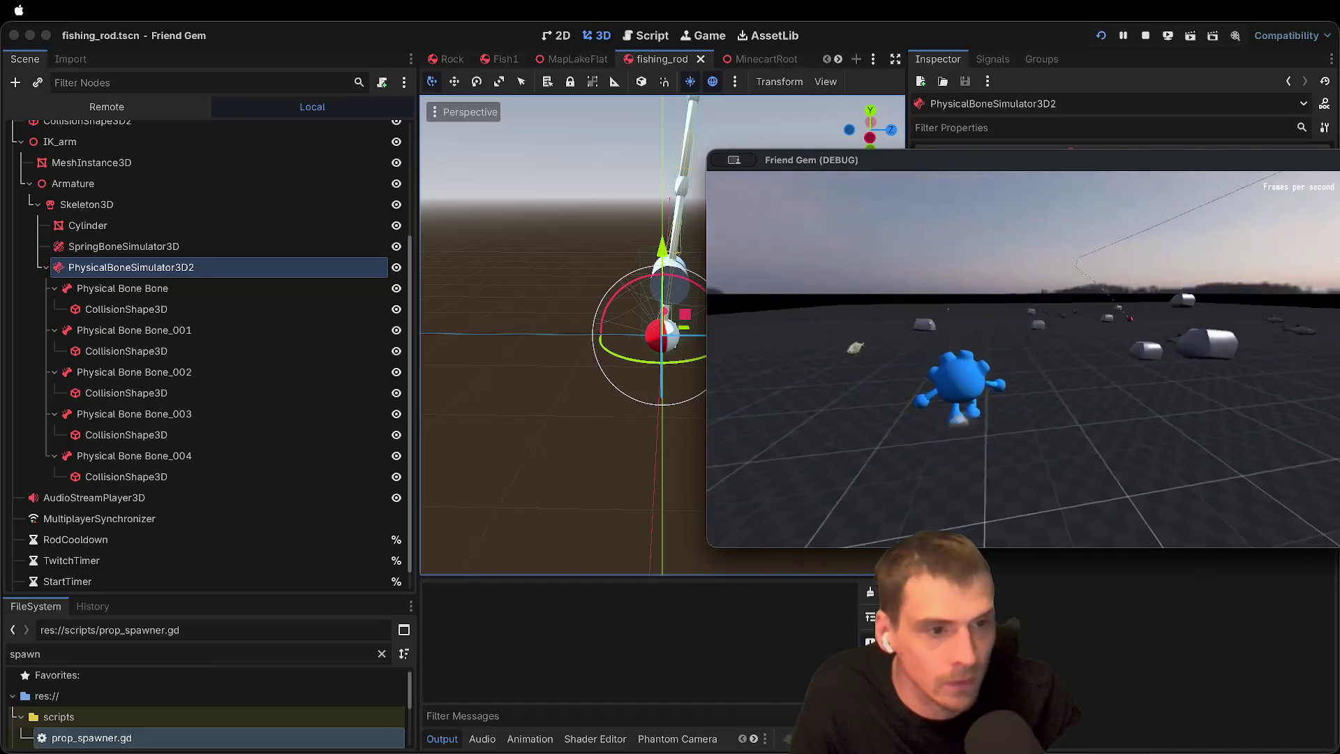
Step: Back in the editor, inspect the Physical Bone Bone, PhysicalBoneSimulator3D2 and SpringBoneSimulator3D nodes
click(1040, 358)
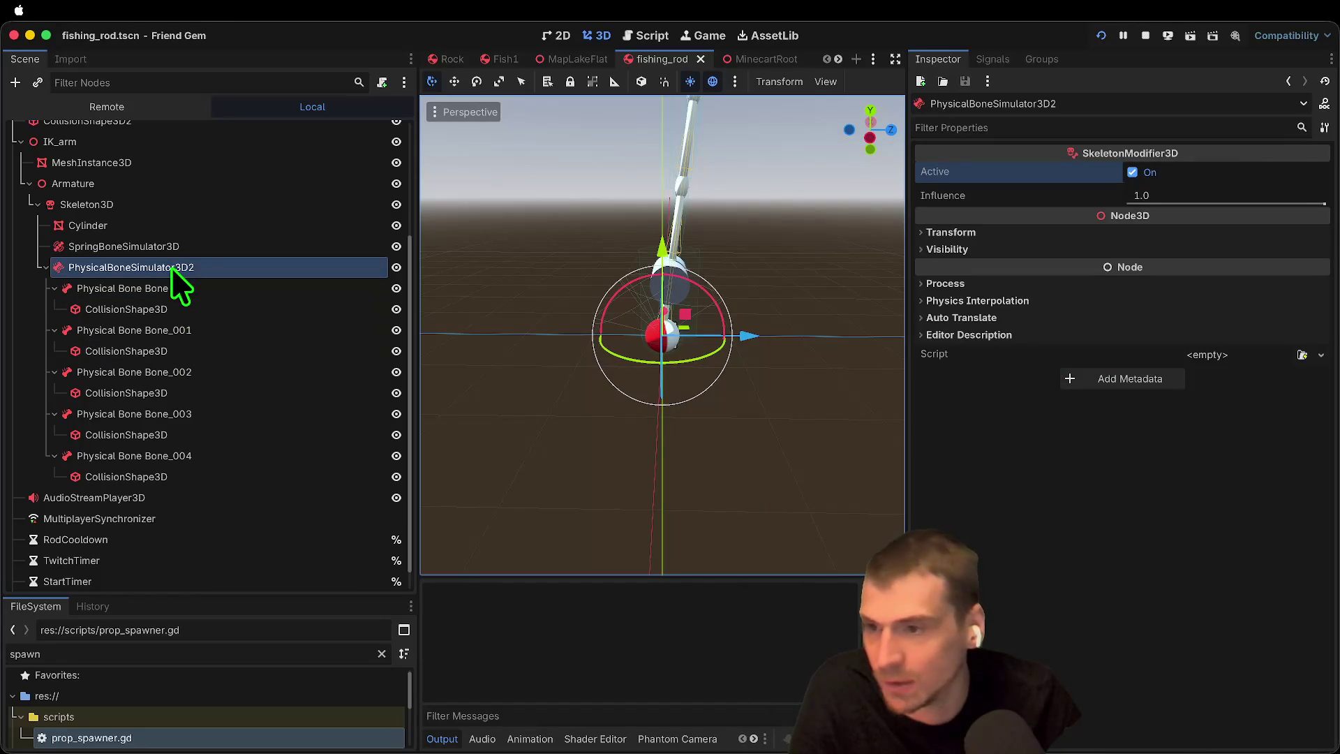
click(165, 287)
click(153, 268)
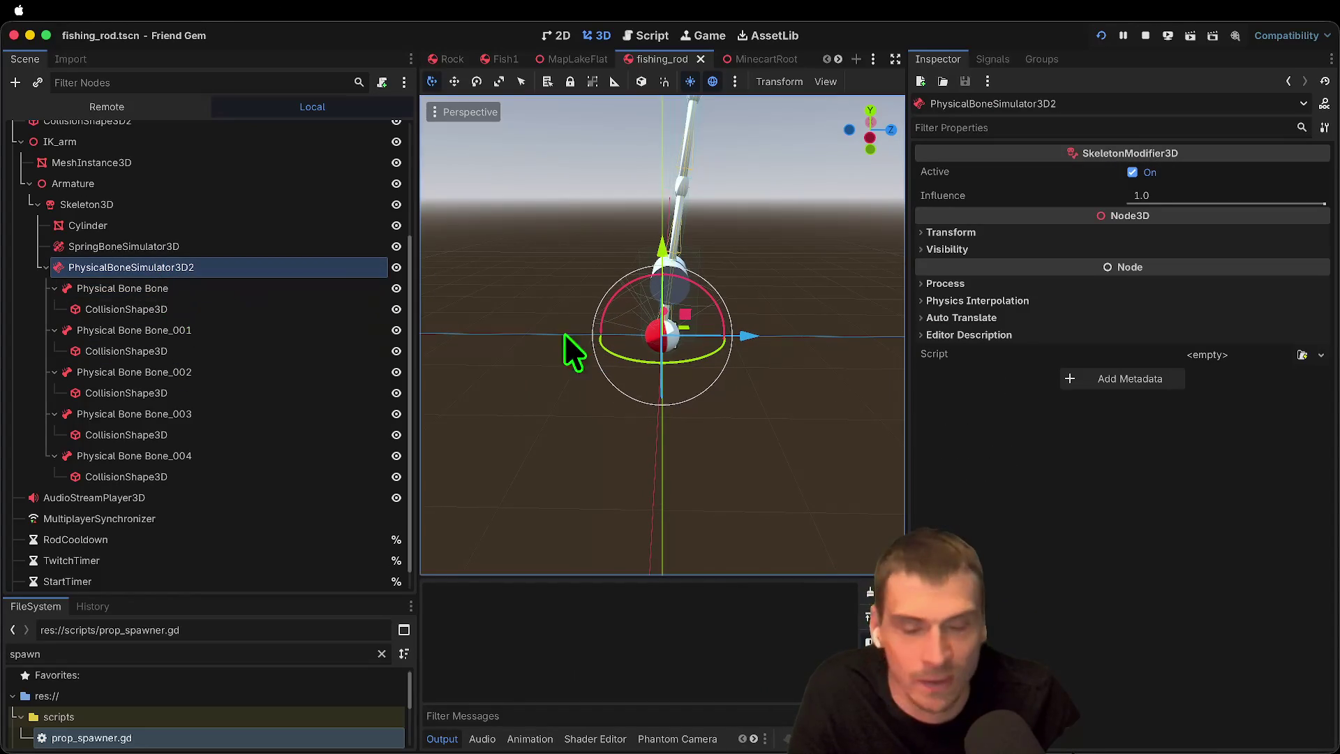
click(122, 244)
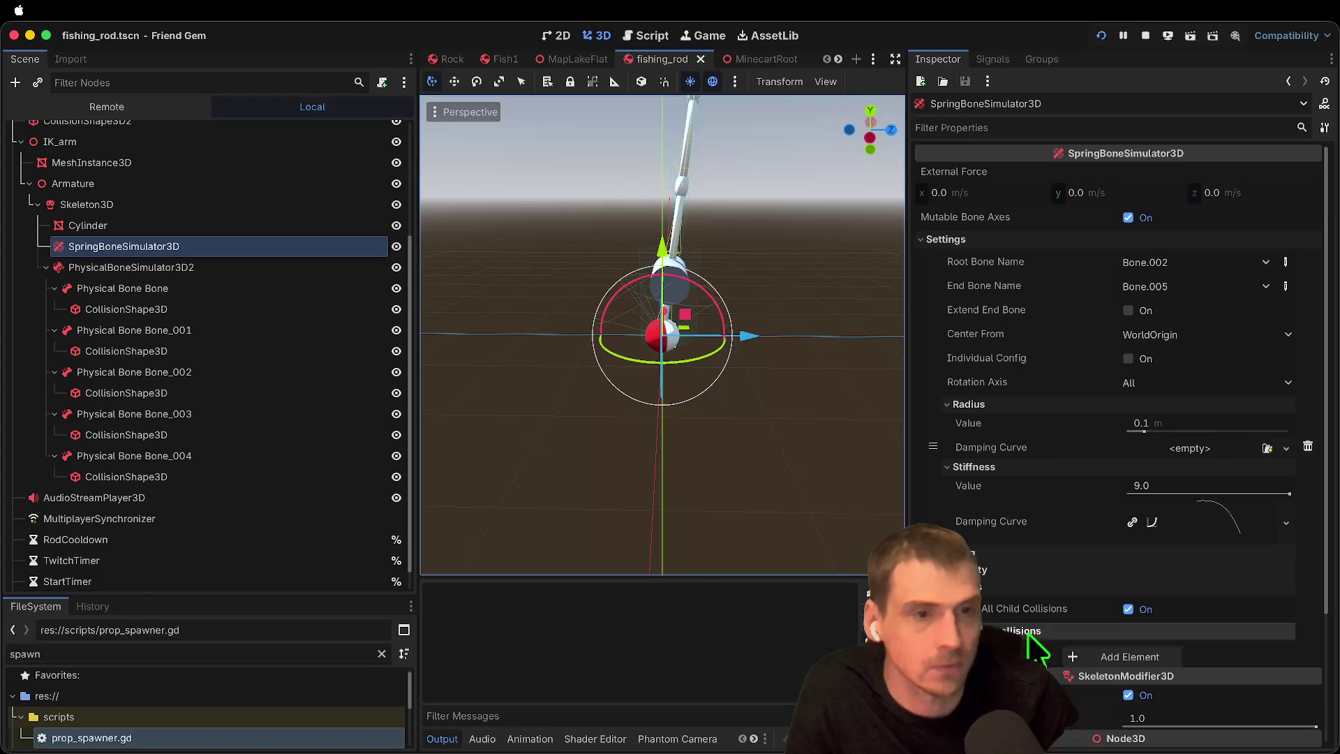
Step: Delete PhysicalBoneSimulator3D2 together with its physical bones
click(130, 270)
right_click(127, 269)
click(234, 707)
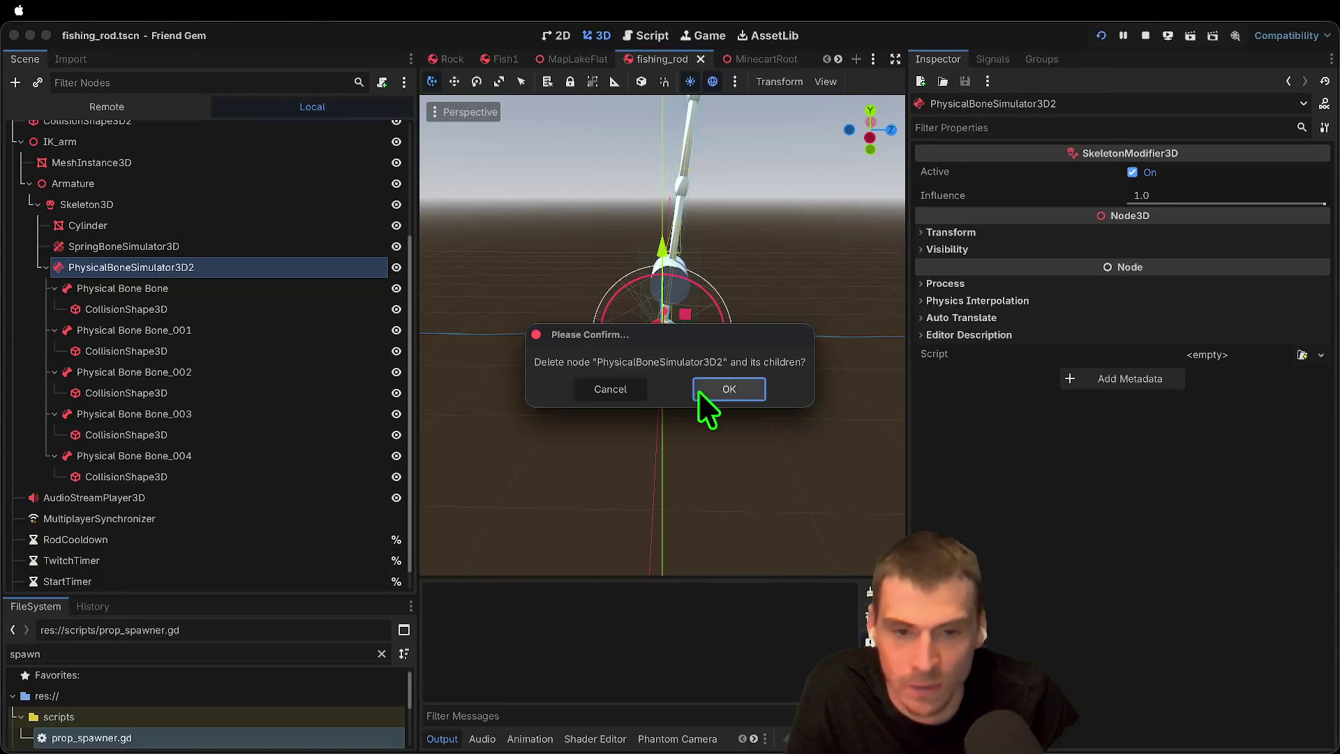
click(699, 391)
Step: Start adding a new child node under Skeleton3D with Ctrl+A
click(189, 404)
click(195, 364)
key(ctrl+a)
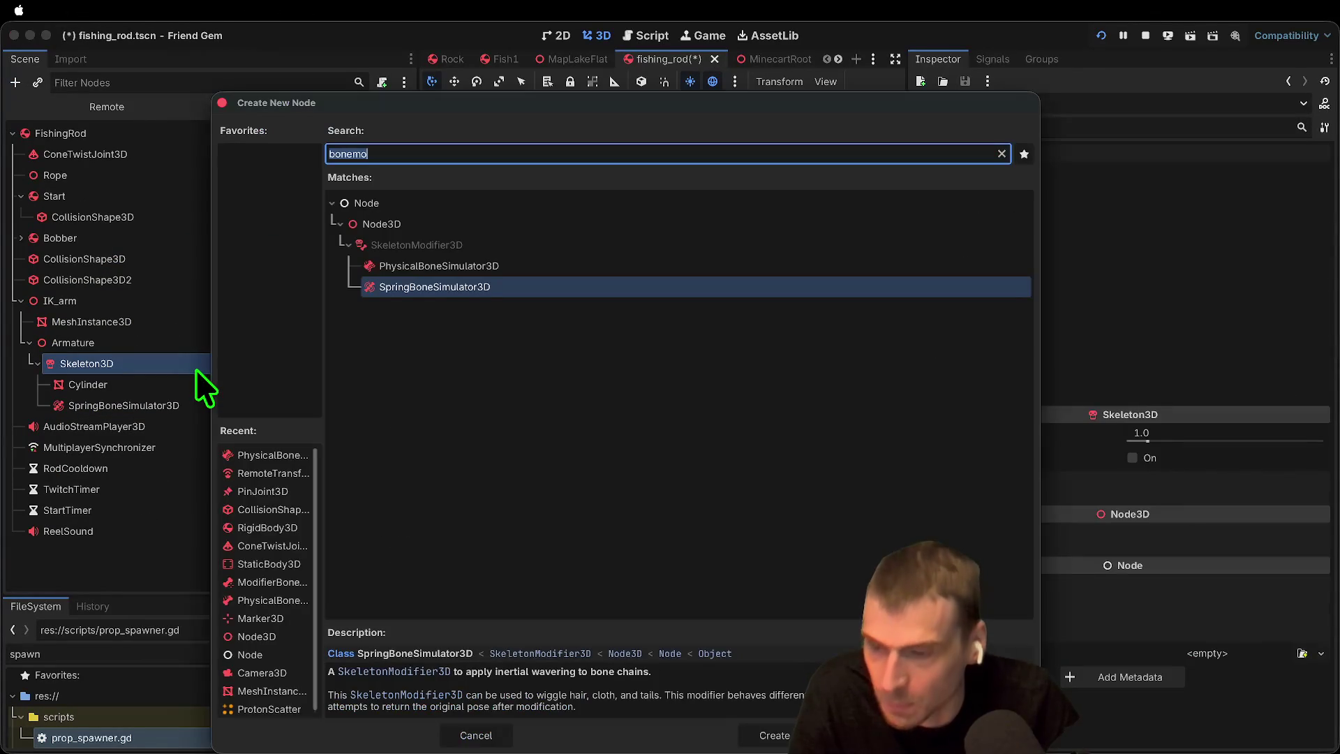
Step: Add a ModifierBoneTarget3D node under Skeleton3D by searching 'mod'
text(mod)
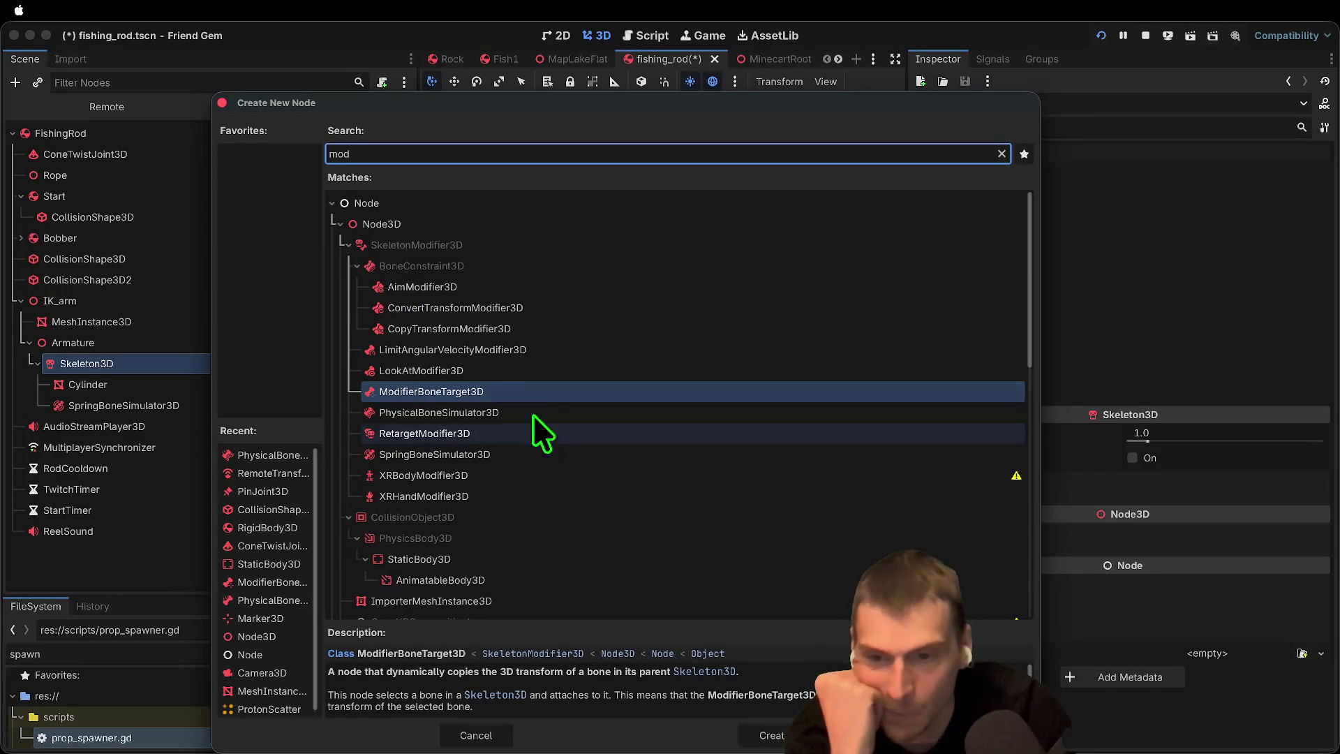
double_click(483, 390)
click(174, 396)
click(172, 423)
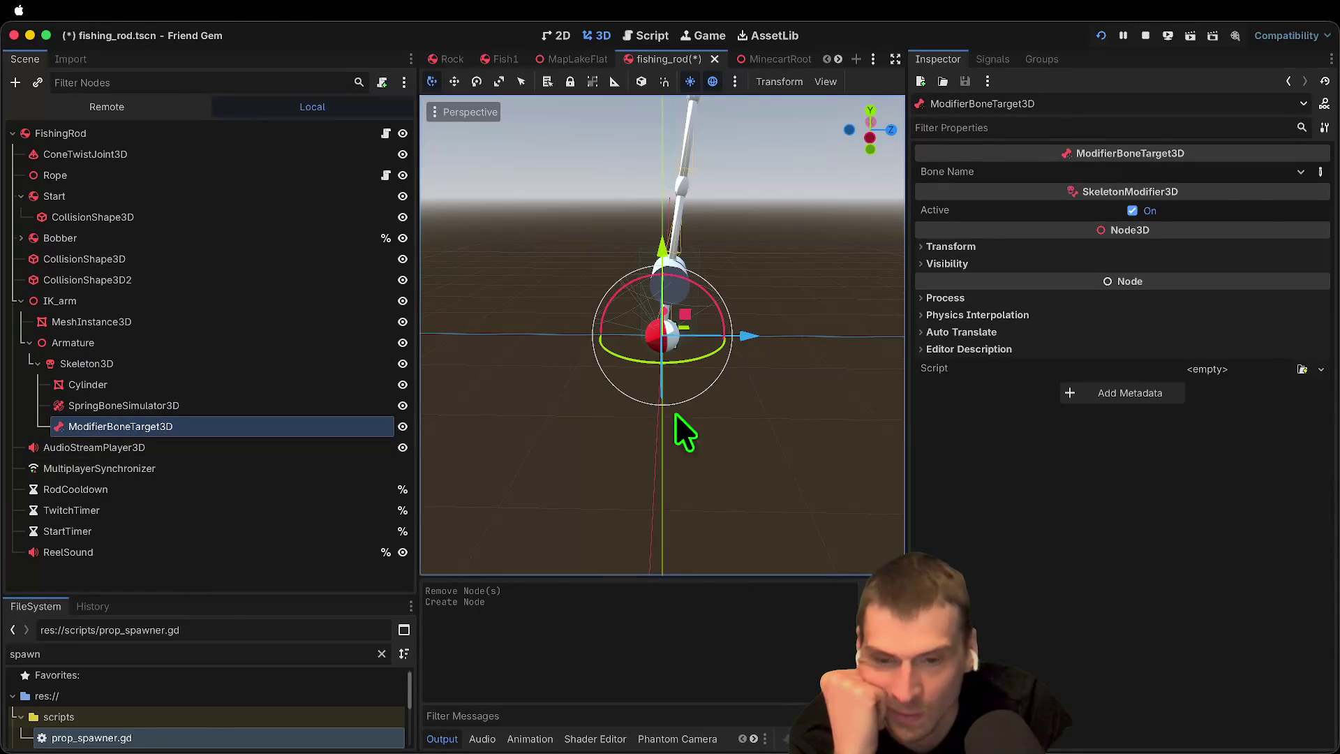
Step: Set the modifier's Bone Name to Bone.005 instead of Bone.004
click(1248, 174)
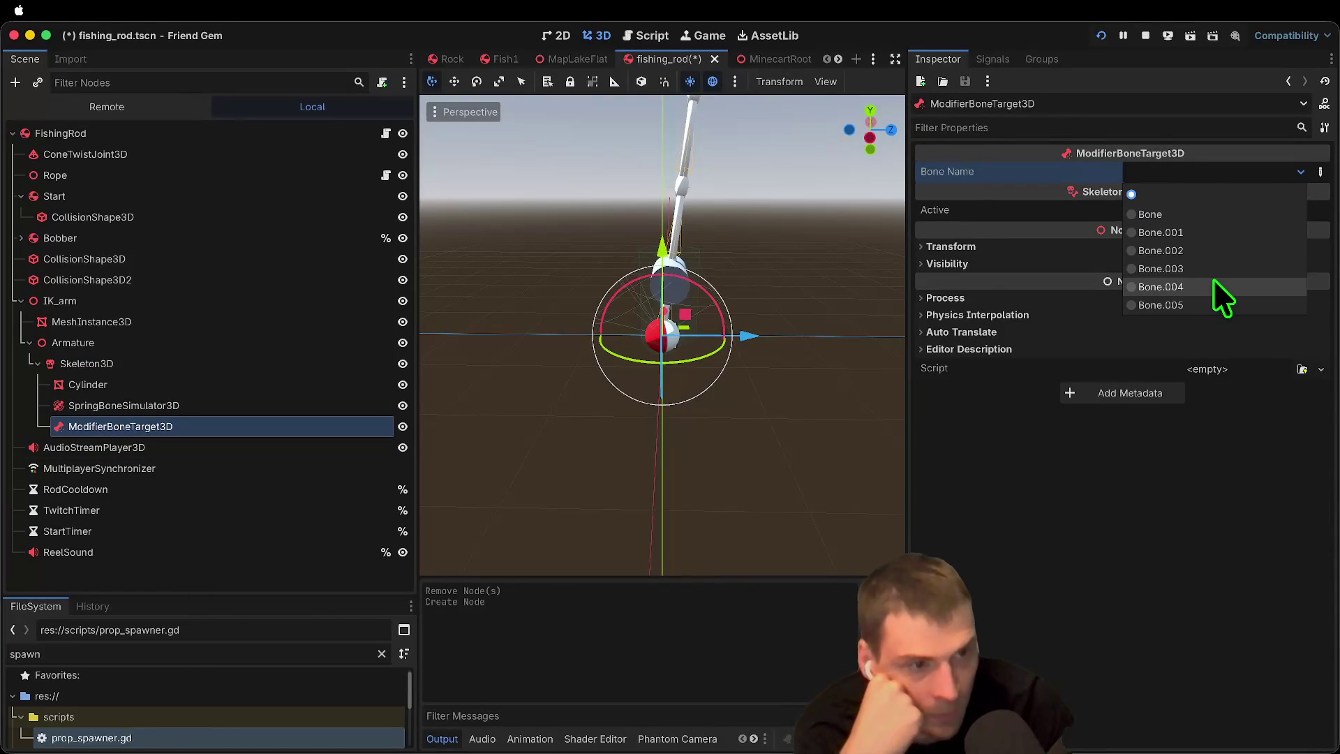
click(1217, 286)
key(f)
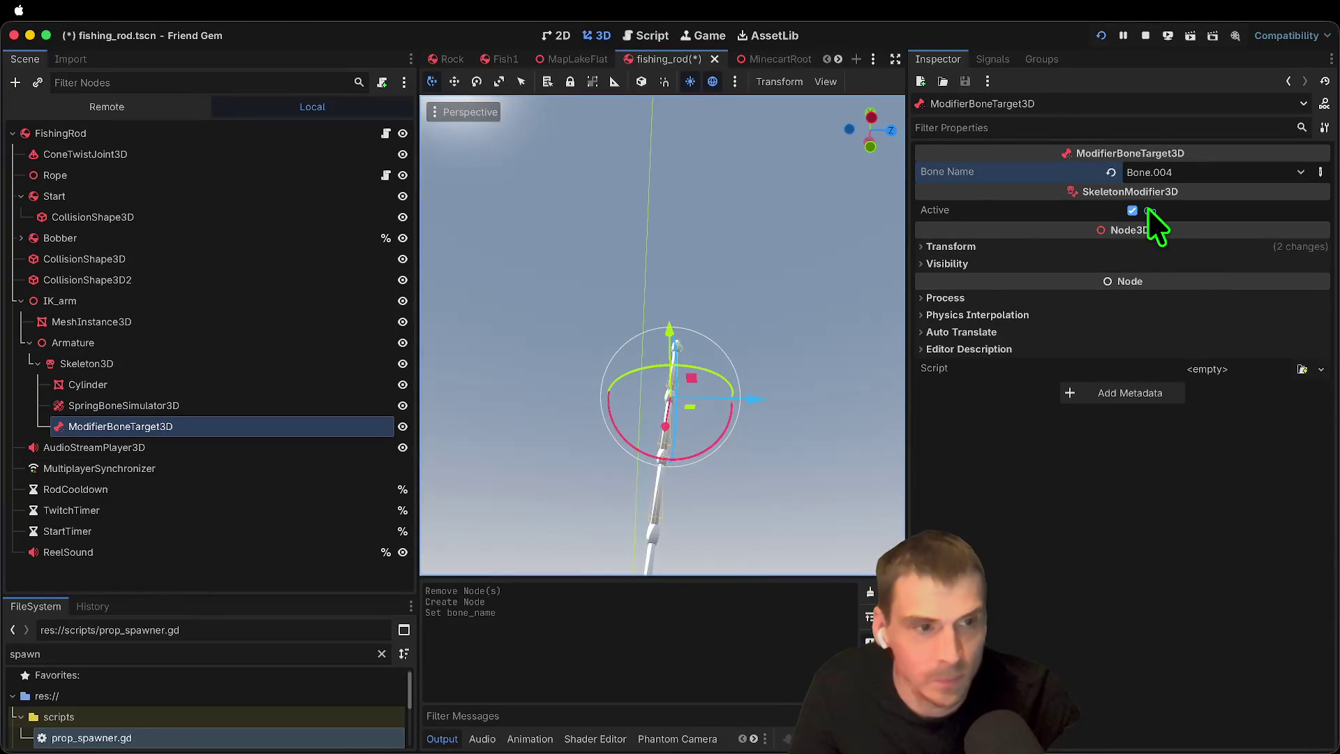
click(1178, 174)
click(1173, 305)
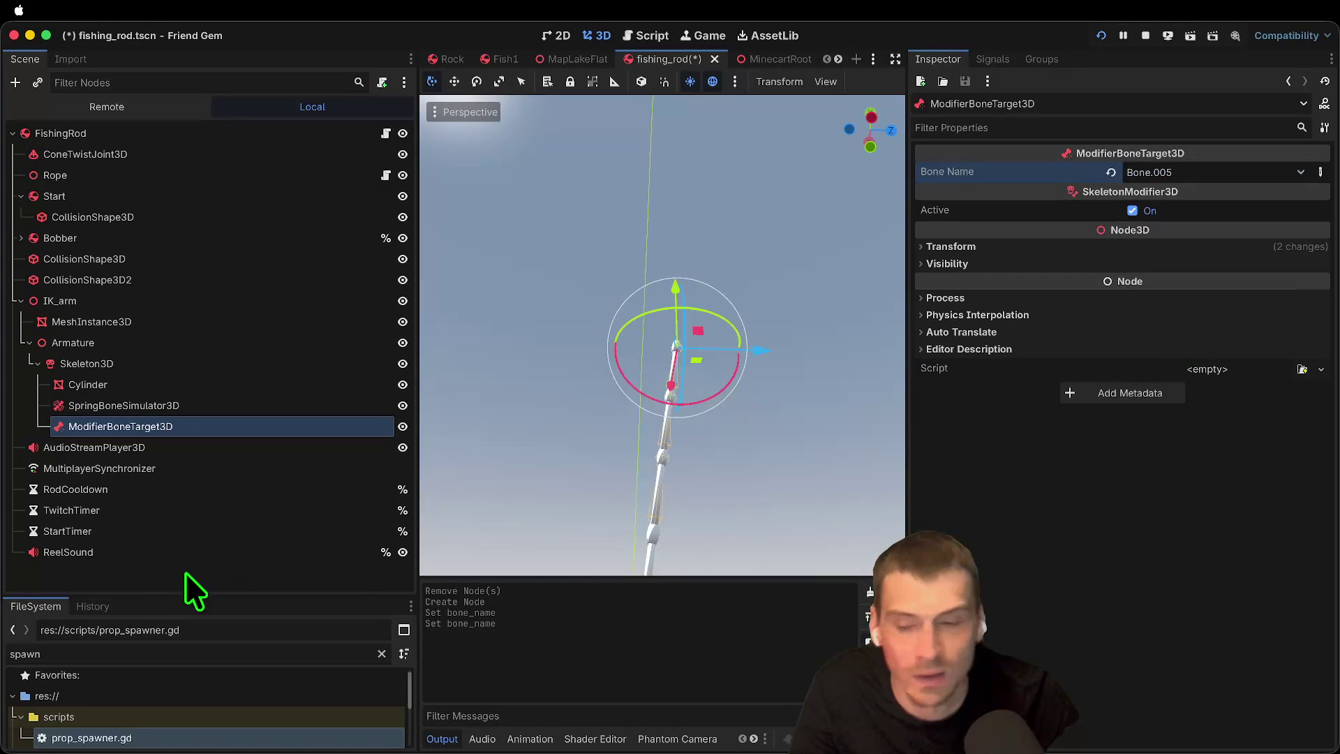
scroll(547, 356, up, 5)
scroll(547, 356, up, 3)
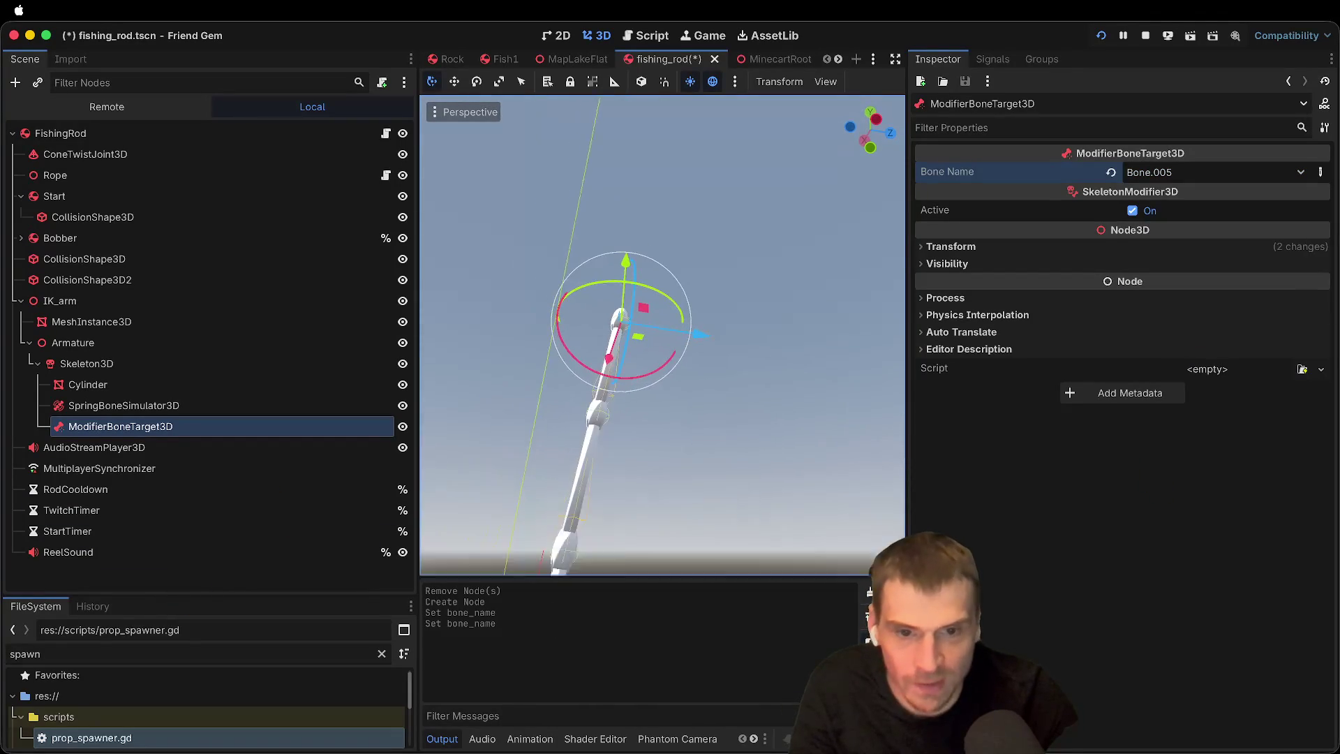
Step: Add a StaticBody3D under the modifier, undo it, and save the fishing_rod scene
click(277, 583)
click(258, 427)
key(ctrl+a)
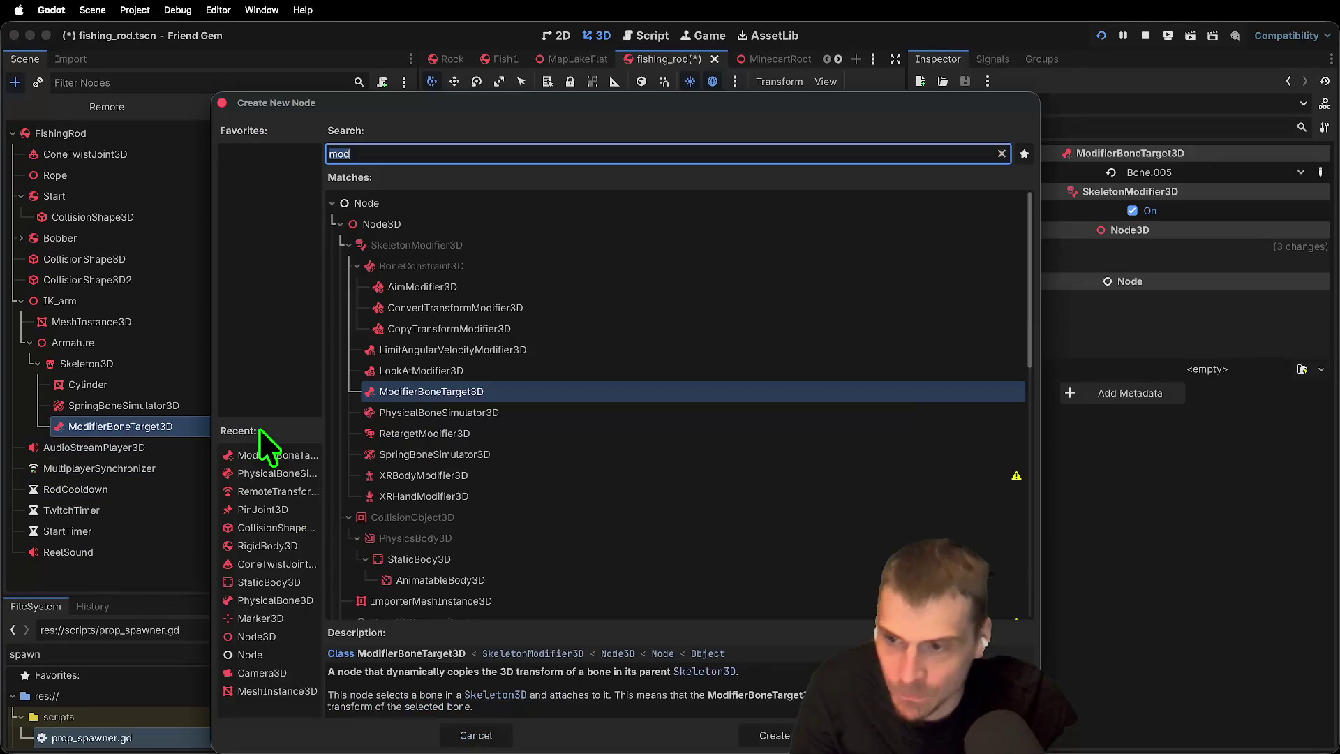
text(static)
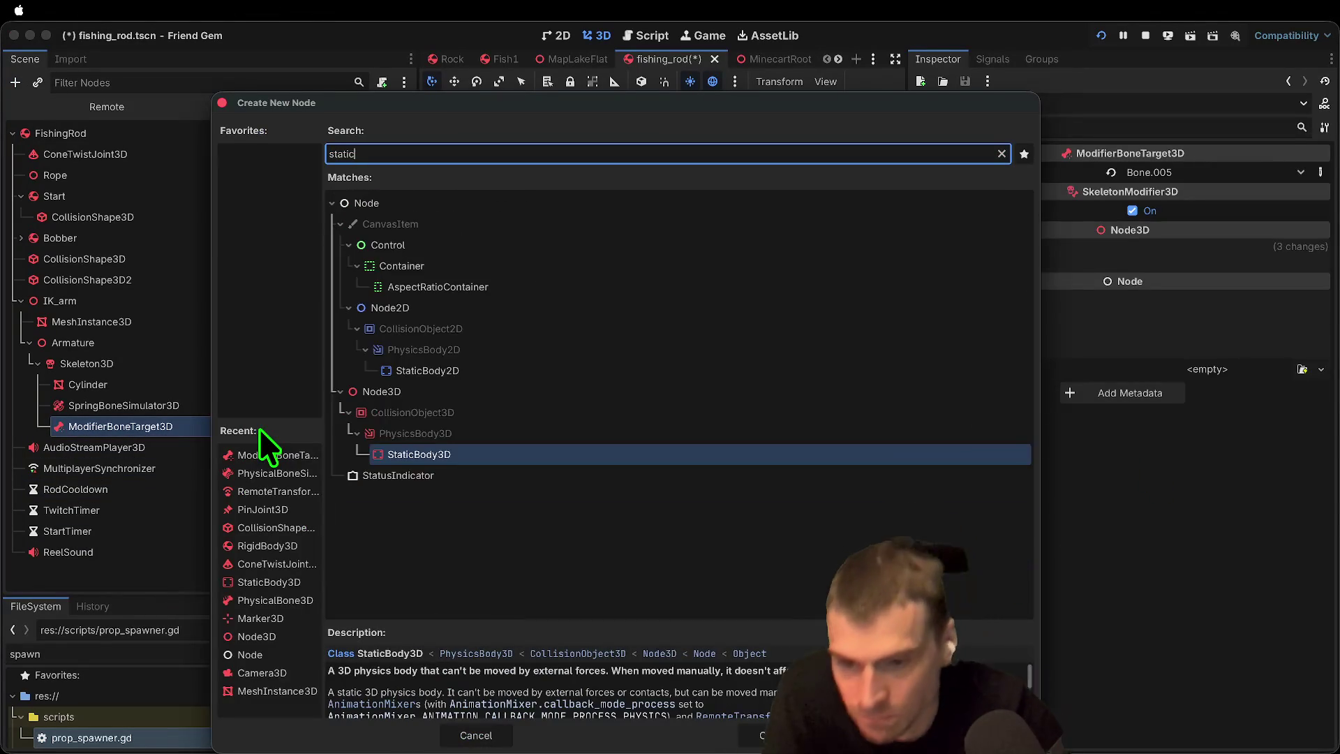
key(Return)
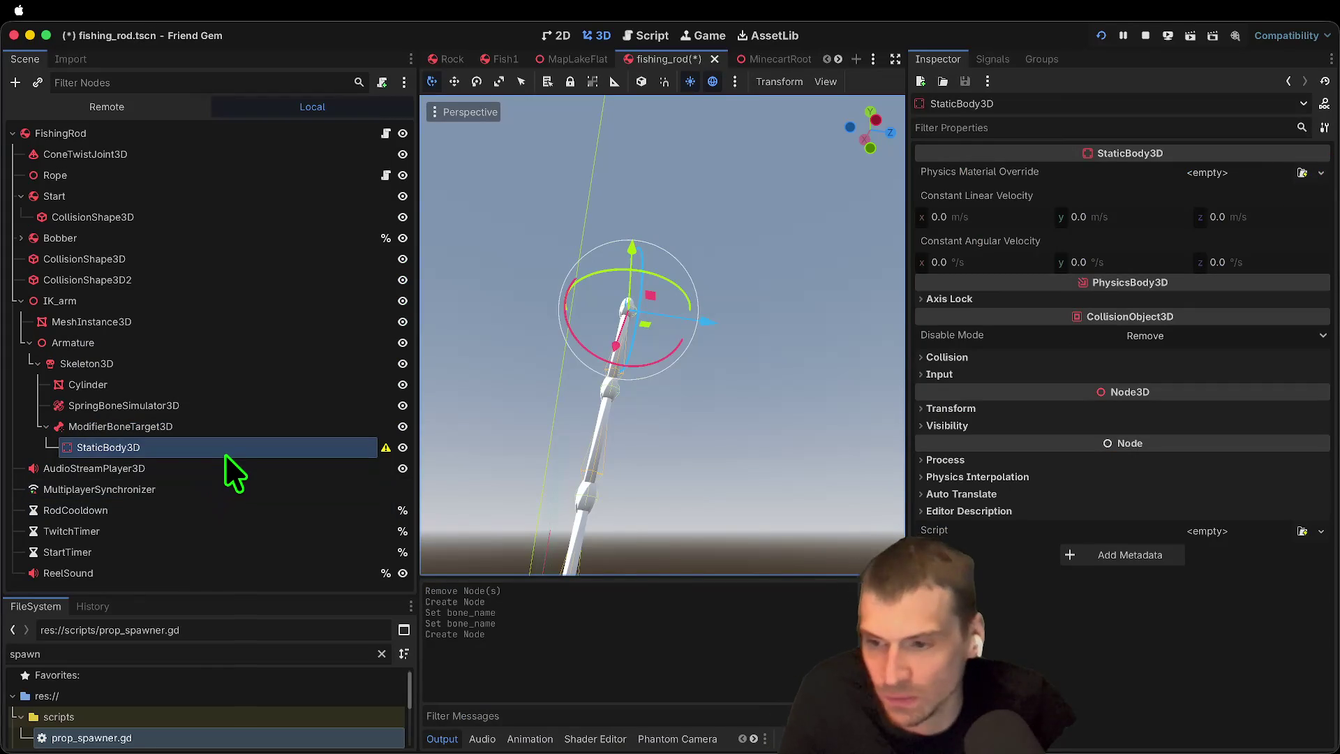
key(ctrl+z)
click(220, 563)
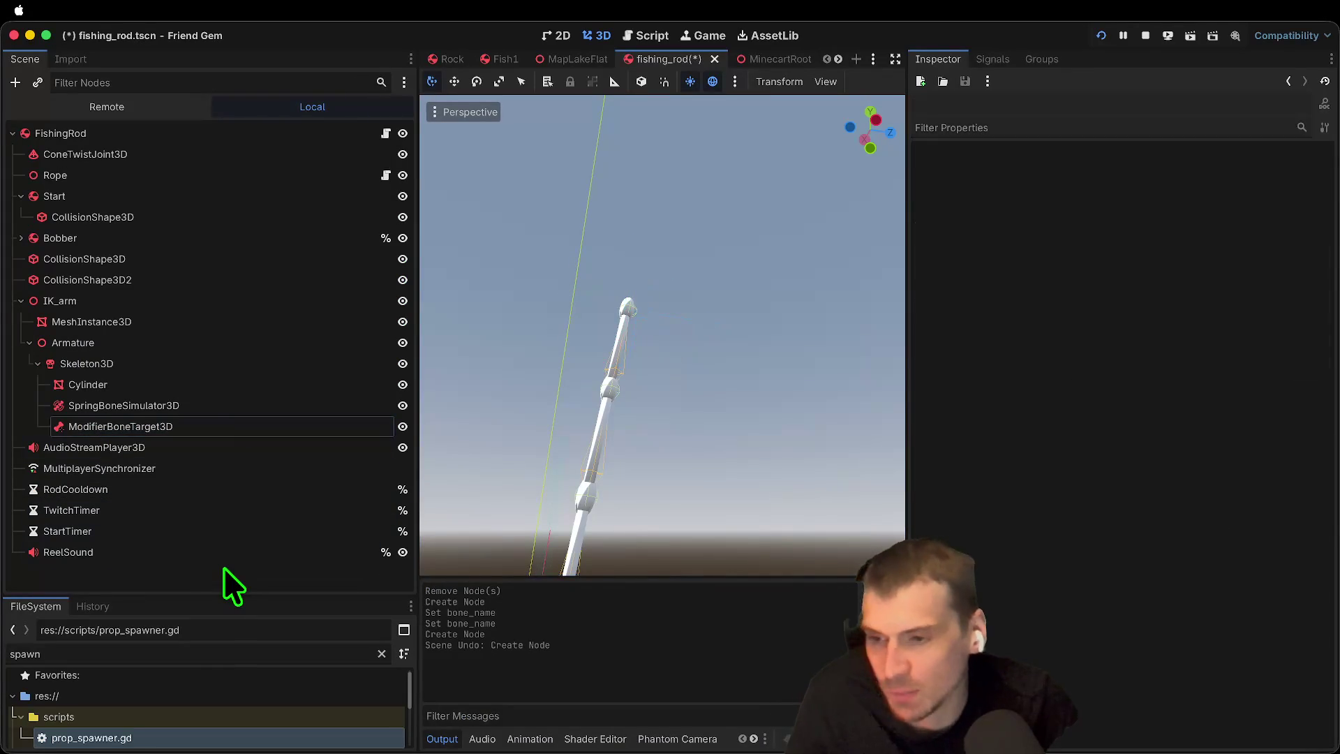
key(ctrl+s)
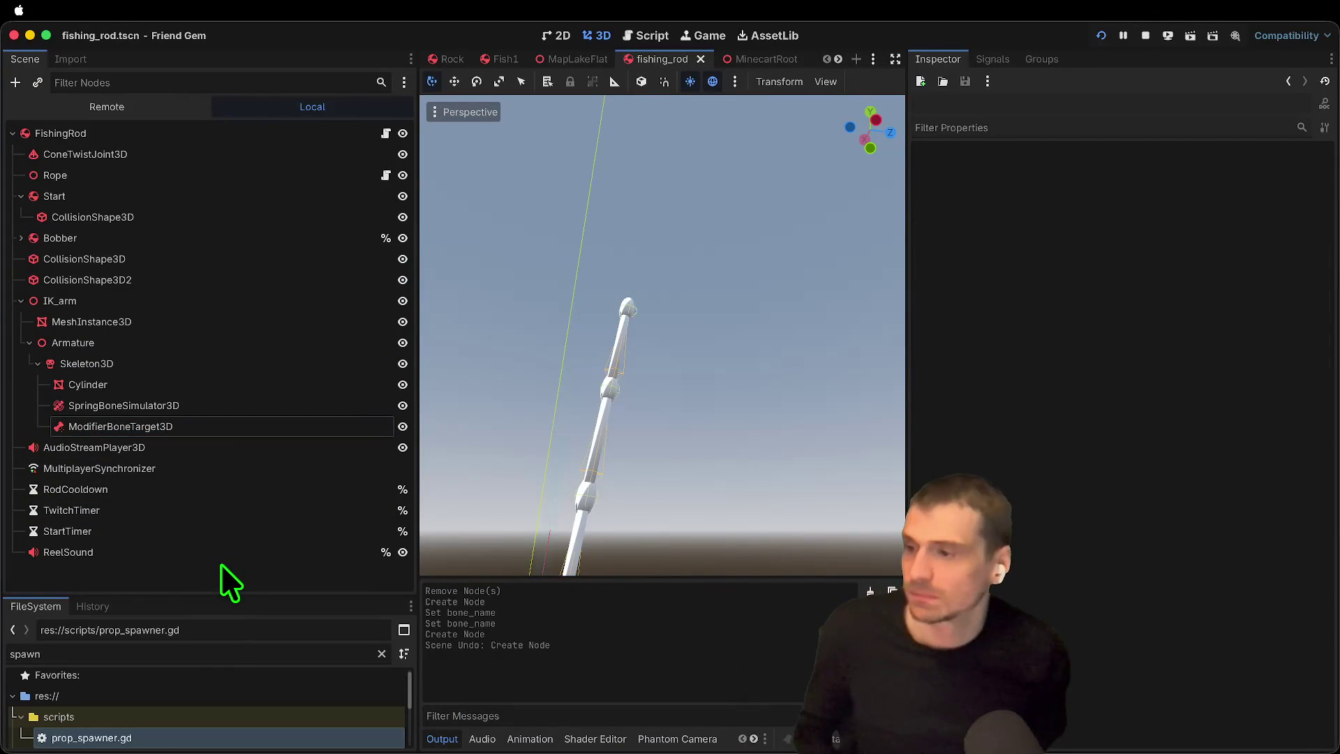
Step: Repoint the Rope's Start Point from SpringBoneSimulator3D to ConeTwistJoint3D and save the scene
click(237, 157)
click(230, 174)
click(1111, 172)
click(1145, 174)
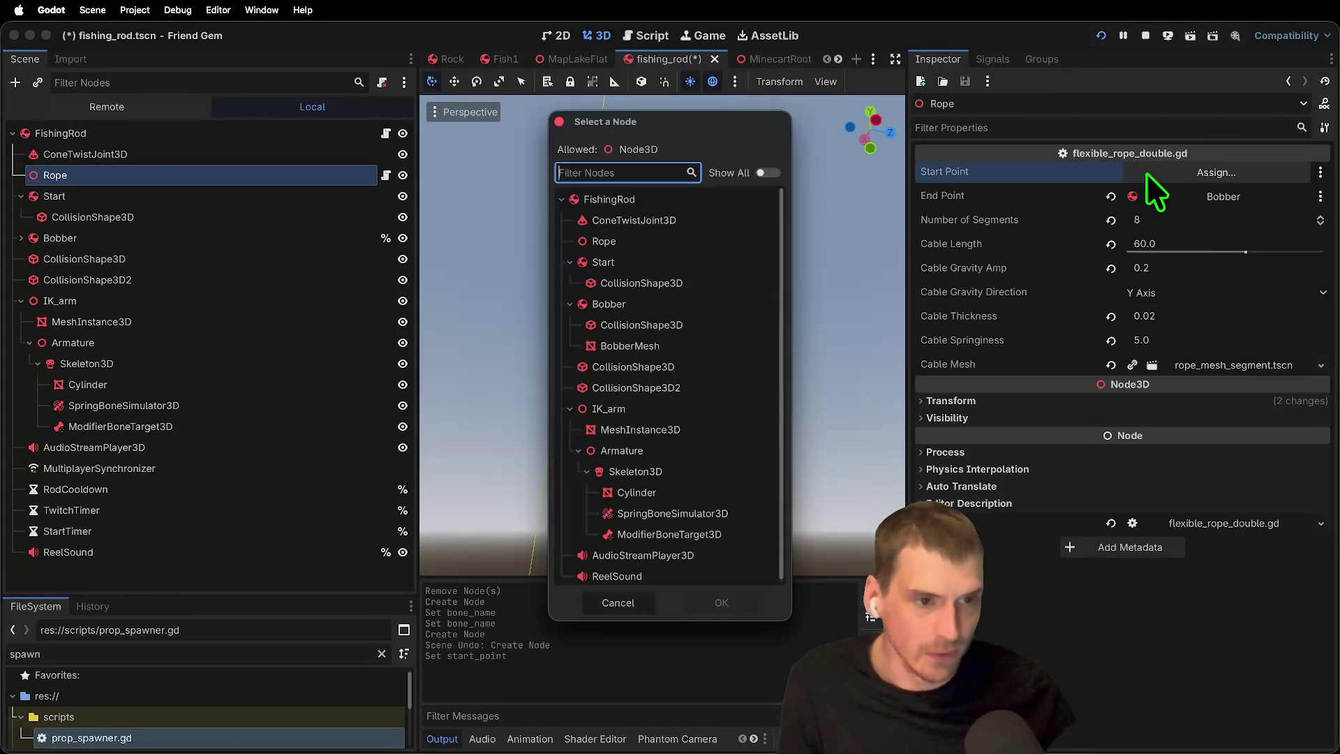
click(725, 220)
click(703, 236)
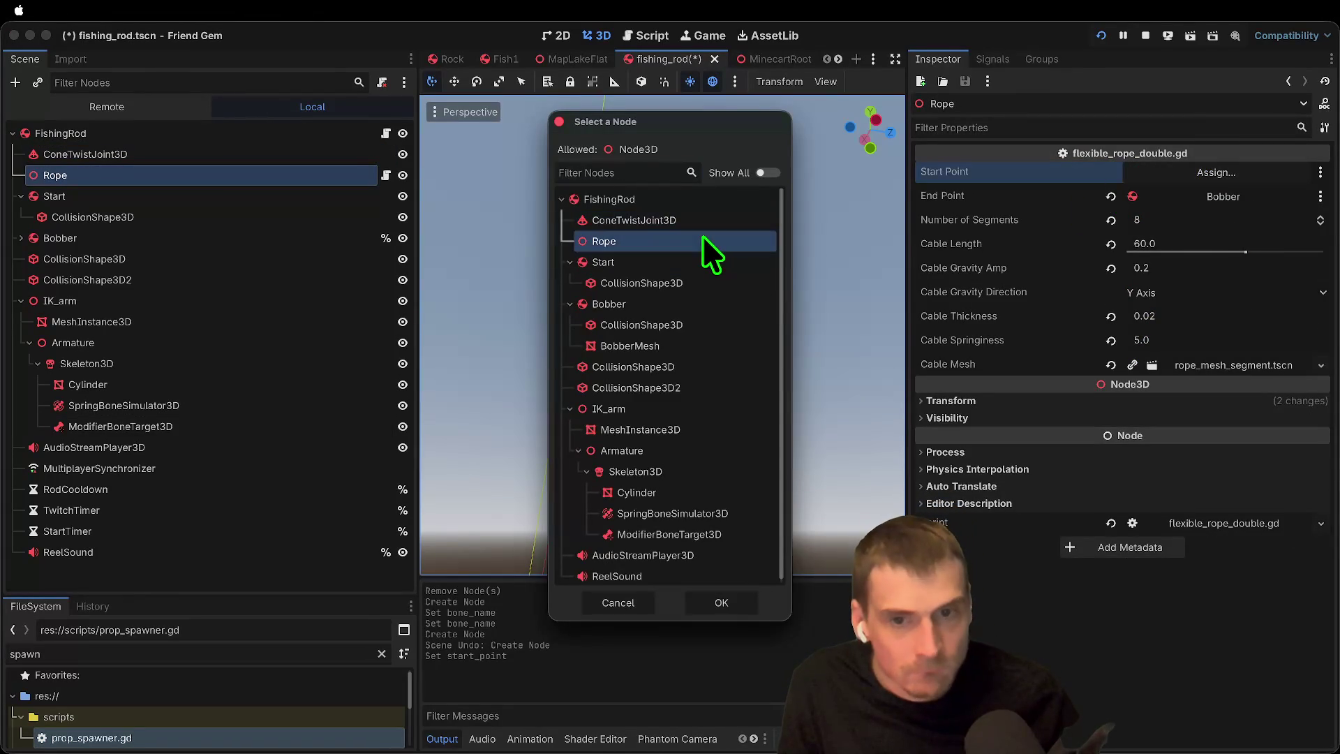
click(698, 224)
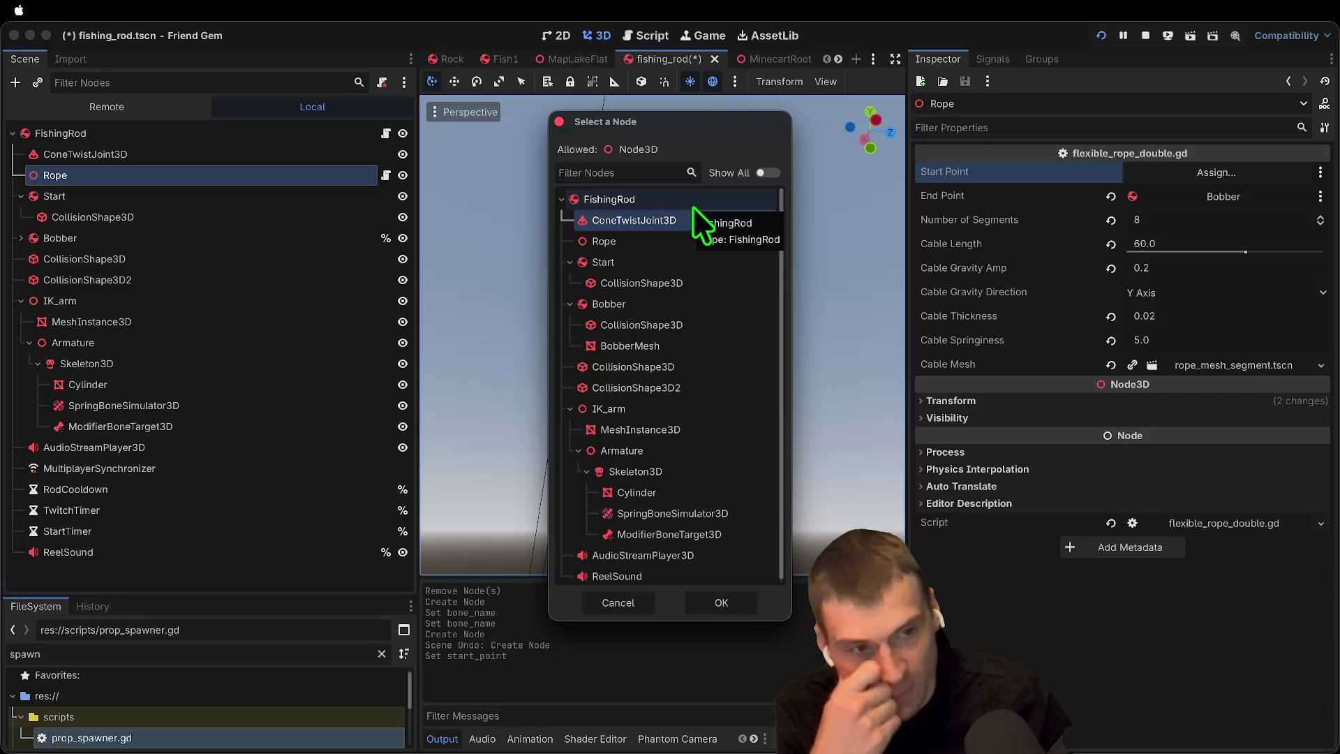
click(744, 606)
key(super+s)
click(58, 148)
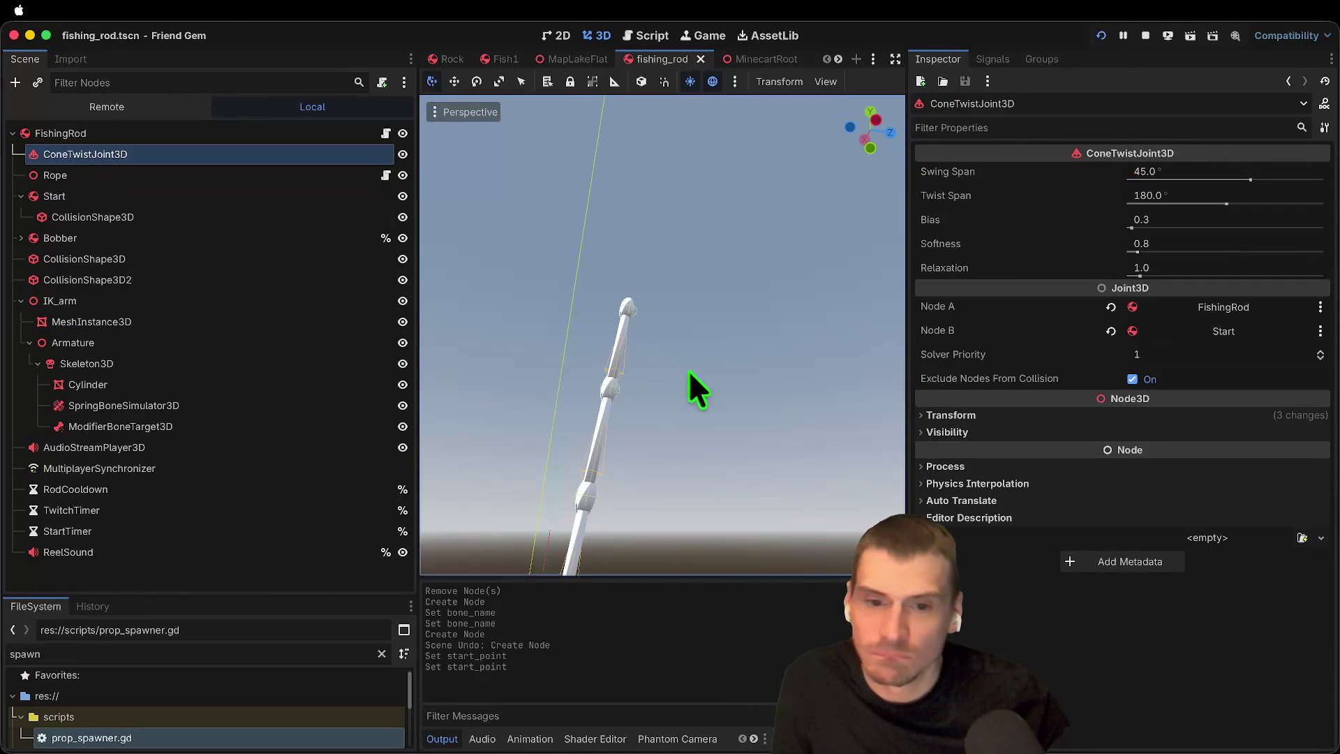
Step: Raise ConeTwistJoint3D up near the rod tip and clear its Node A and Node B links
key(f)
drag(628, 384, 614, 156)
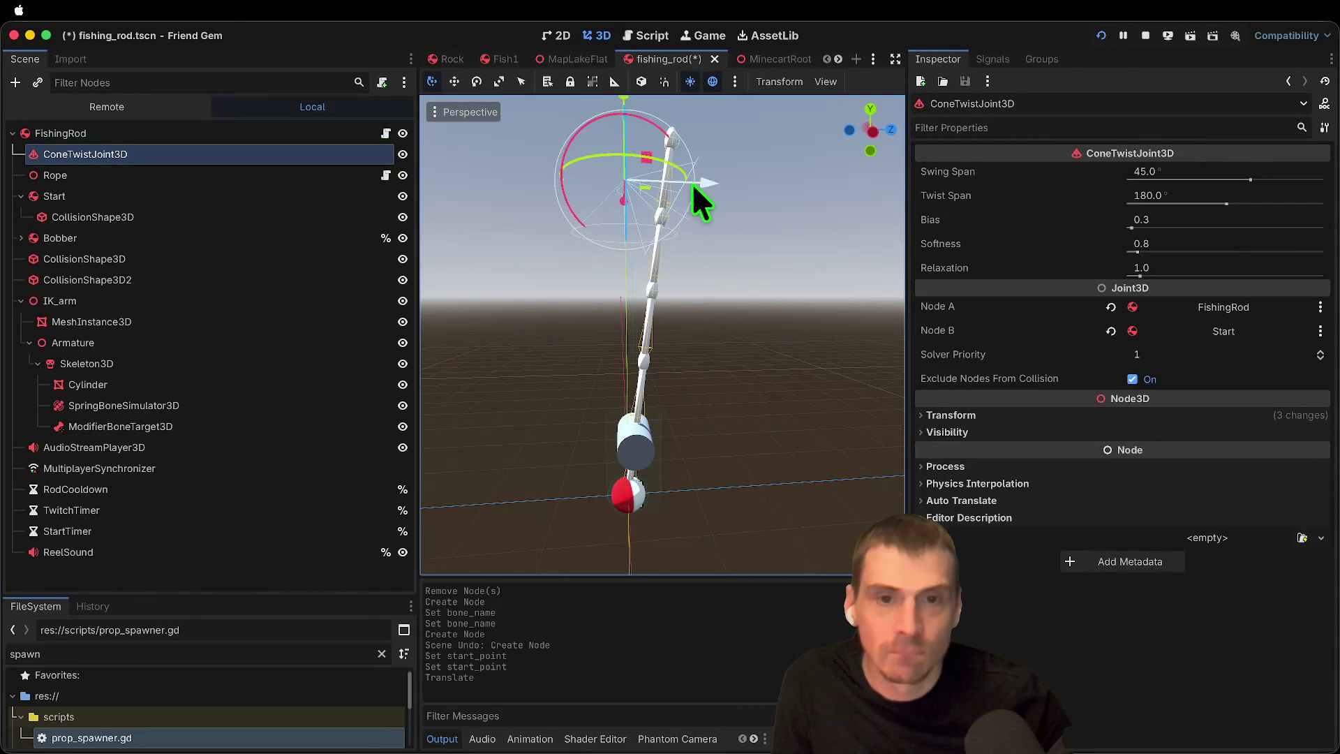
drag(777, 175, 677, 86)
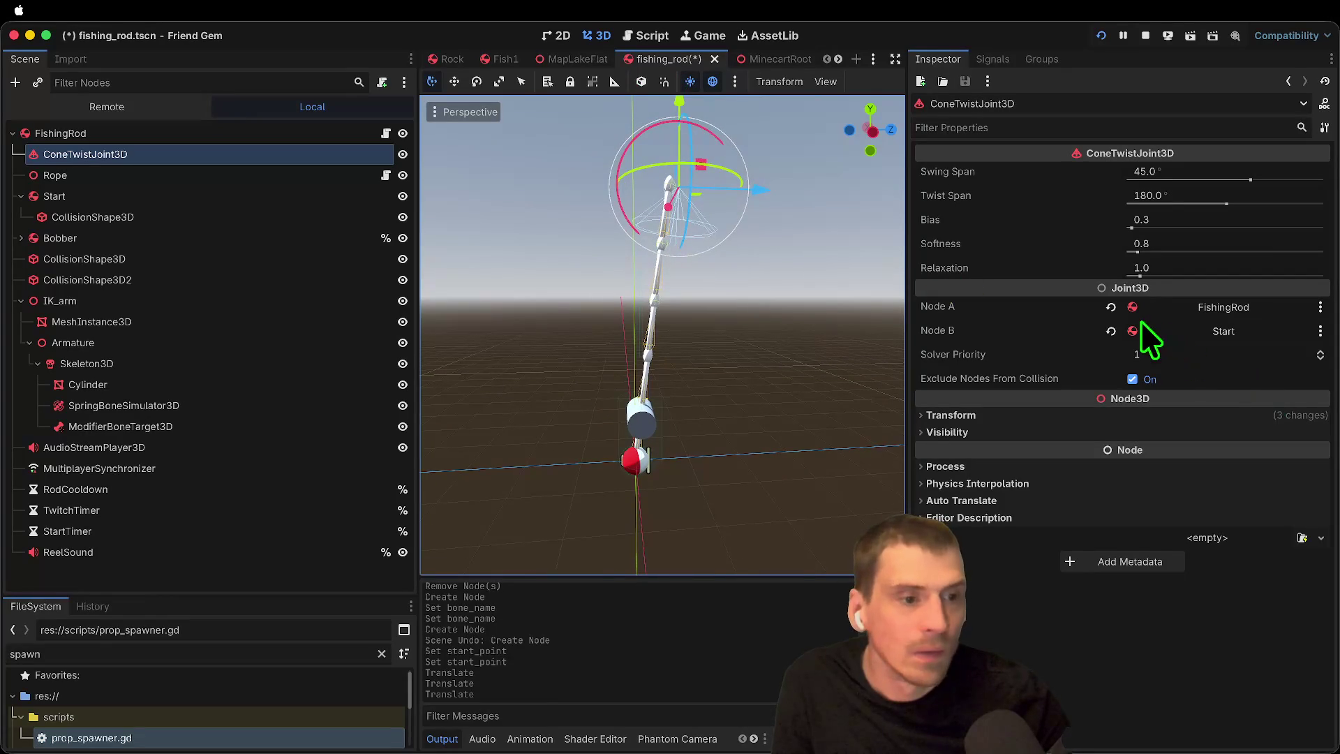
click(1111, 308)
click(1111, 332)
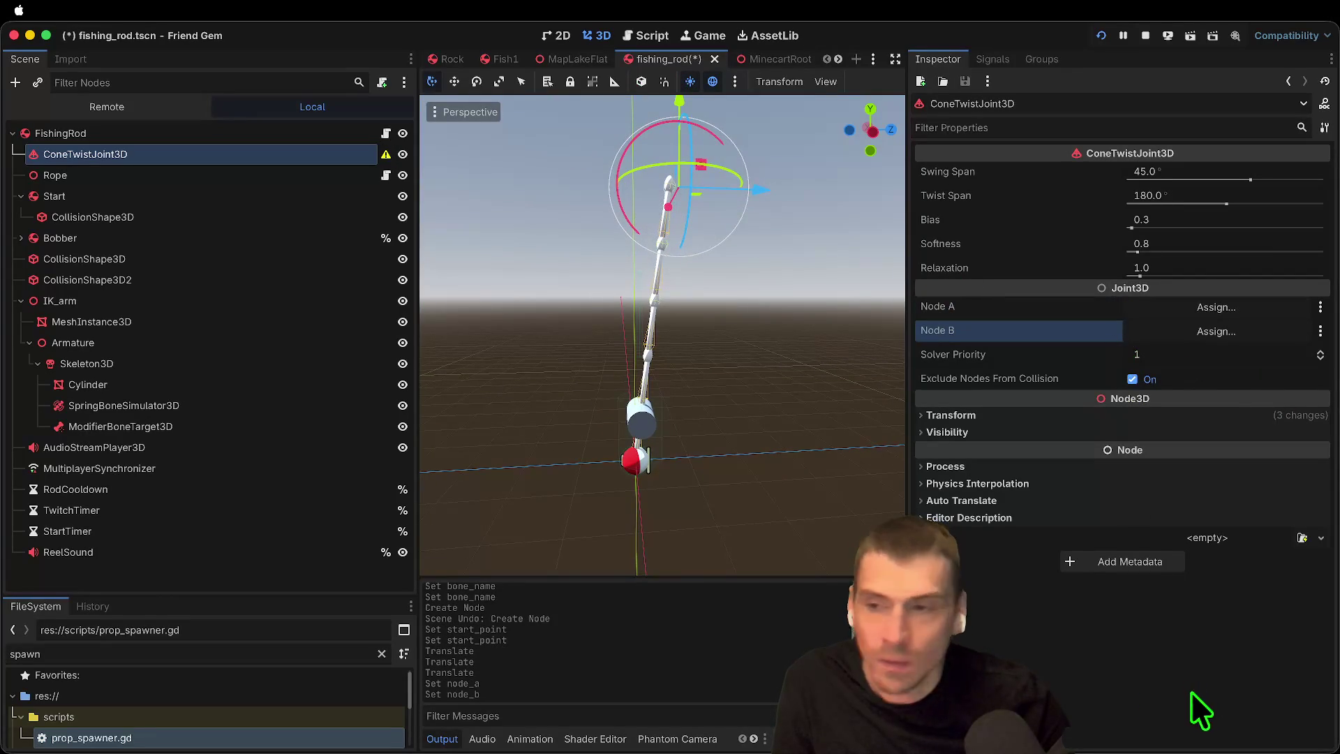
Step: Reconnect the joint with Node A set to FishingRod and Node B set to Start
click(141, 131)
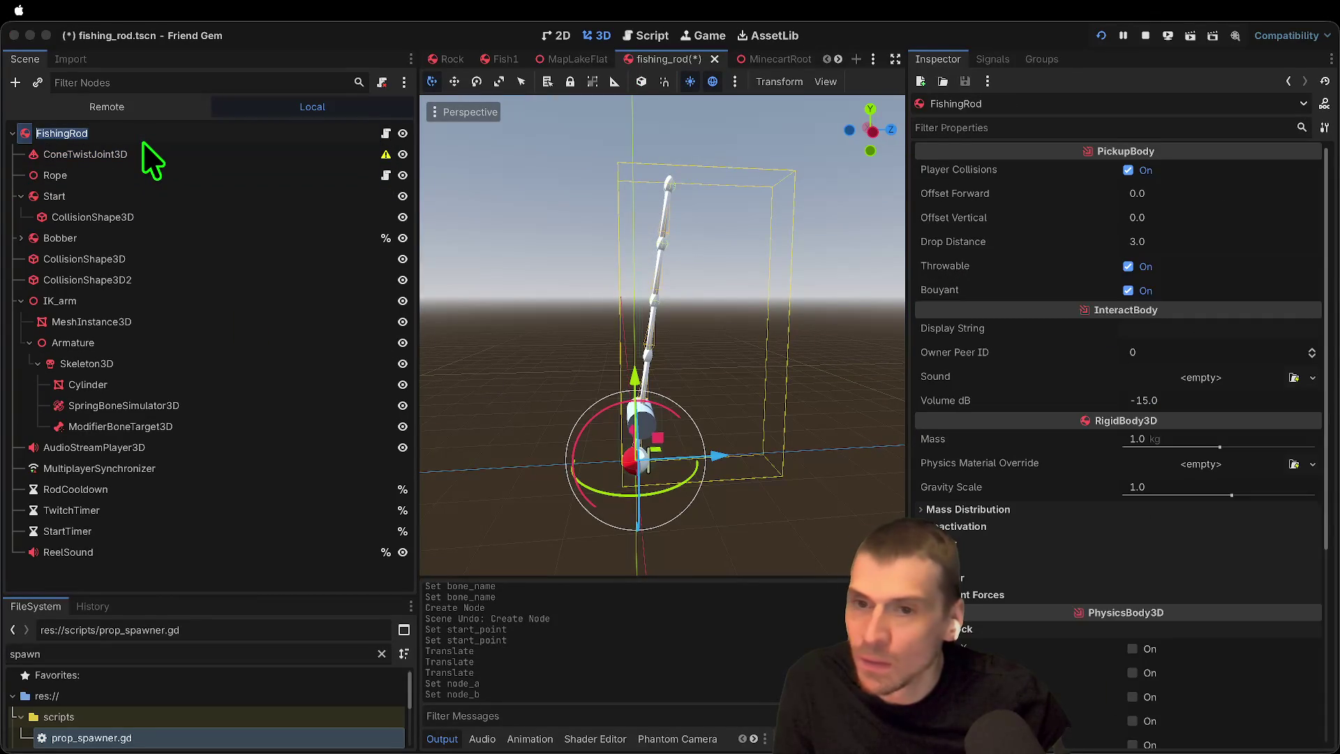
click(157, 133)
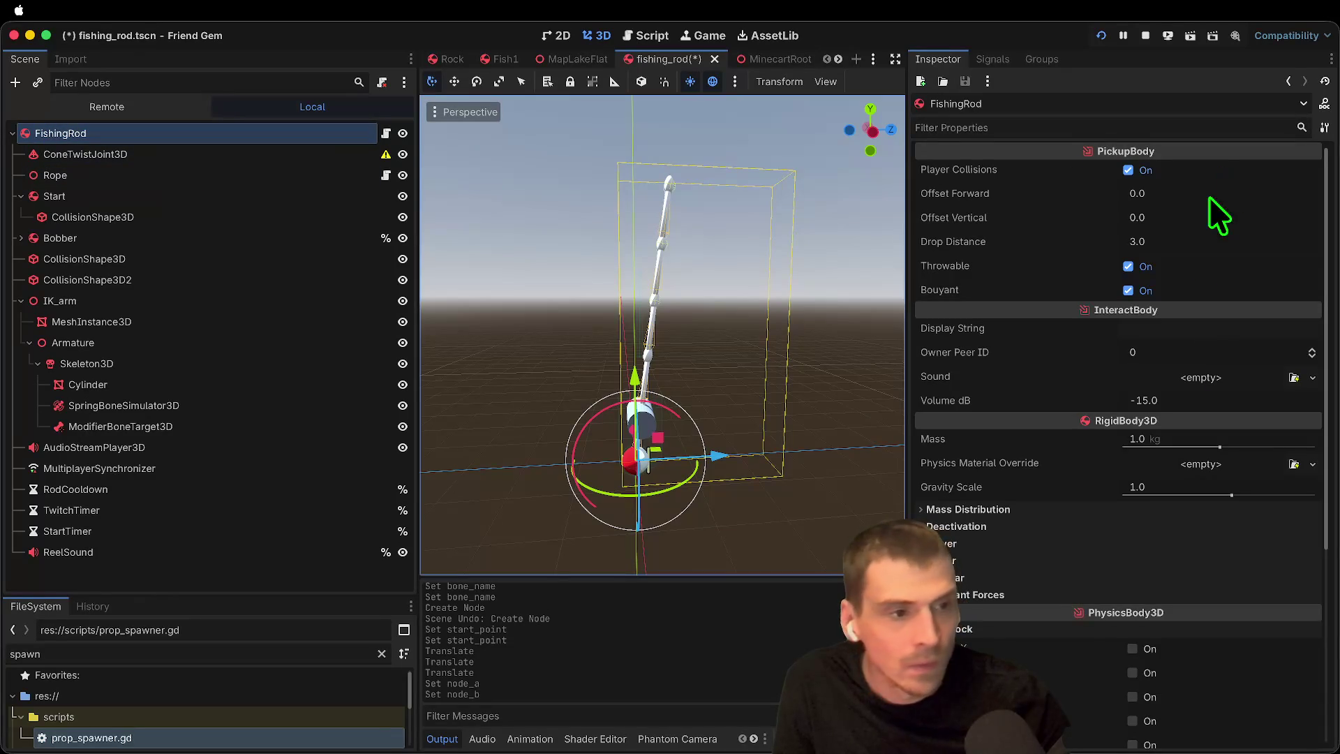
click(154, 150)
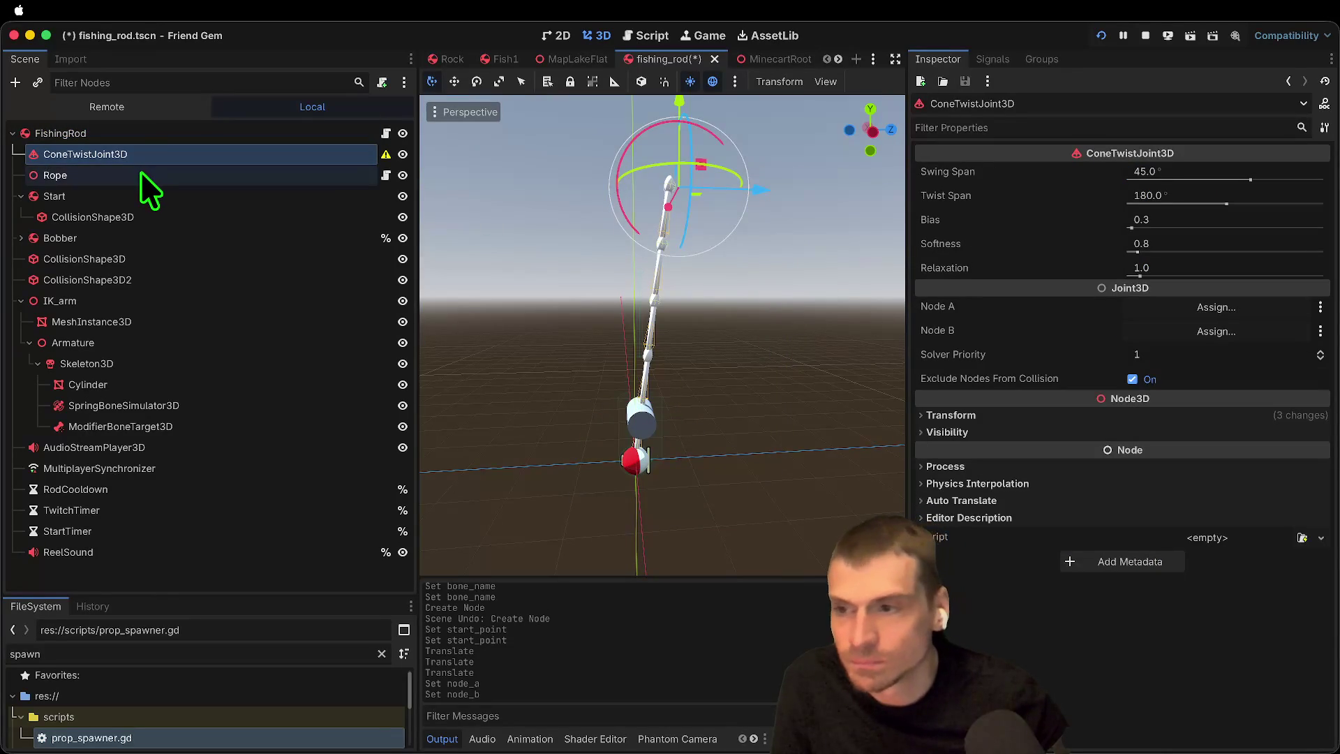
click(134, 192)
click(136, 154)
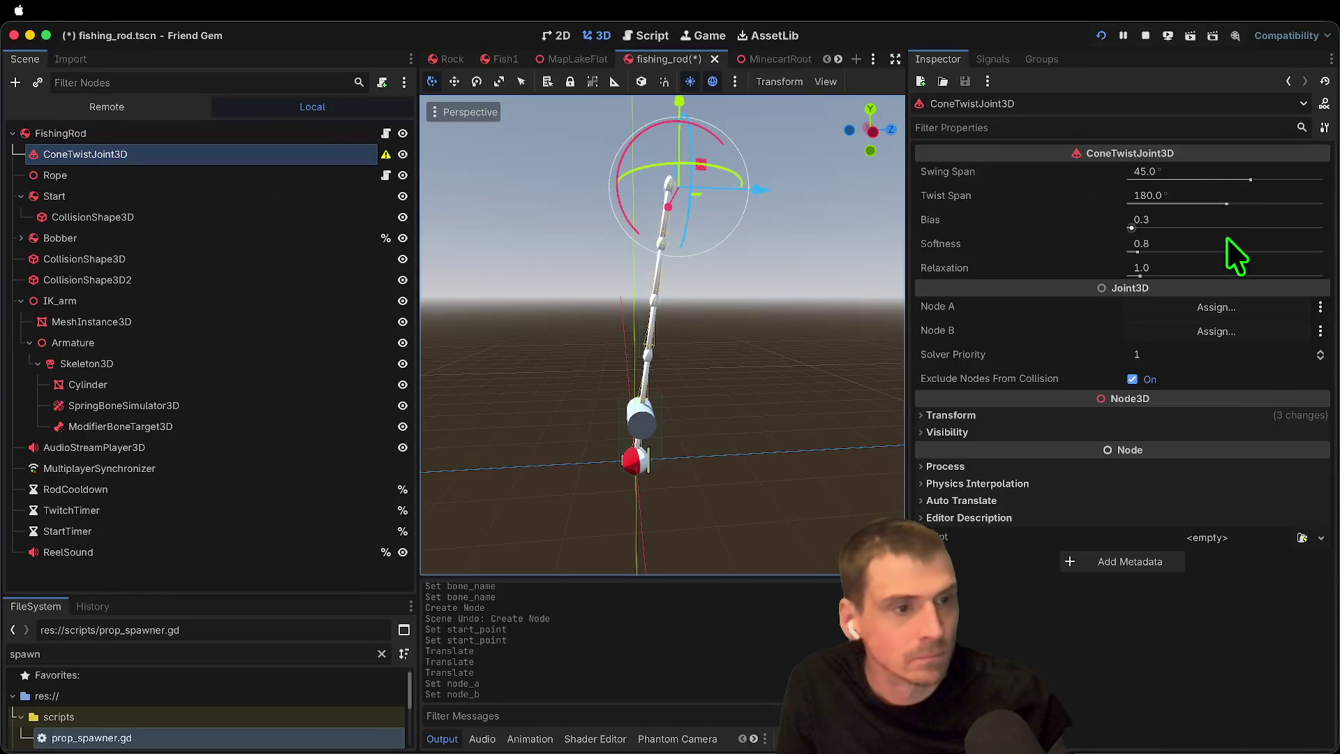
click(1215, 308)
click(600, 200)
click(733, 604)
click(1216, 330)
click(650, 241)
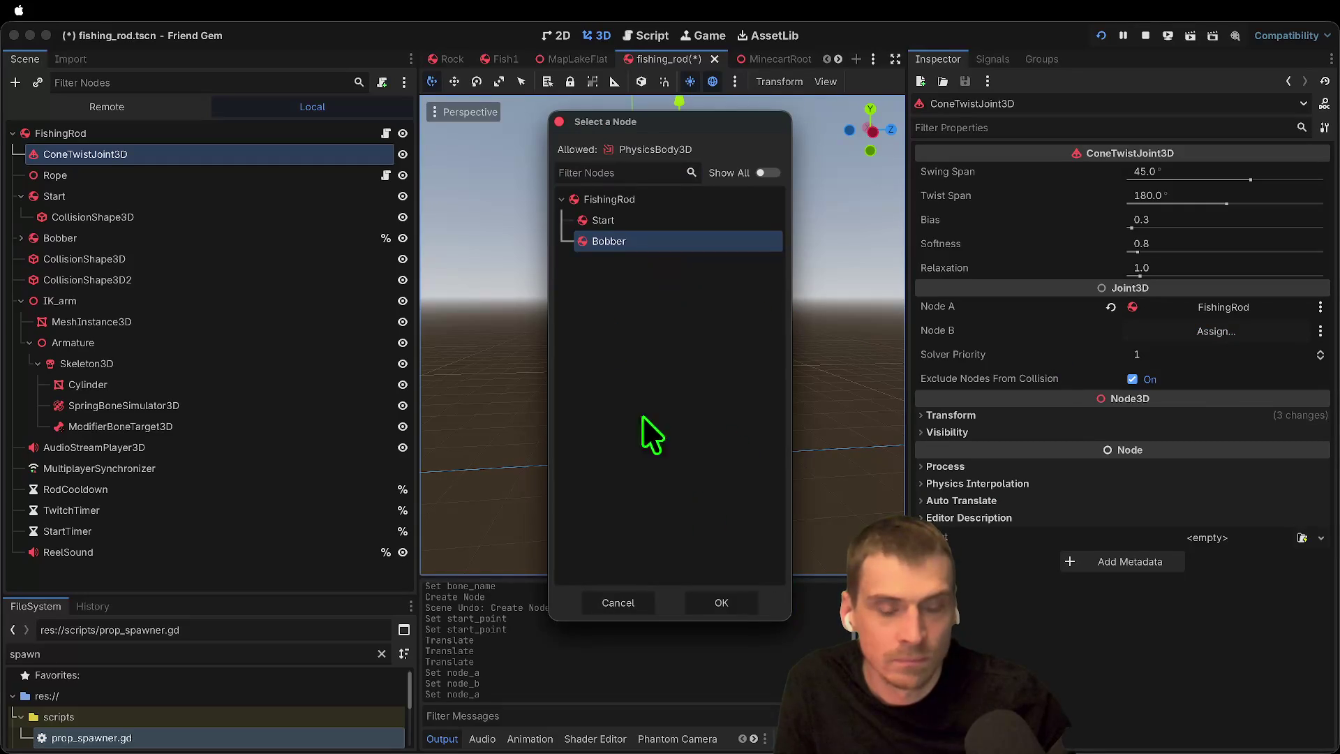
key(Return)
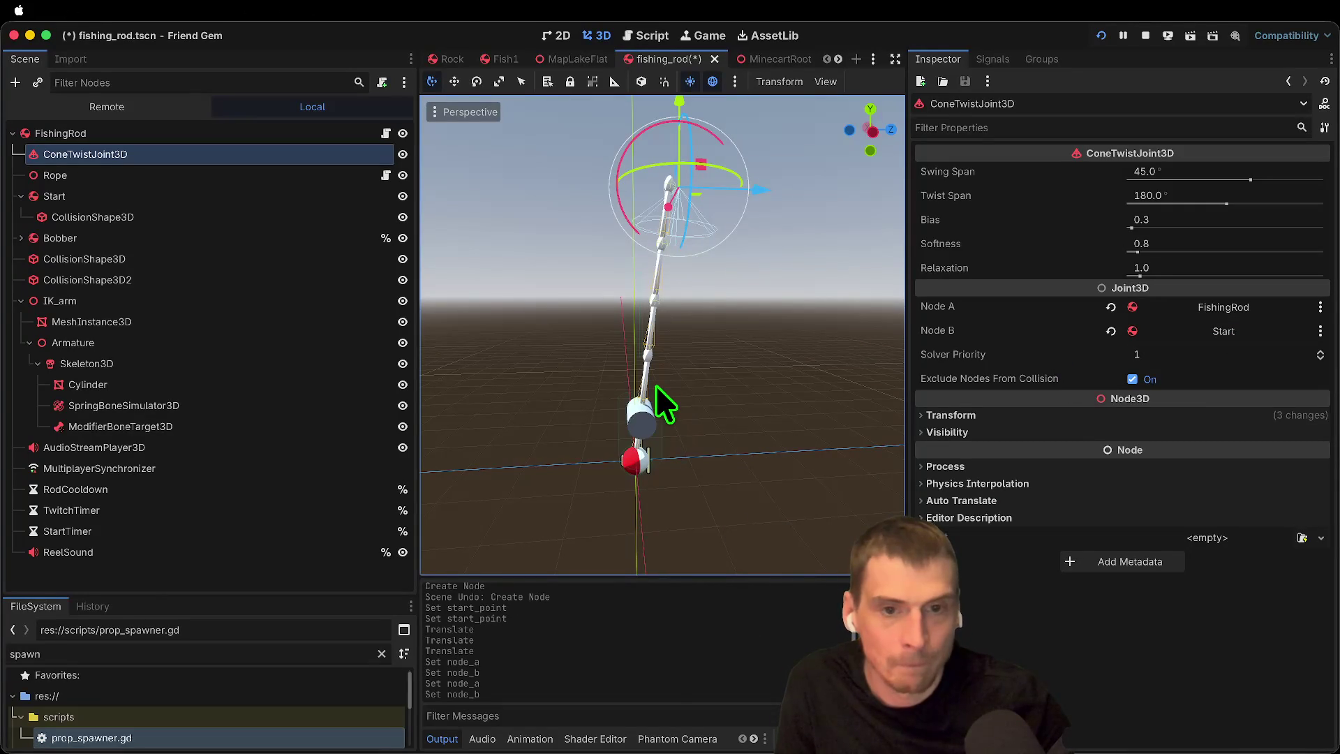
Step: Nest ConeTwistJoint3D under ModifierBoneTarget3D in the Scene tree and save the scene
click(245, 194)
click(240, 134)
click(237, 154)
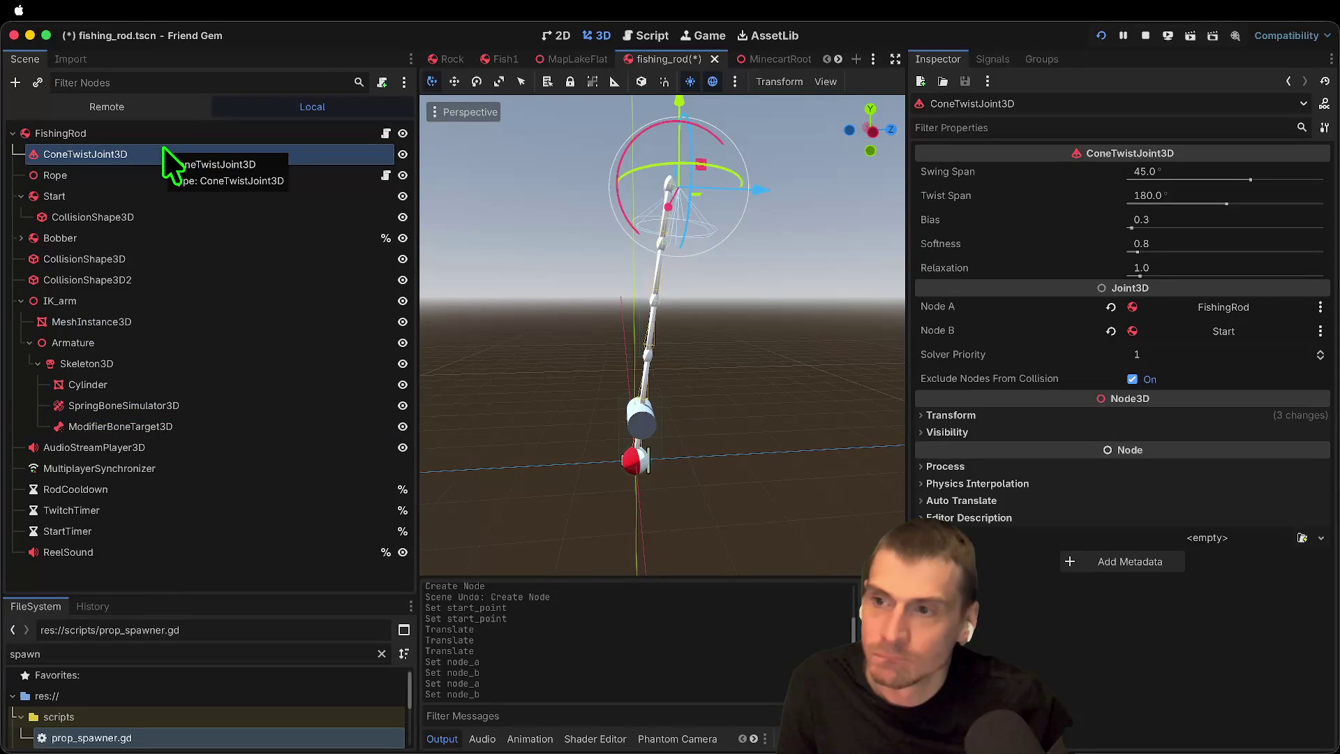
drag(162, 147, 191, 421)
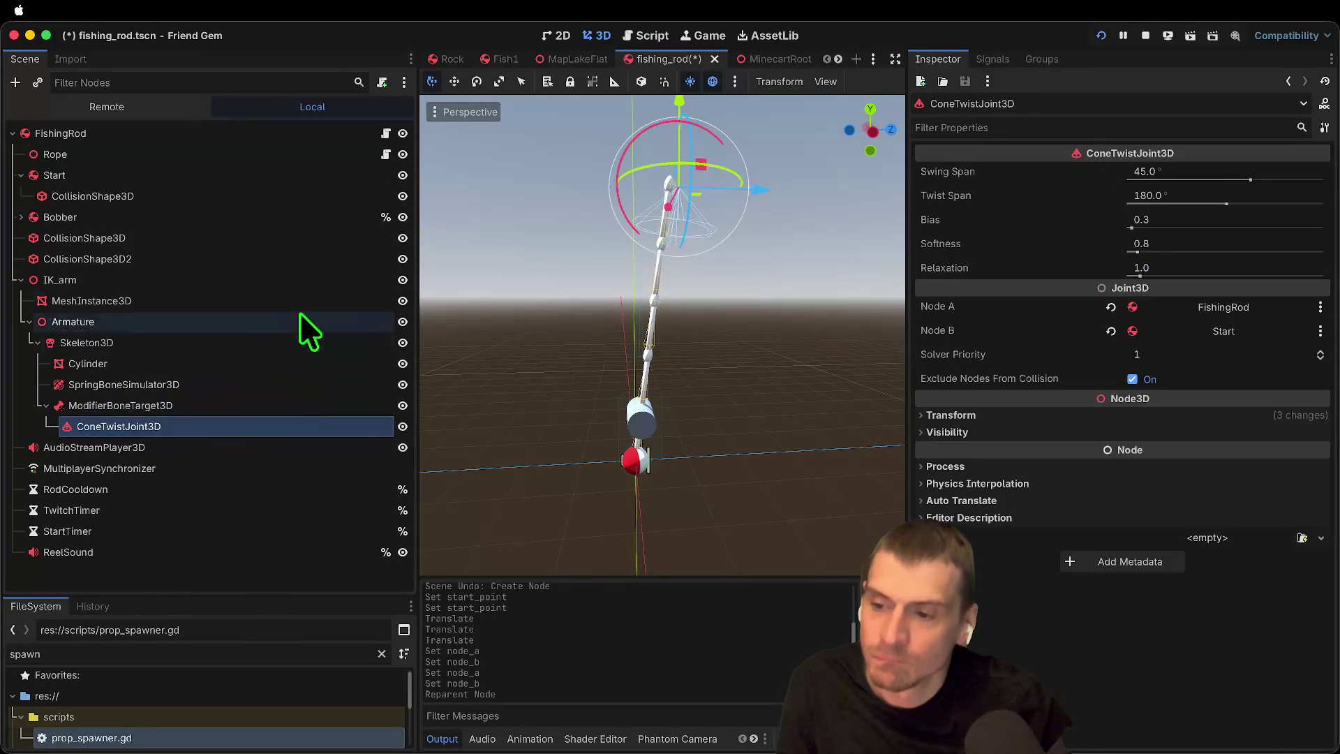
click(218, 421)
key(ctrl+s)
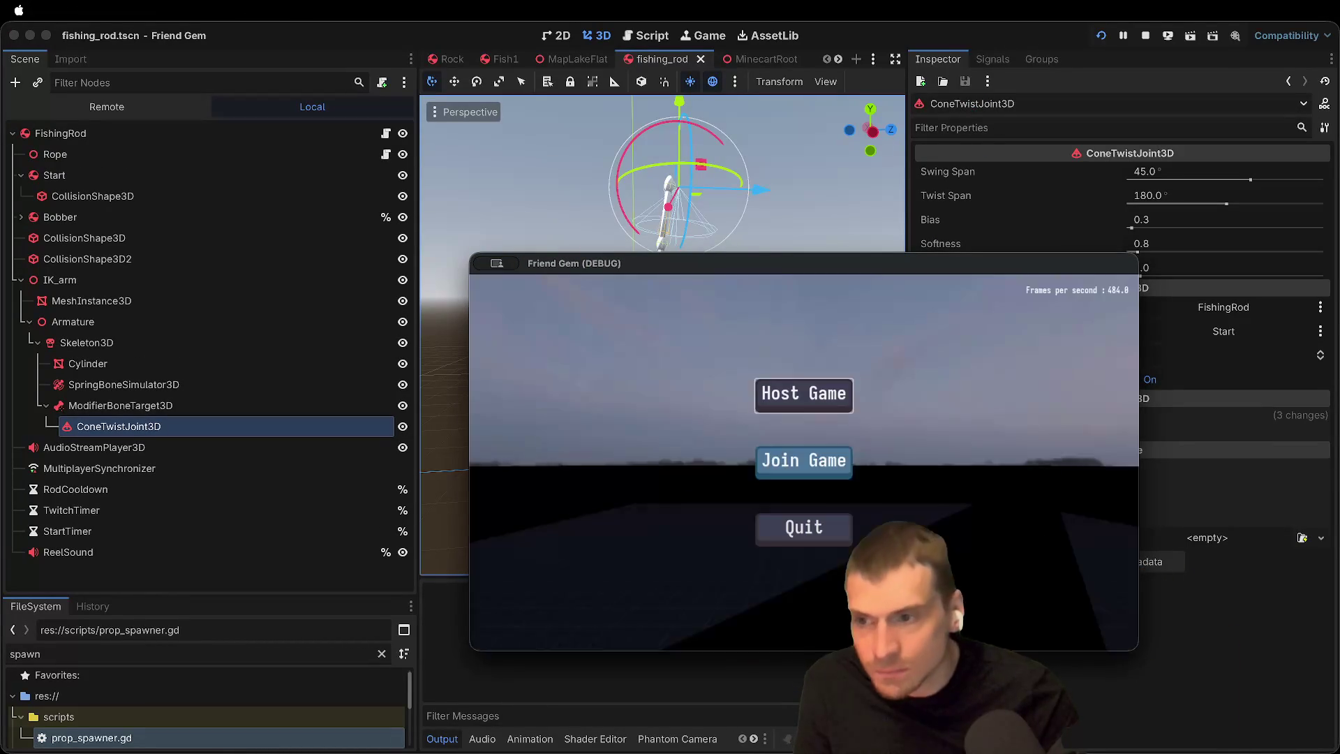
Step: Host a game, walk to the rod, pick it up with E, cast the line, then close the game
click(804, 460)
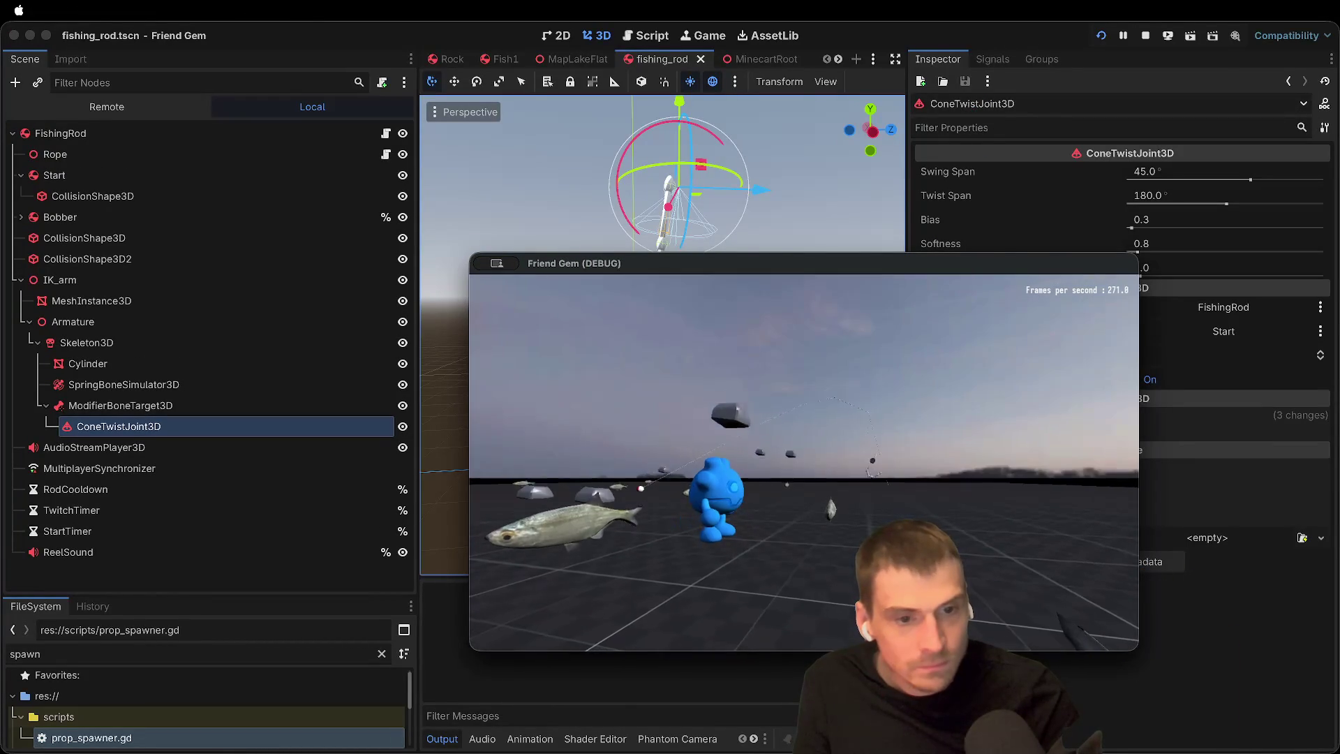
click(1146, 35)
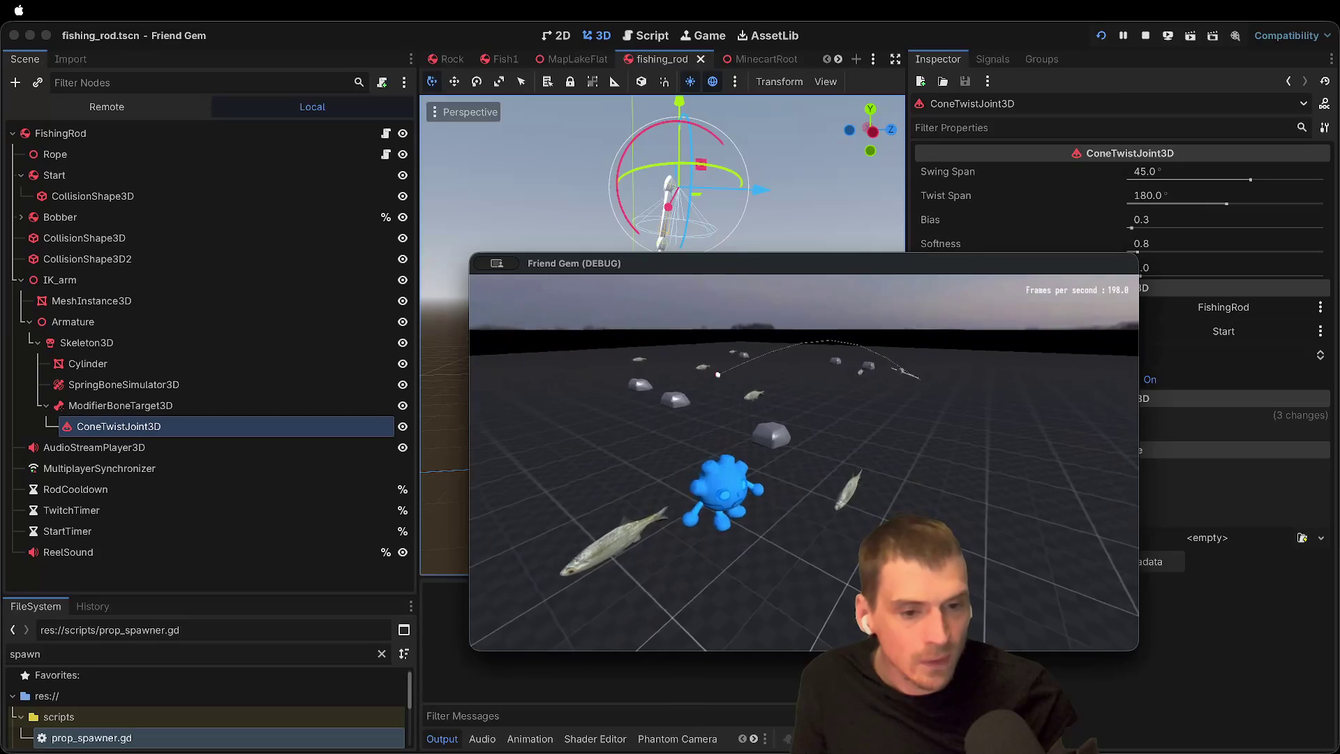
key(w)
key(e)
key(w)
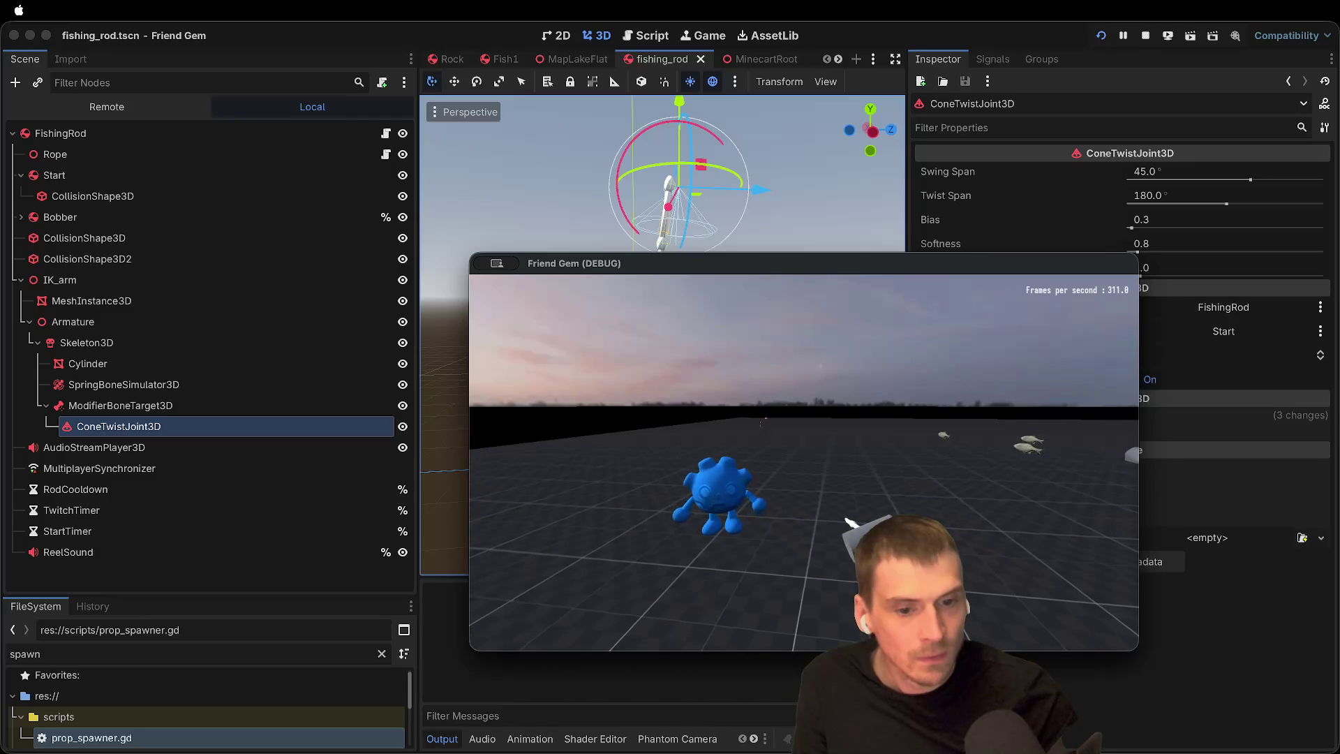
key(Escape)
click(290, 224)
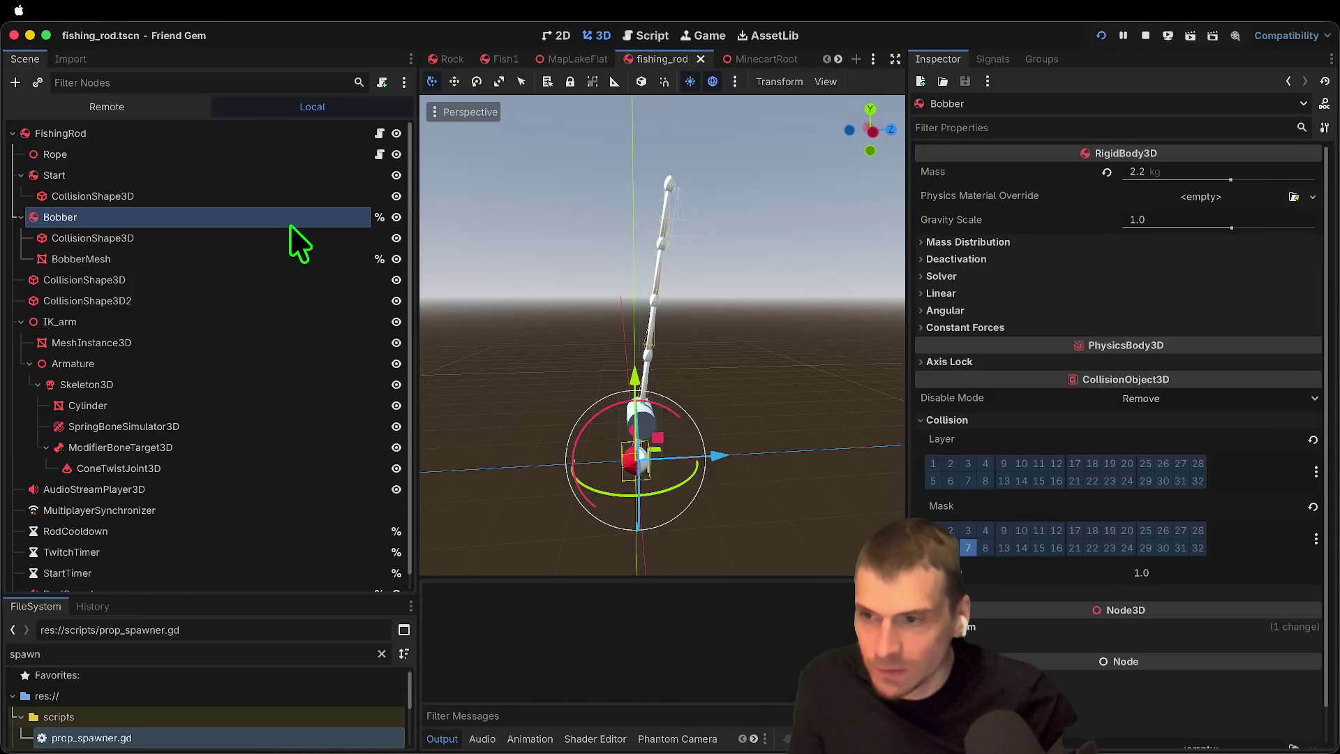
Step: Attach the existing res://components/pickup_body.gd script to Bobber and check its new pickup properties
right_click(290, 224)
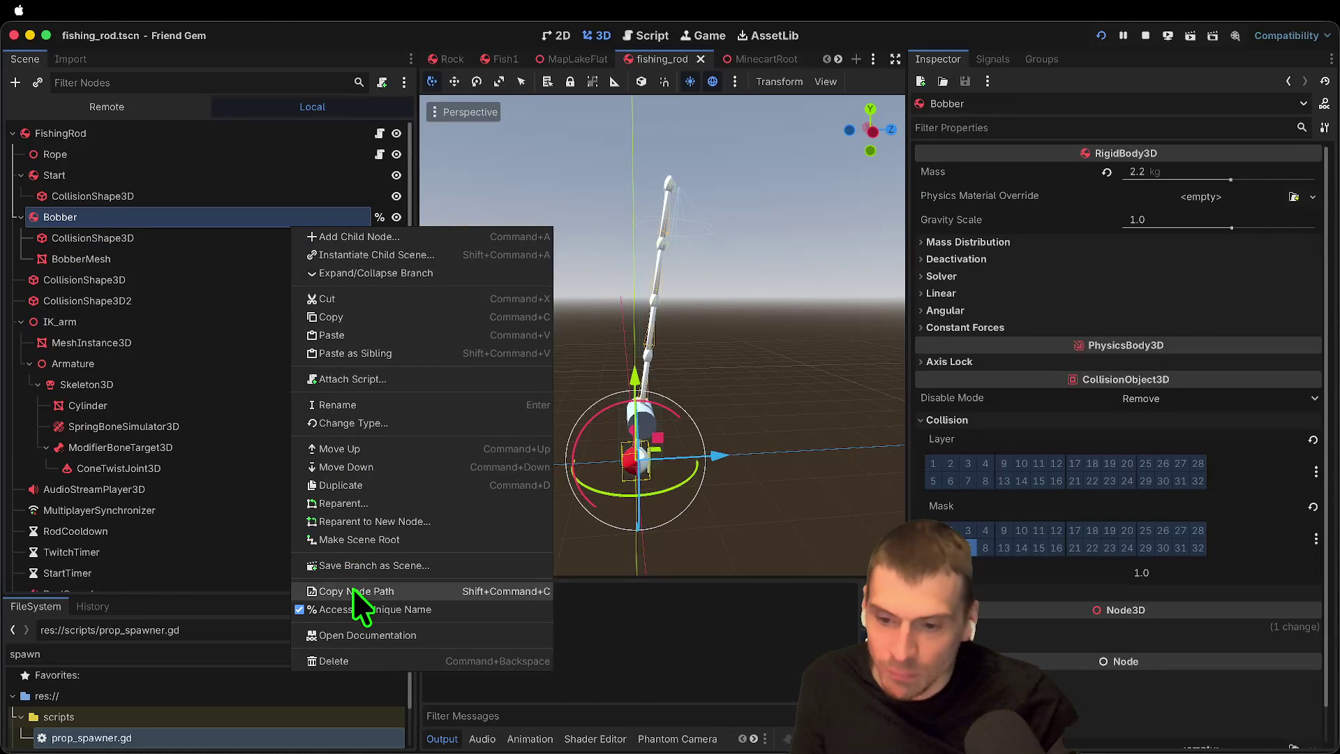
click(359, 377)
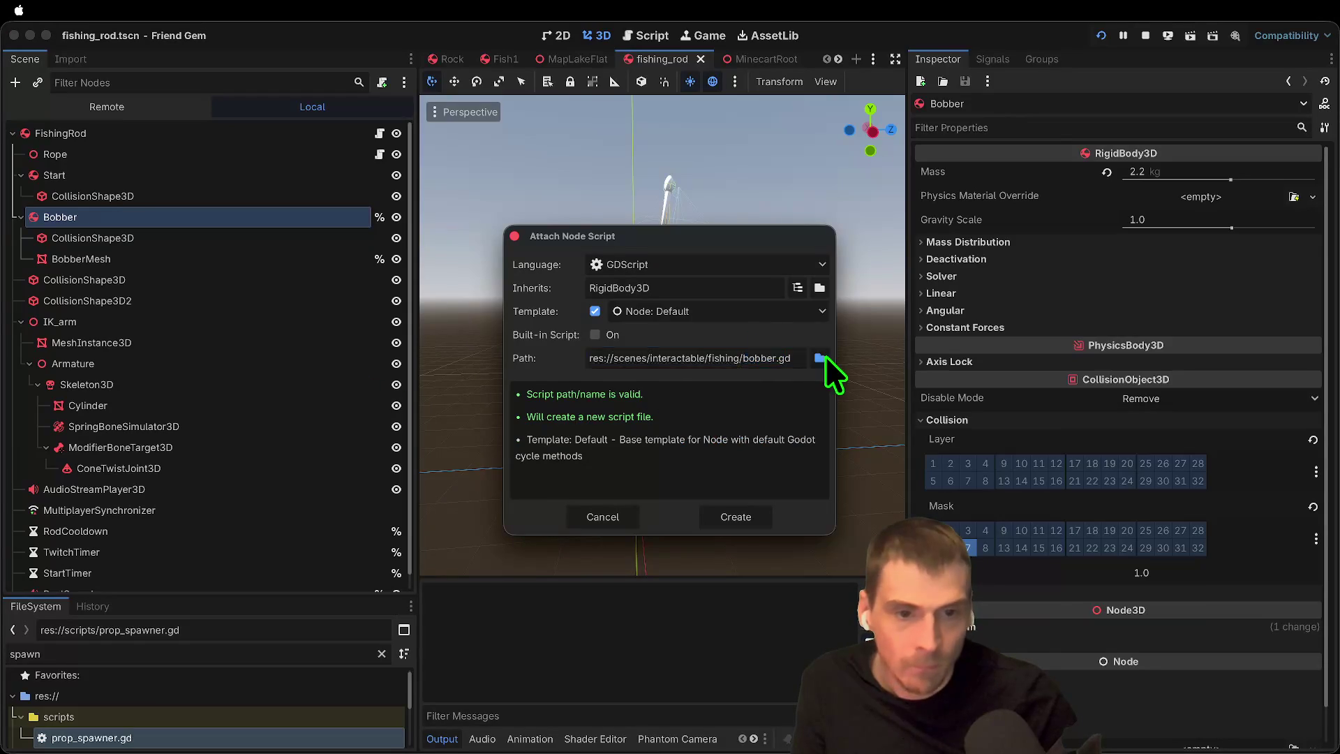
click(821, 357)
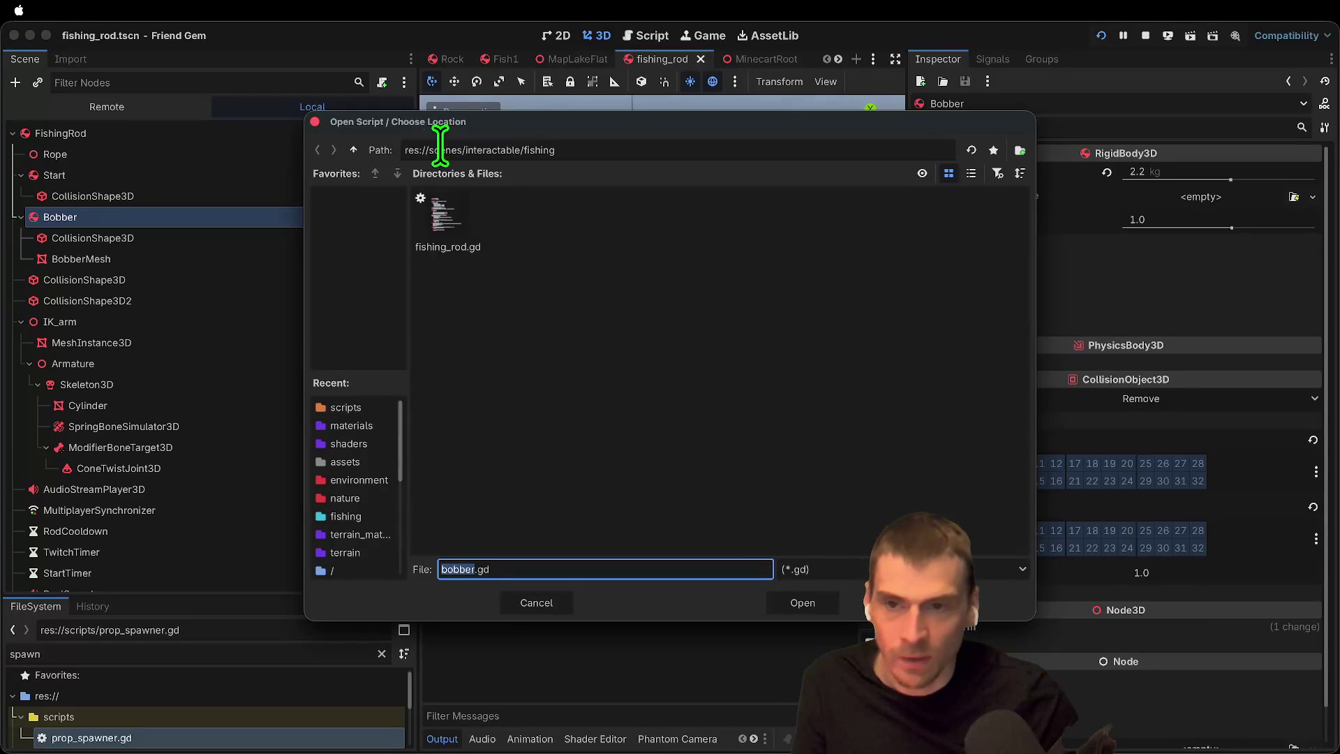
click(356, 151)
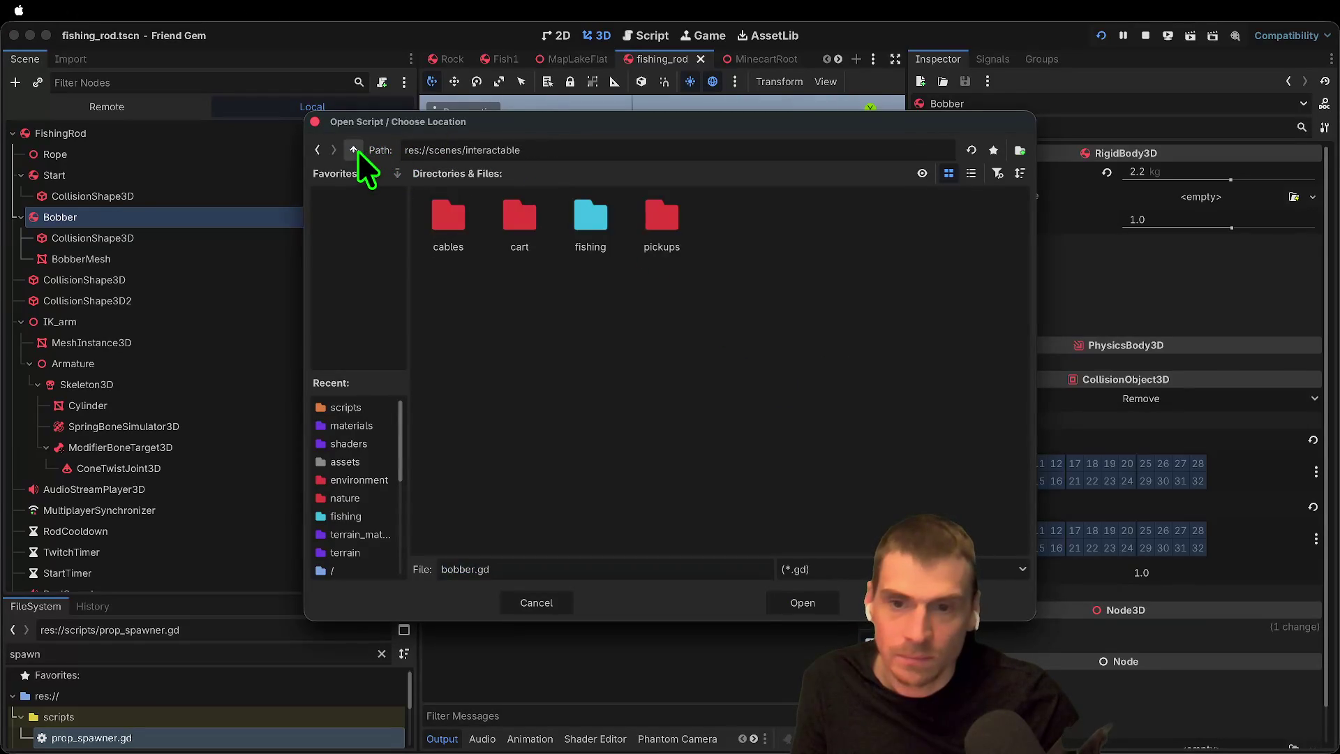
double_click(660, 238)
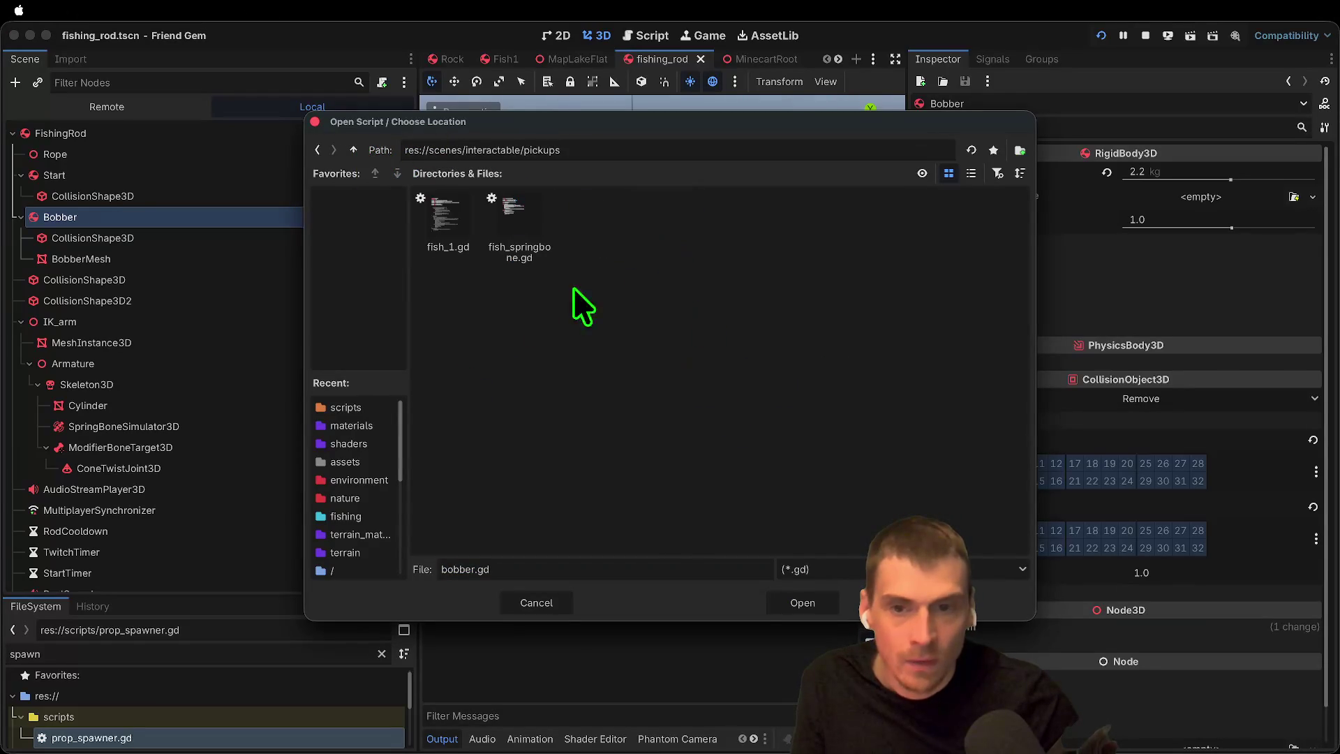
scroll(370, 523, down, 4)
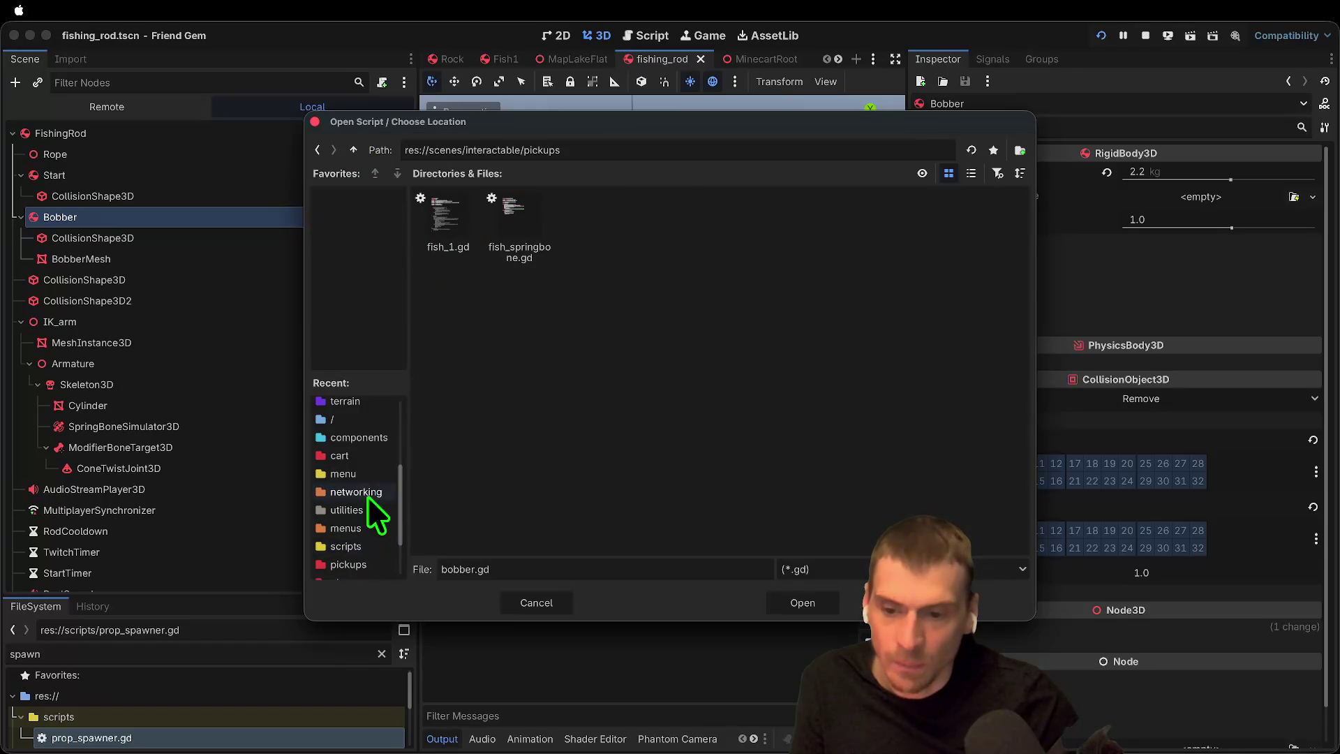
click(358, 437)
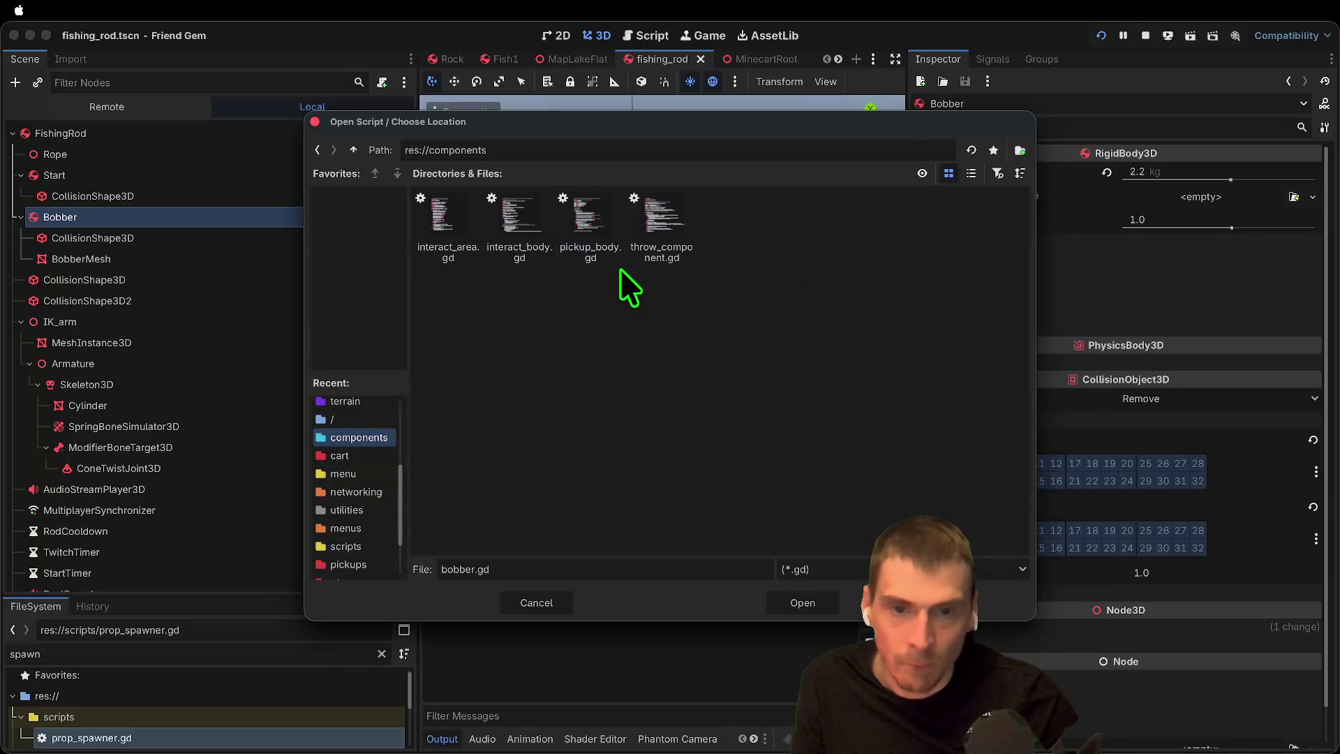
click(617, 240)
click(804, 601)
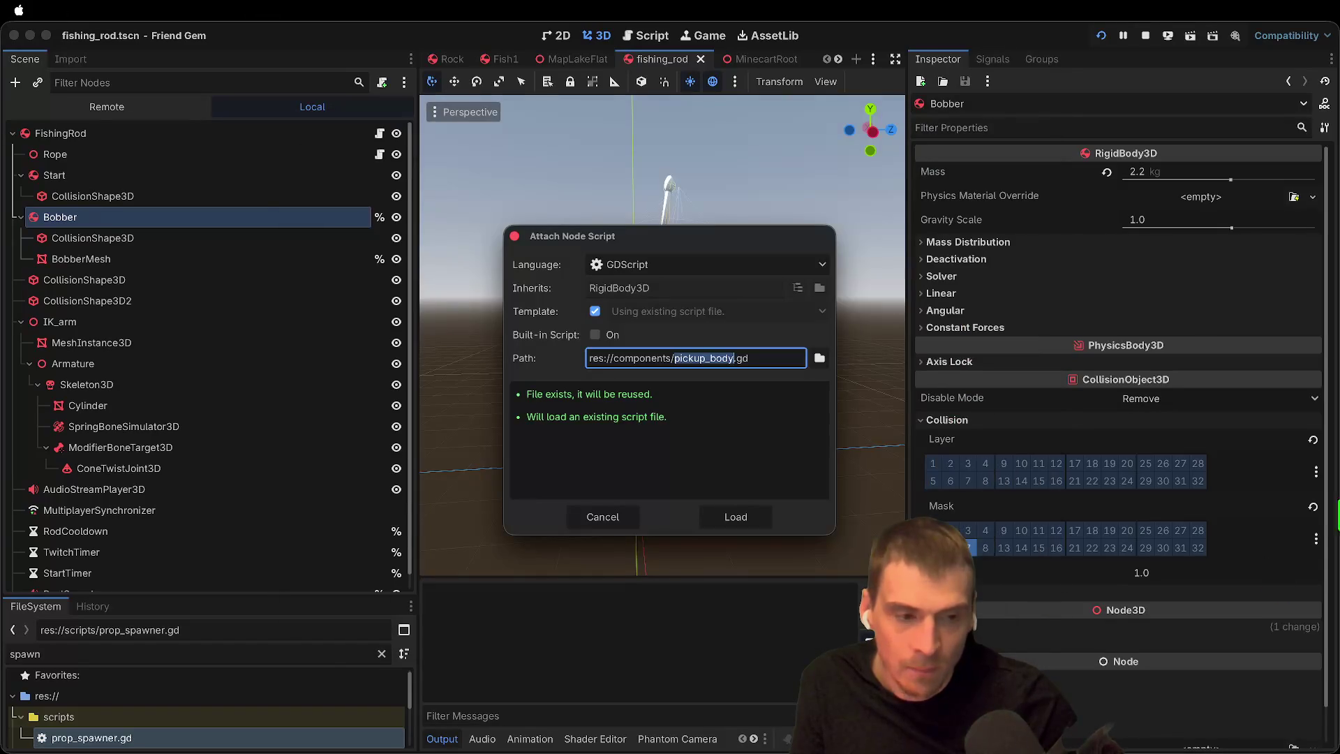
click(744, 518)
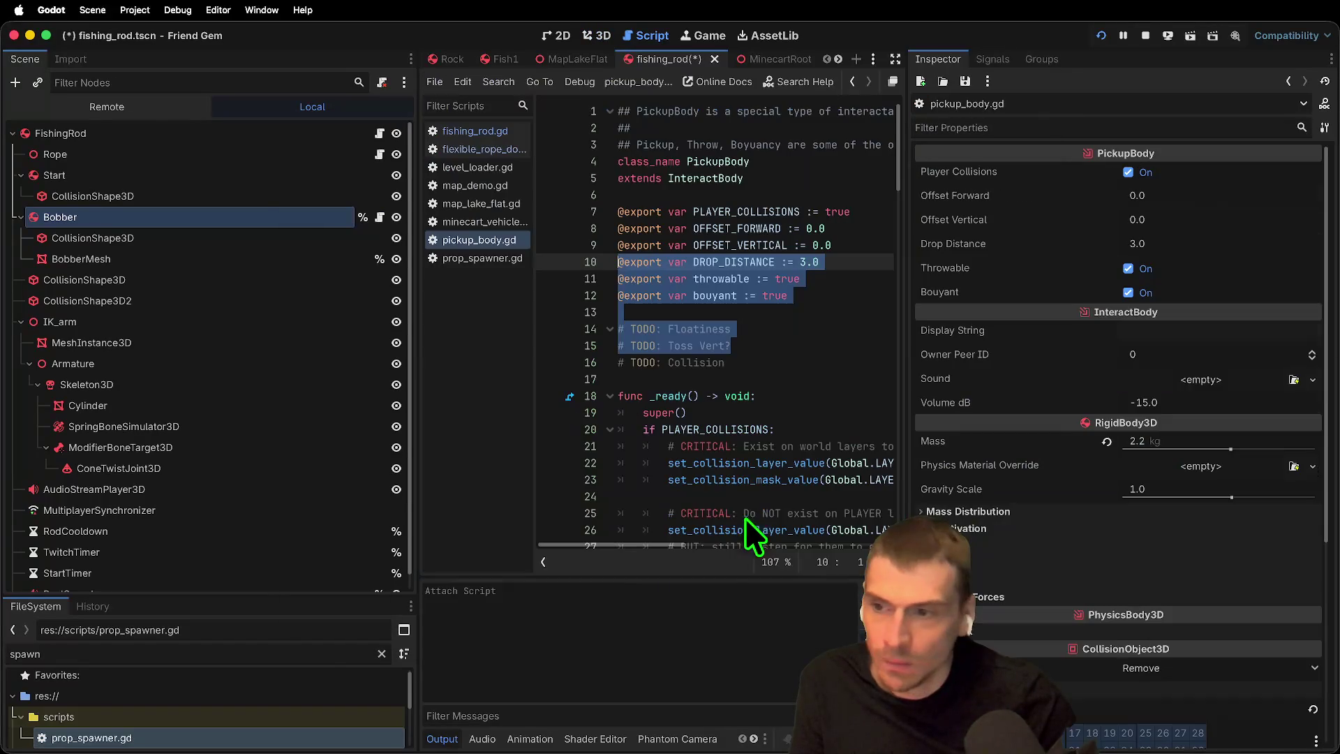
click(151, 239)
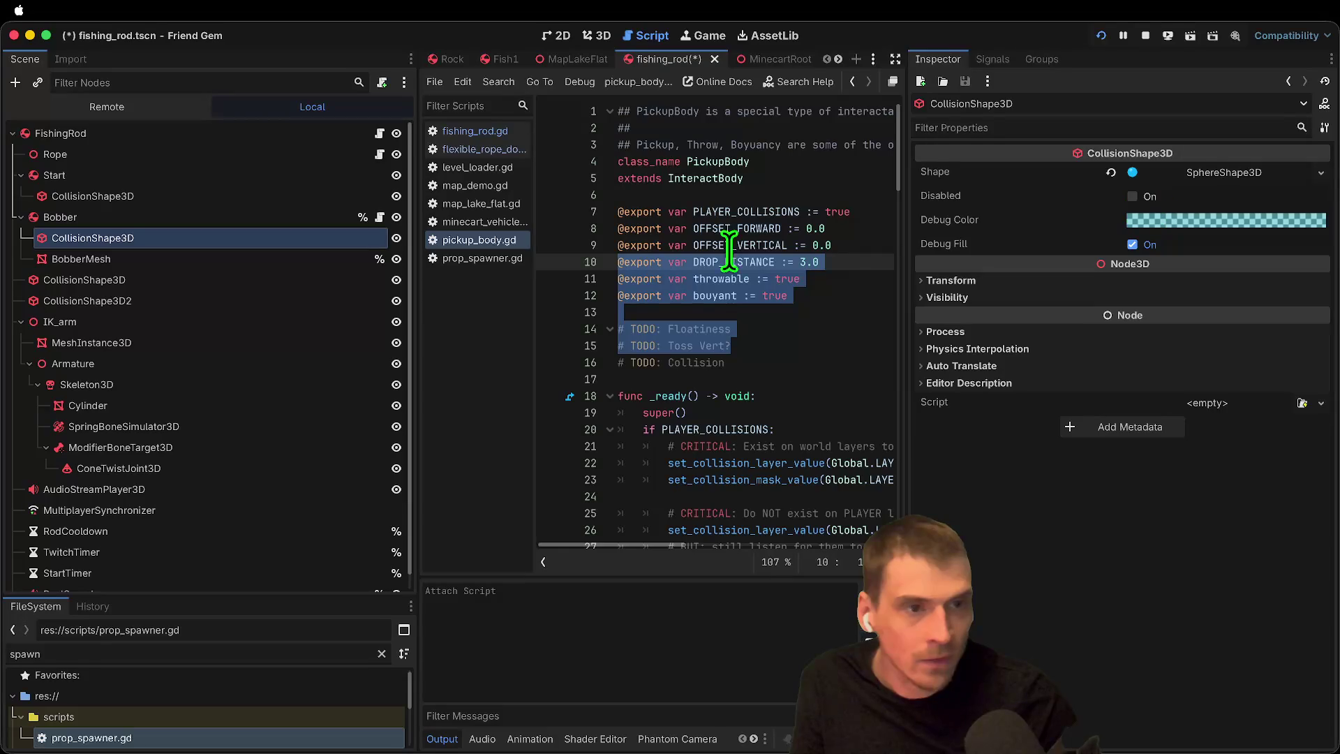
click(203, 211)
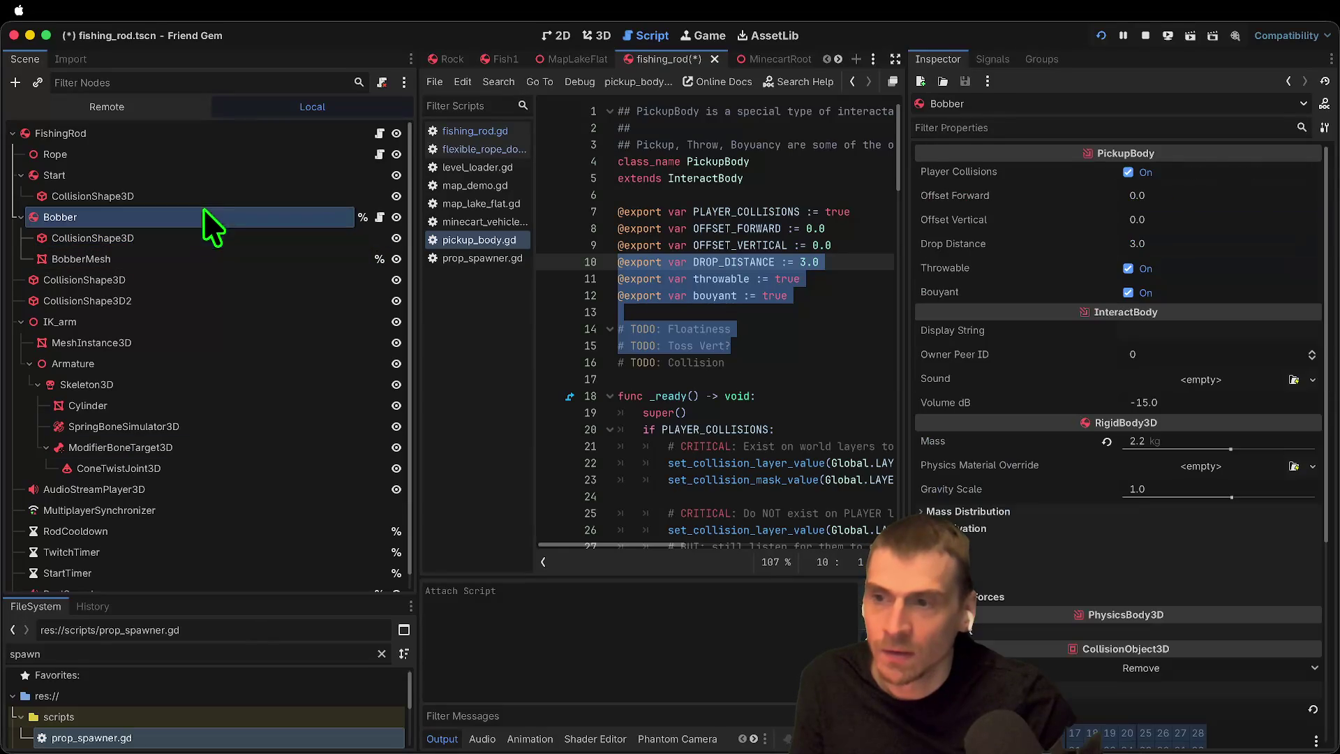
click(583, 37)
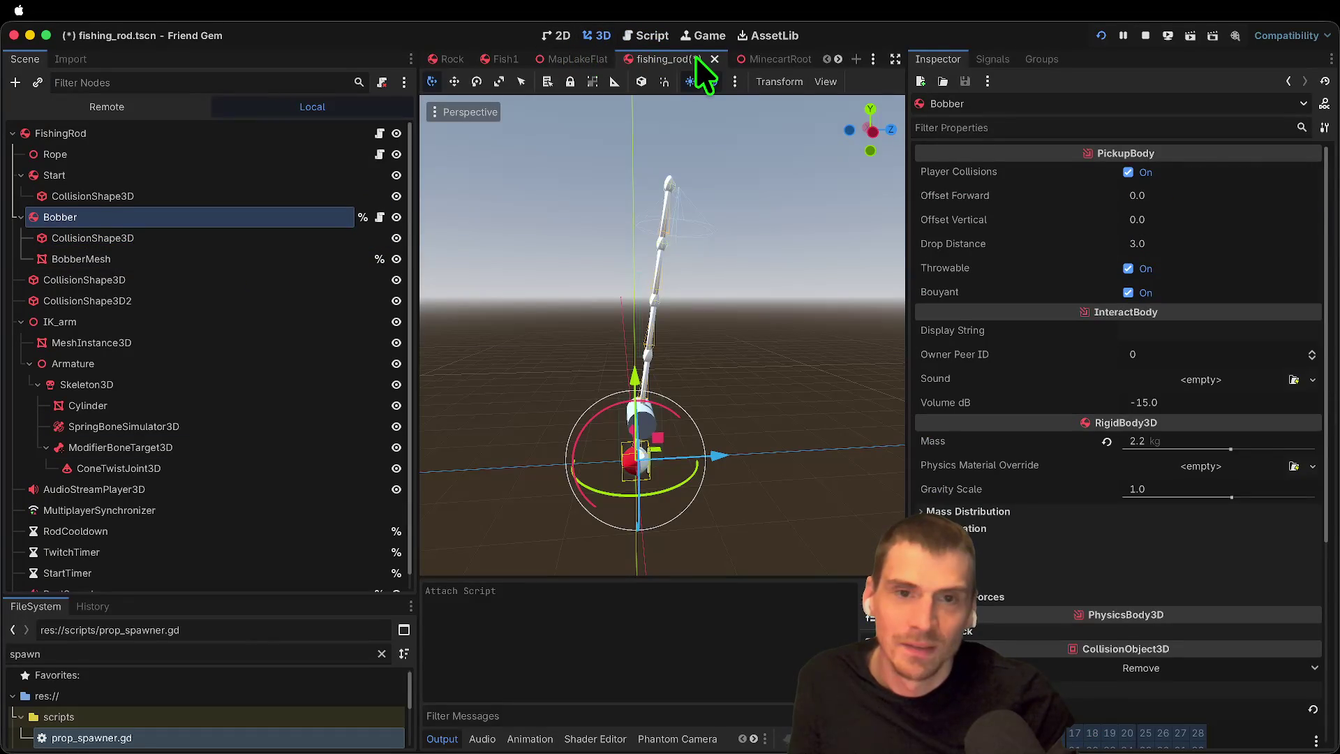
Step: Save, run the game, and test picking up, casting and dropping the bobber before stopping
key(super+s)
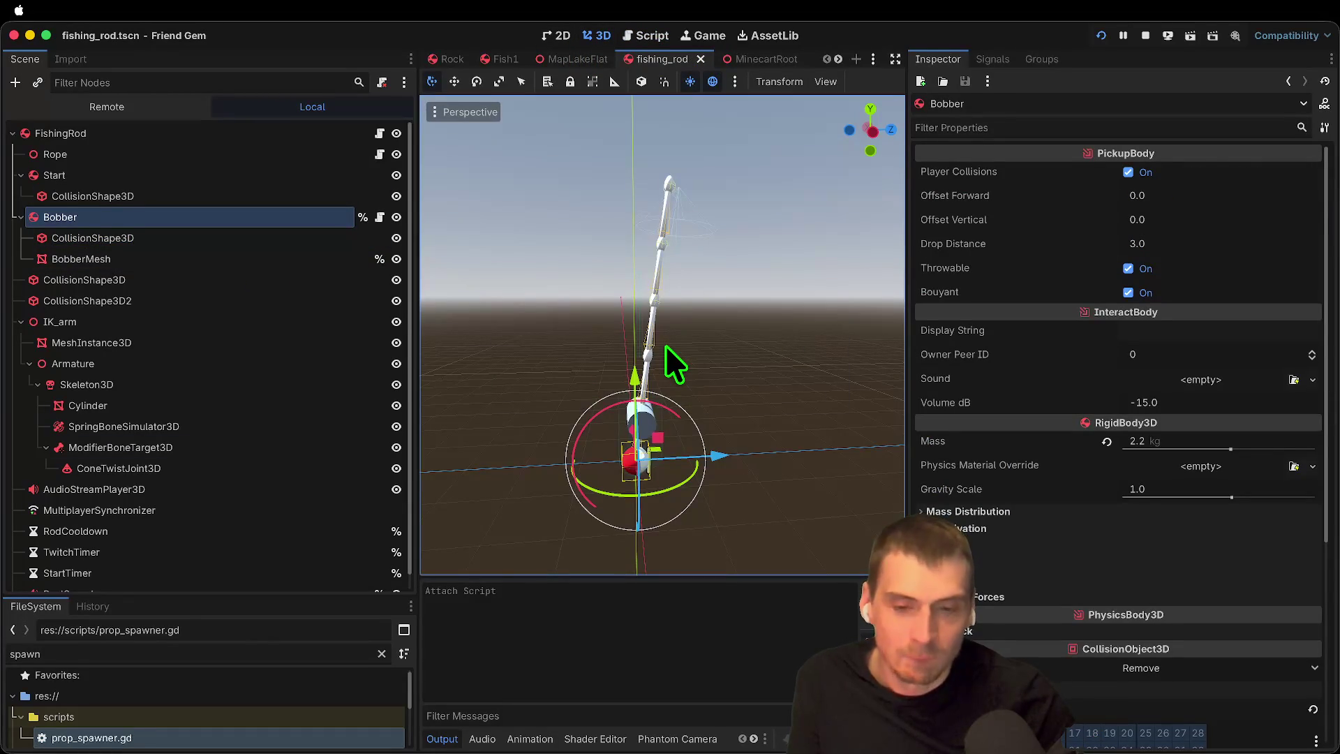
key(super+b)
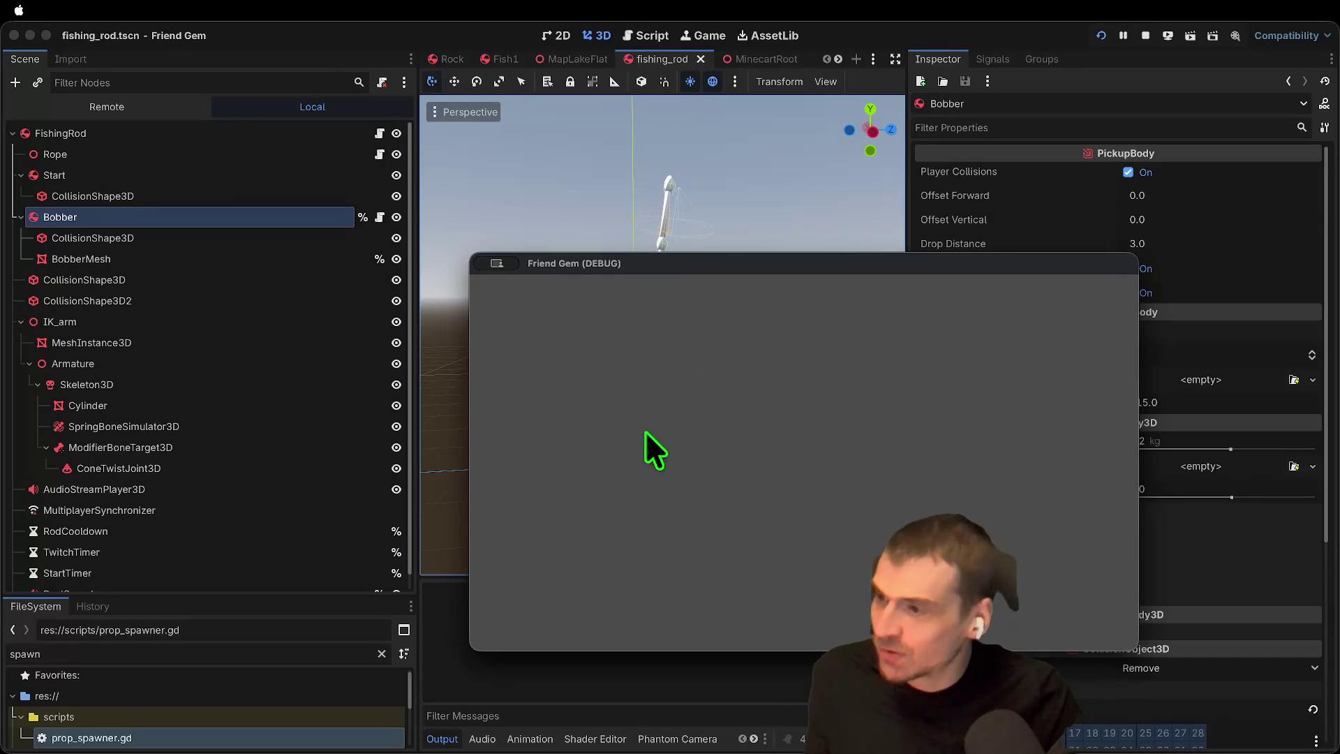
key(Return)
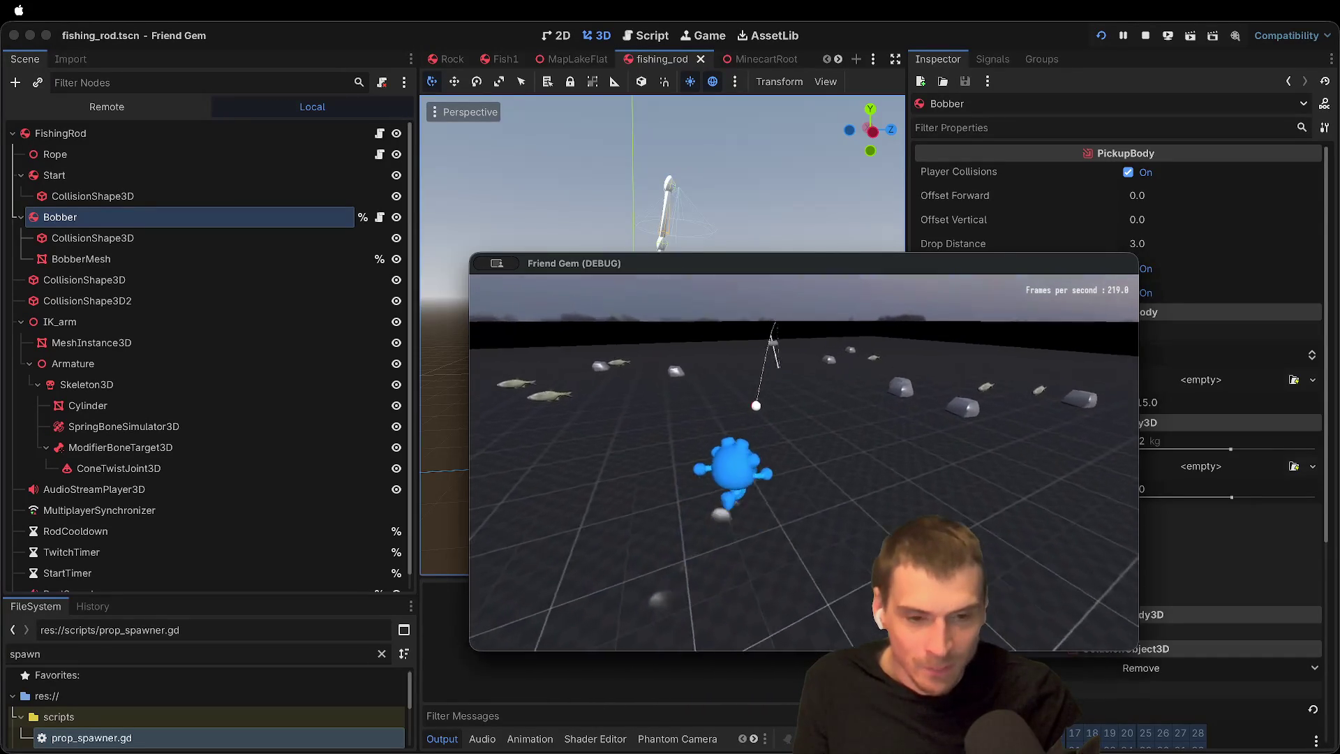
key(e)
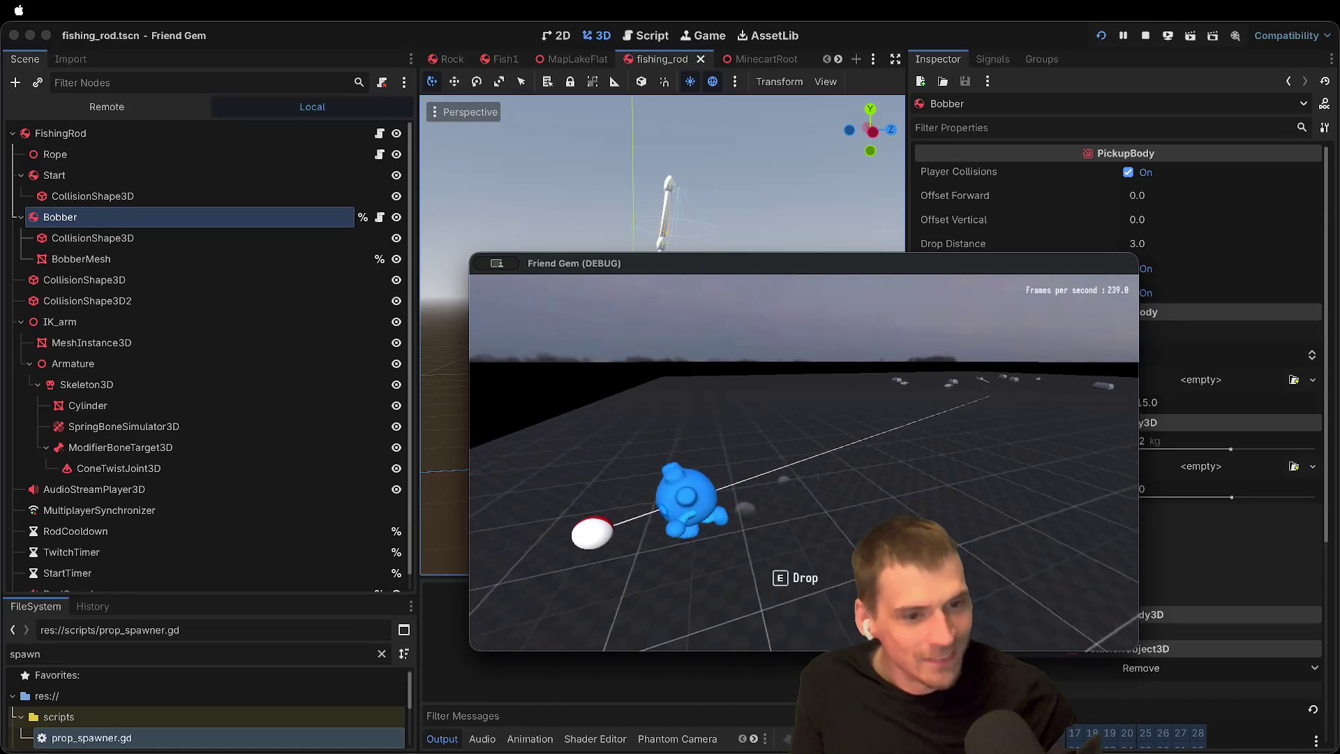
click(804, 461)
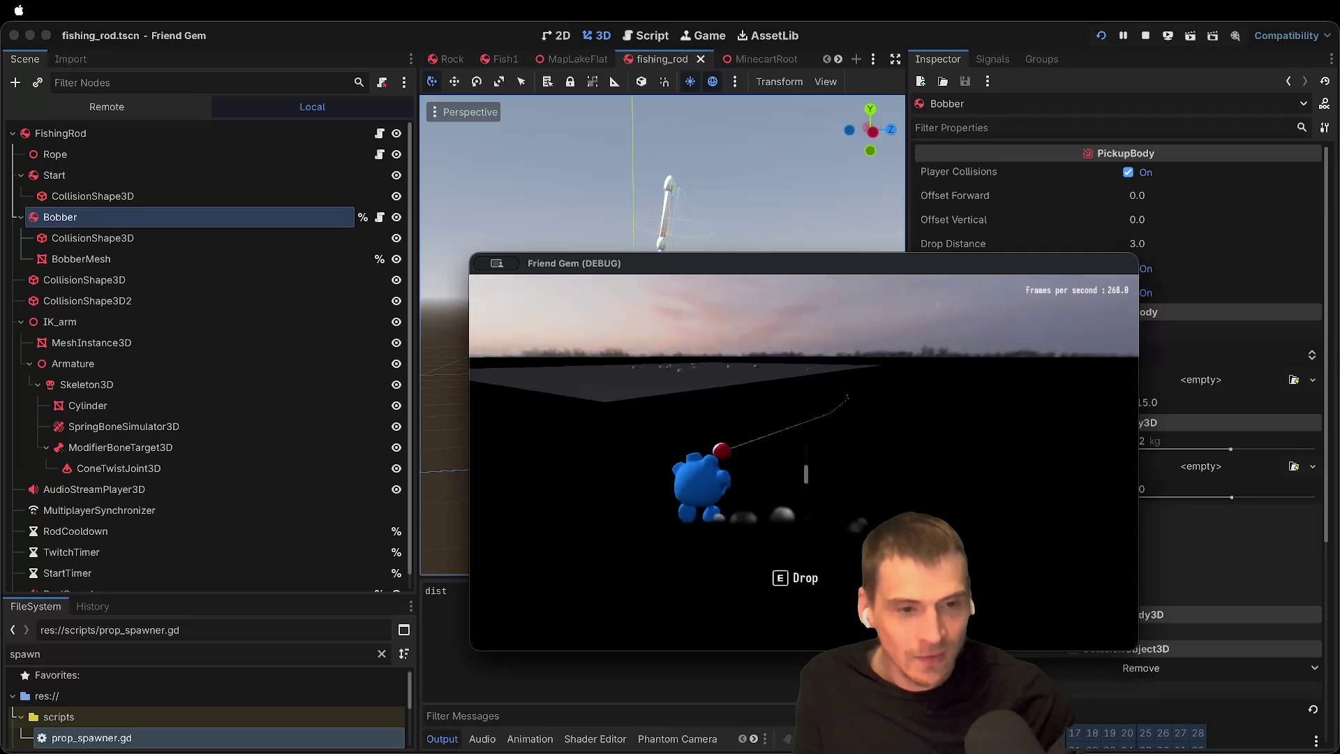
key(e)
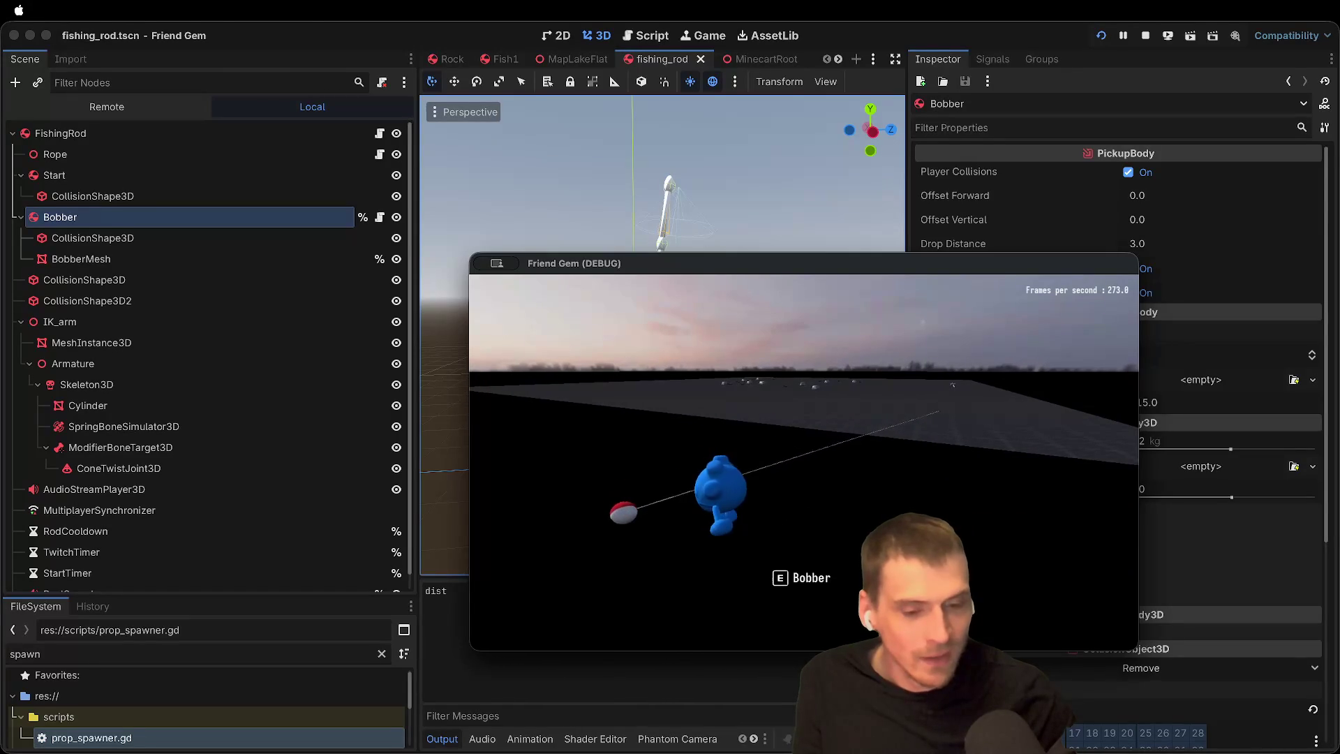
click(1184, 16)
click(1145, 36)
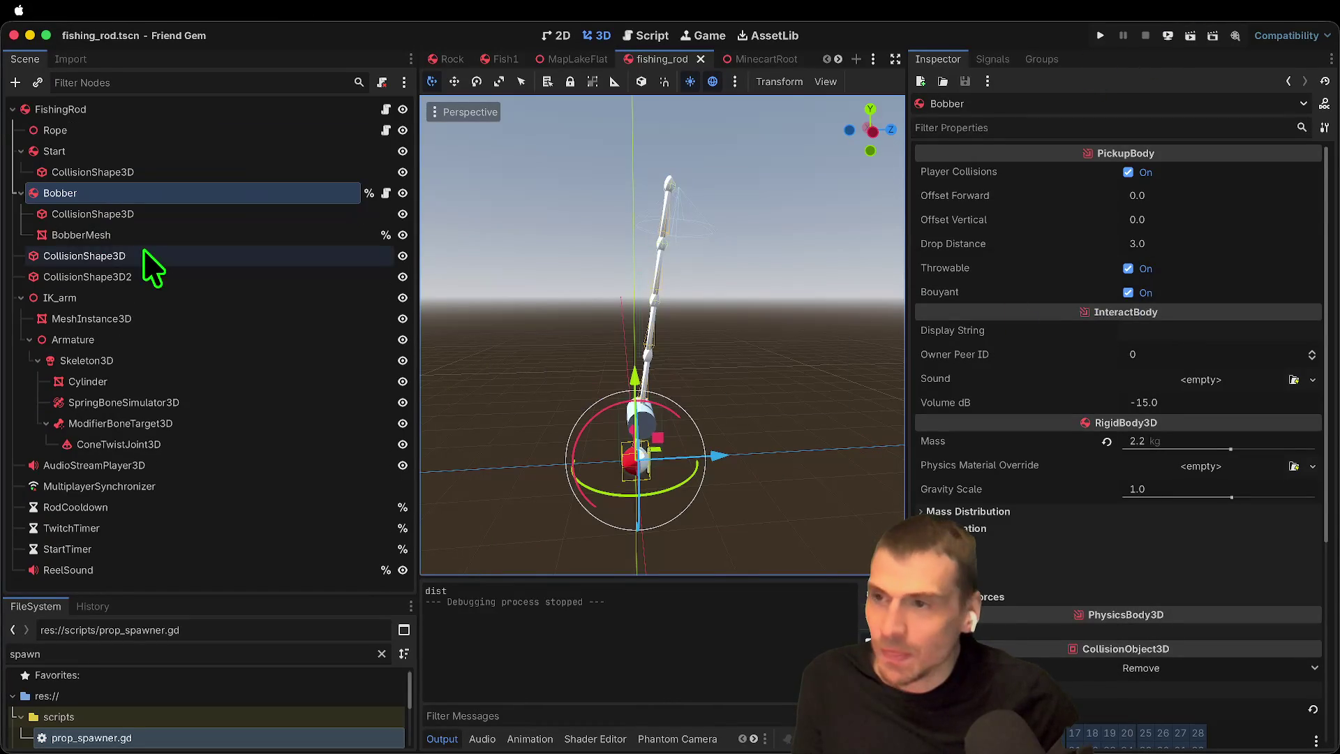
Step: Set the Rope's Start Point to FishingRod and save the scene
click(126, 131)
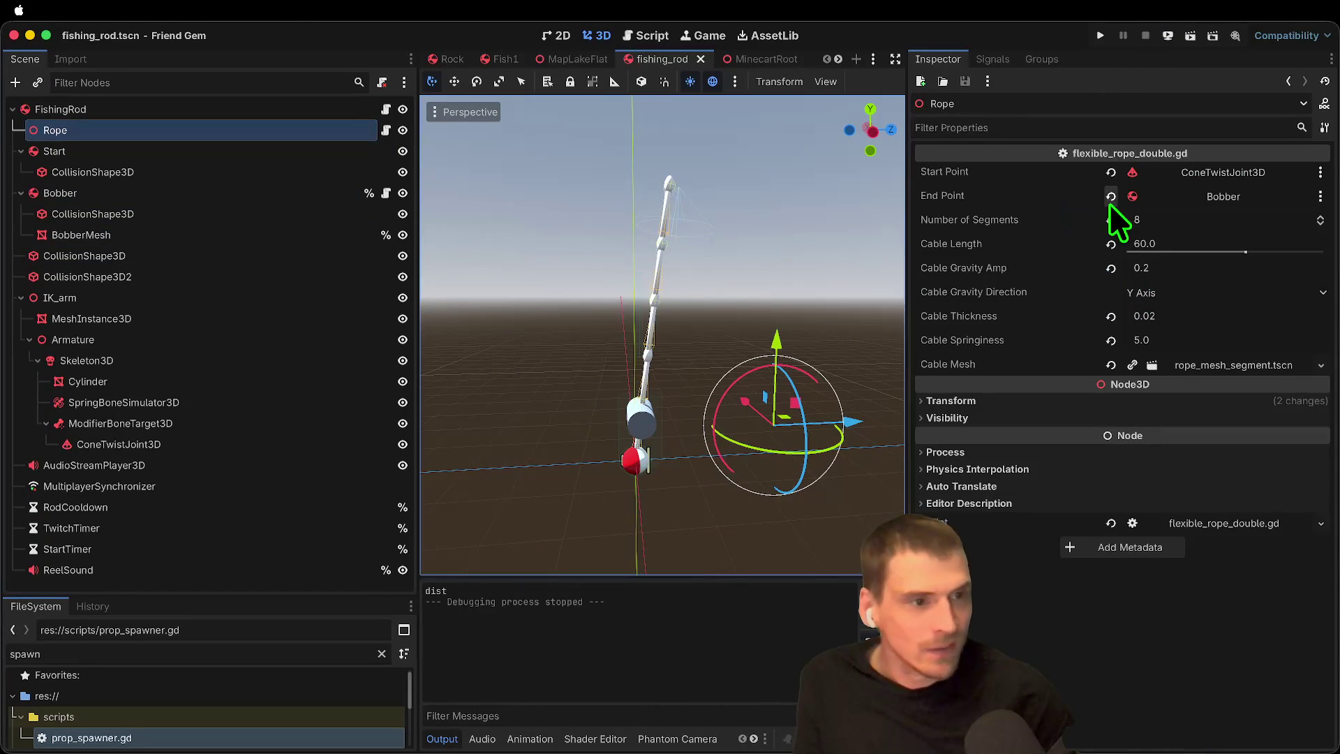
click(1111, 172)
click(1166, 169)
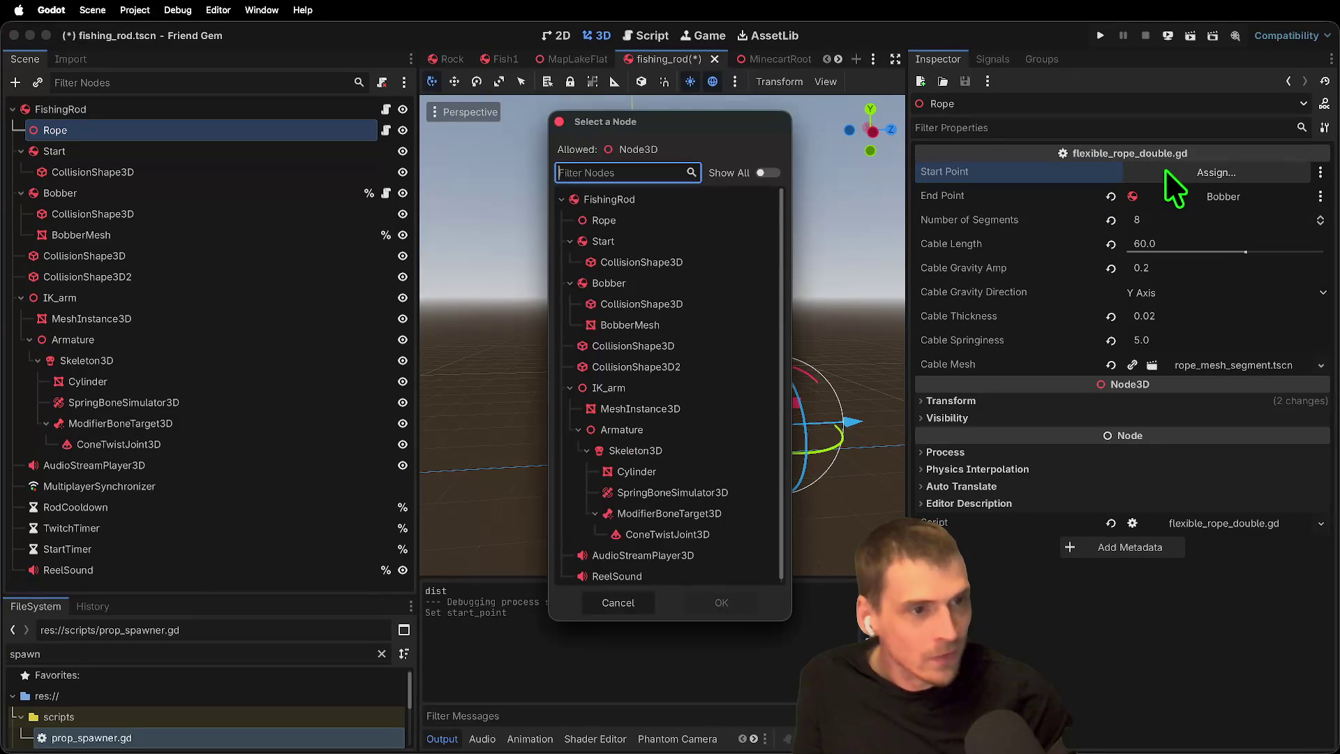
click(722, 602)
key(ctrl+s)
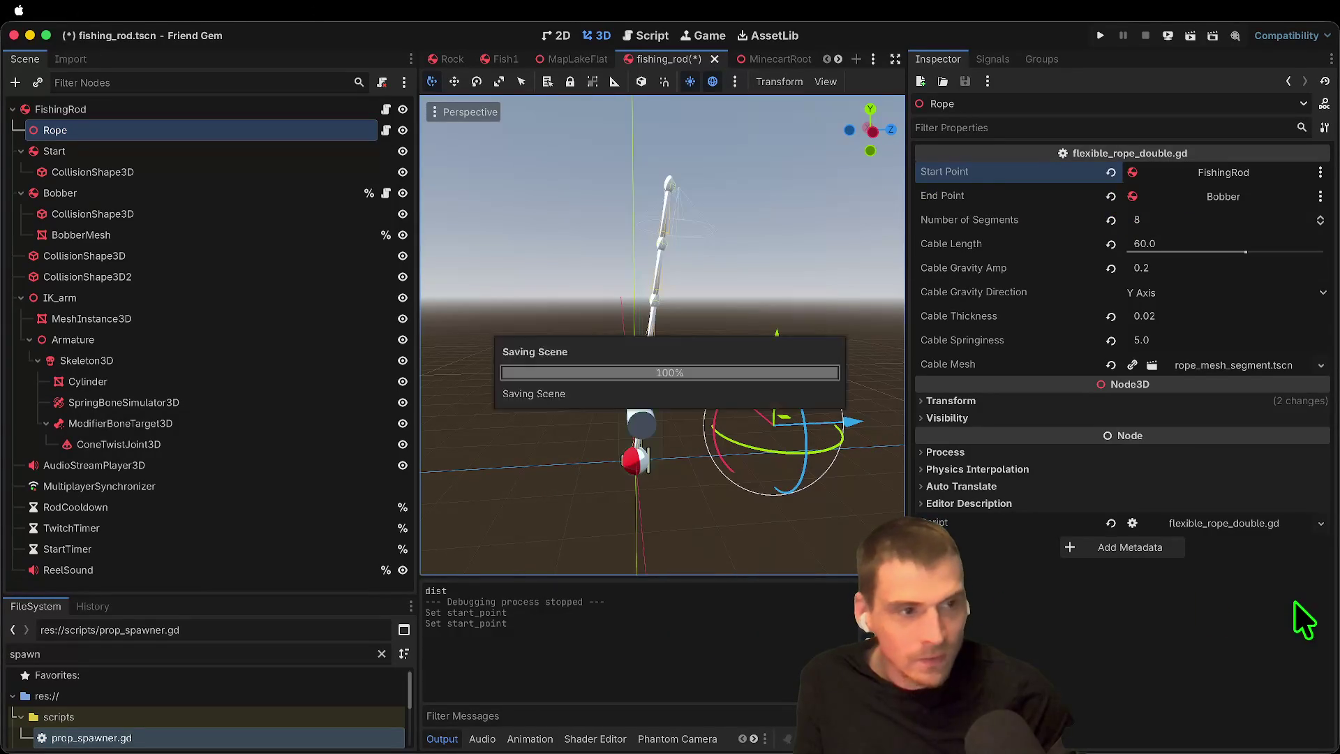
click(137, 106)
Step: Run the game and repeatedly pick up and drop the fishing rod with E, then close it
key(super+b)
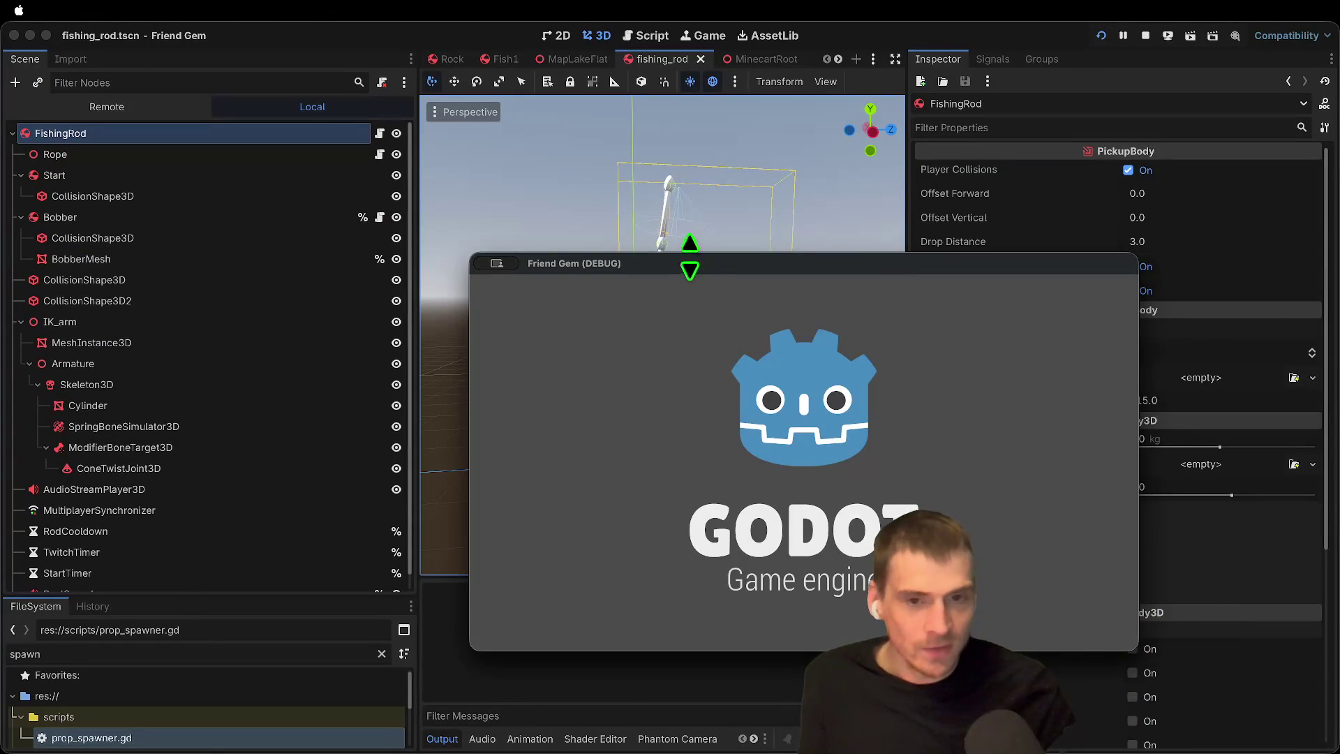
drag(690, 262, 527, 157)
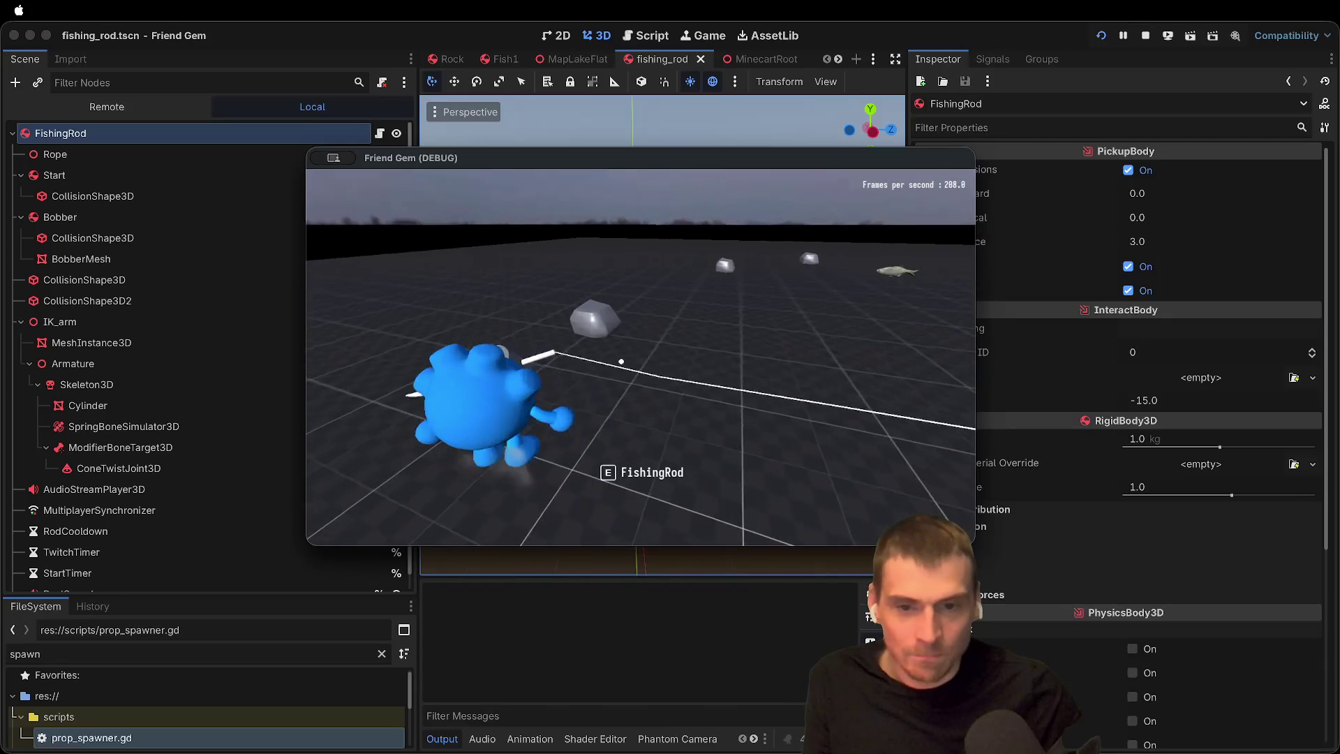
key(e)
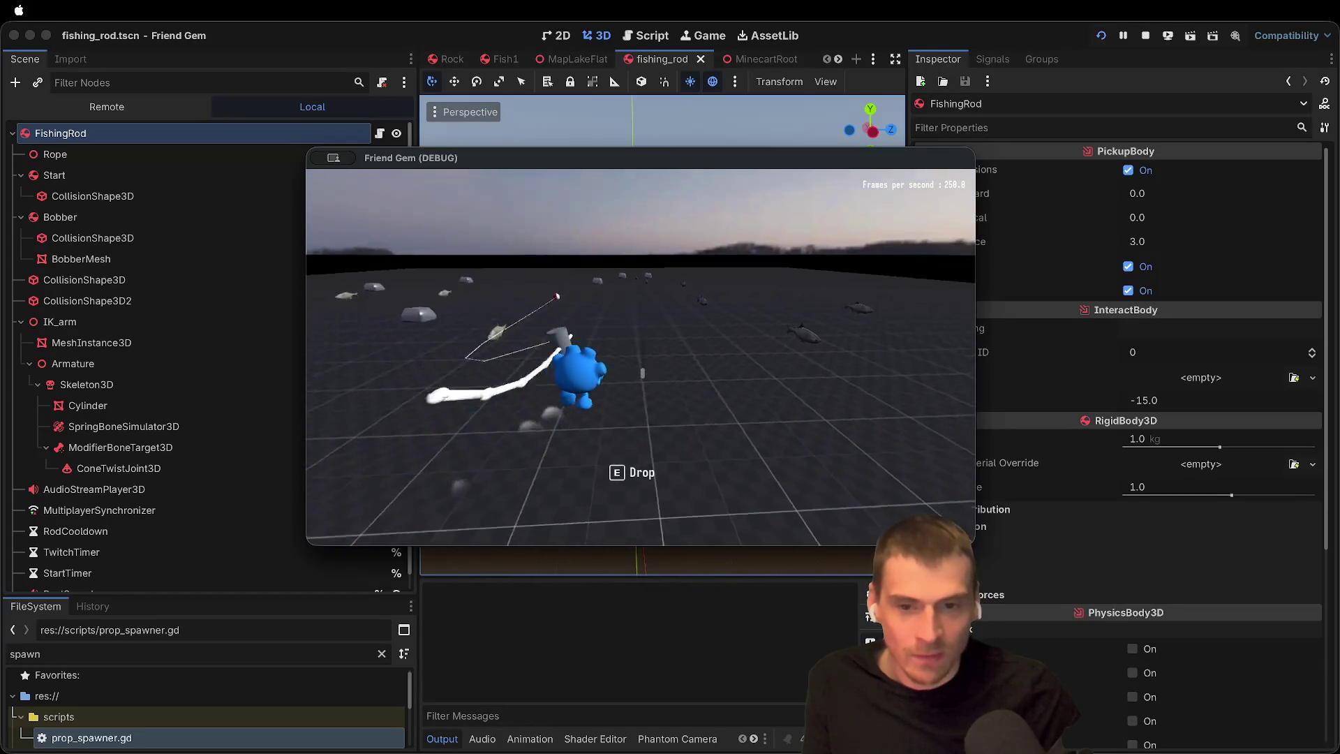
key(e)
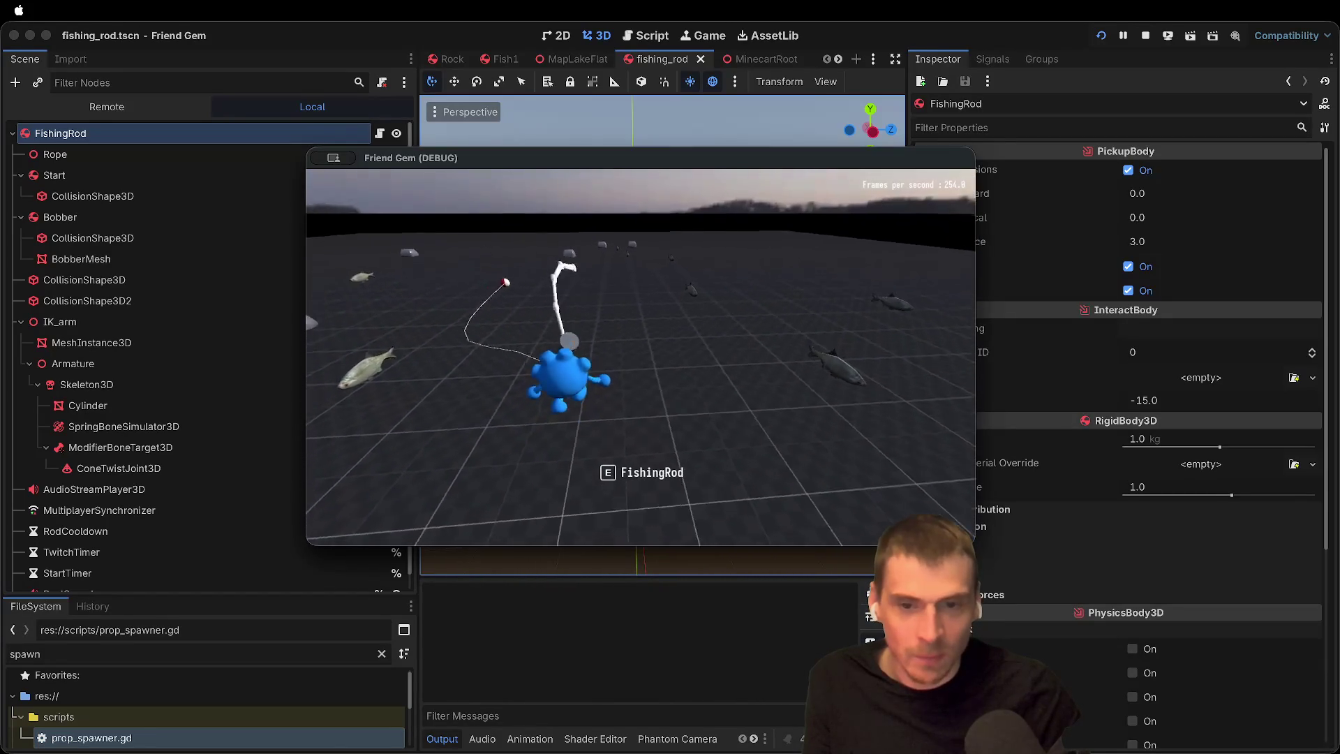
key(e)
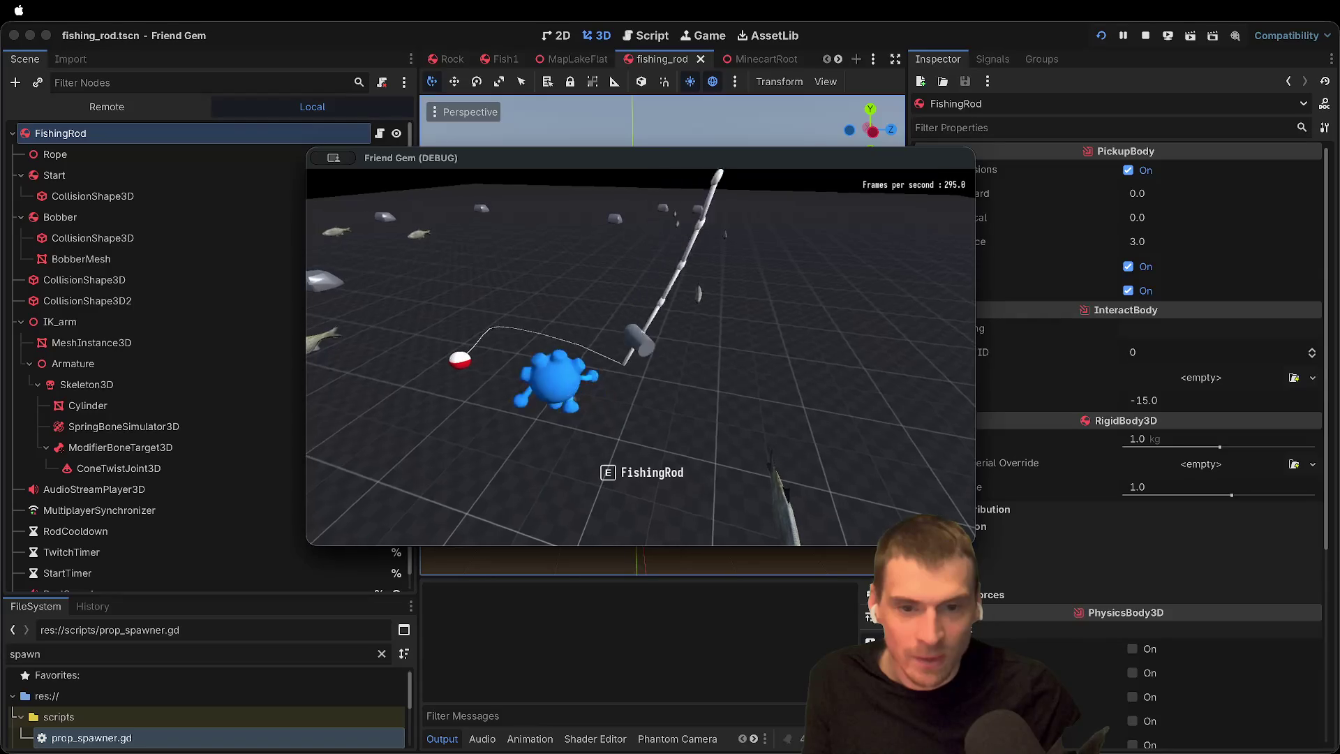
key(e)
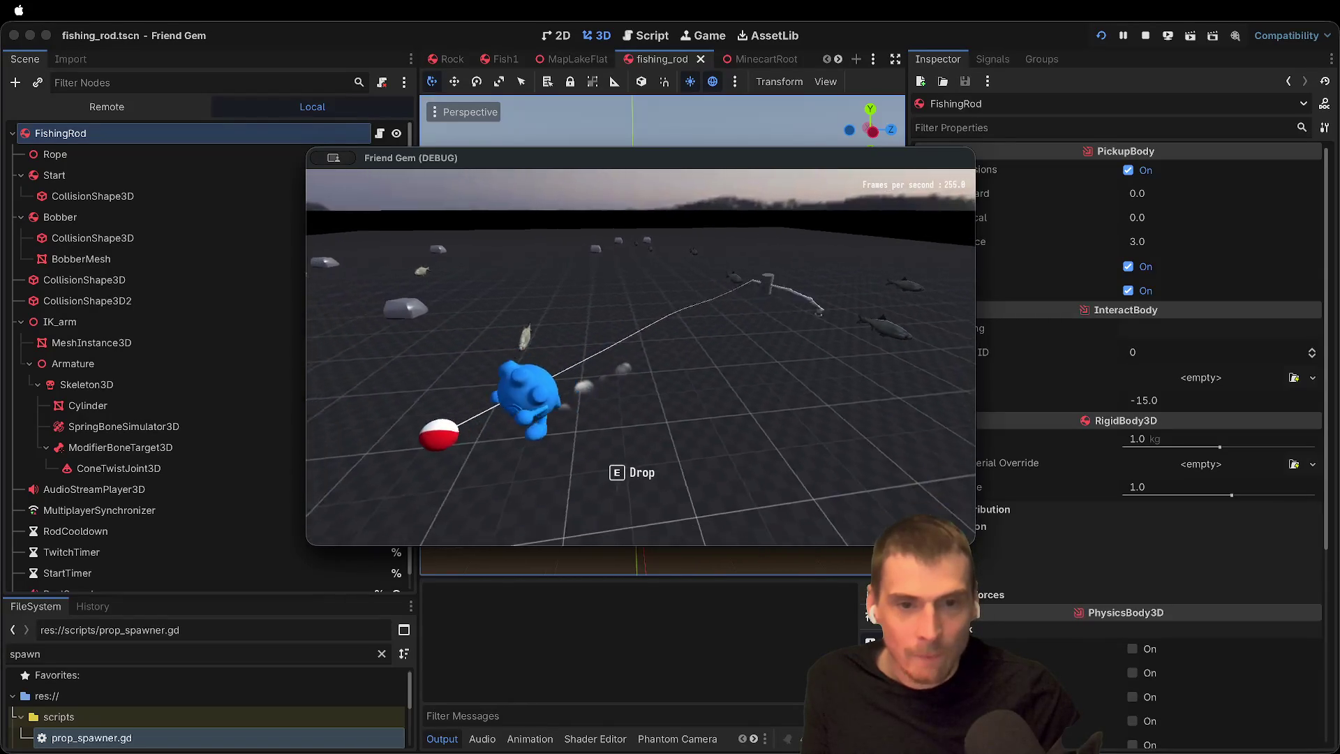
key(super+period)
click(150, 466)
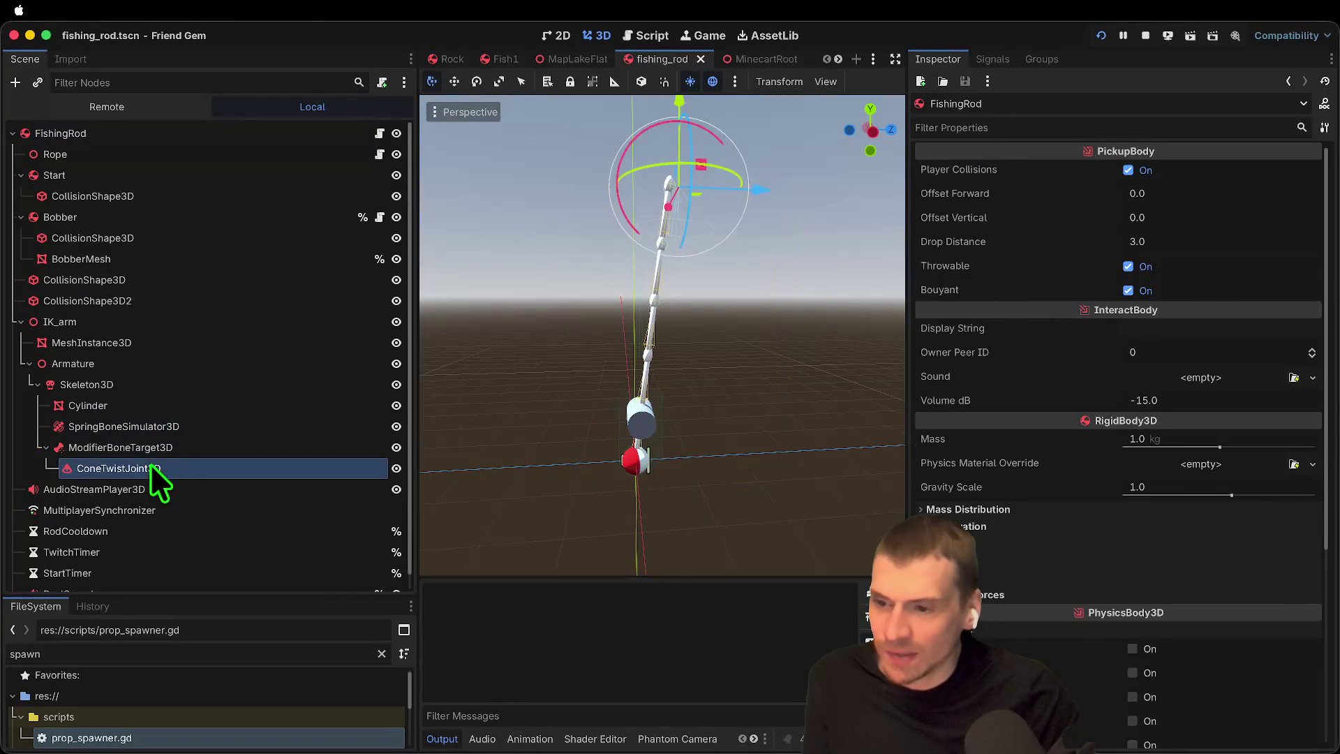
Step: Clear ConeTwistJoint3D's Node A and Node B, then run the game and cast the bobber
click(1111, 331)
click(1111, 307)
key(super+b)
click(622, 361)
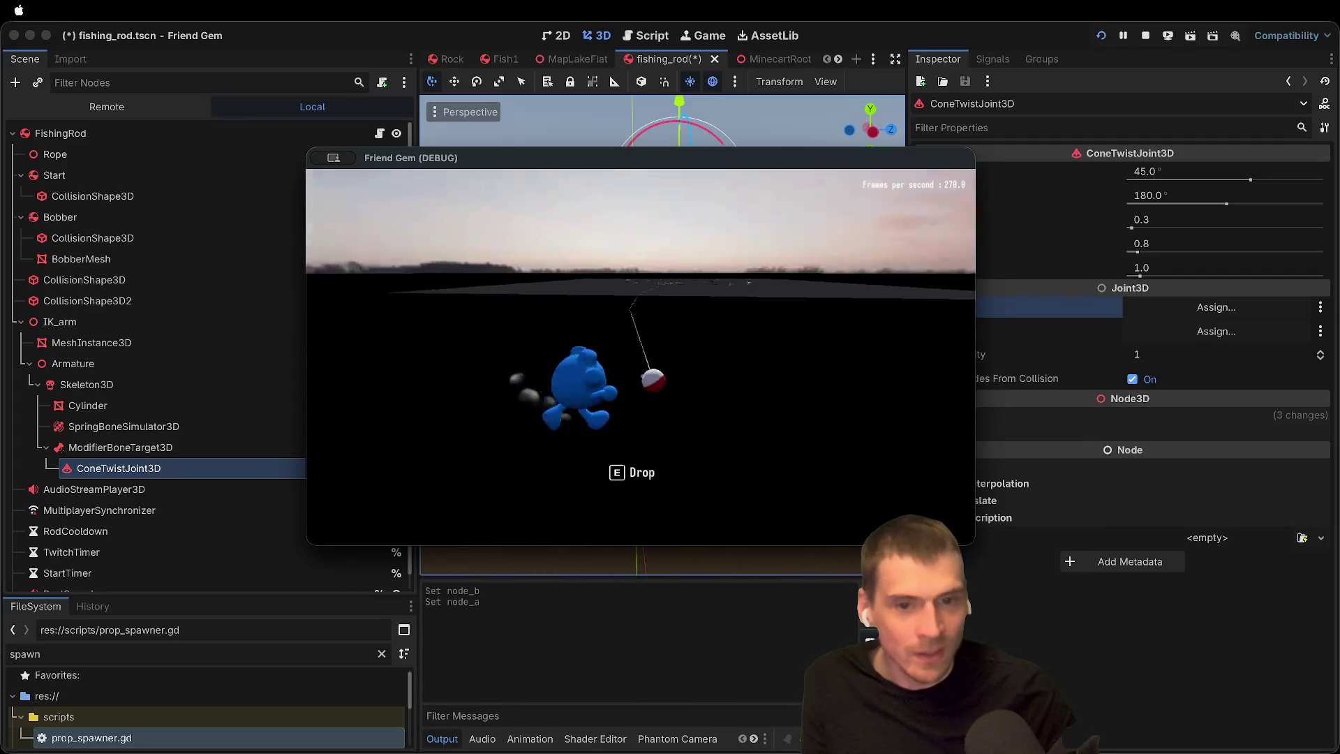
click(641, 356)
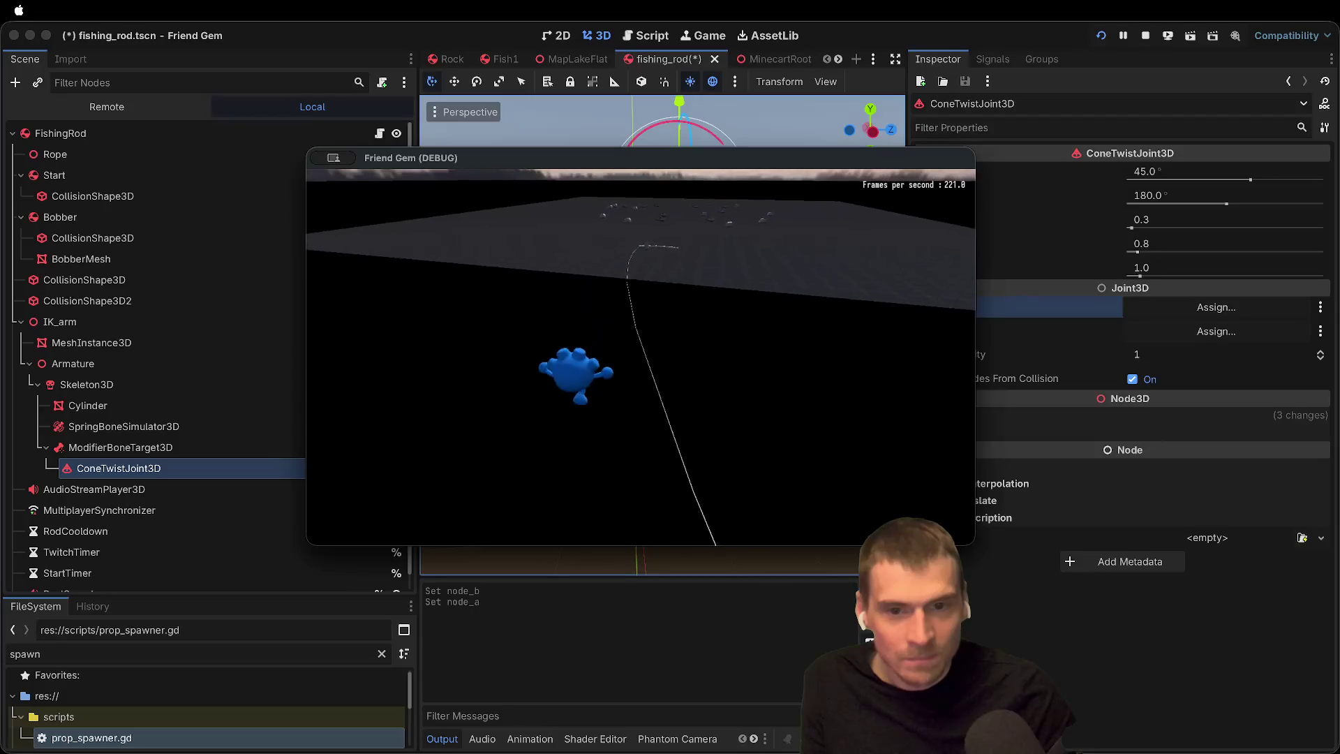
Step: Load the MapLakeFlat level through the pause menu's admin panel
key(Escape)
click(670, 387)
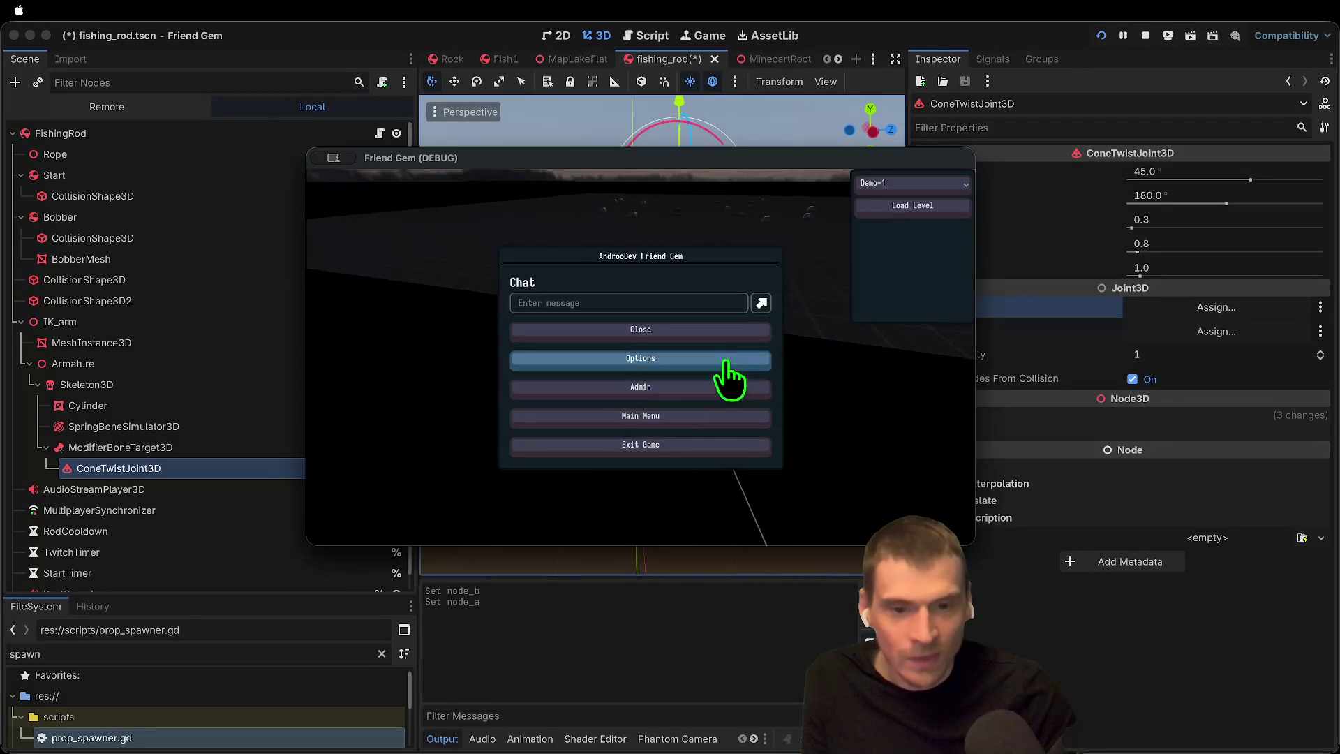
click(922, 184)
click(920, 233)
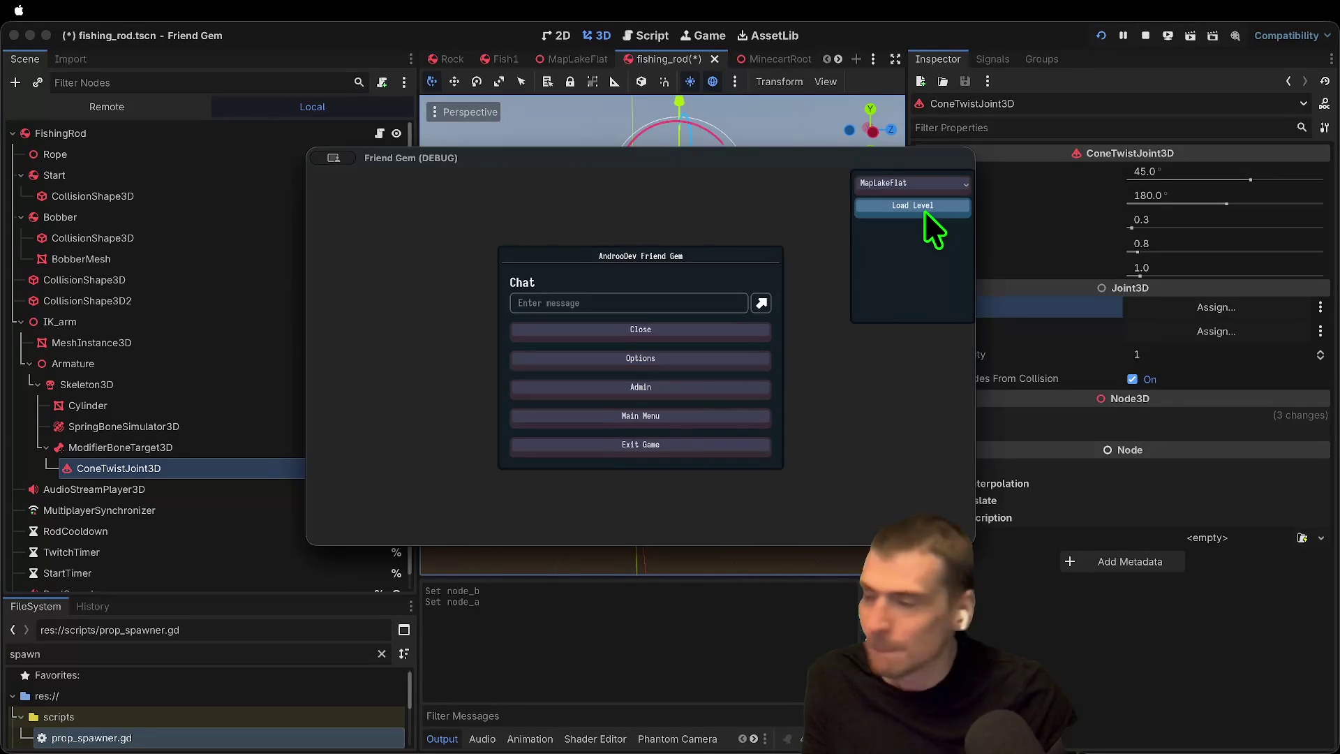
click(924, 211)
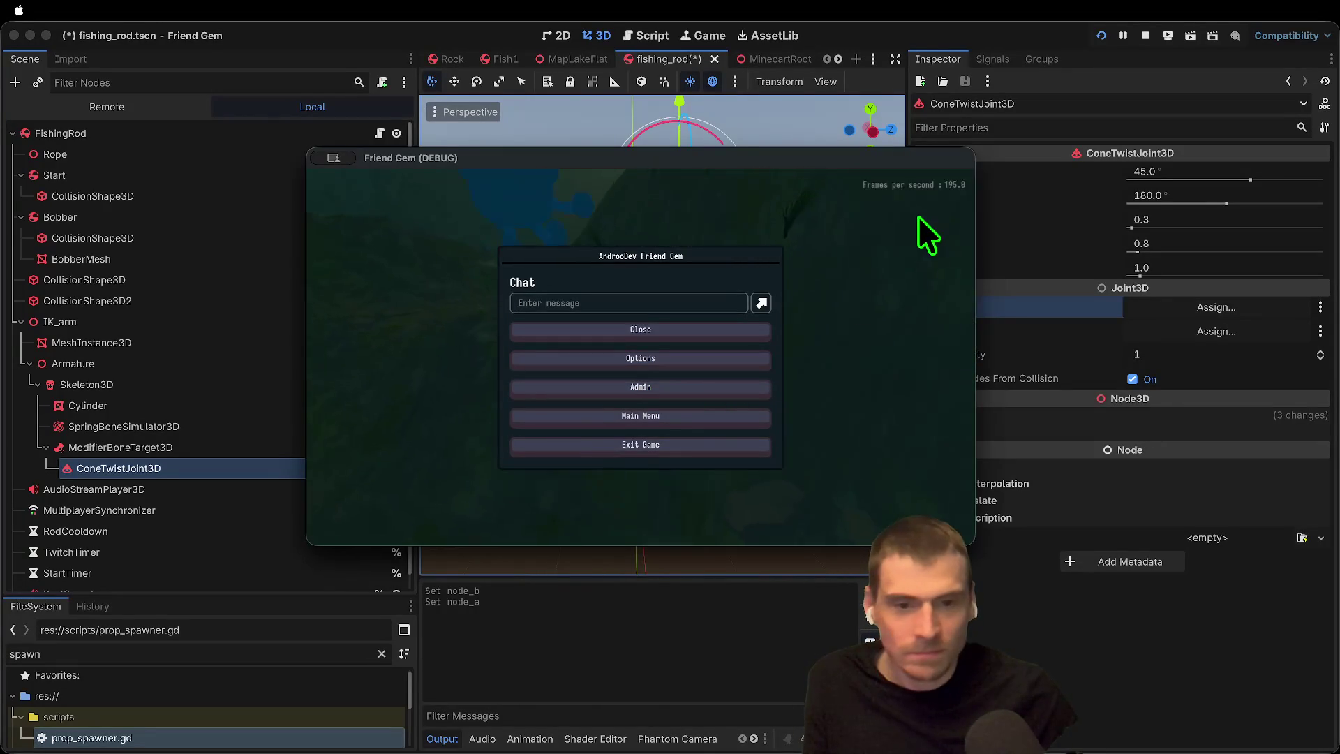
key(Escape)
Step: Walk around the lake to a rock overlooking the pond, drop the rod, and stop the game
key(w)
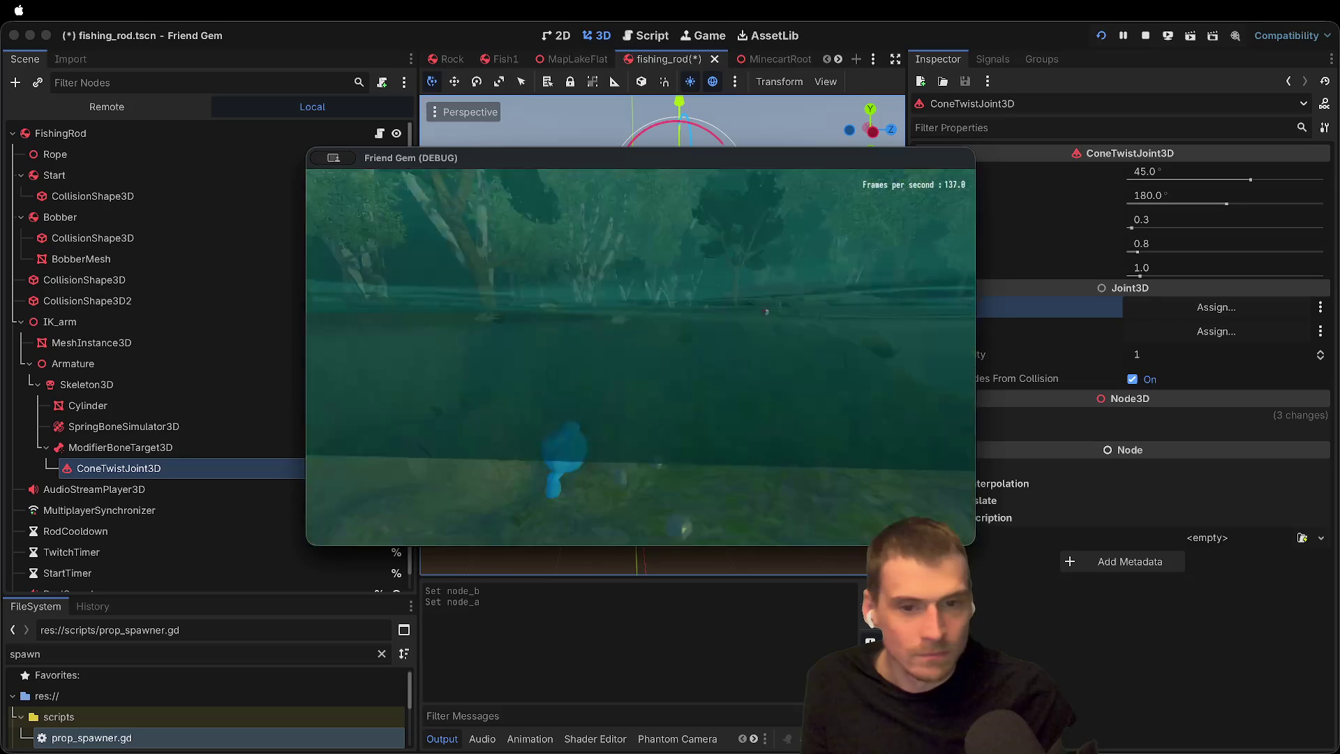
key(w)
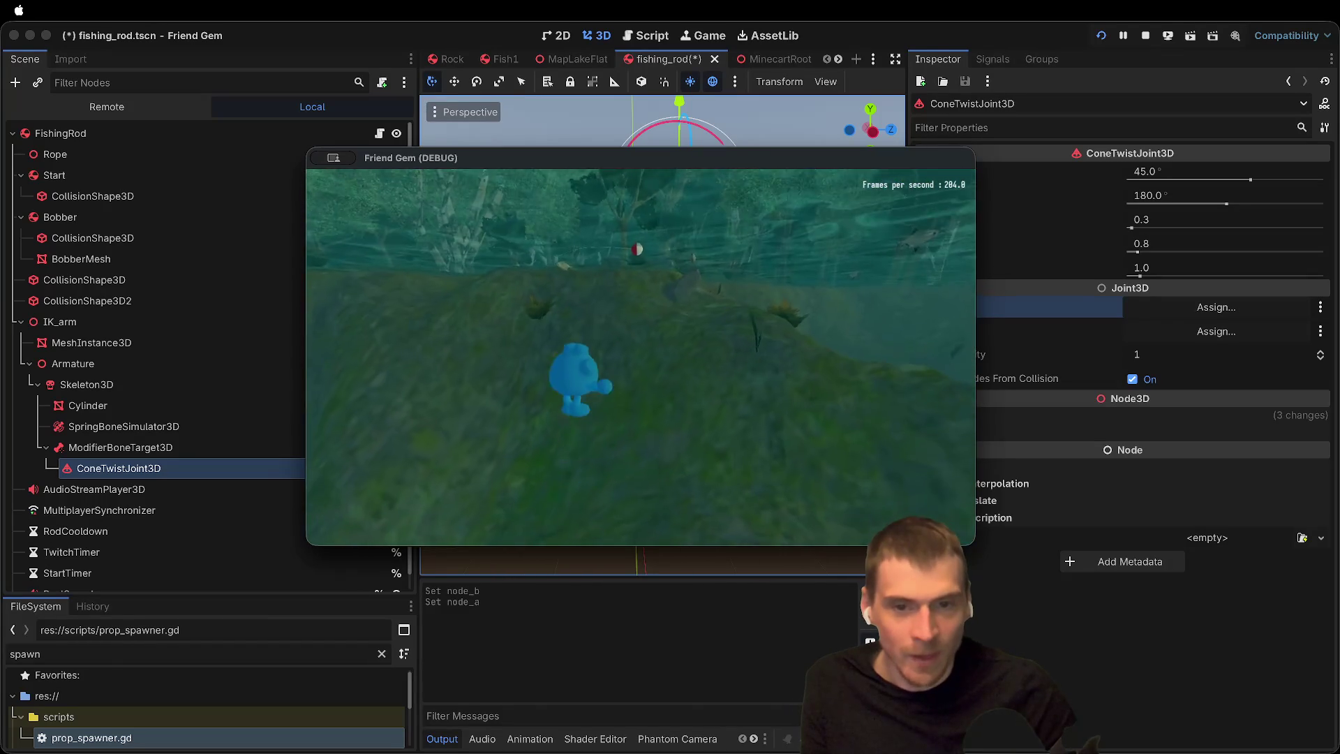
key(w)
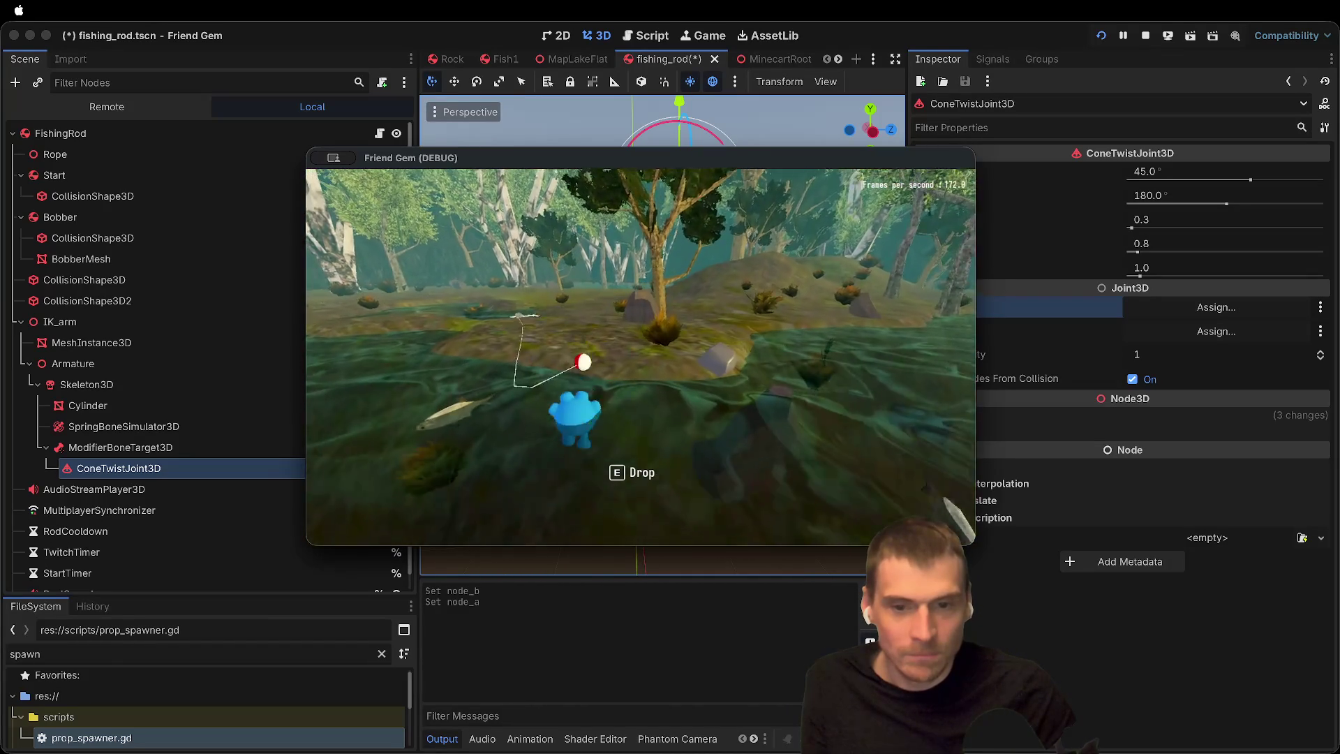
key(w)
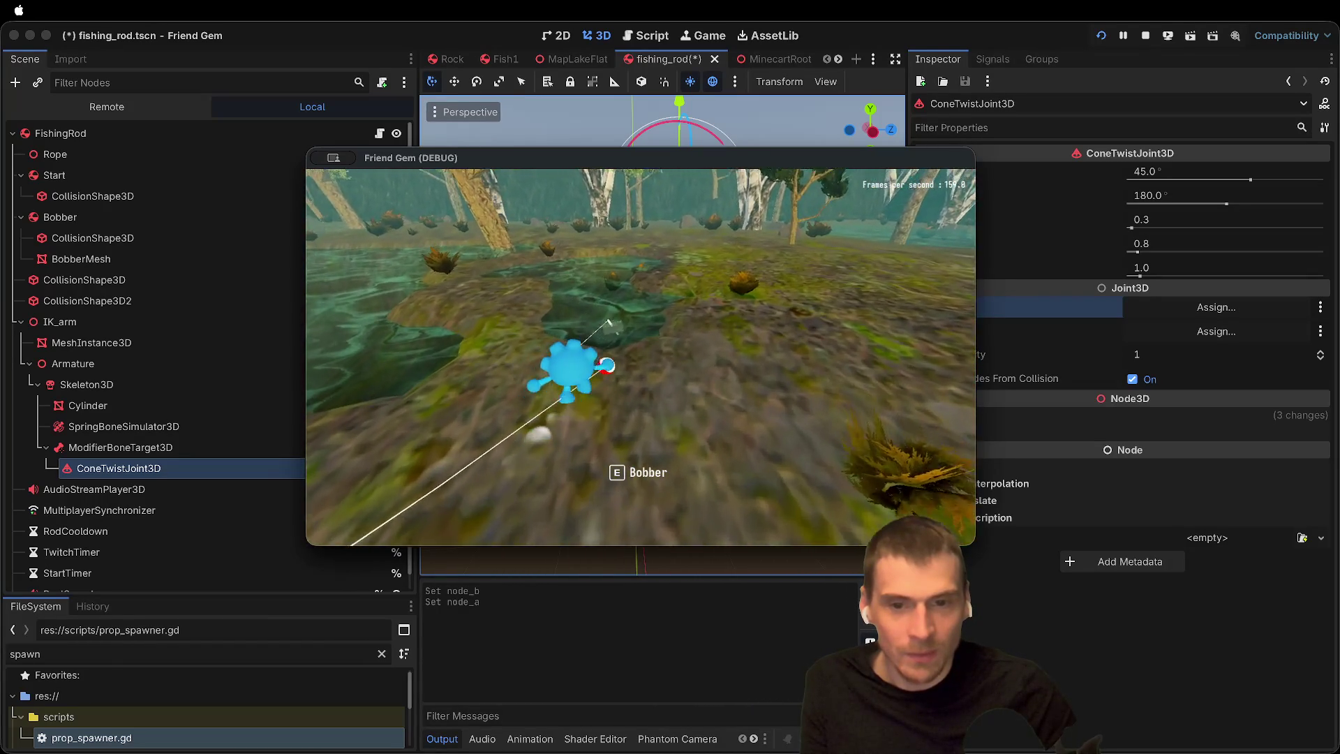
key(w)
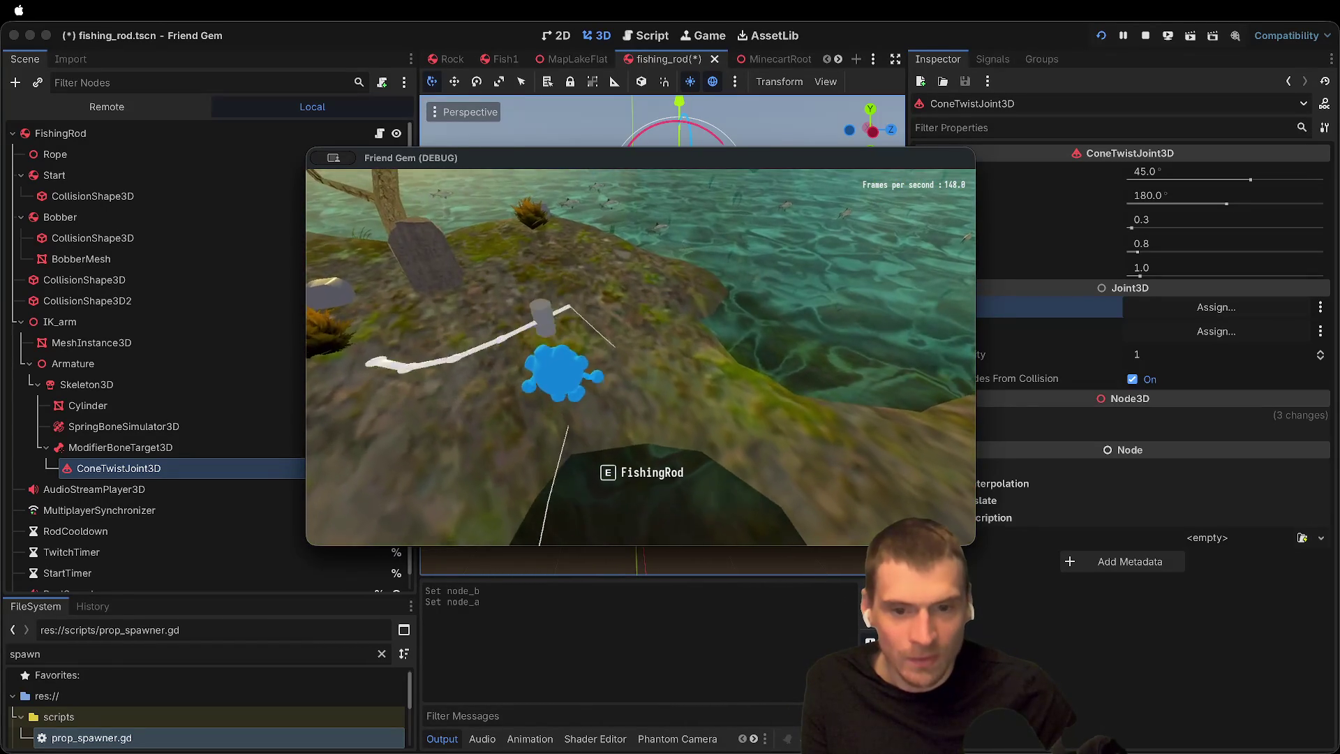
key(w)
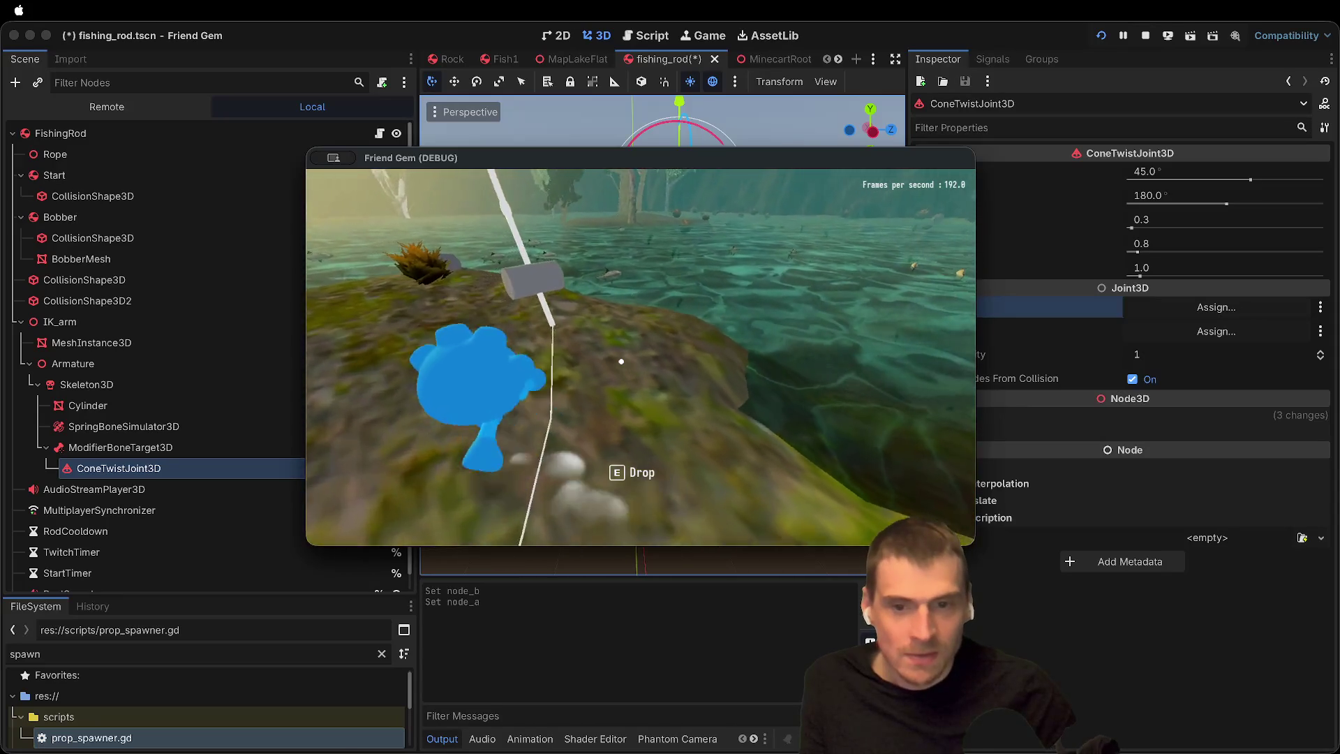
key(w)
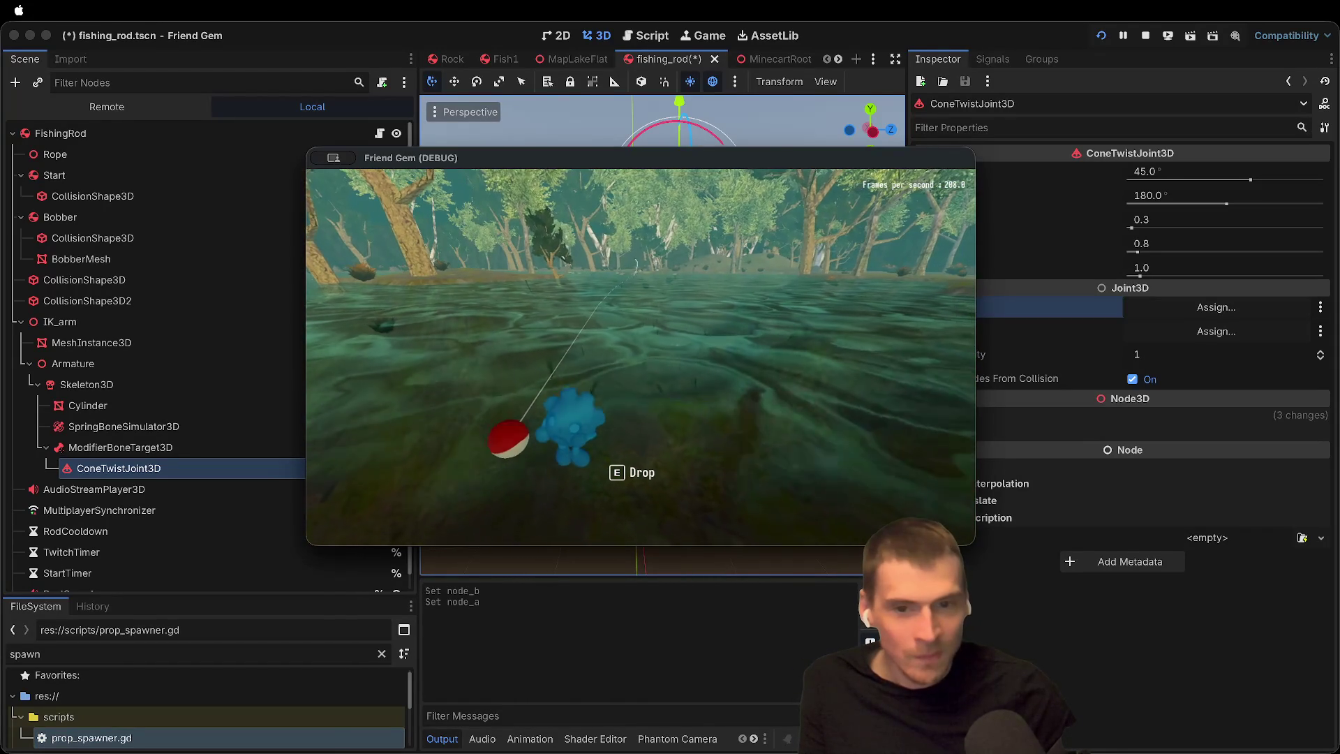
key(e)
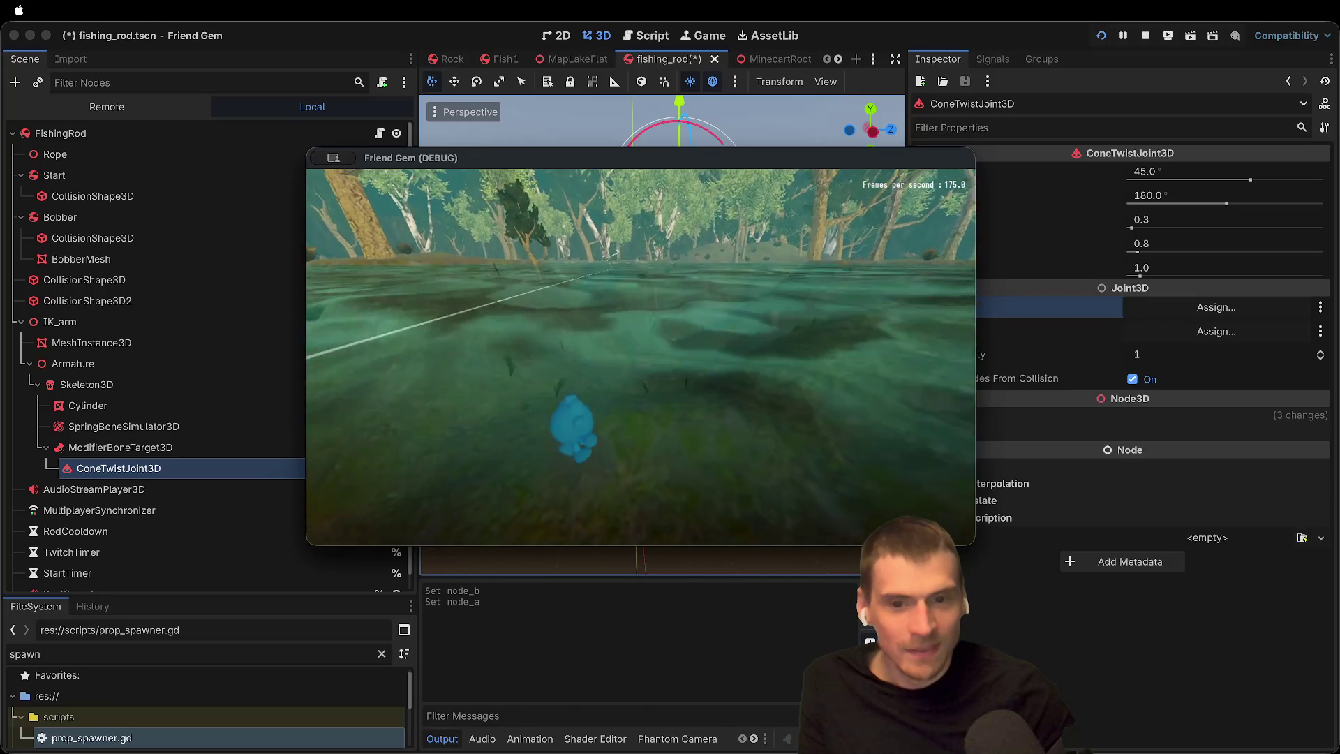
key(super+period)
click(1150, 34)
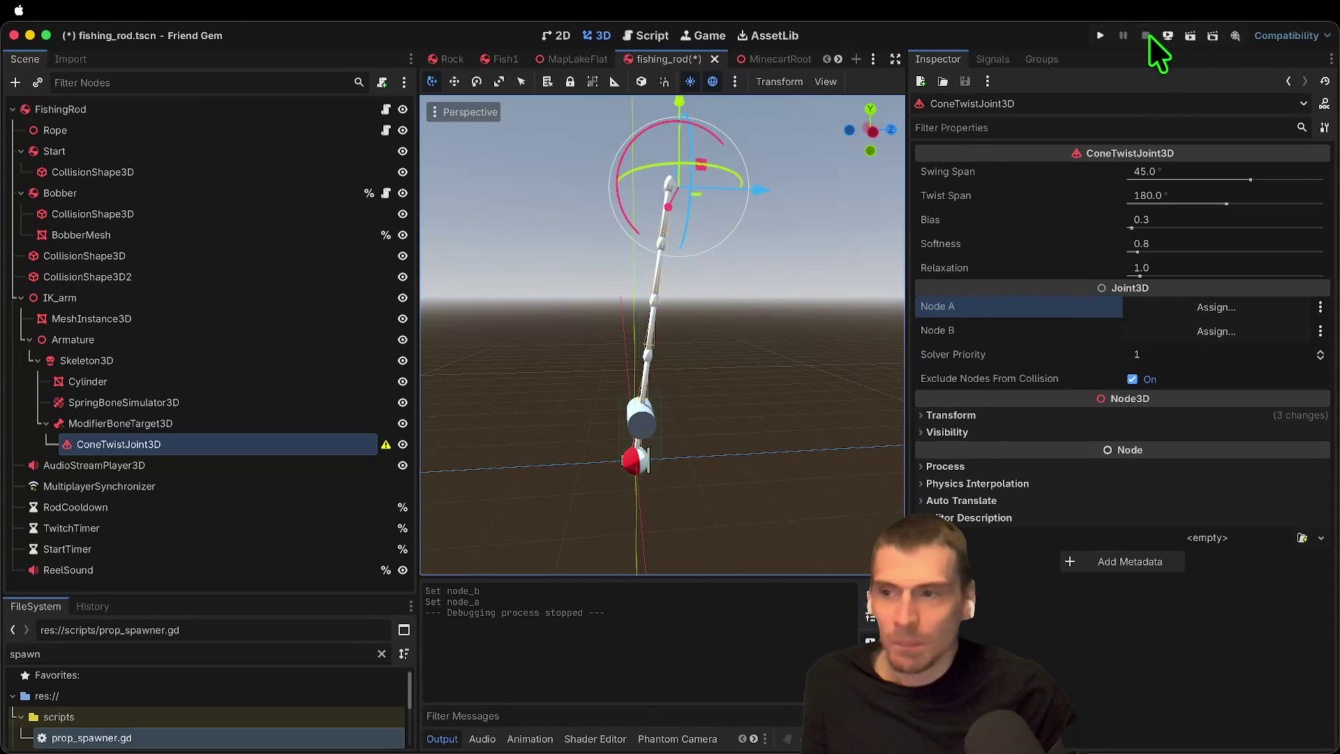
Step: Reparent ConeTwistJoint3D from ModifierBoneTarget3D to sit directly under the FishingRod root
click(147, 152)
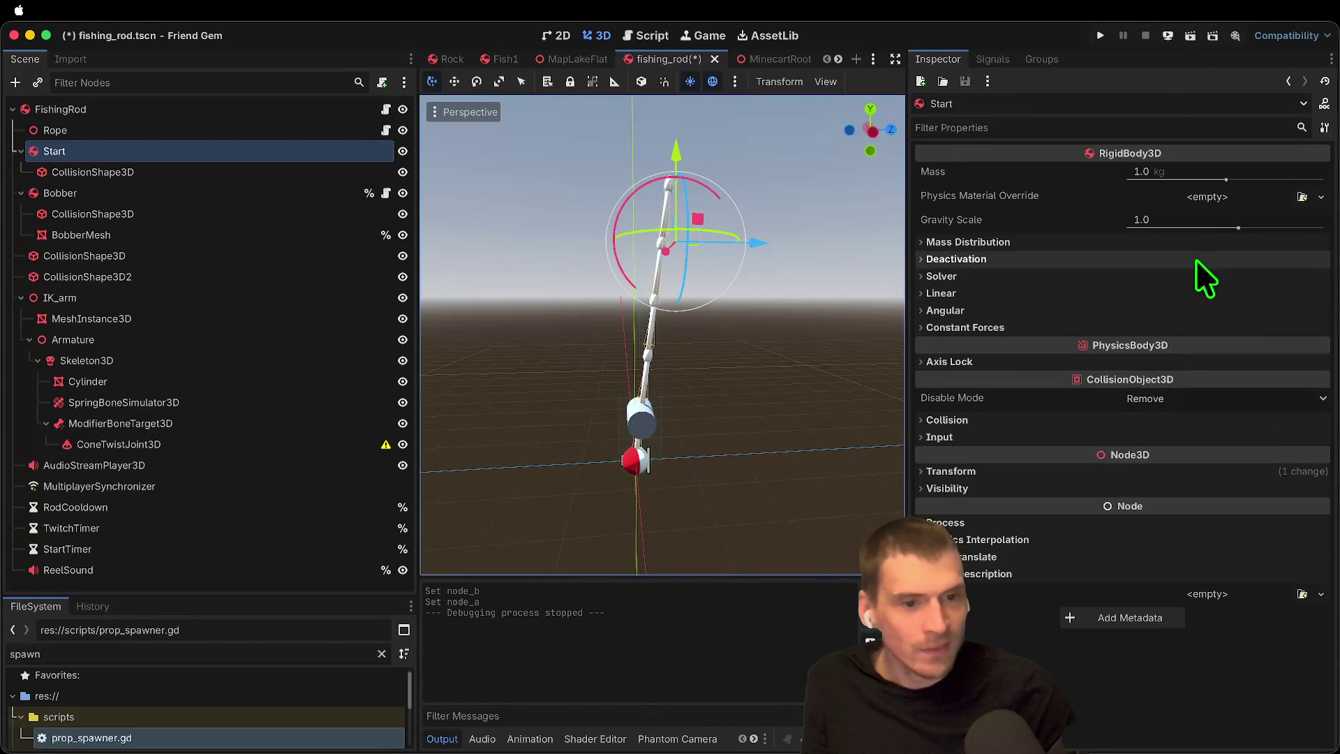
click(126, 172)
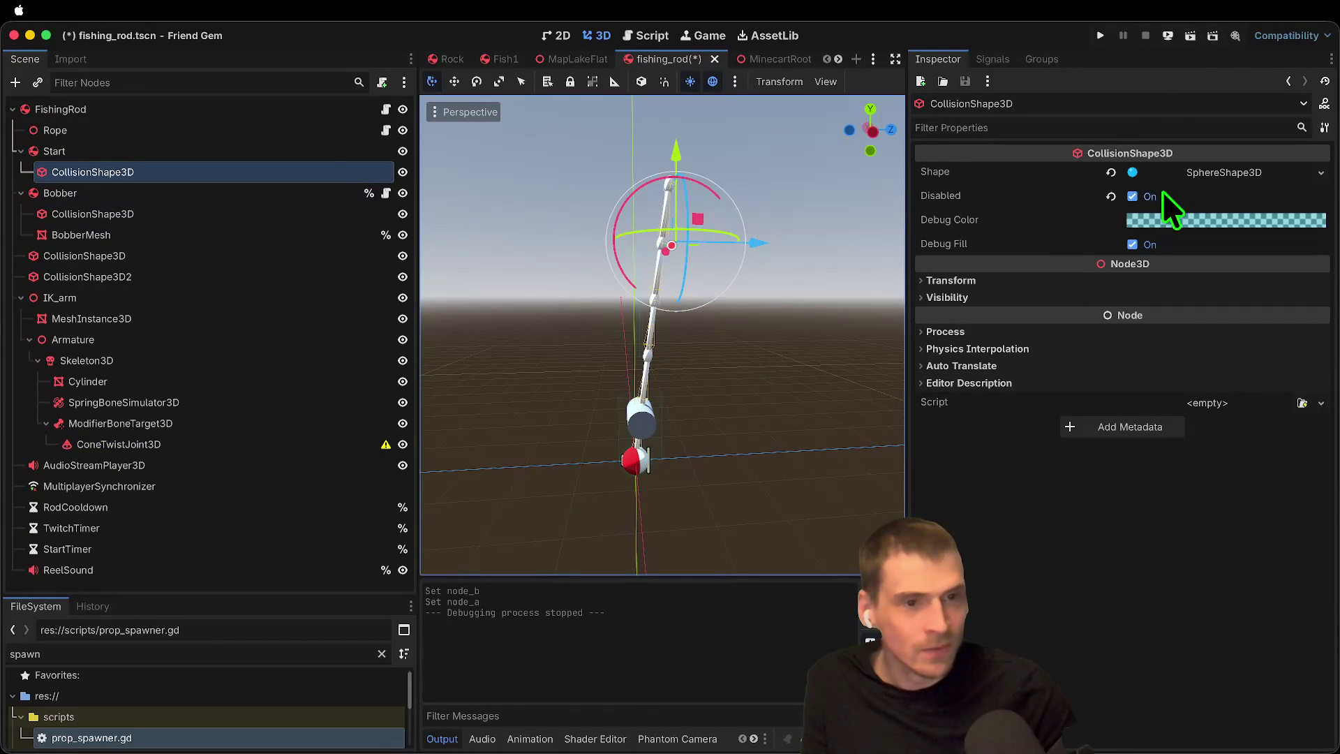
click(188, 145)
click(192, 131)
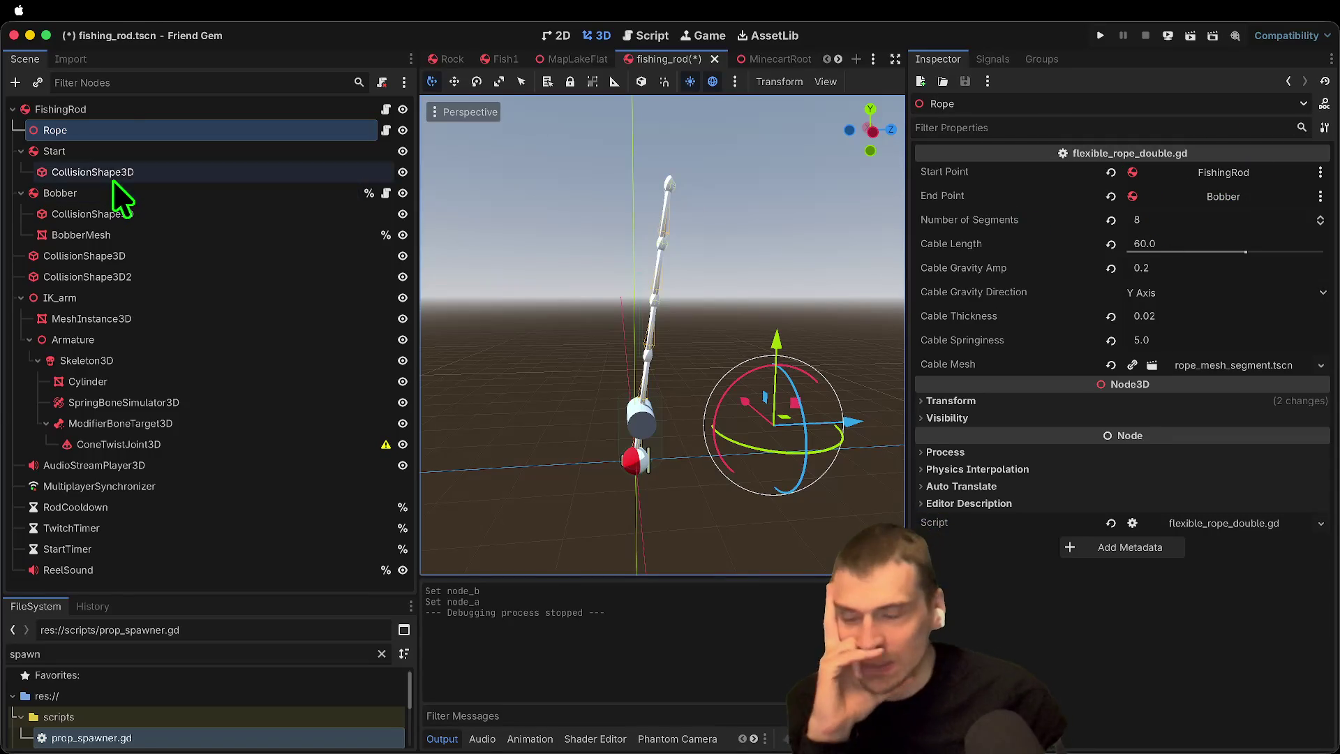
right_click(110, 153)
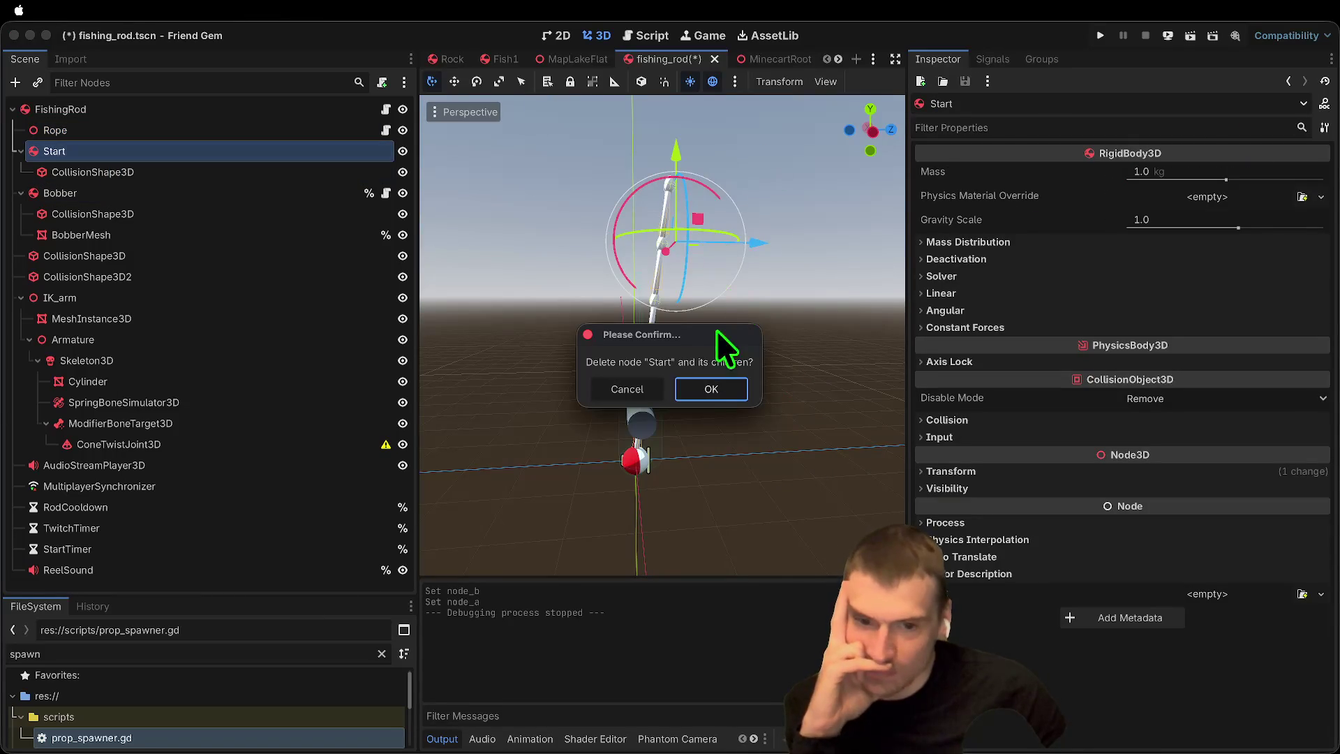
click(639, 393)
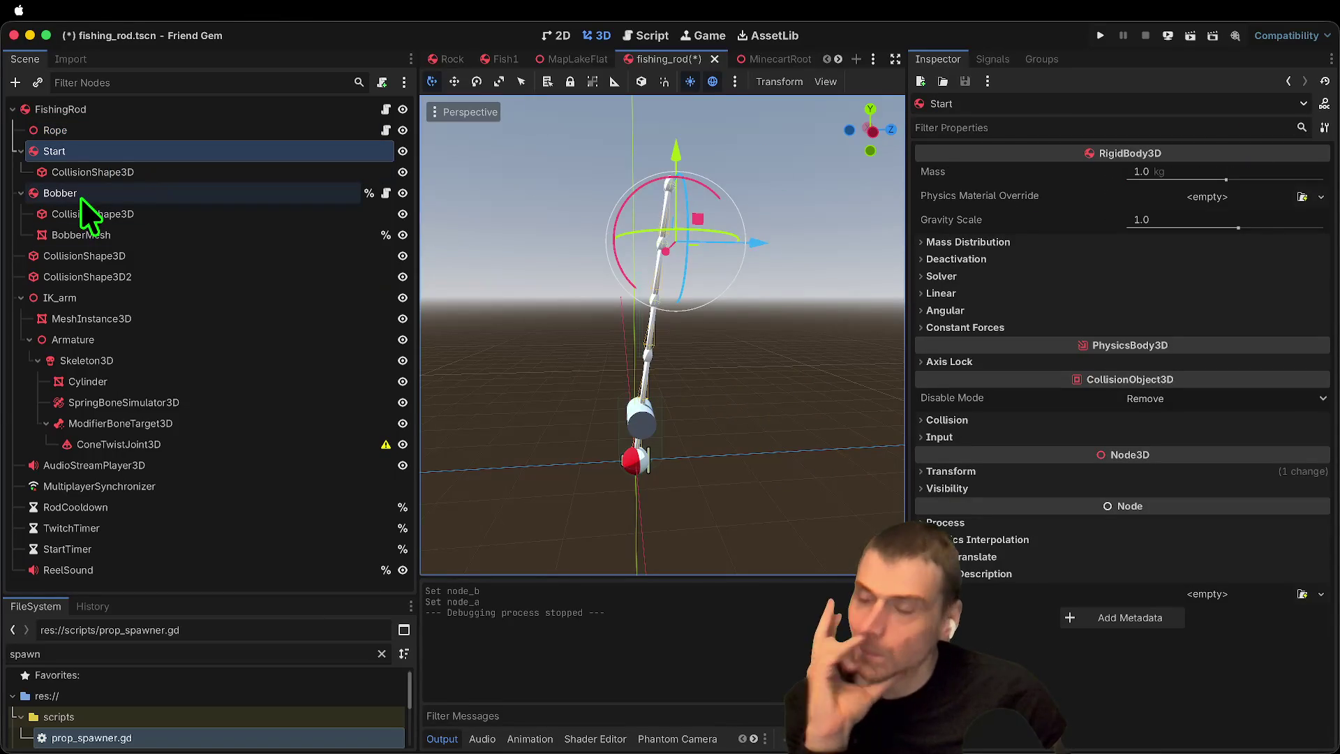
click(183, 443)
drag(147, 451, 120, 116)
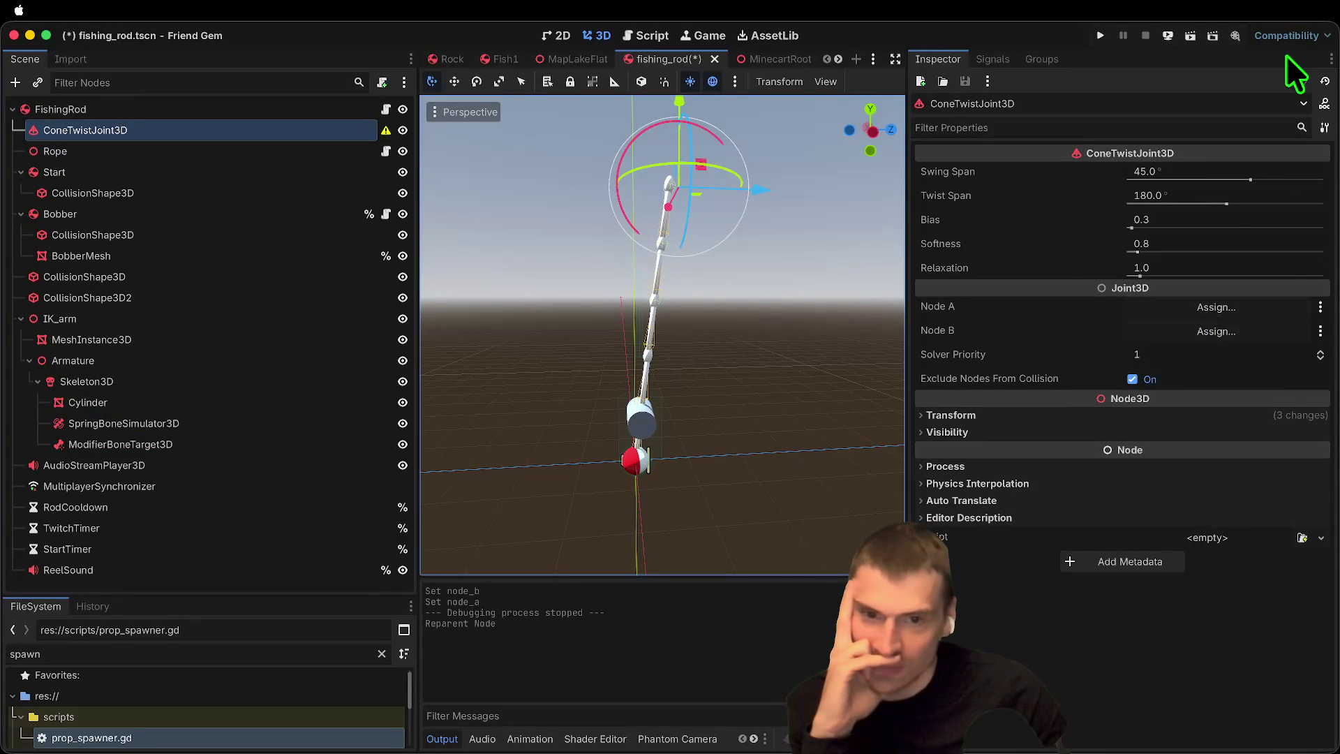
Step: Connect the cone twist joint with Node A = FishingRod and Node B = Start
click(1217, 307)
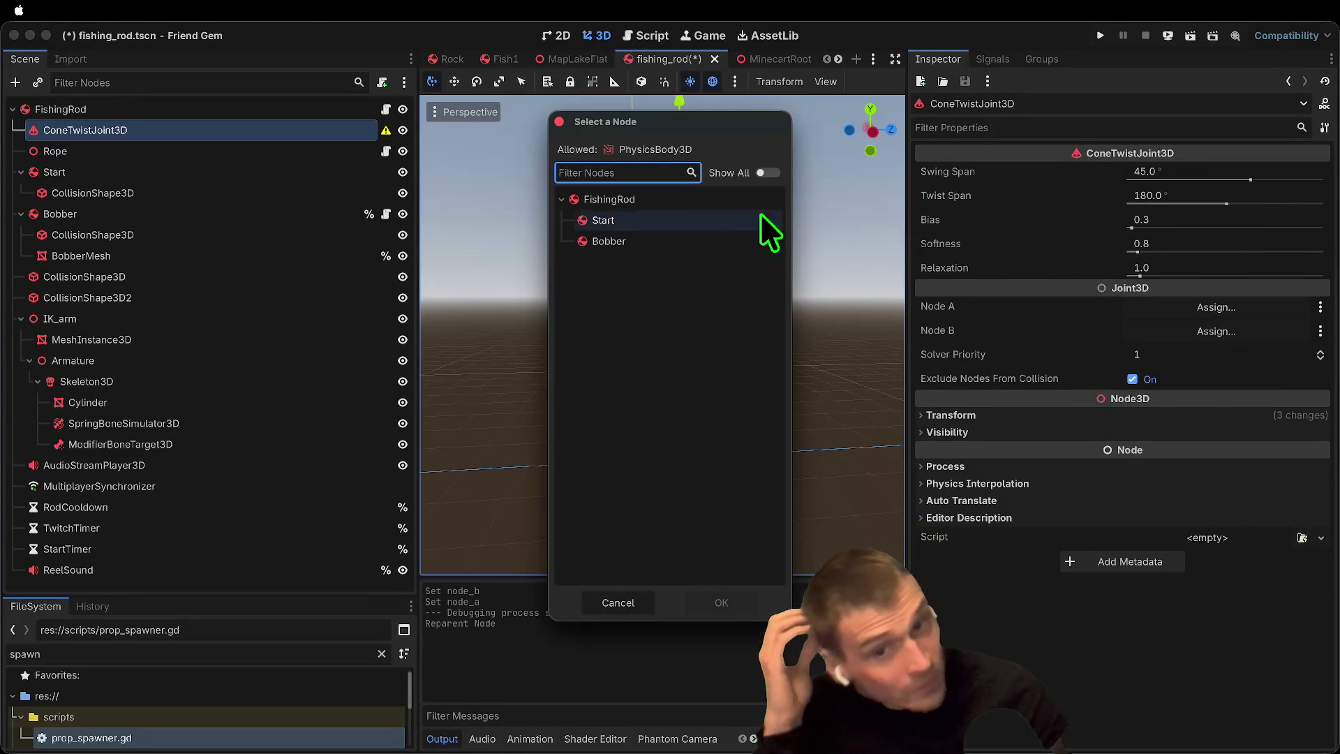
click(733, 603)
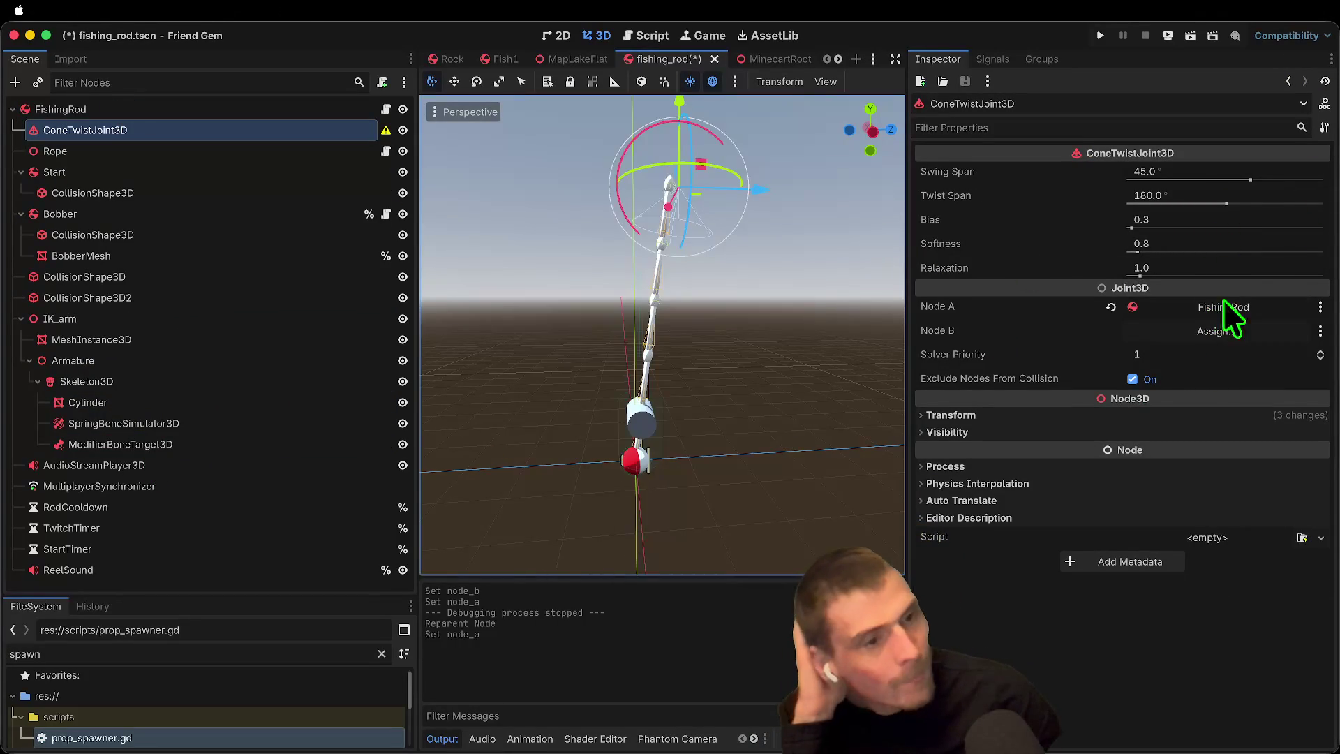
click(1214, 331)
click(612, 223)
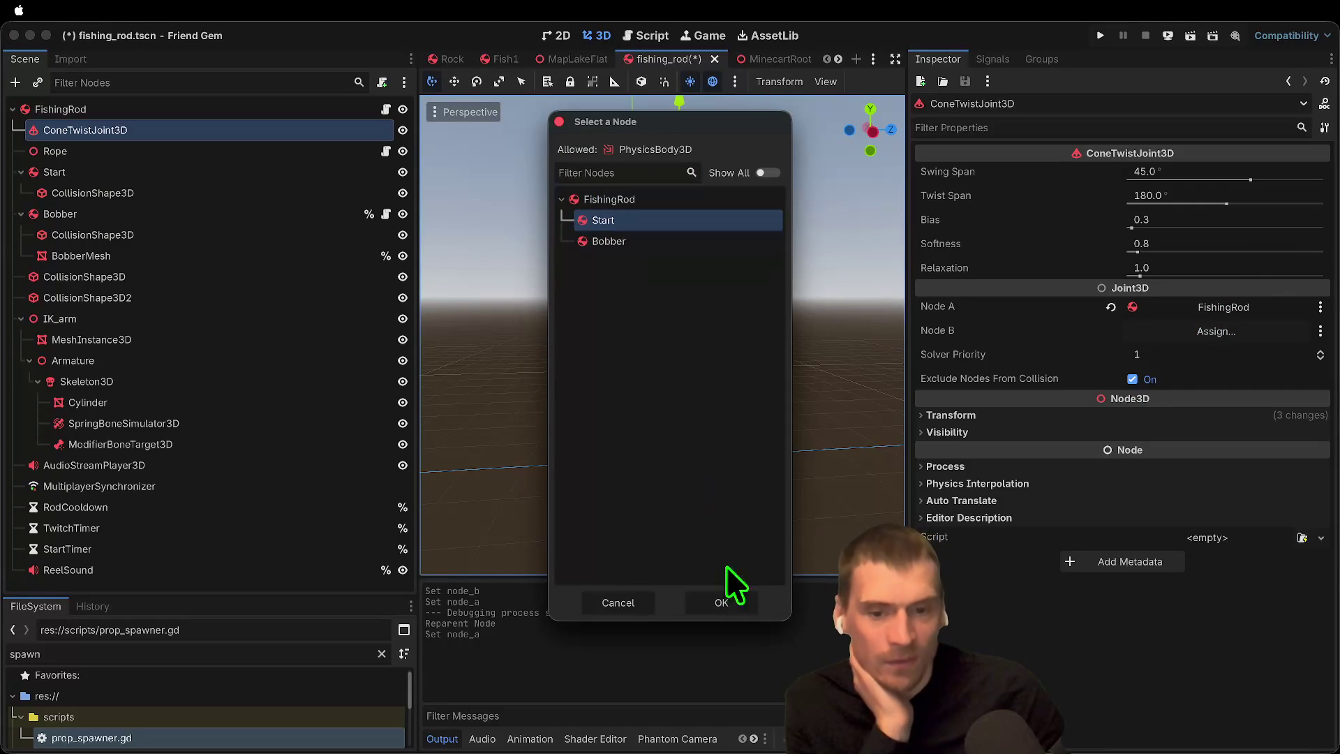
click(721, 604)
Step: Check the Start and Bobber masses and FishingRod's pickup settings, then briefly run and stop the game
click(115, 151)
click(118, 172)
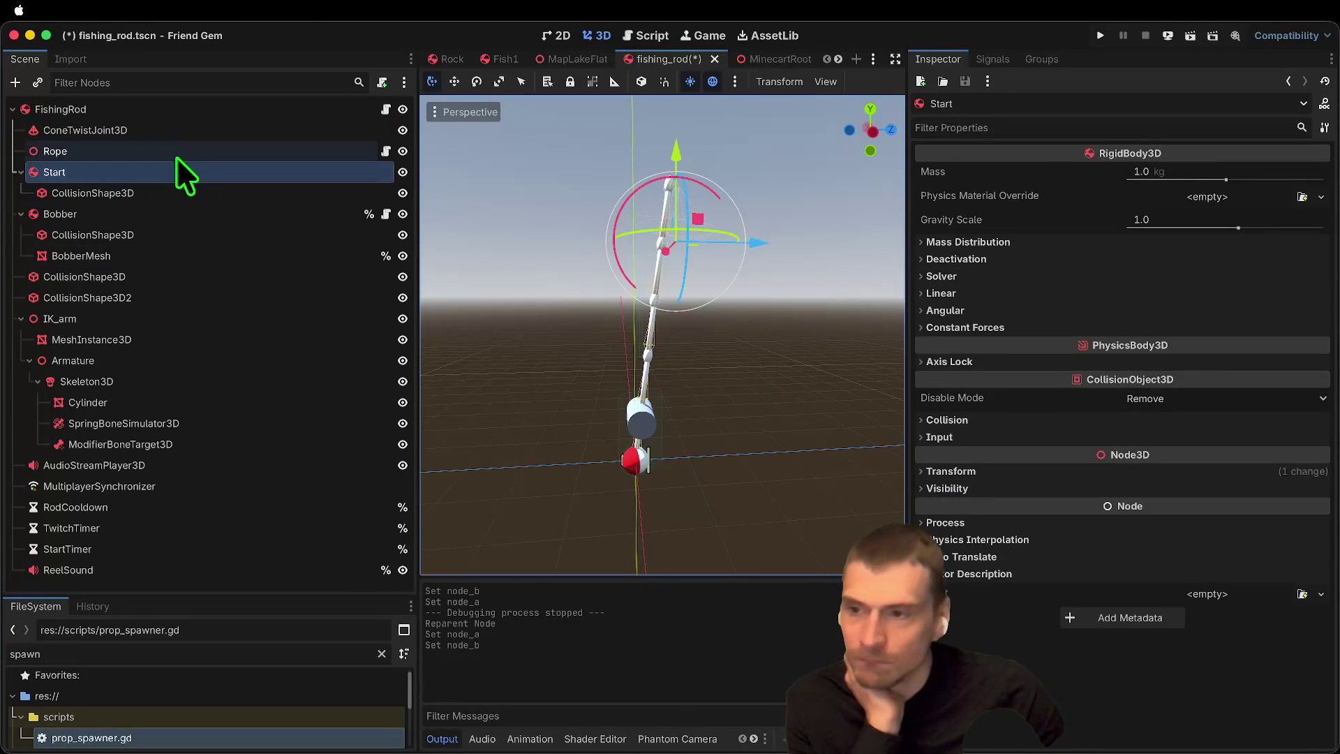
click(146, 196)
click(140, 213)
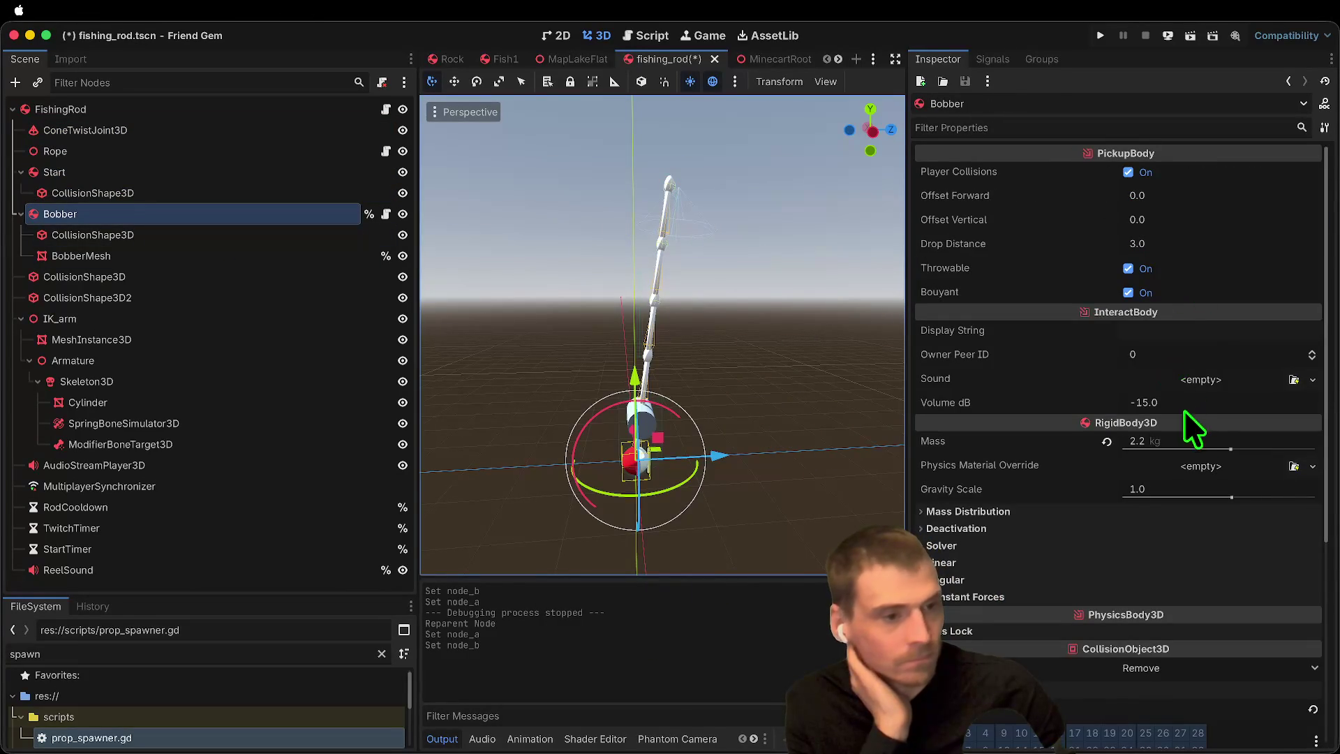
click(1117, 447)
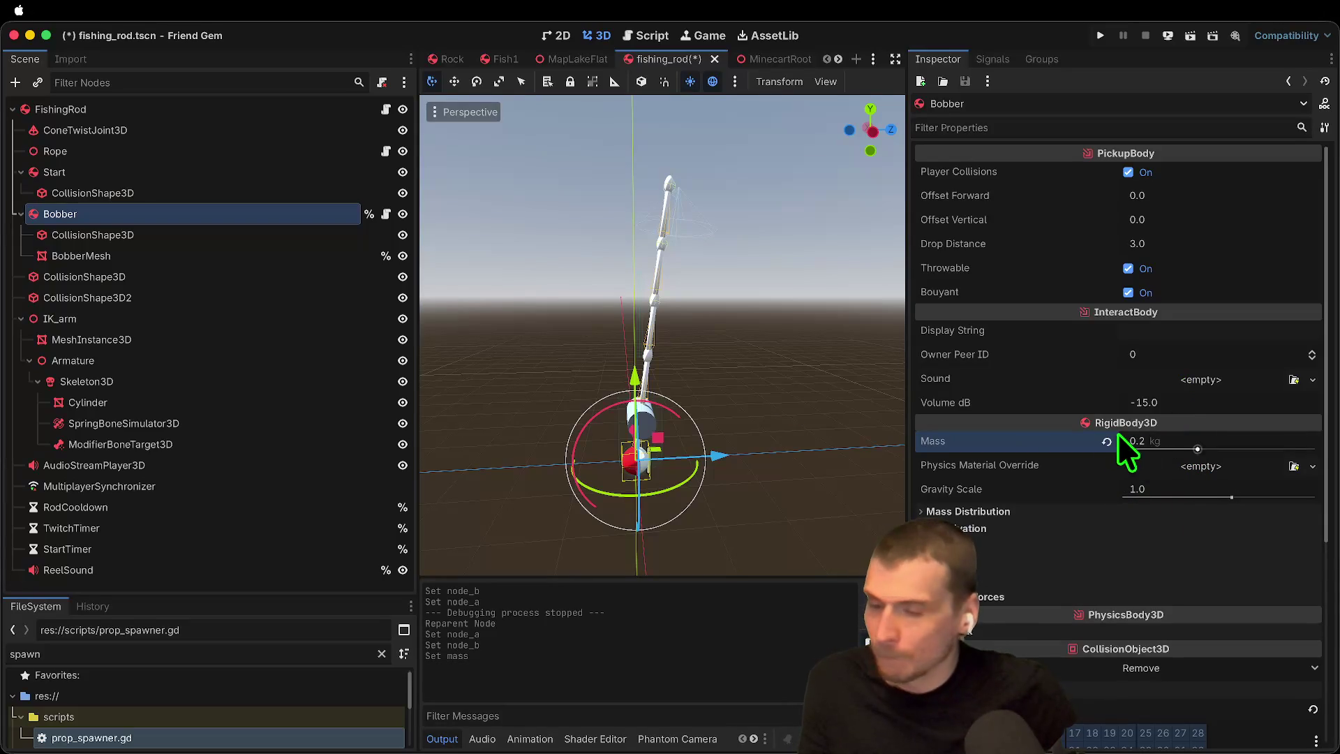
click(139, 172)
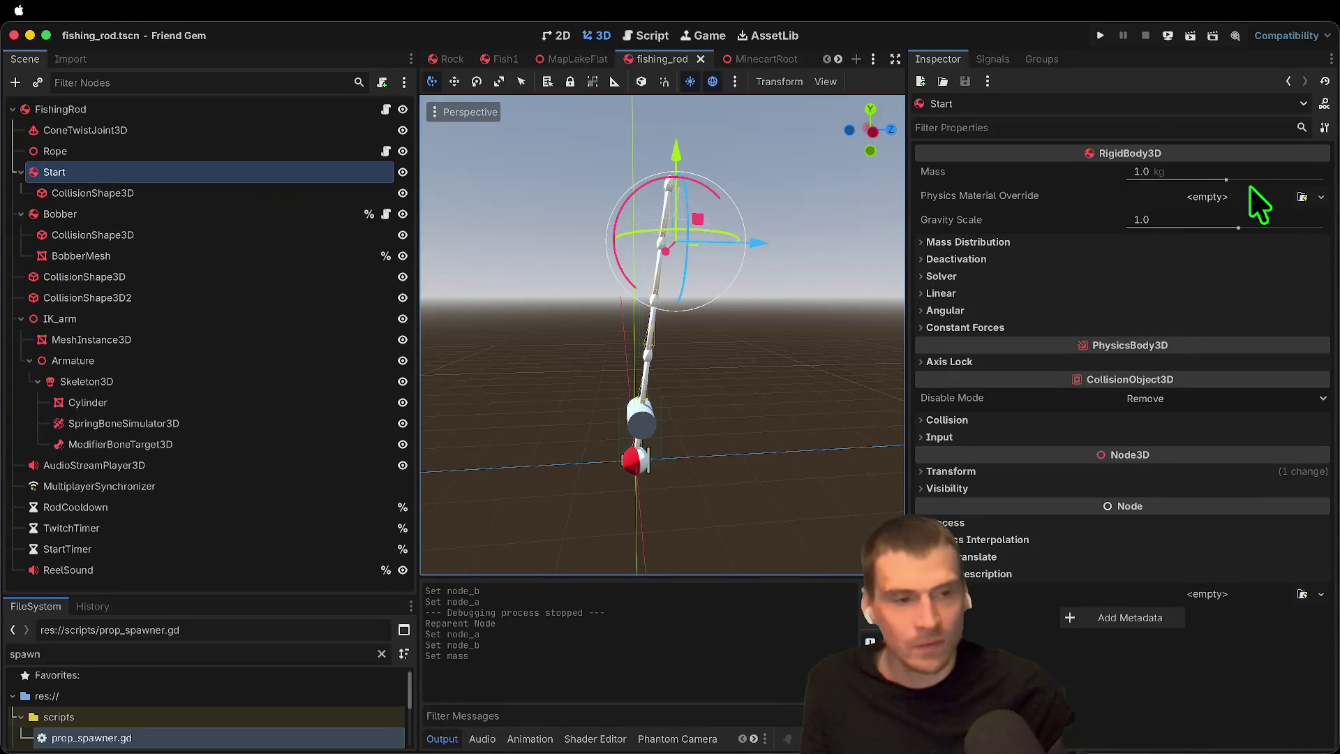
click(210, 109)
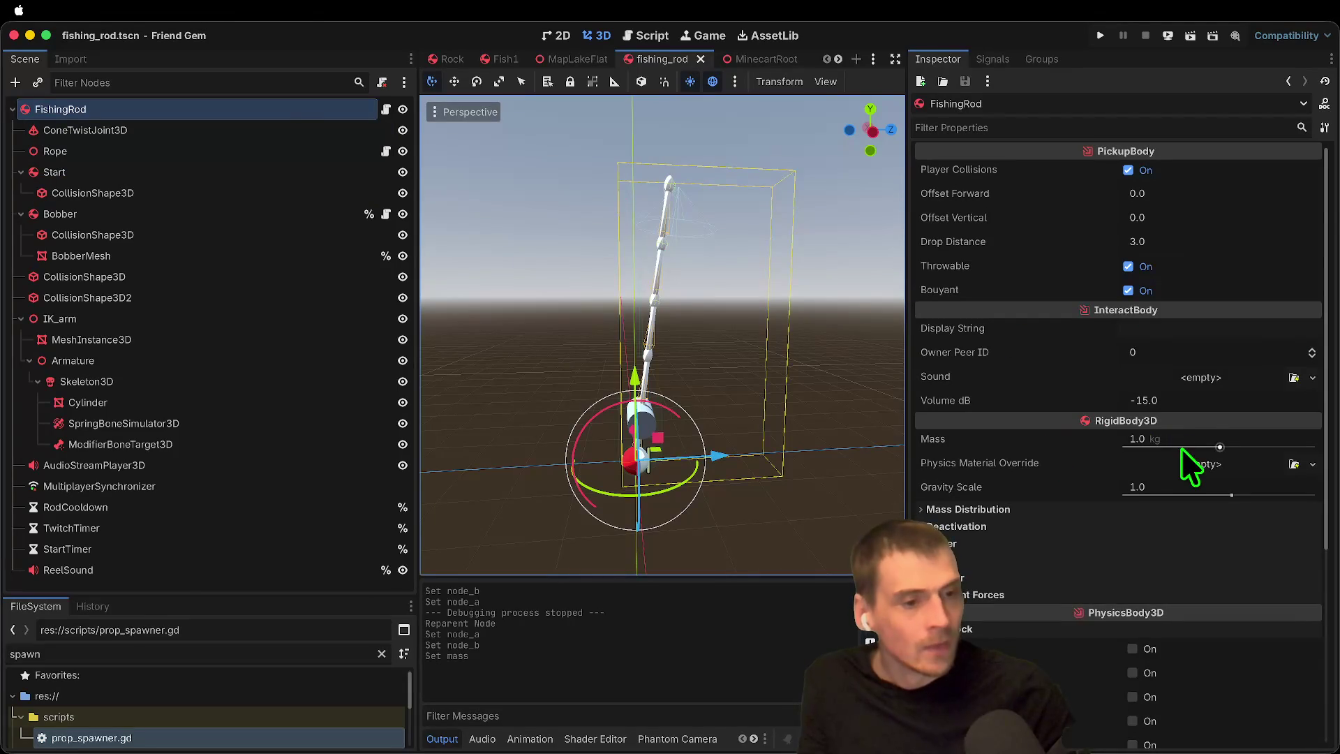
key(super+b)
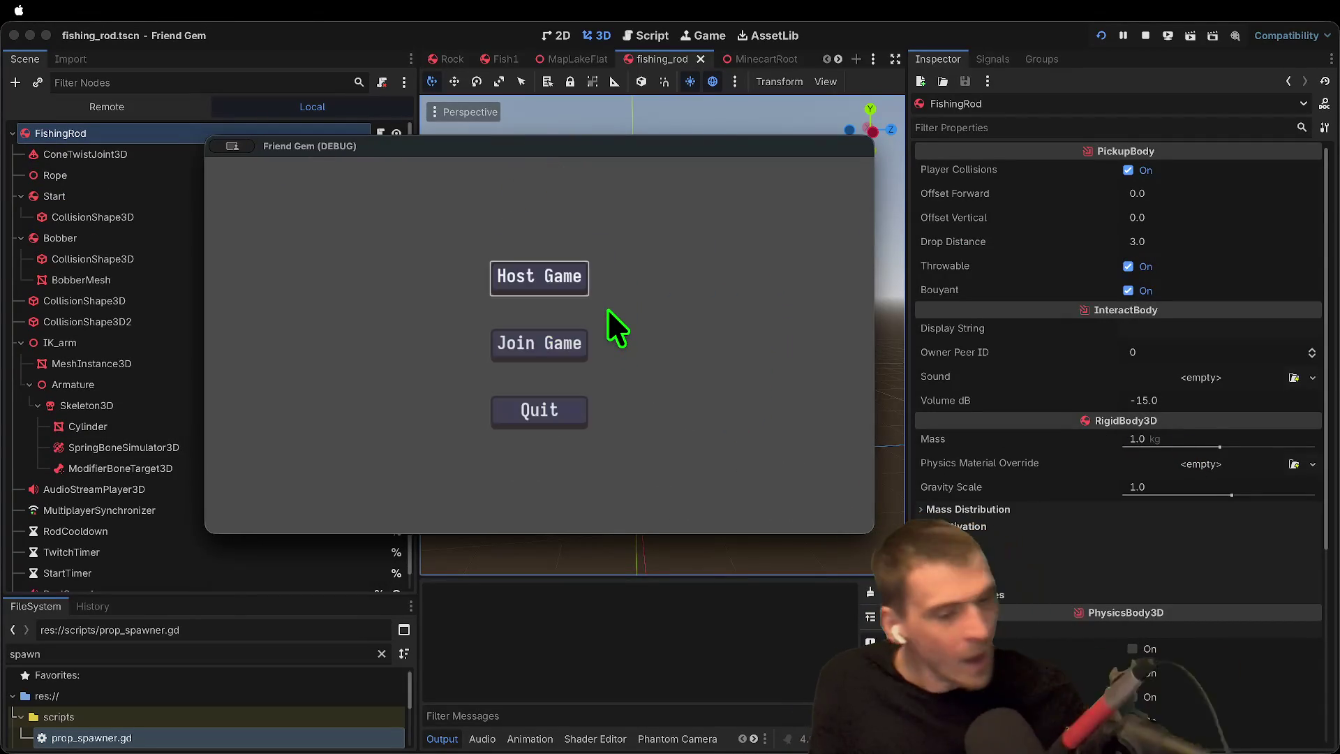
click(689, 717)
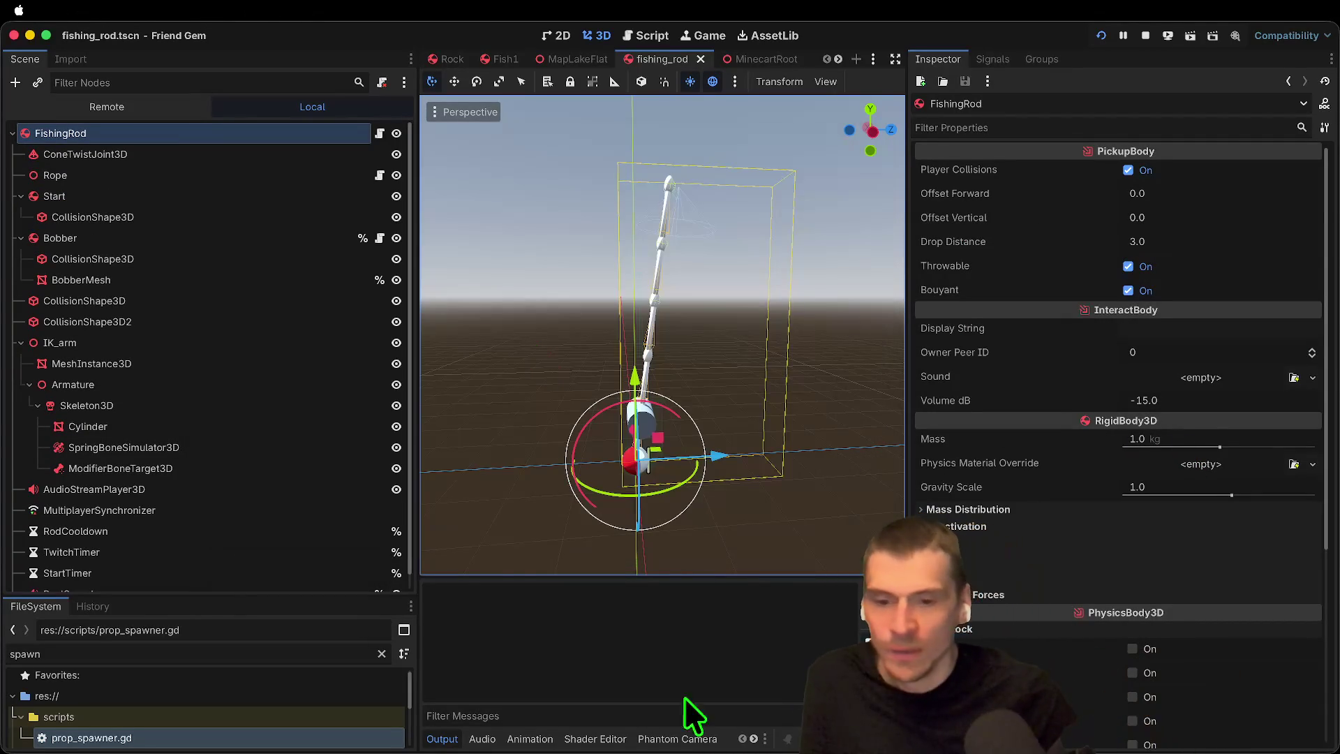
click(1146, 35)
Step: Set the Rope's Start Point to Start and move the Bobber to the right
click(90, 151)
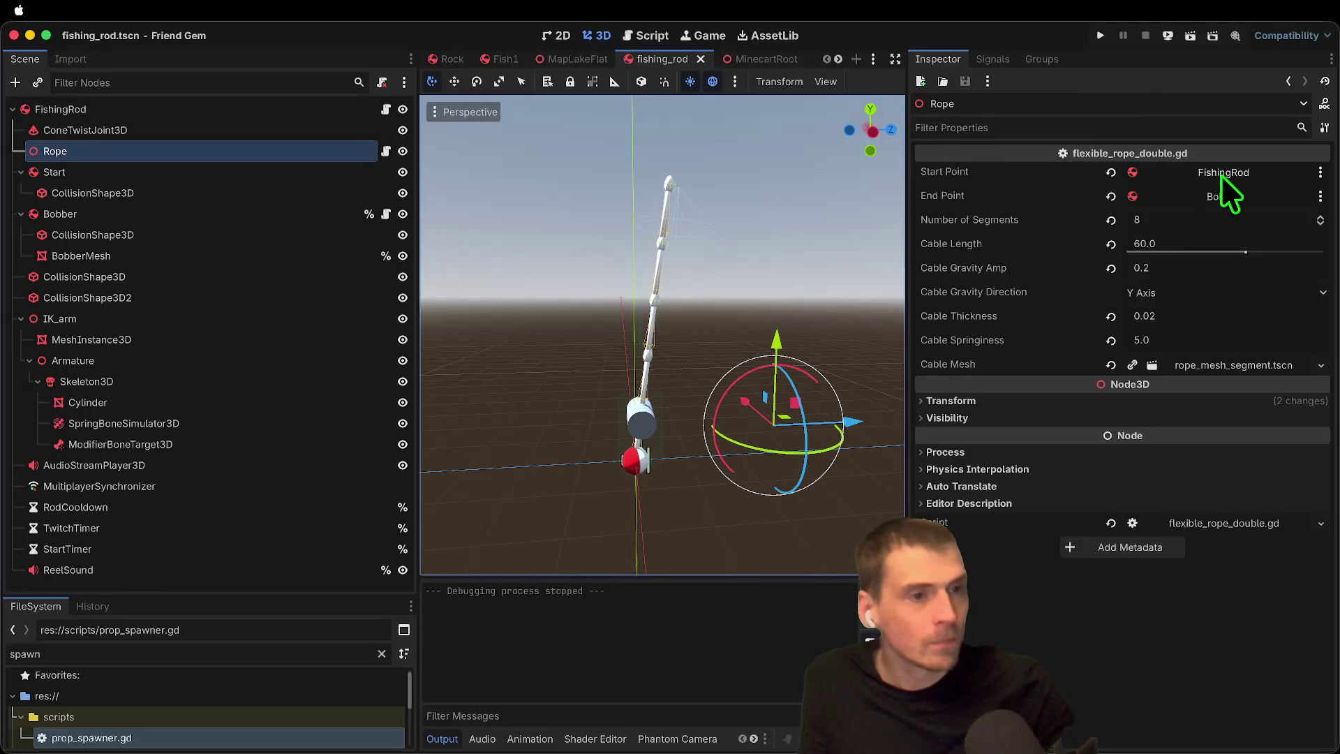
click(1229, 173)
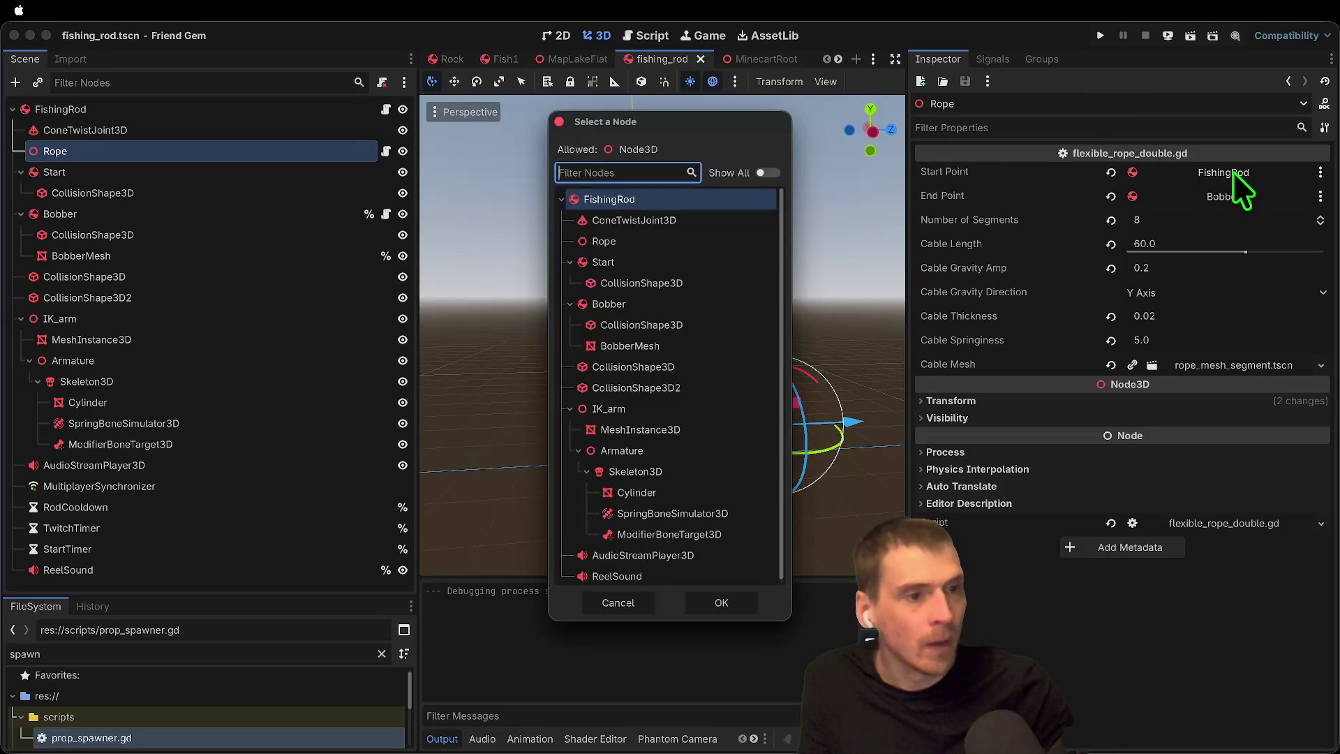
click(615, 262)
click(722, 604)
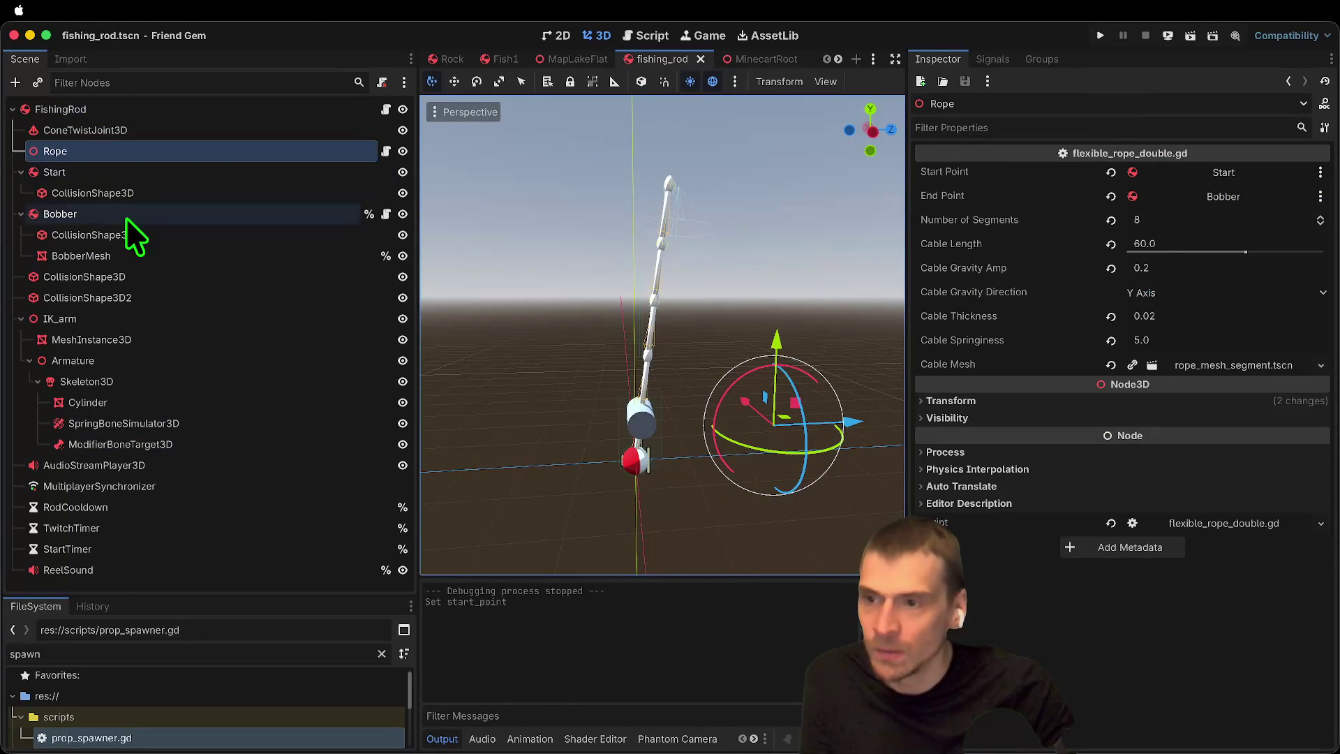
click(617, 434)
drag(626, 451, 861, 427)
Step: Save the scene, host a game, and pick up the fishing rod with E
key(ctrl+s)
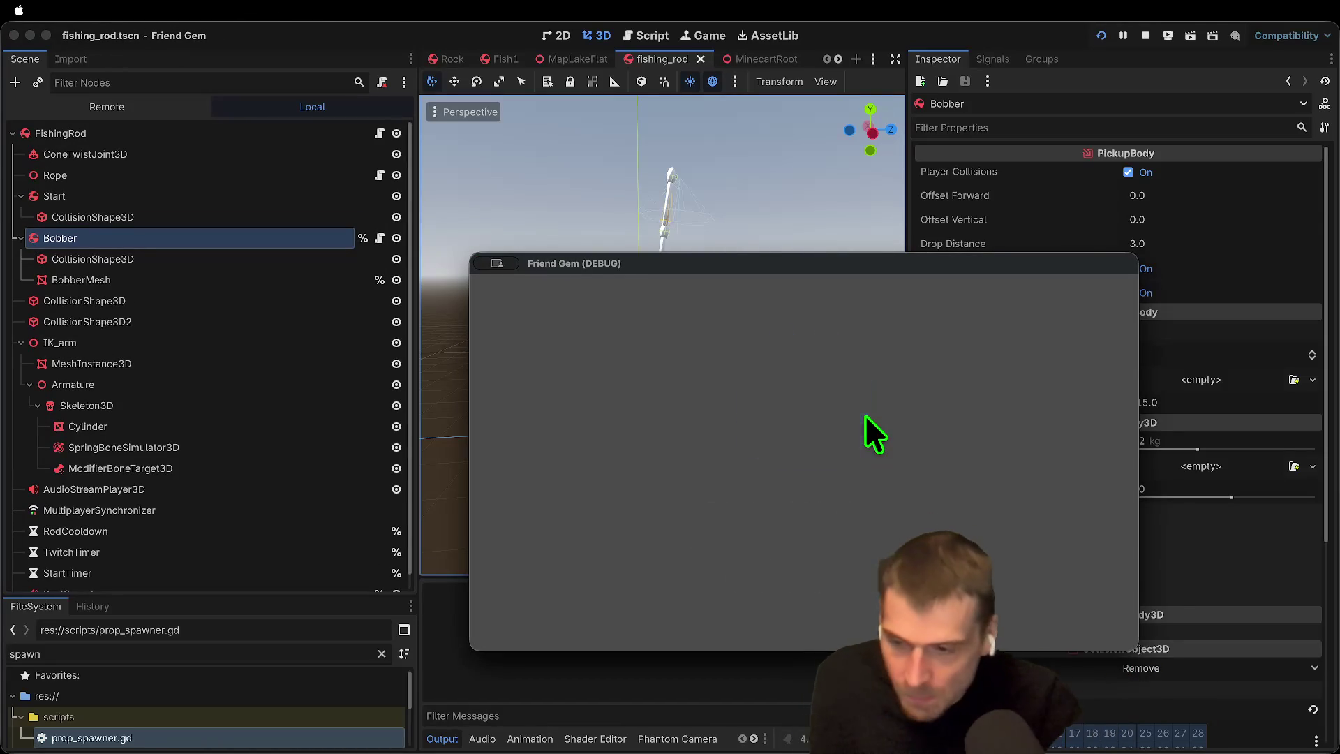
click(802, 391)
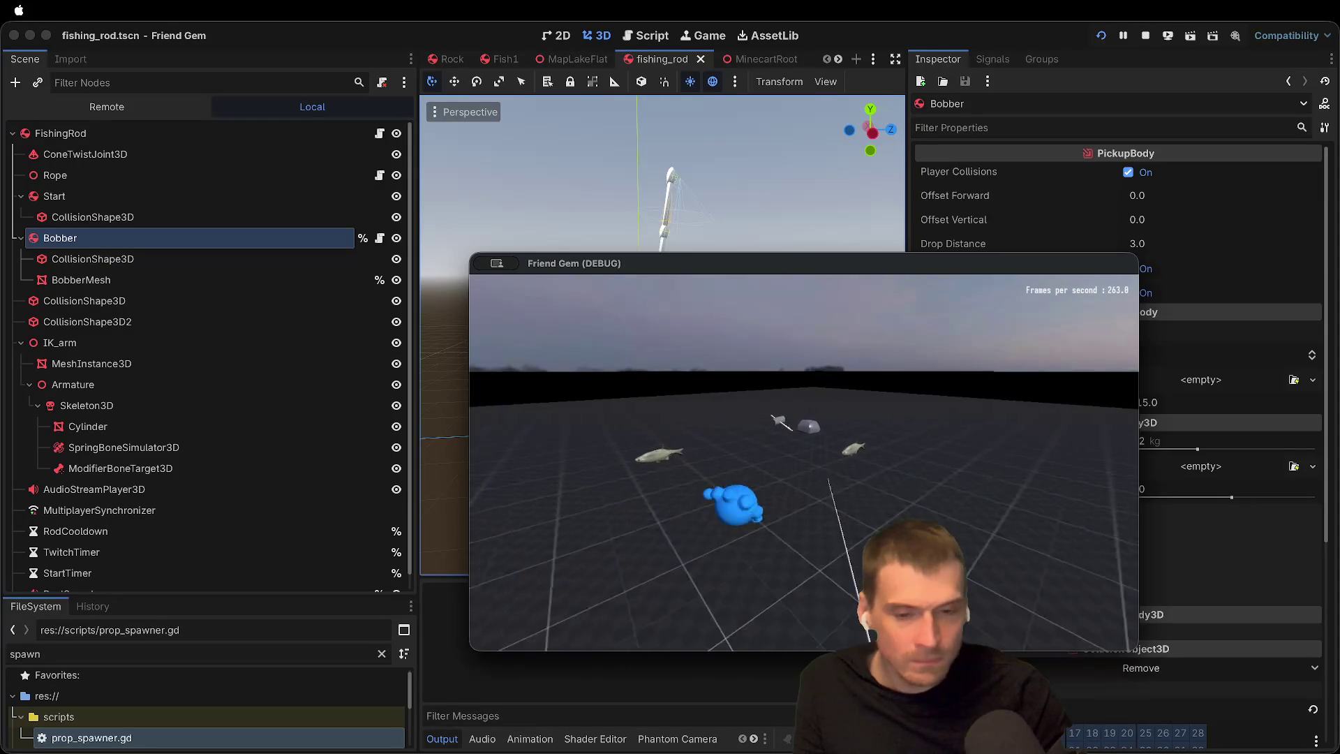
key(e)
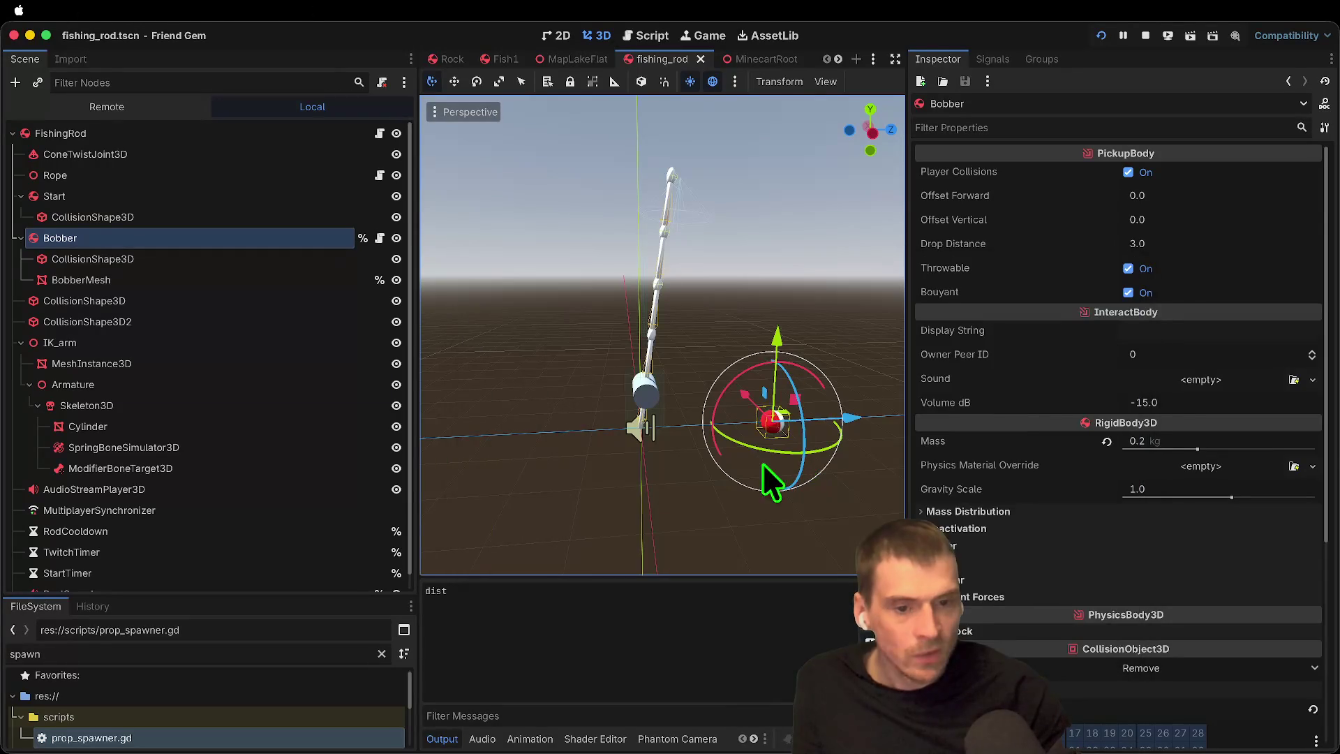
right_click(215, 153)
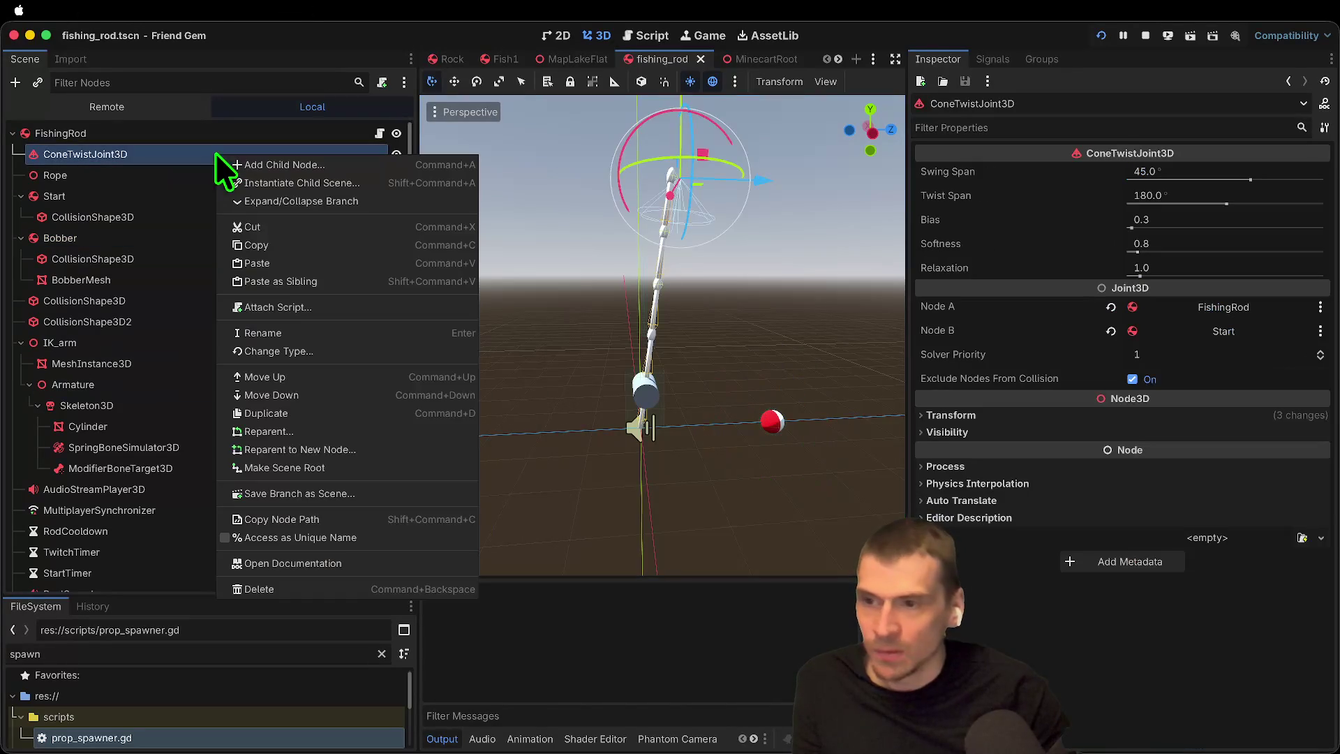
Step: Convert ConeTwistJoint3D into a PinJoint3D, stop the game, and move the joint -0.721 along Z
click(379, 349)
text(pin)
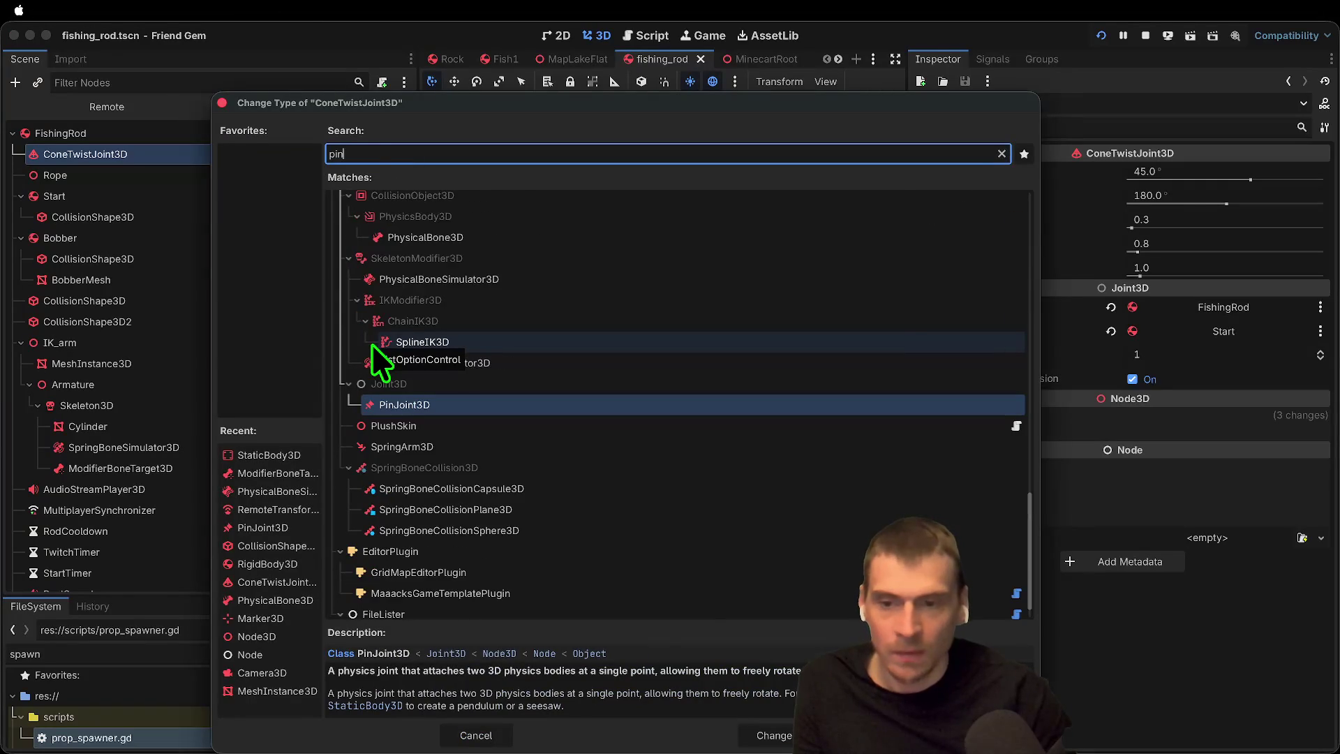
key(Return)
click(1146, 36)
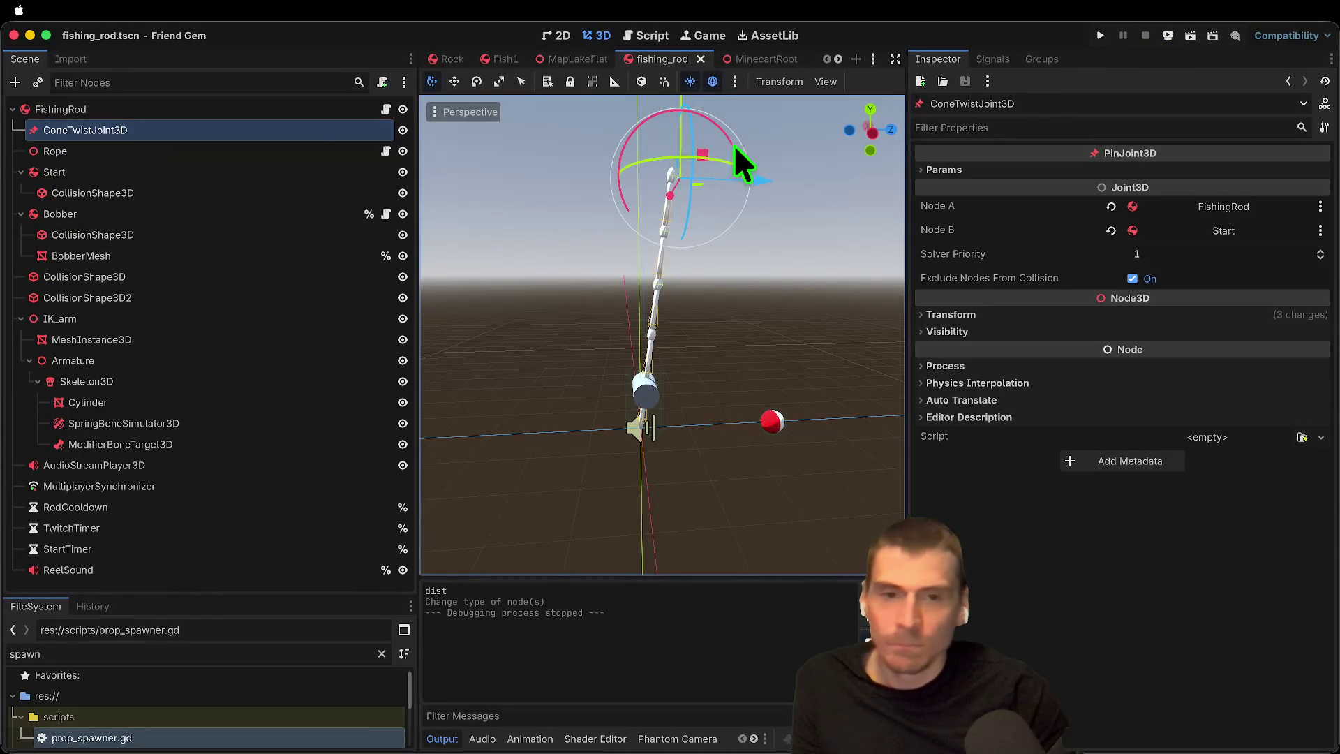
drag(768, 163, 727, 181)
Step: Save and run the game, pick up and drop the fishing rod twice, then stop it
key(super+b)
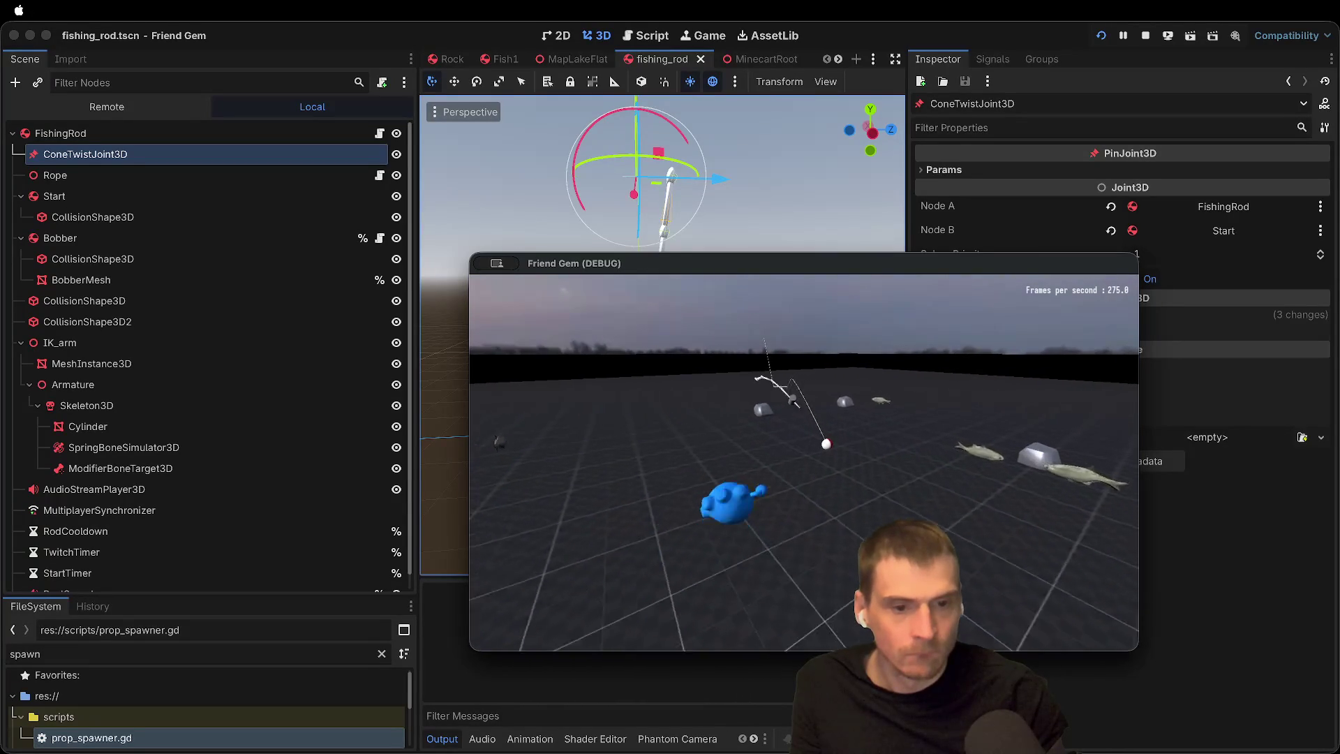
key(e)
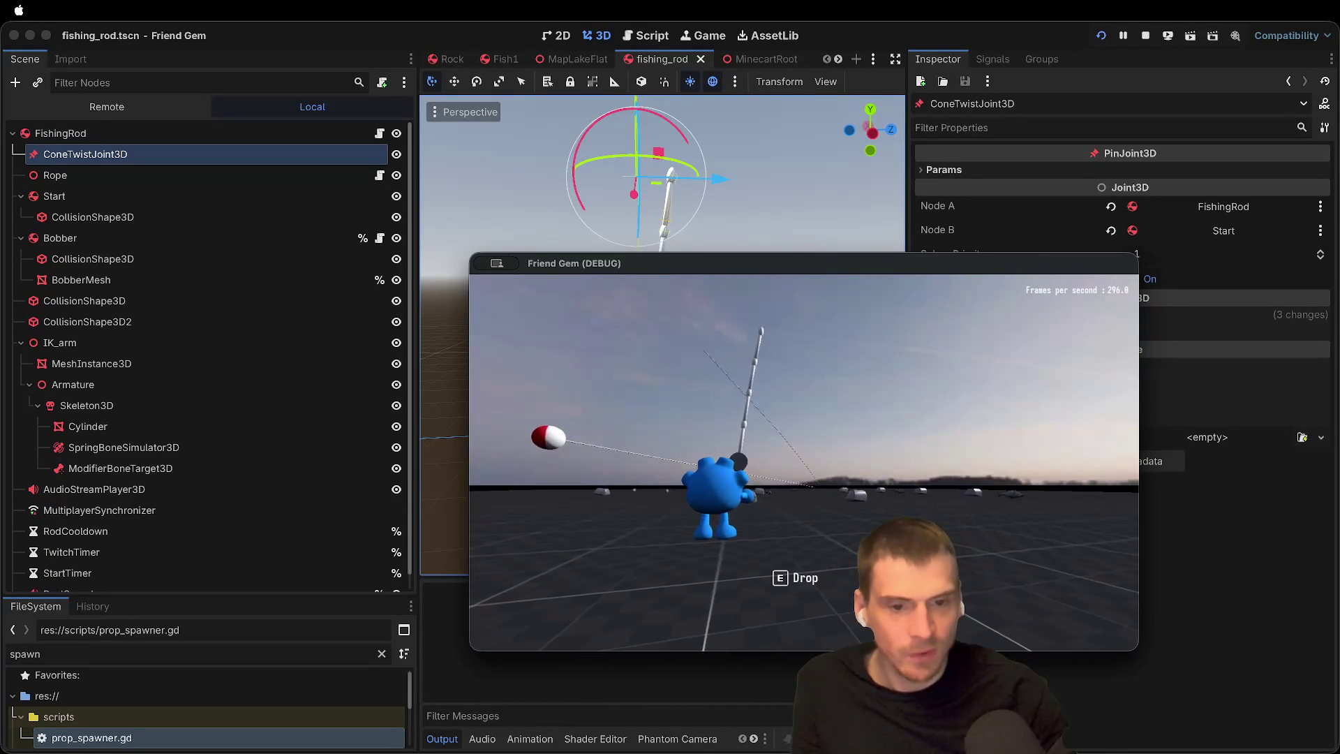
key(e)
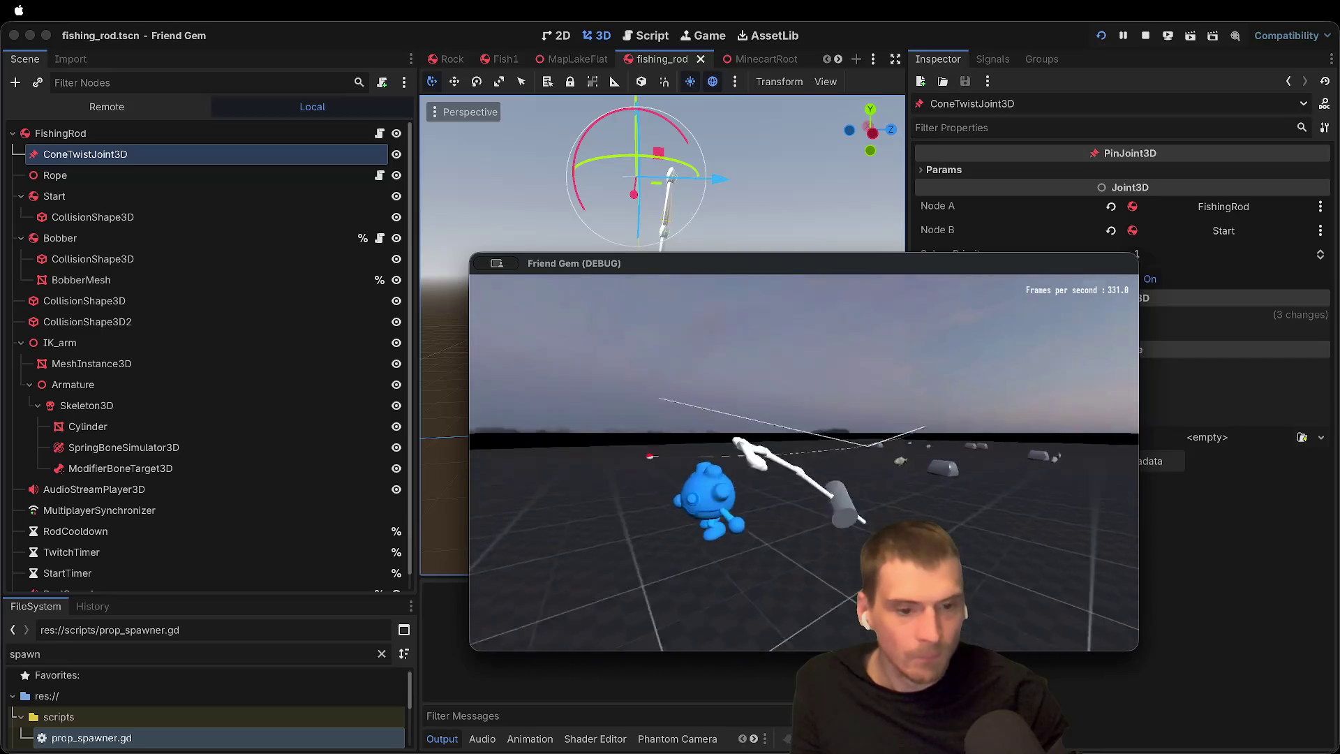
key(e)
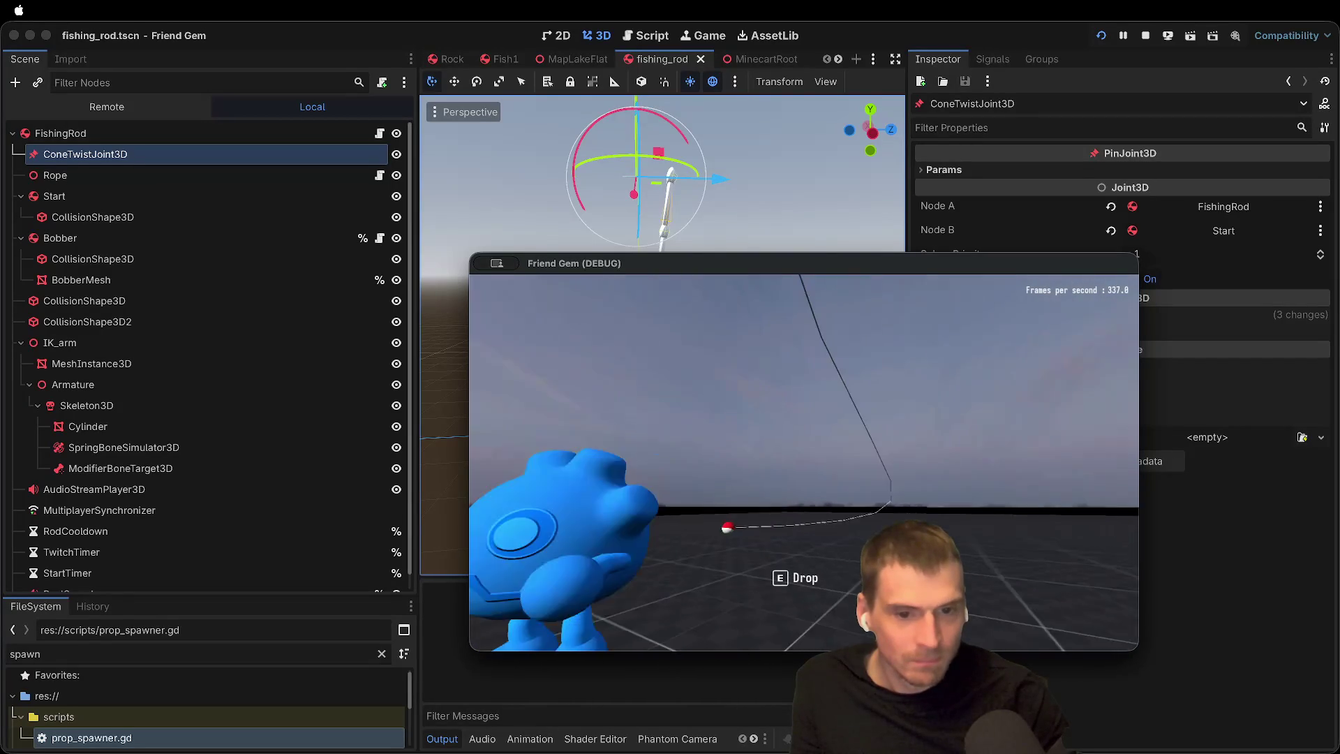
key(e)
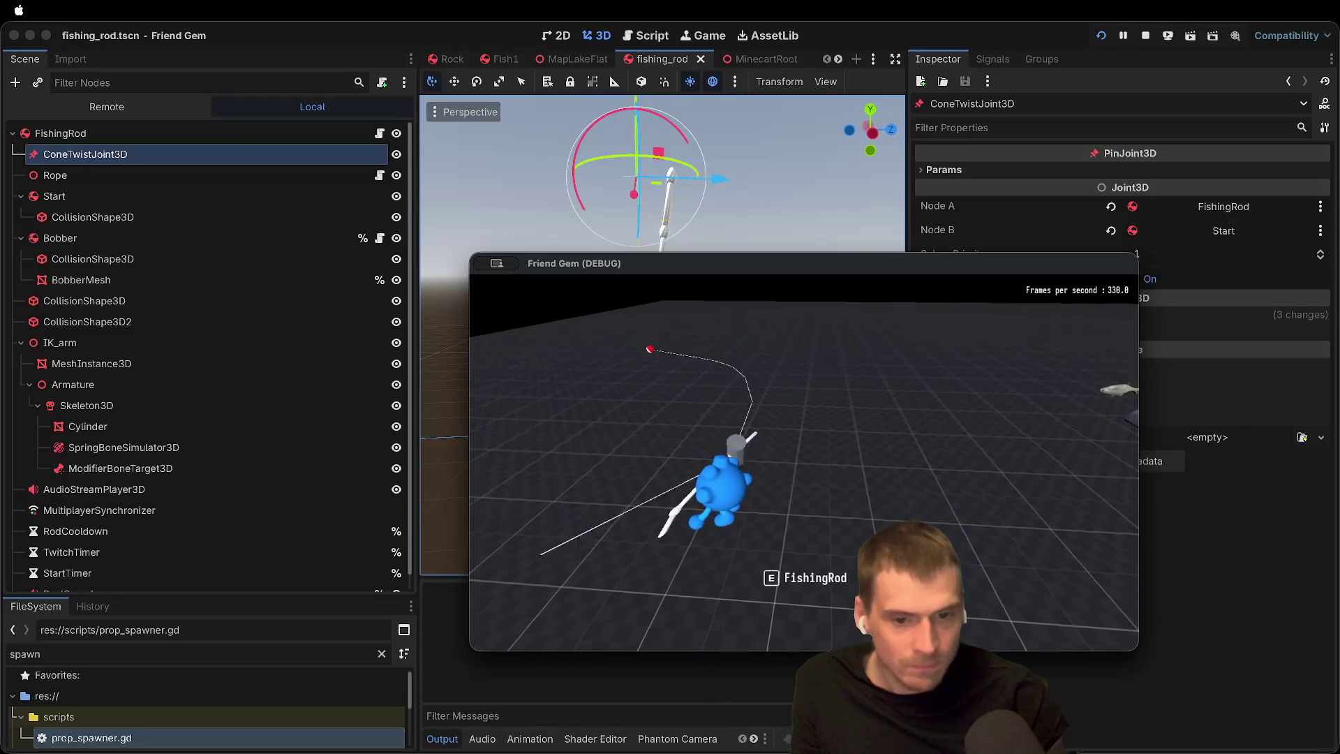
key(F8)
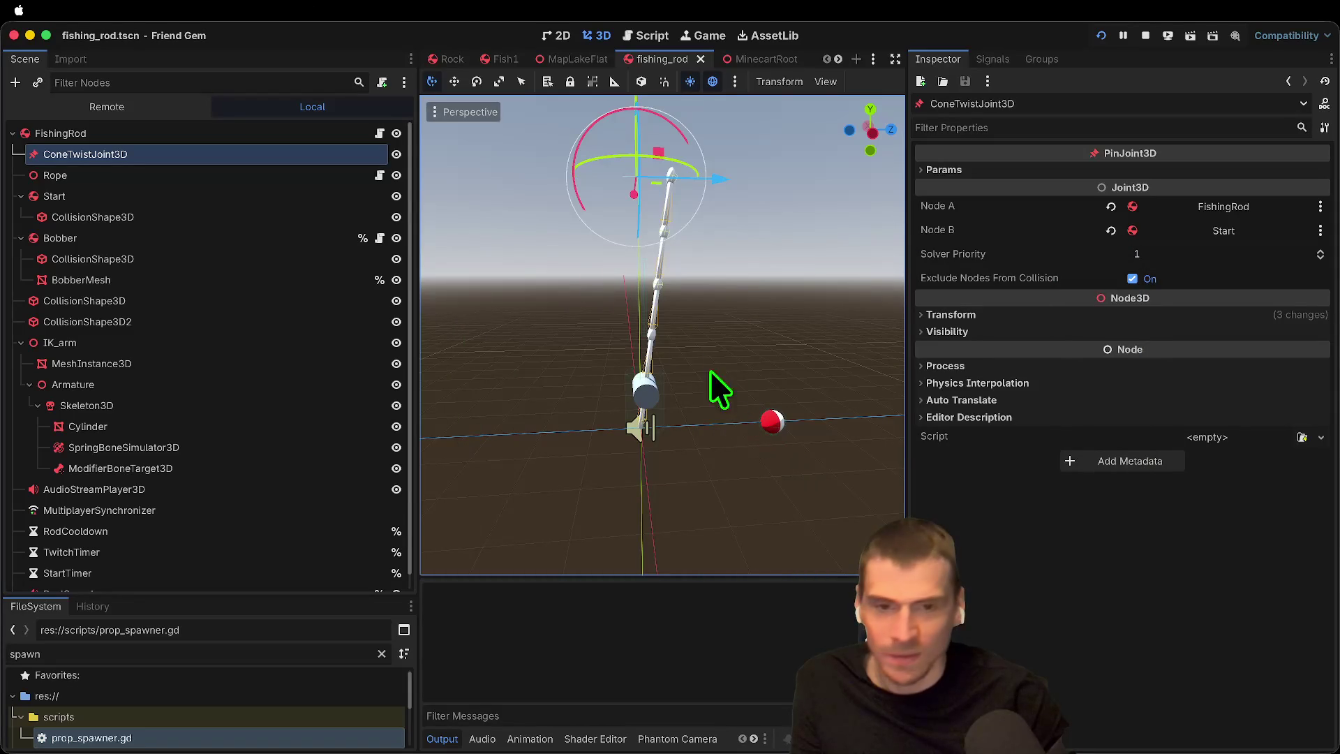
click(1099, 317)
Step: Enable Top Level on the joint and test it in a quick game run
click(1228, 521)
key(F5)
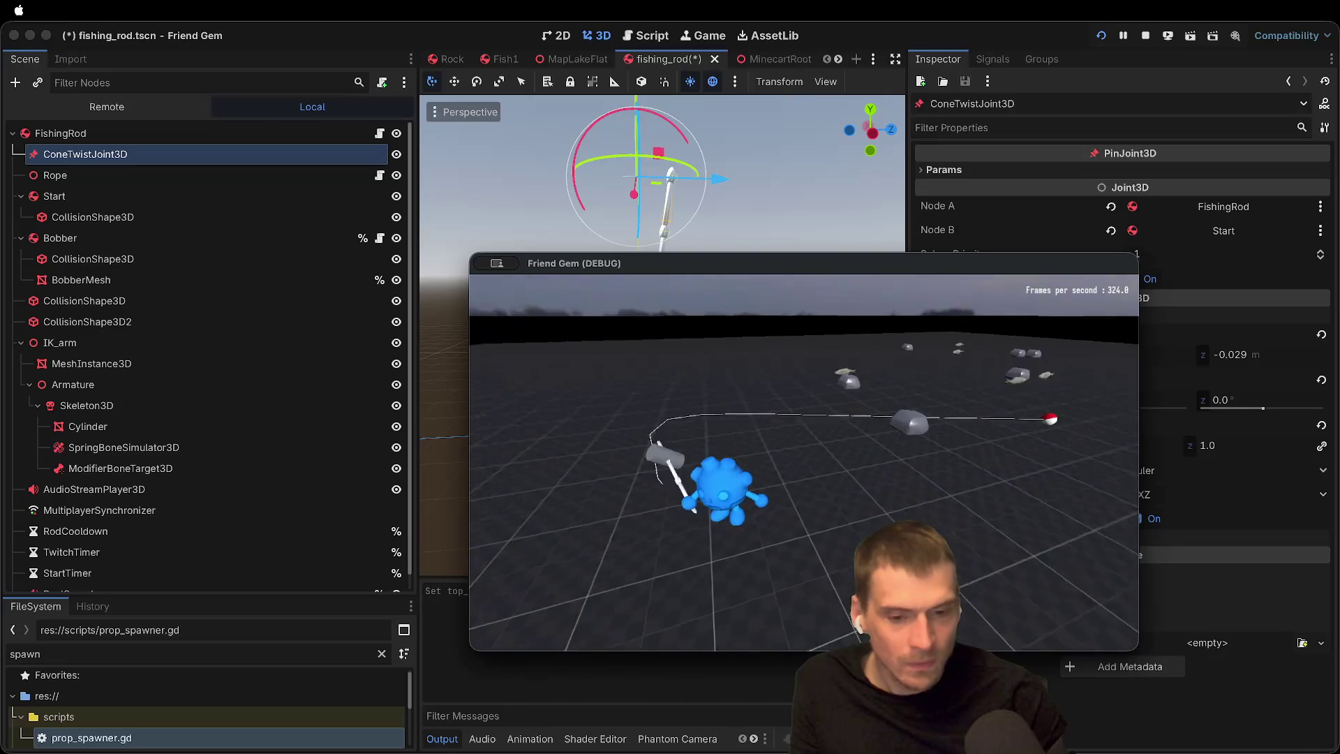
key(Escape)
Step: Delete the ConeTwistJoint3D node from the fishing_rod scene
click(149, 148)
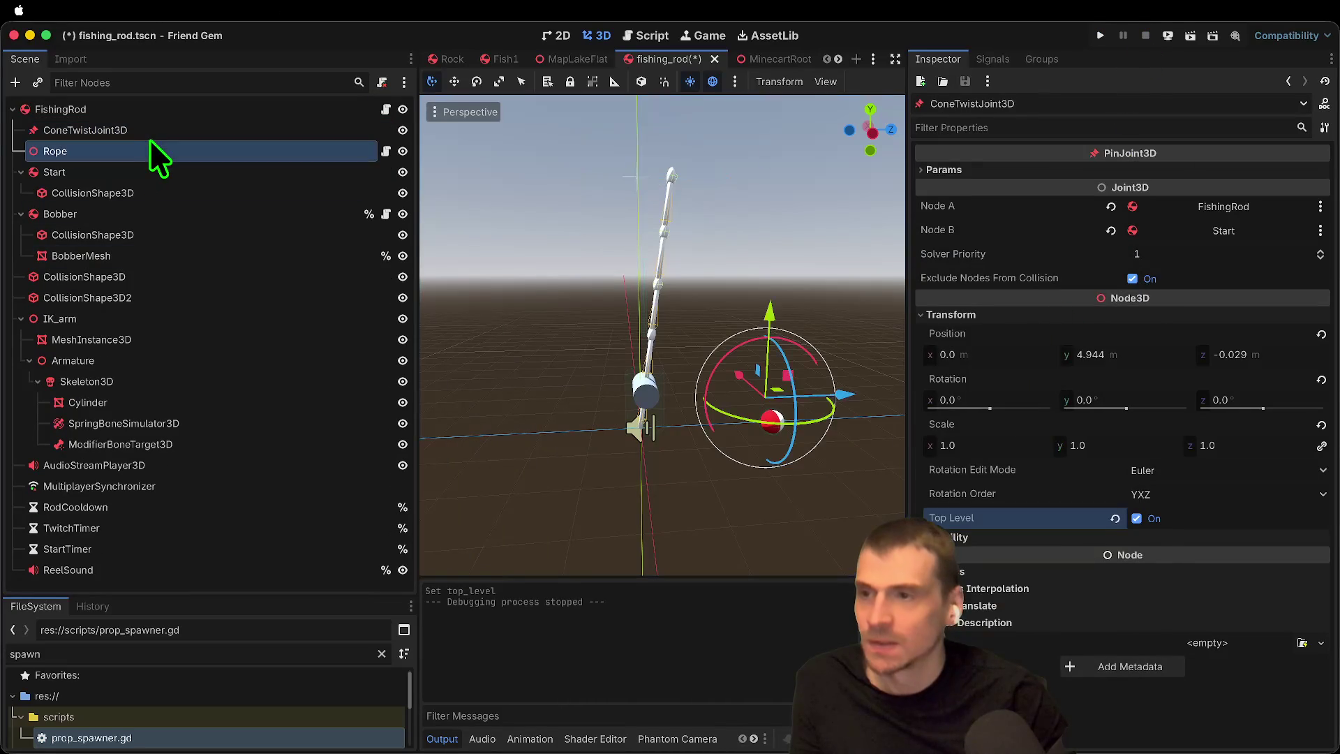
click(151, 131)
click(146, 151)
right_click(165, 128)
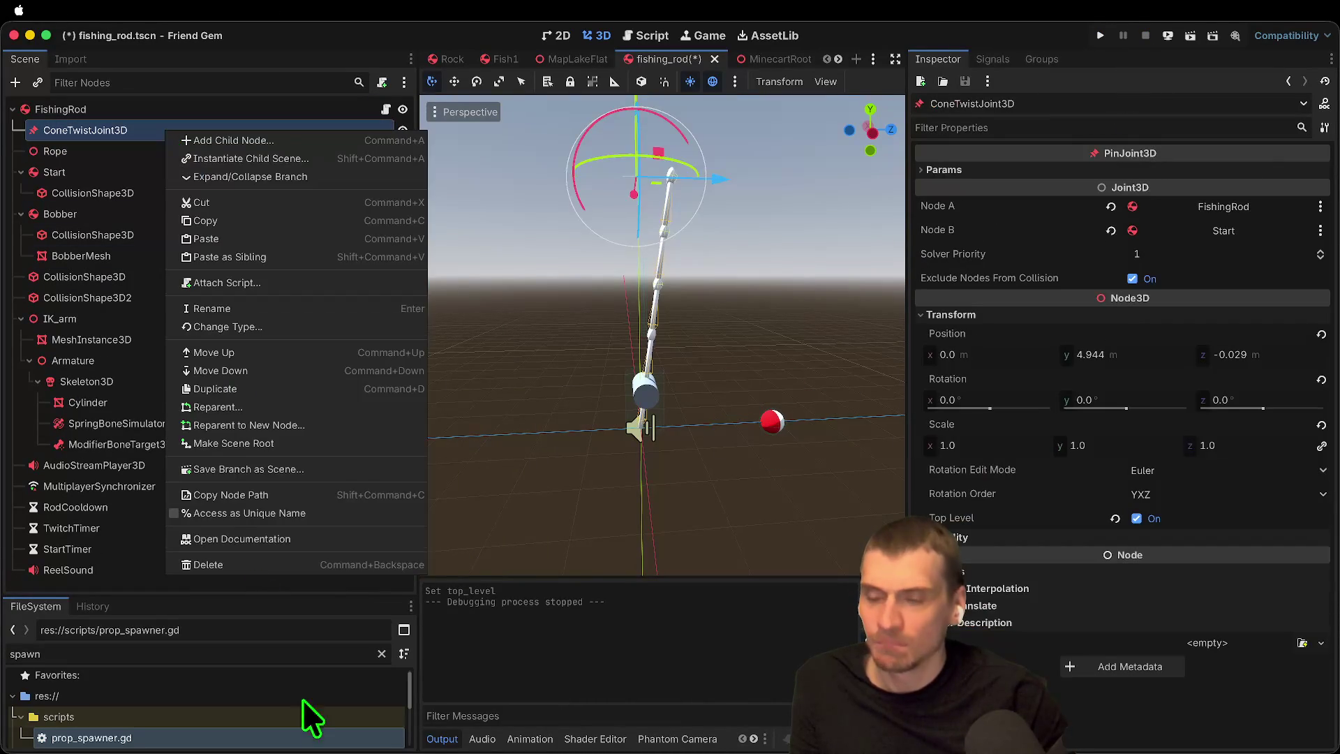
click(315, 563)
click(708, 375)
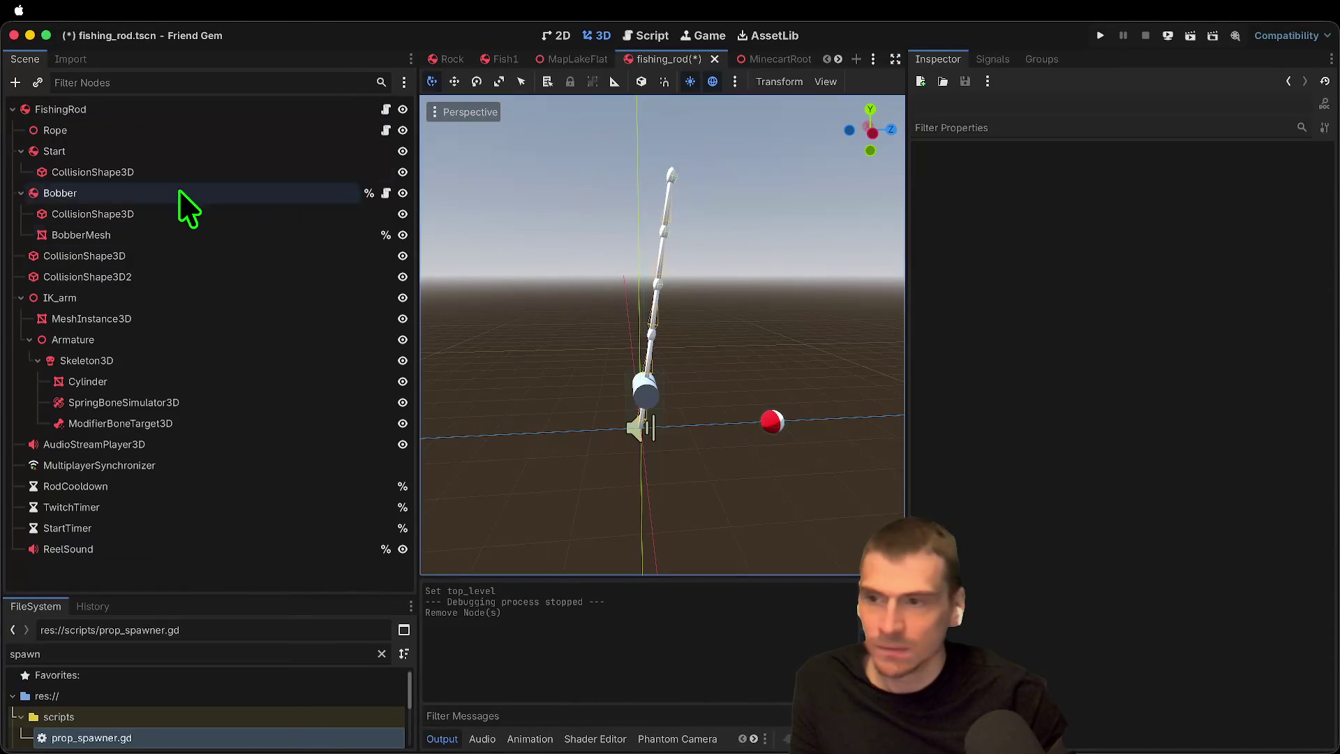
Step: Set the Rope's Start Point to FishingRod
click(173, 131)
click(1220, 174)
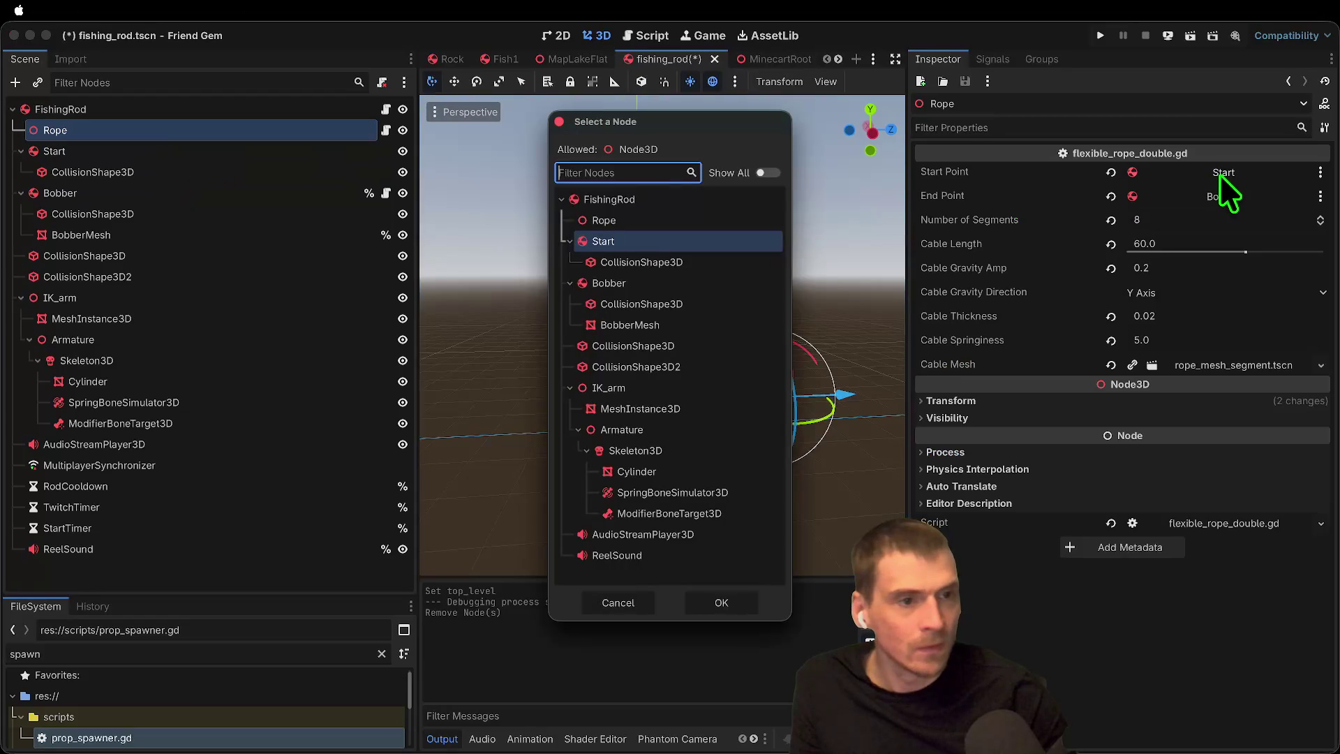
click(689, 199)
click(721, 602)
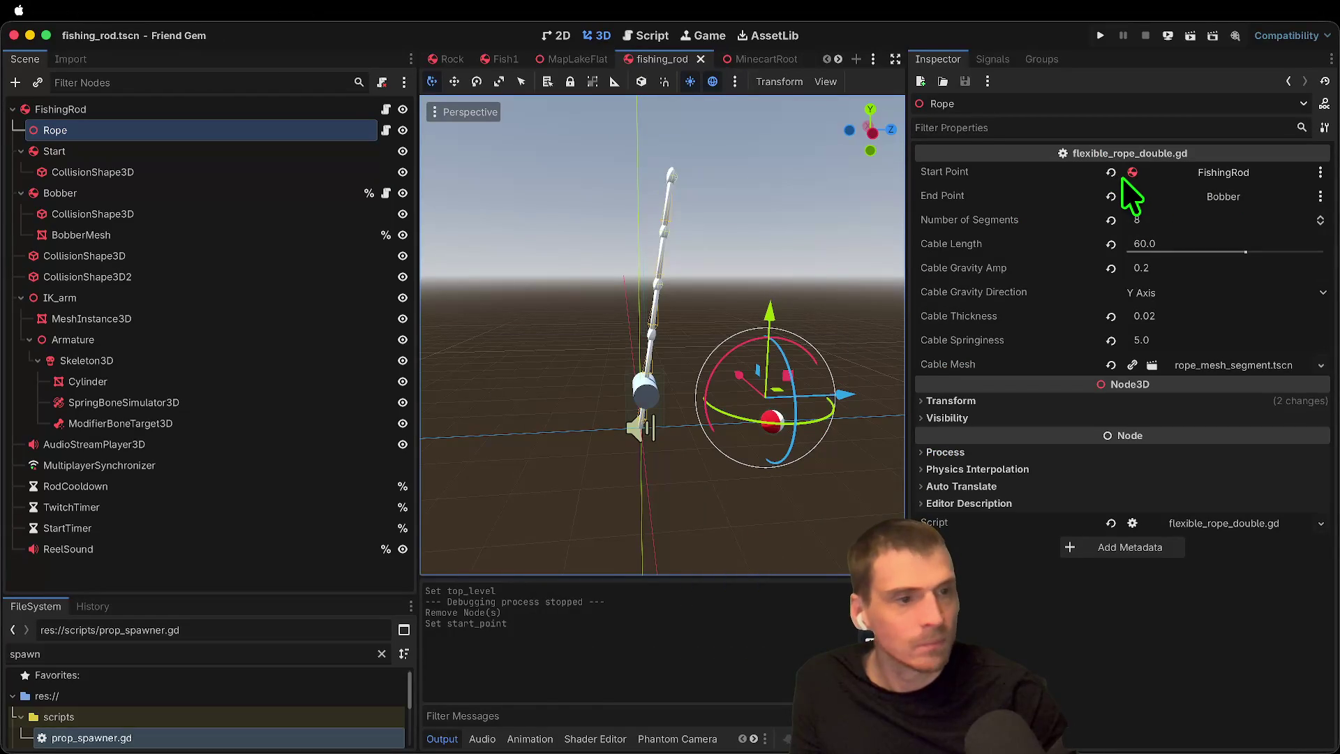
Step: Run the game, host a session, and pick up the fishing rod
key(super+b)
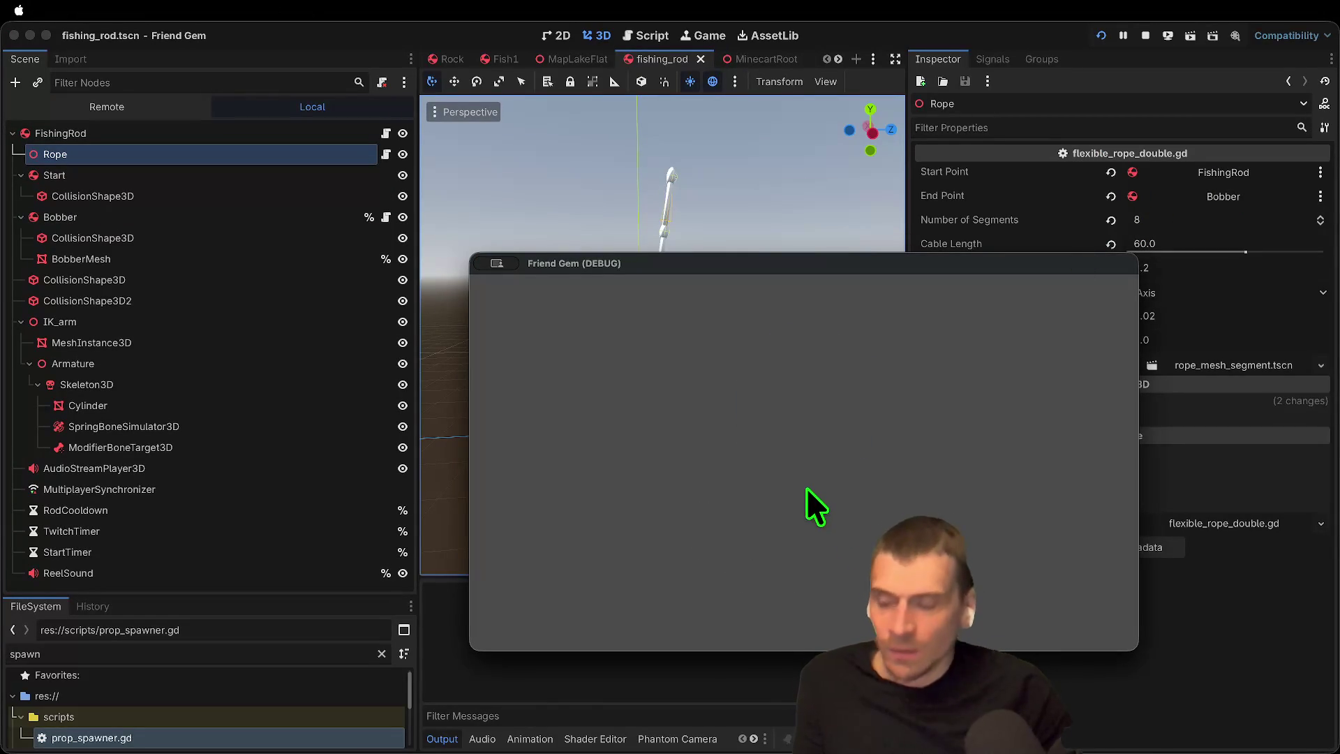
click(802, 392)
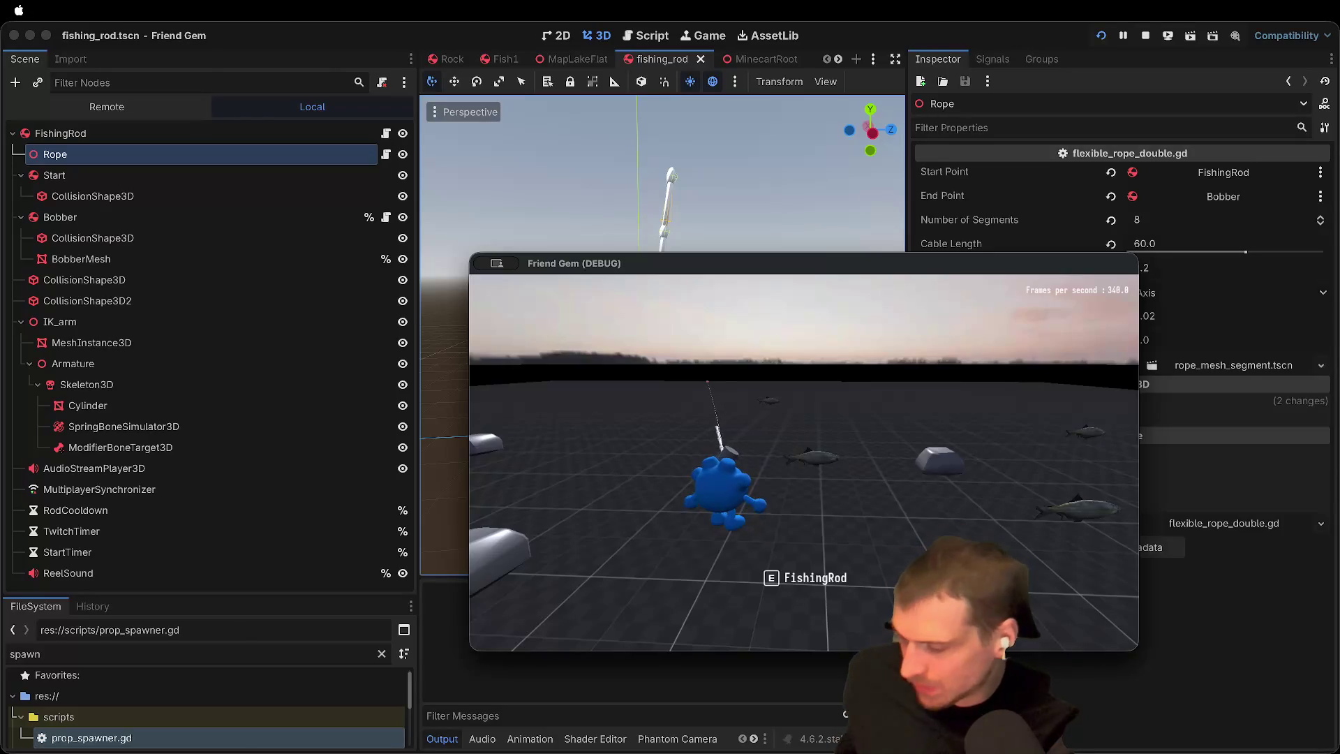
key(e)
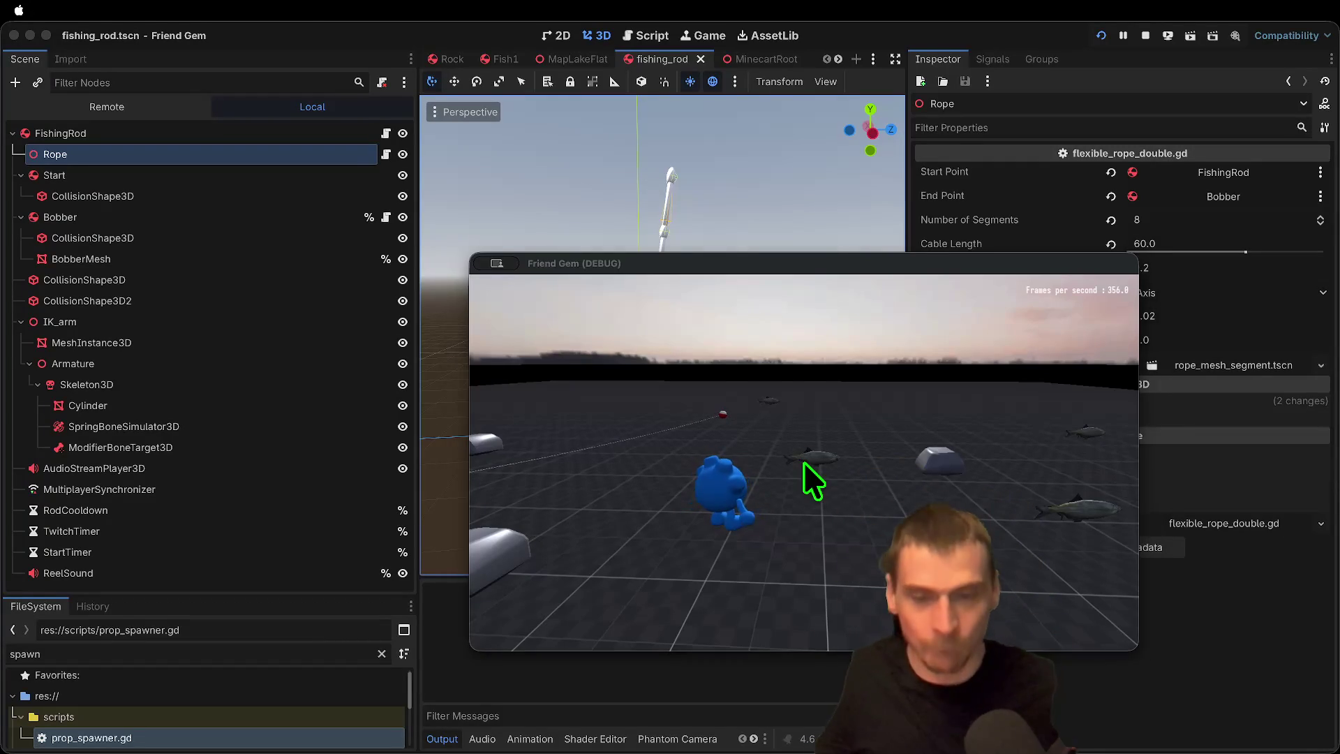
Step: Close the Friend Gem debug run and switch back to the fishing_rod scene
key(super+q)
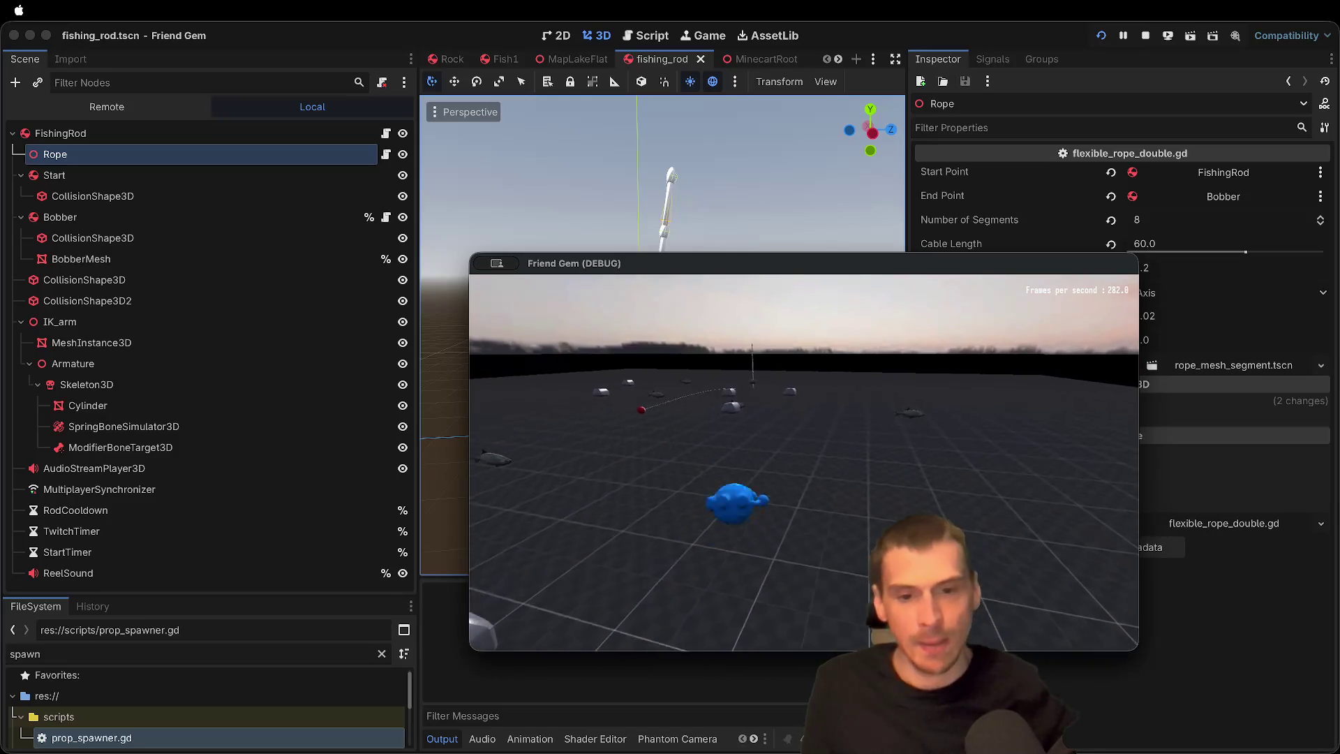
key(super+Tab)
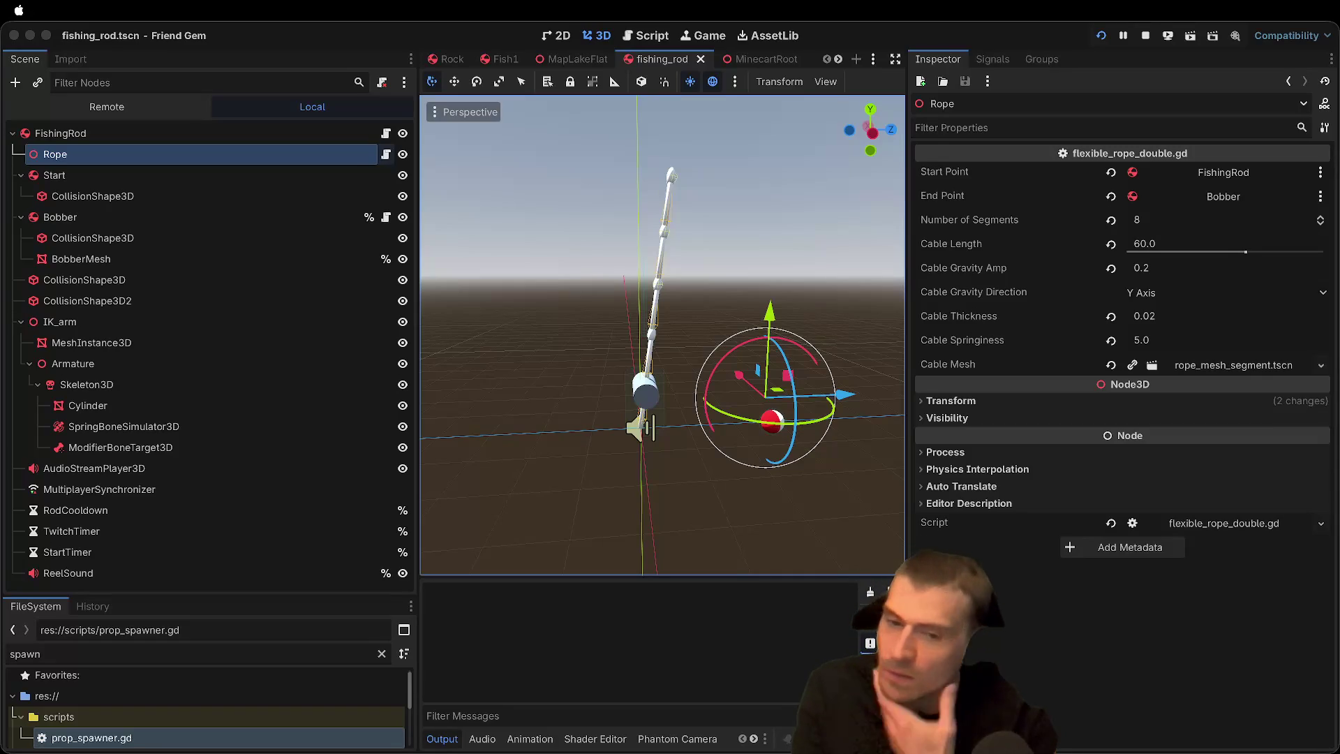
Step: Return to the editor and select the FishingRod root node in the Scene tree
click(385, 159)
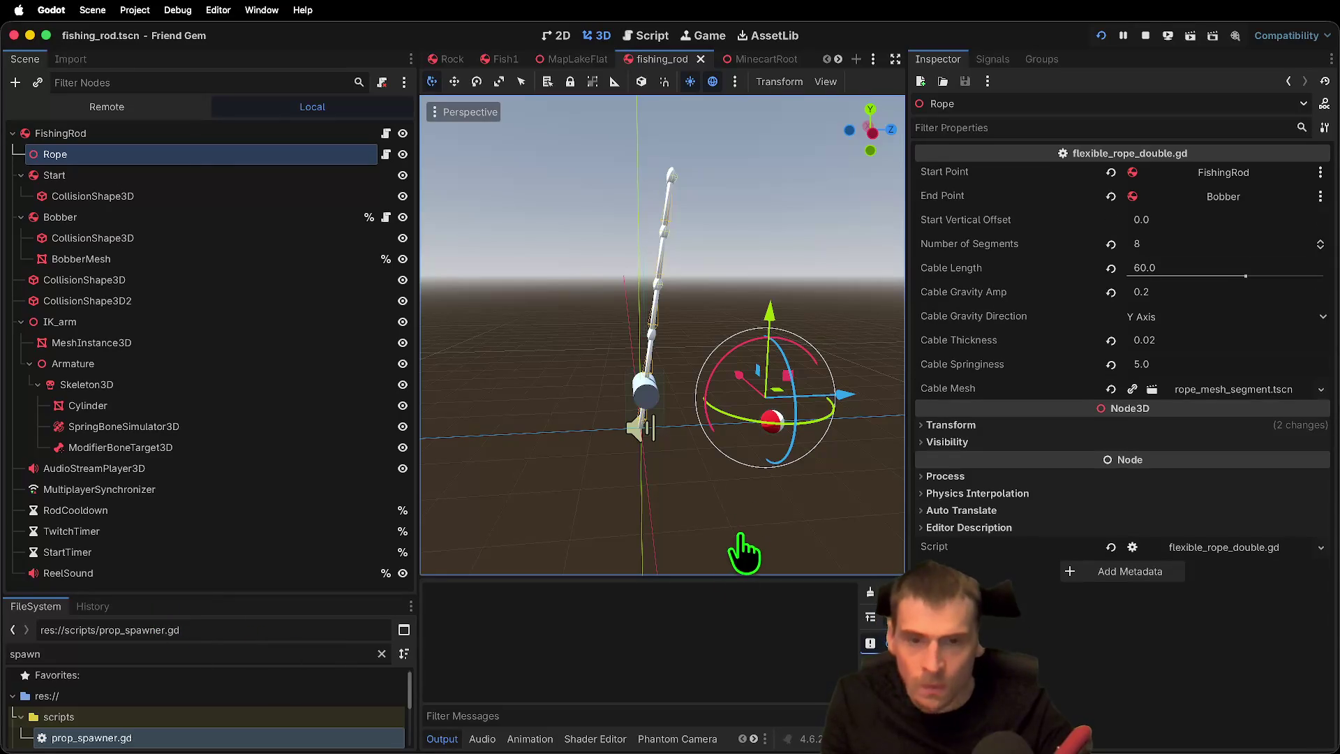
click(224, 136)
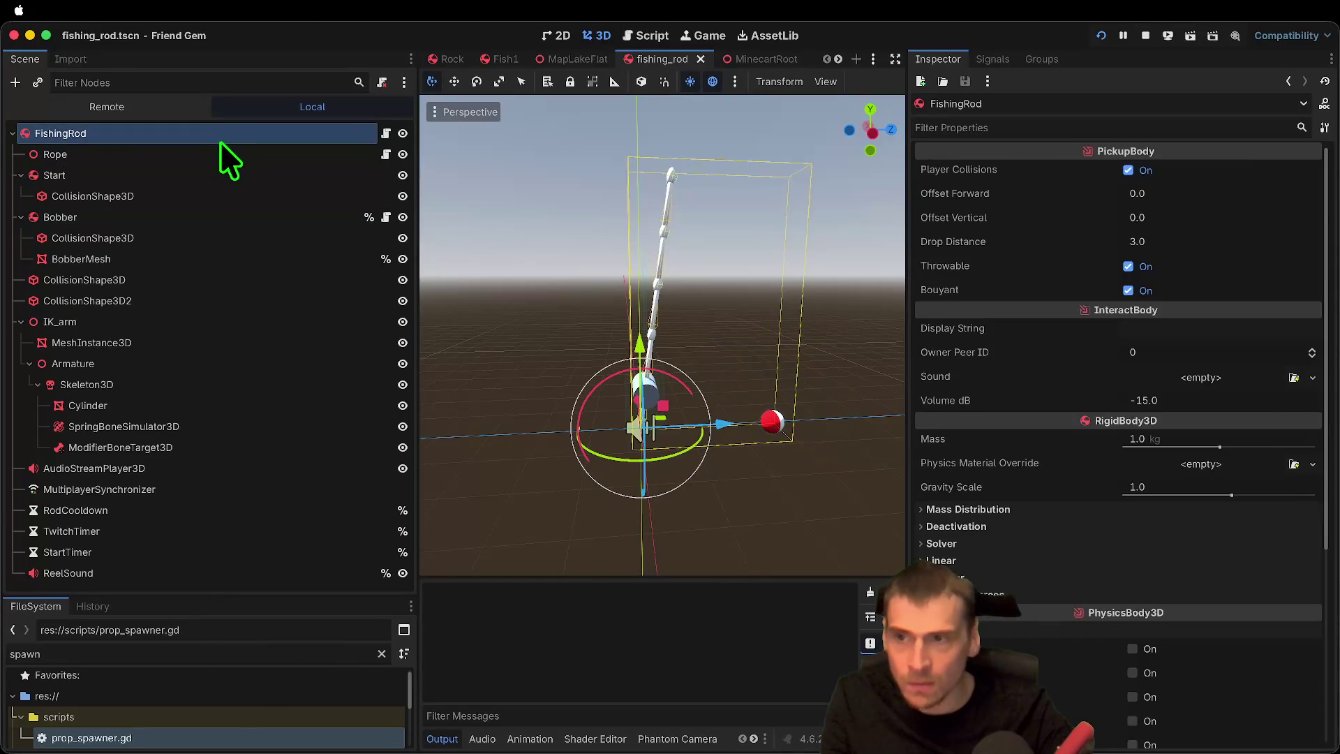
Step: Enter a new Start Vertical Offset for the Rope, then save and launch the game
double_click(219, 149)
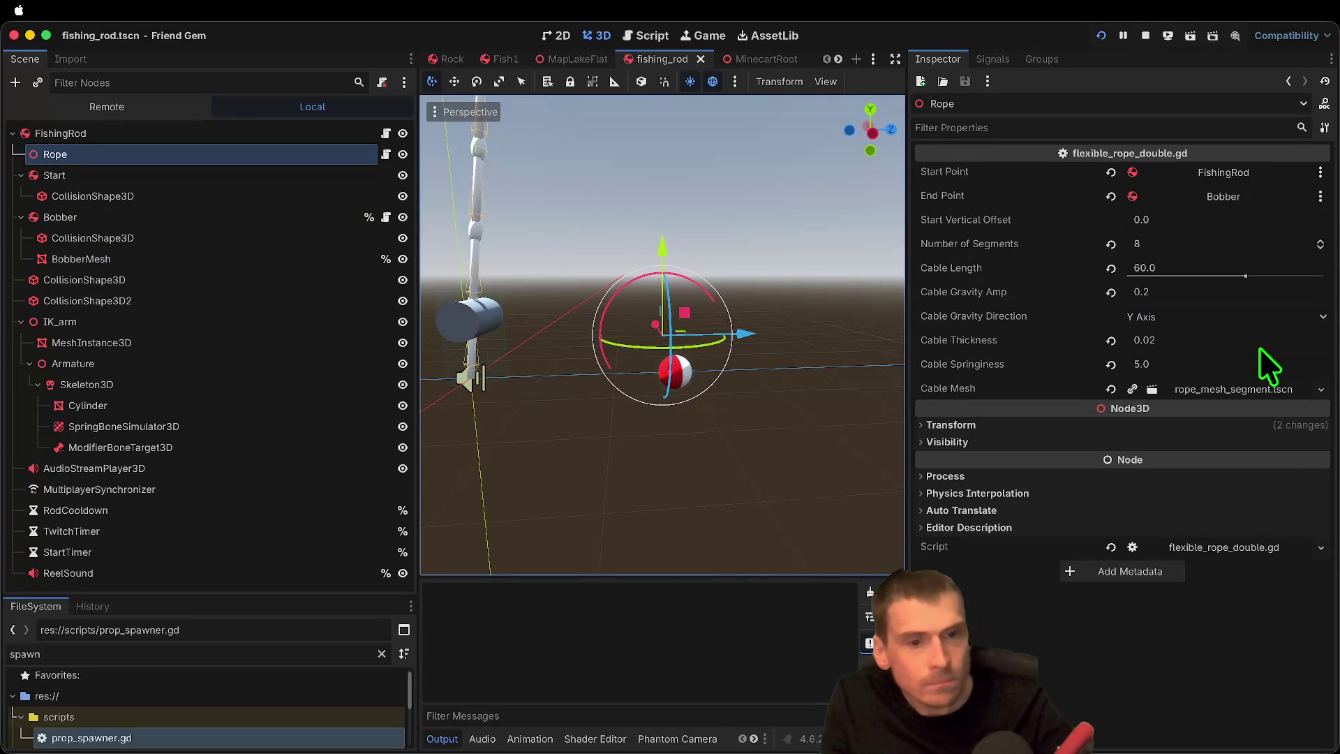
click(1227, 216)
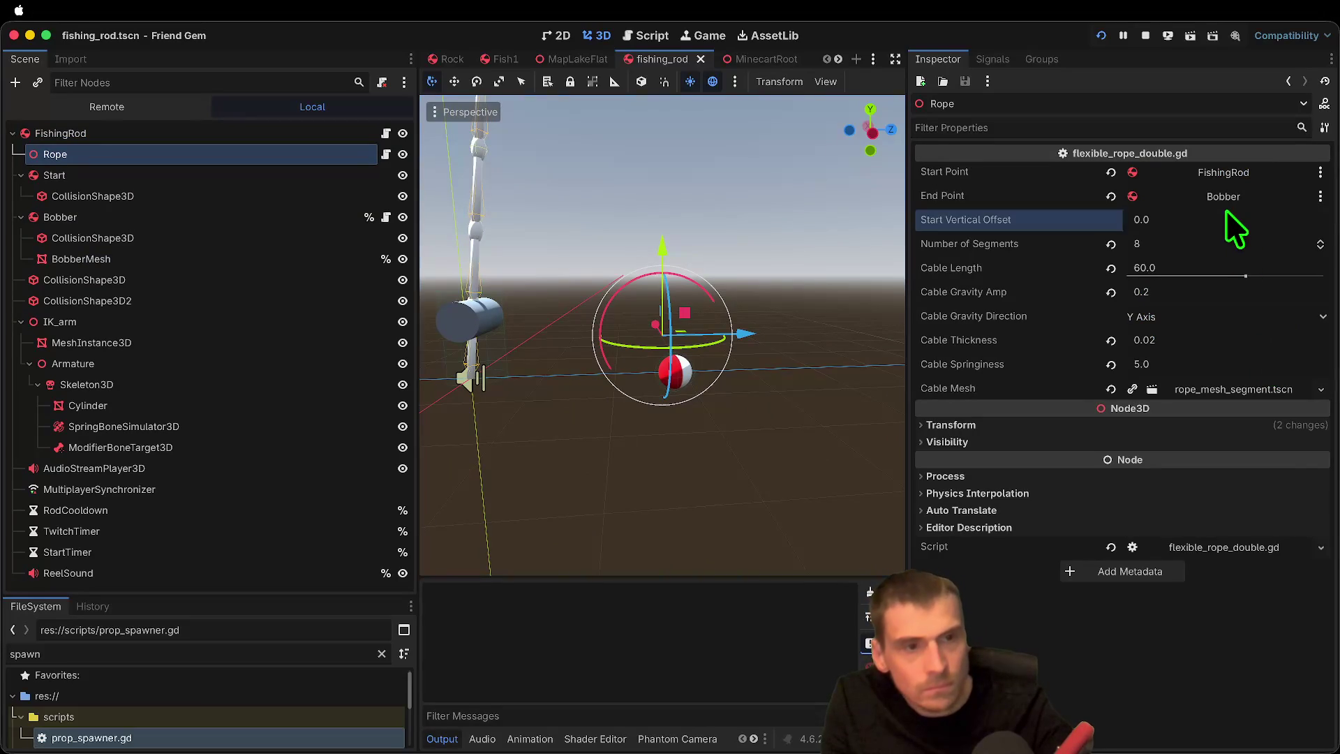
text(1)
key(Return)
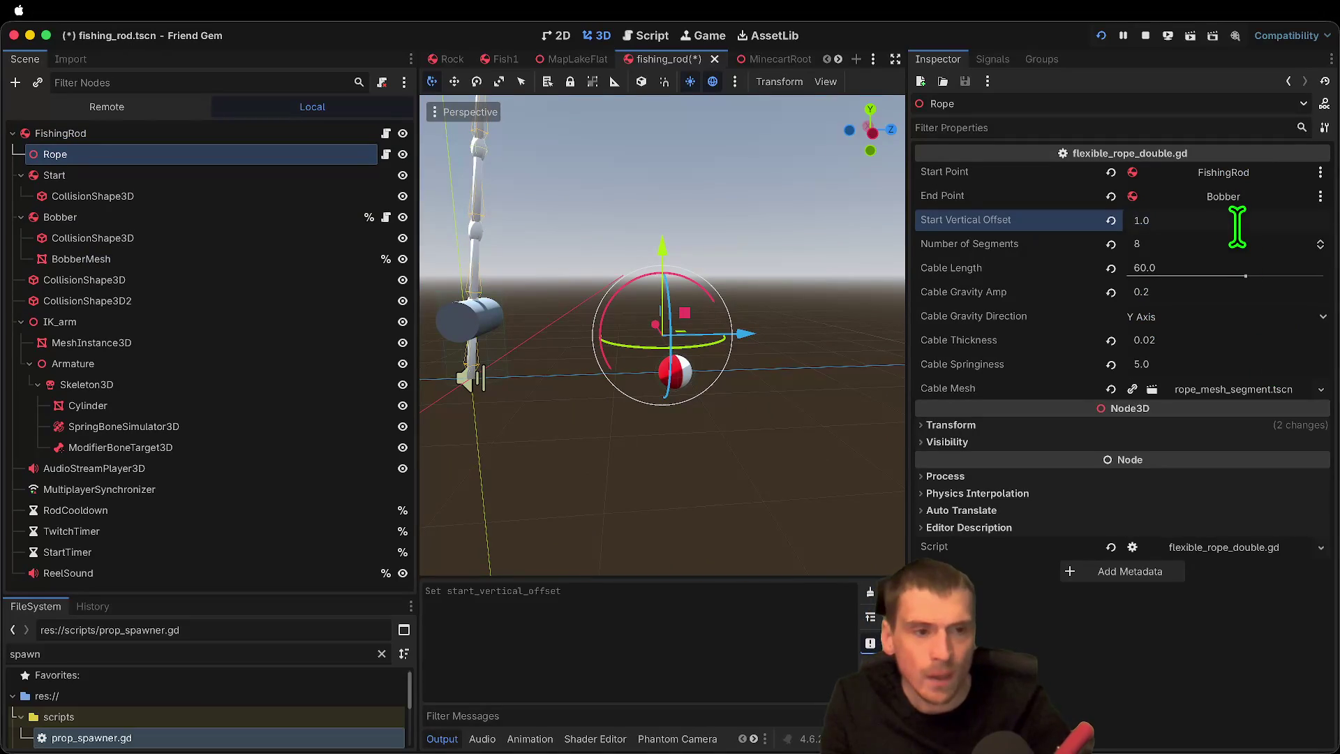
text(3)
key(super+b)
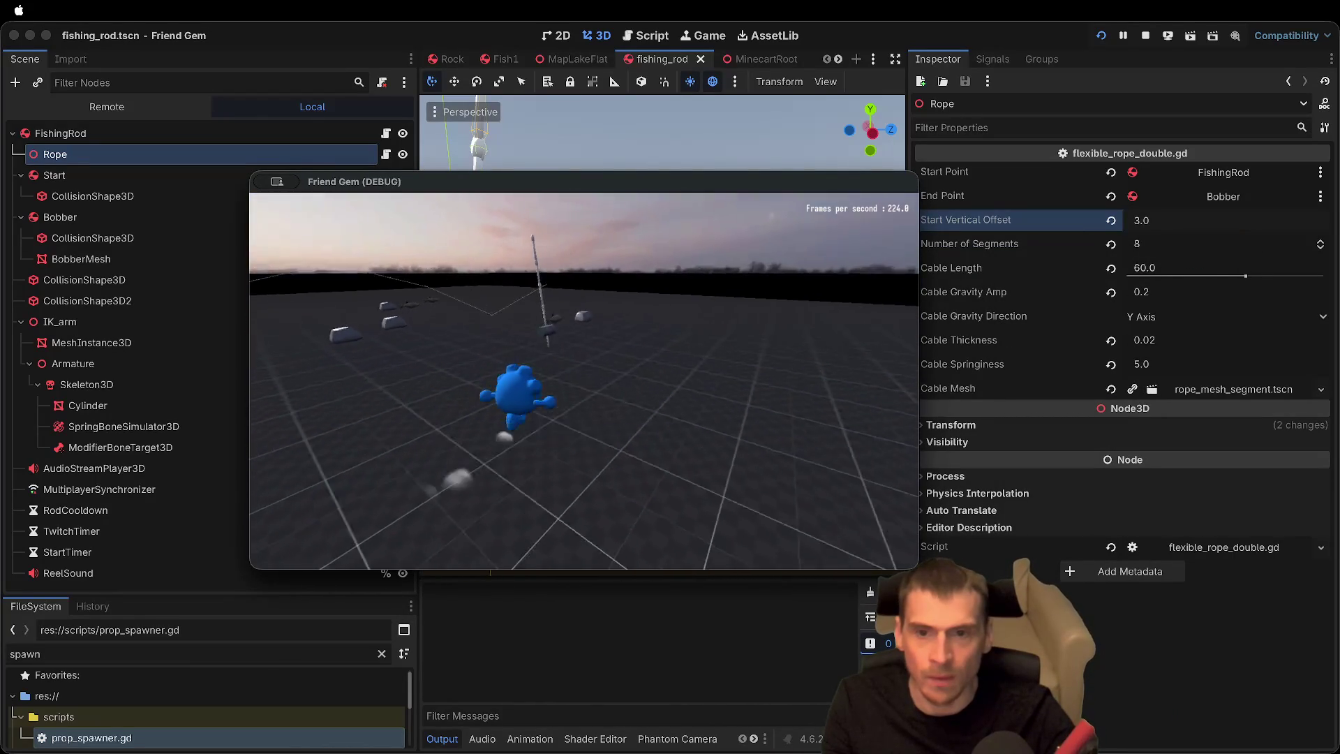
Step: Pick up the rod in the game, then set the Rope's Start Vertical Offset to 5.0
key(e)
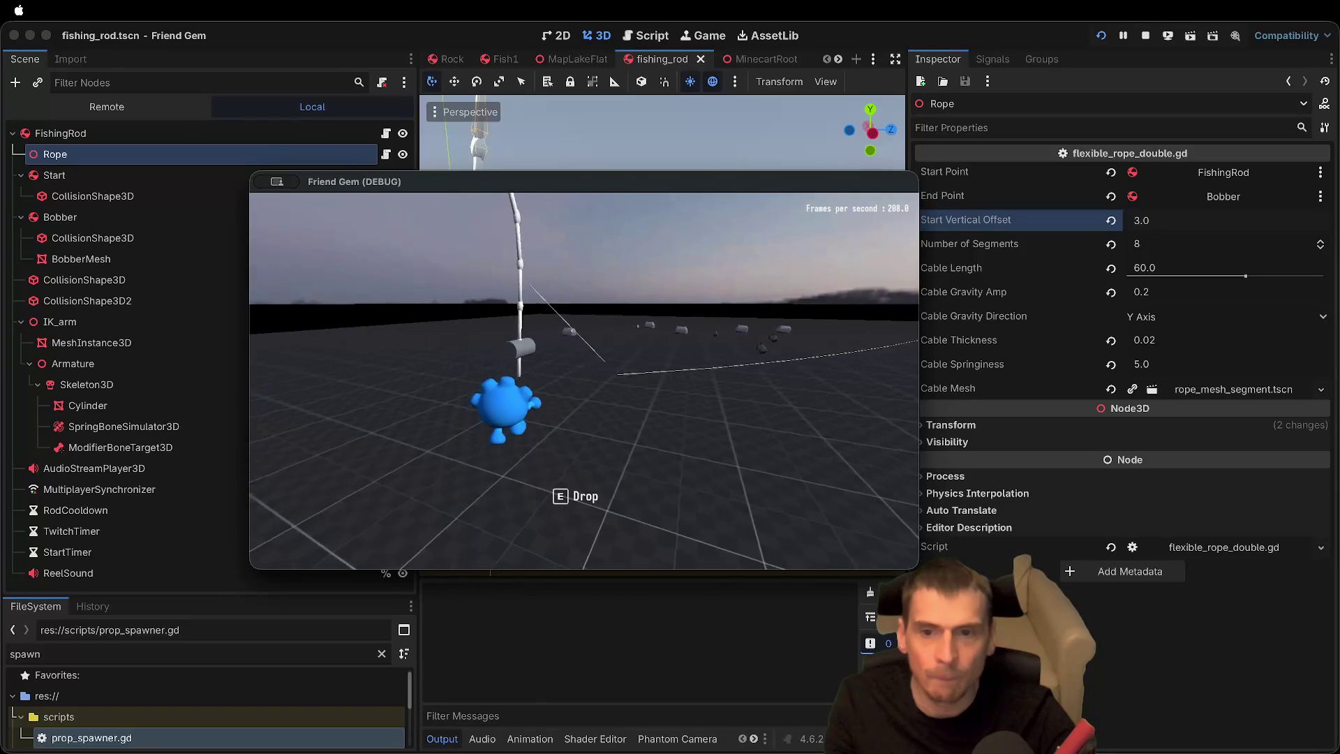
click(1207, 220)
text(5)
key(Return)
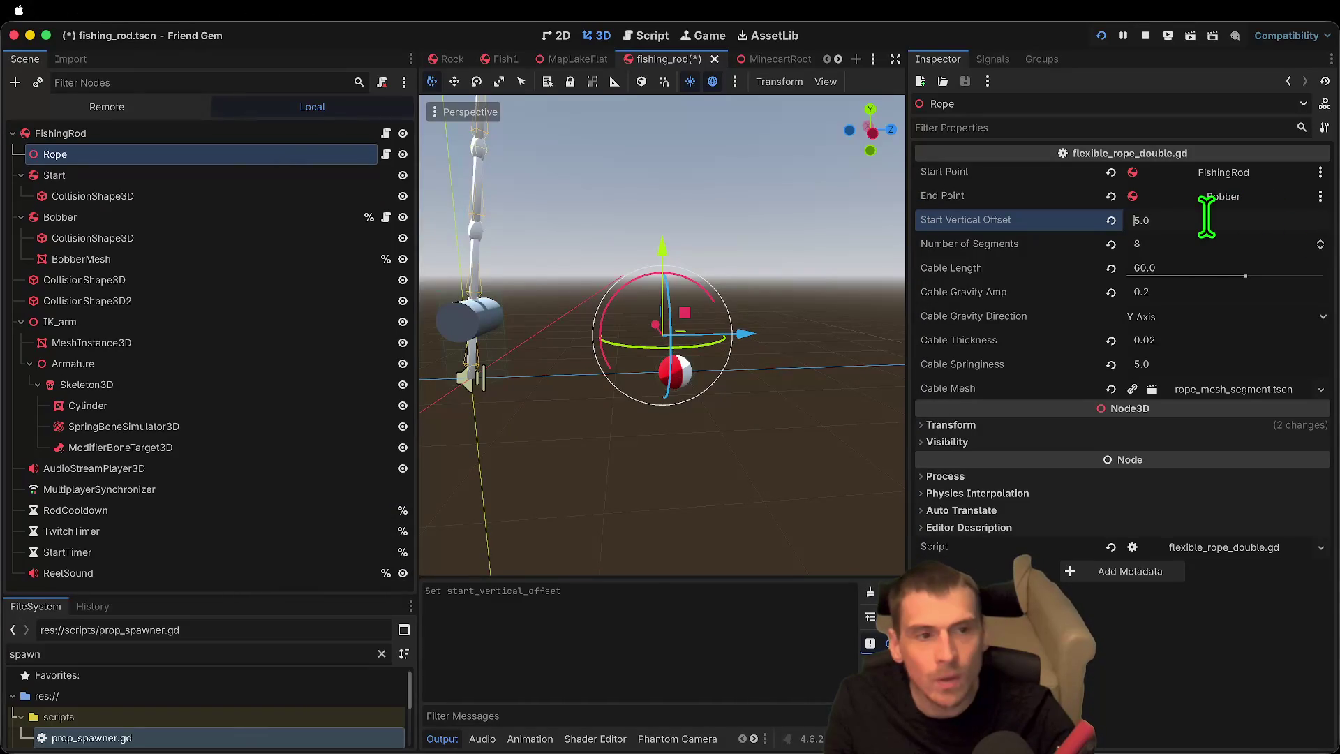
Step: Walk around in the game, cast the fishing line, then release the camera and return to the editor
click(627, 418)
key(w)
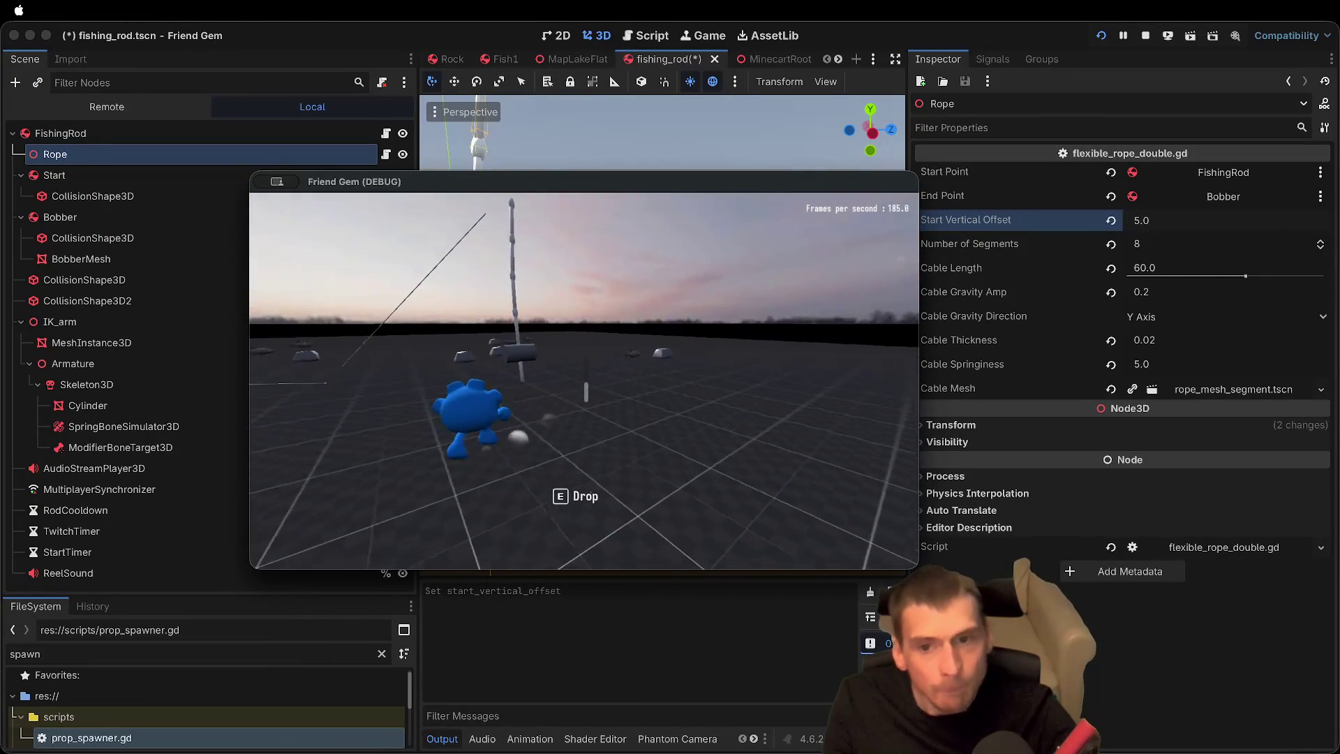
click(584, 381)
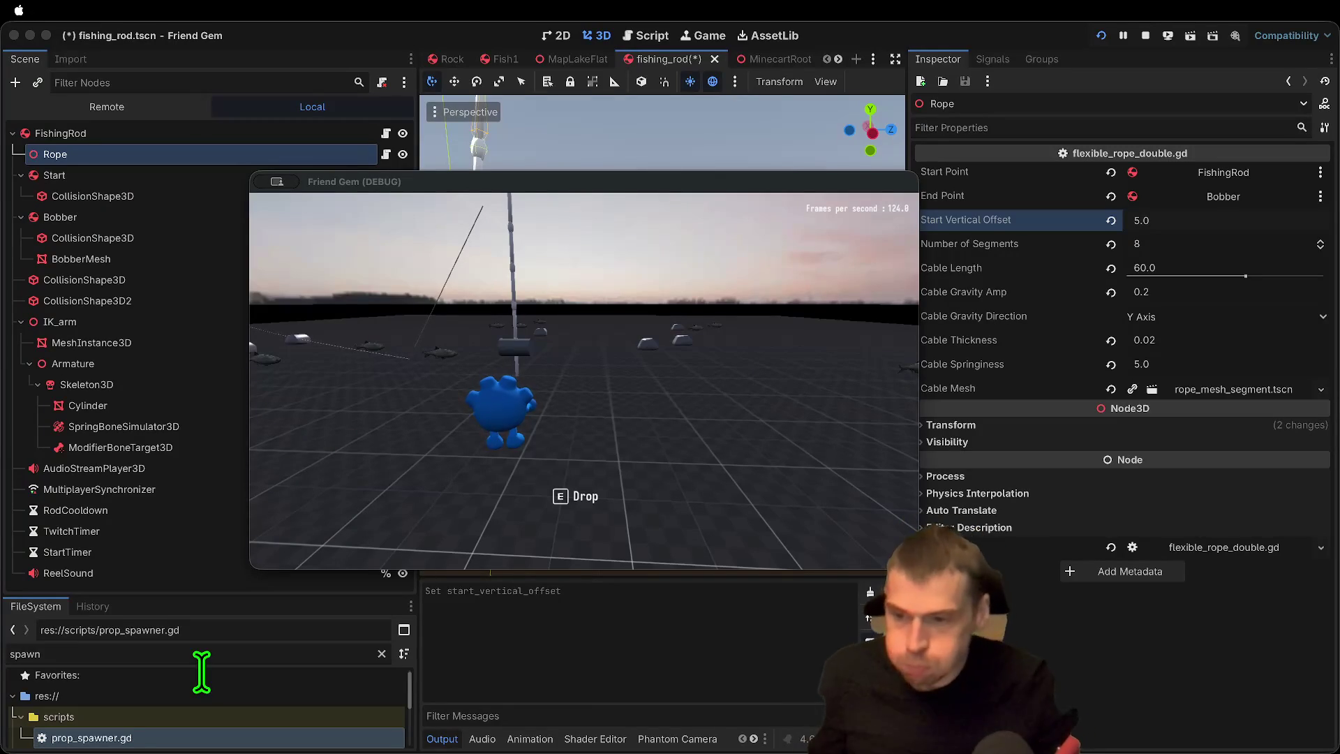
click(296, 551)
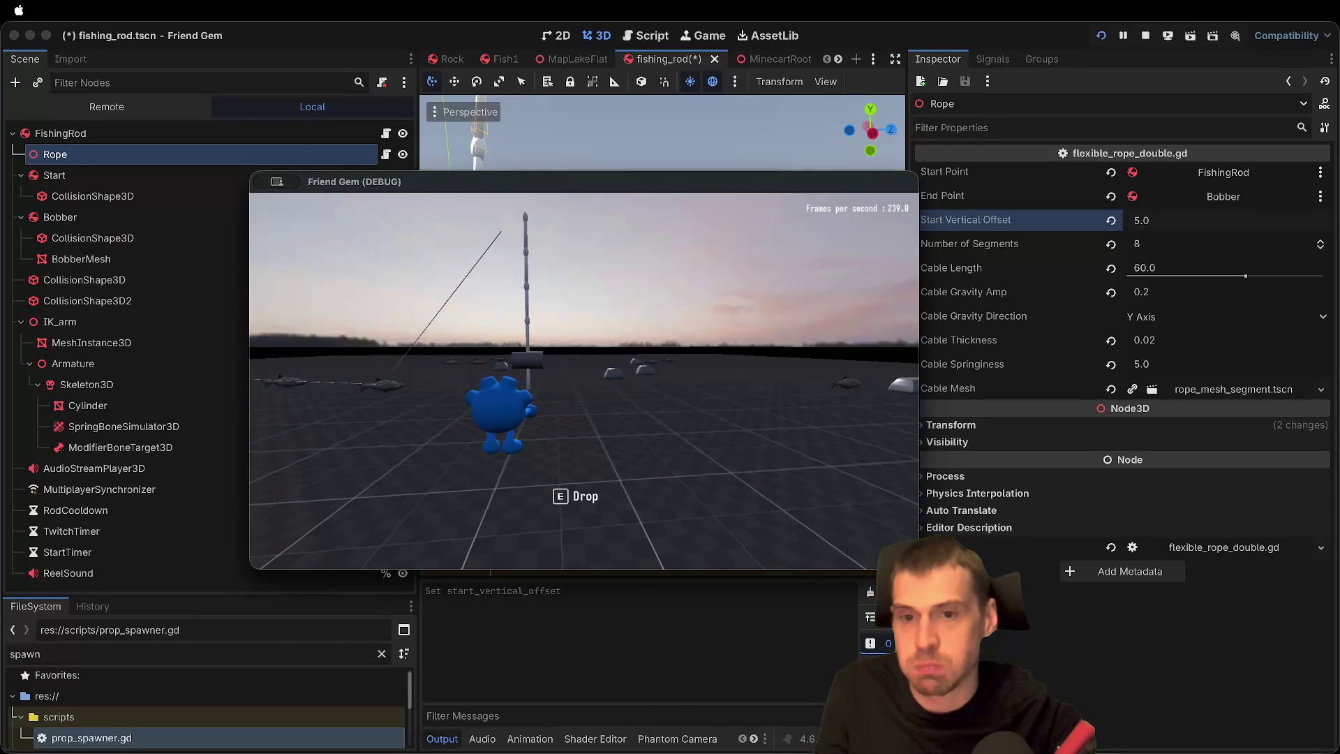
key(Escape)
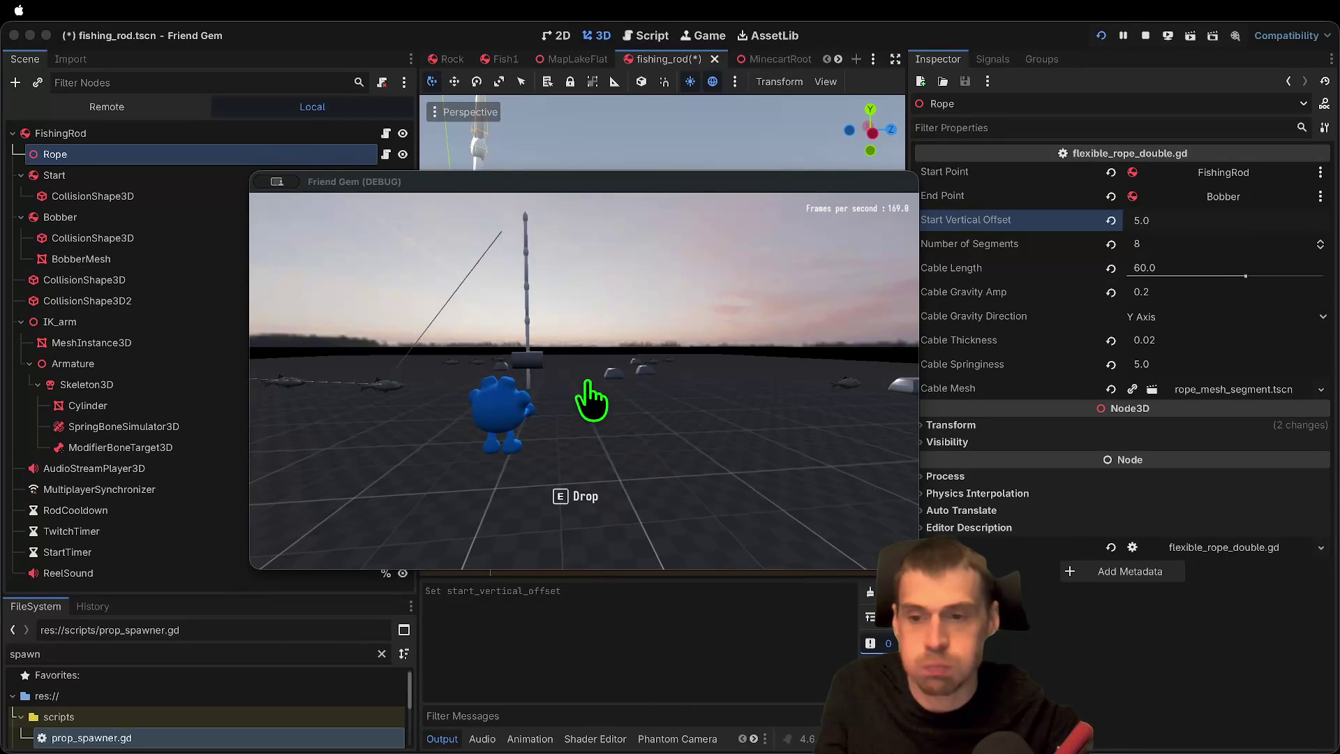
key(super+Tab)
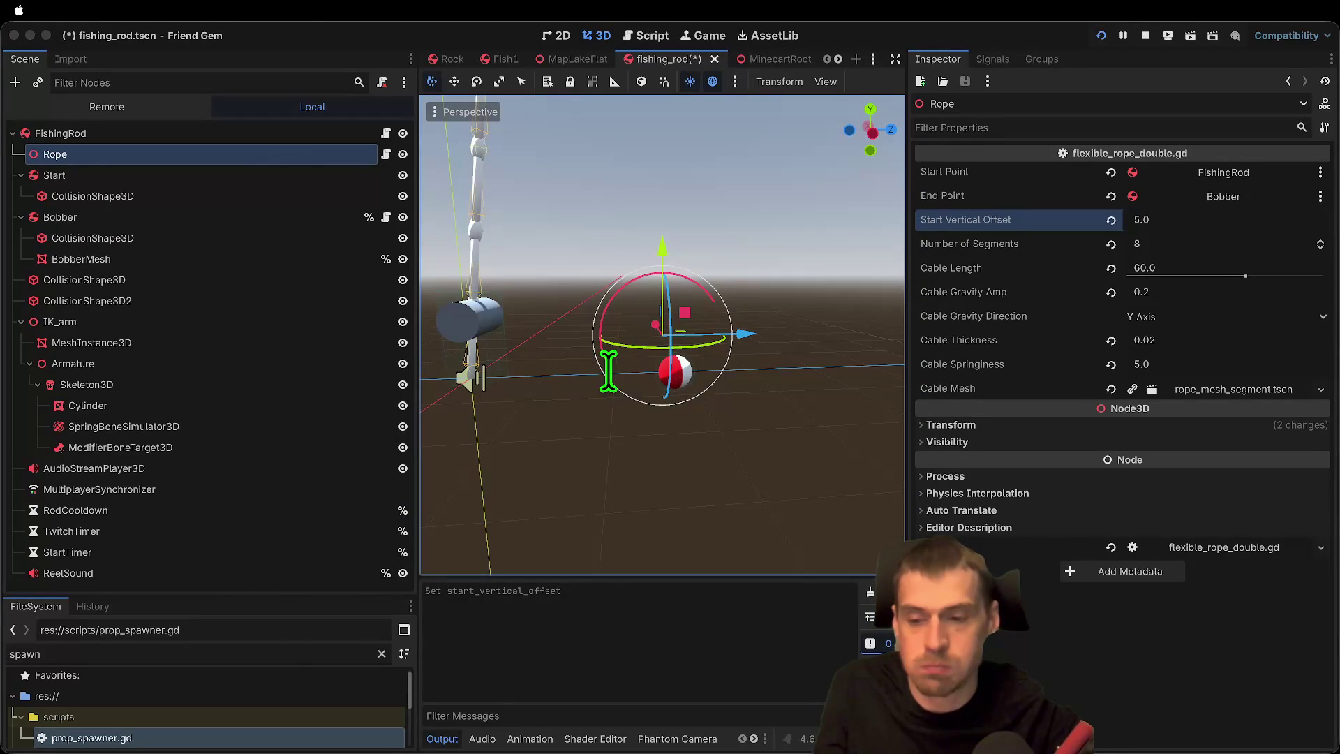
Step: Save and rerun the game, picking the rod up and dropping it several times
key(super+b)
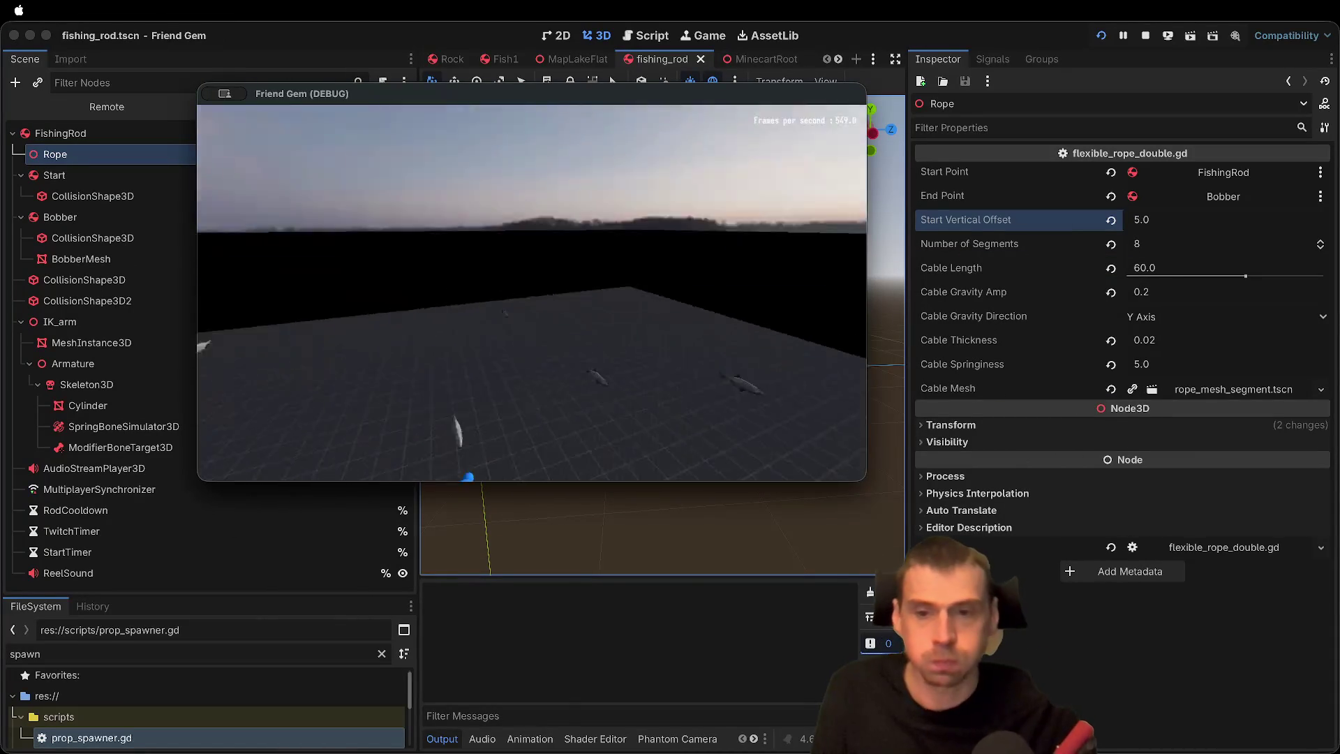
key(w)
key(e)
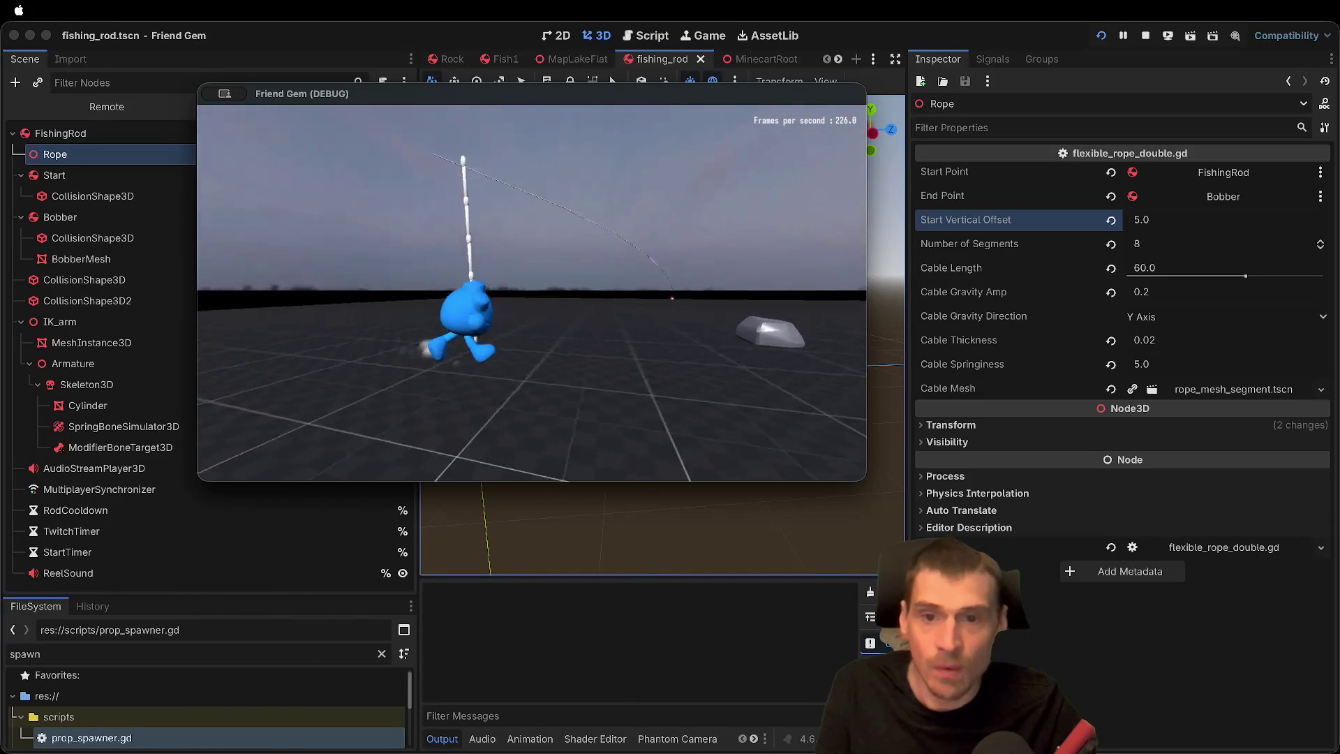
key(f)
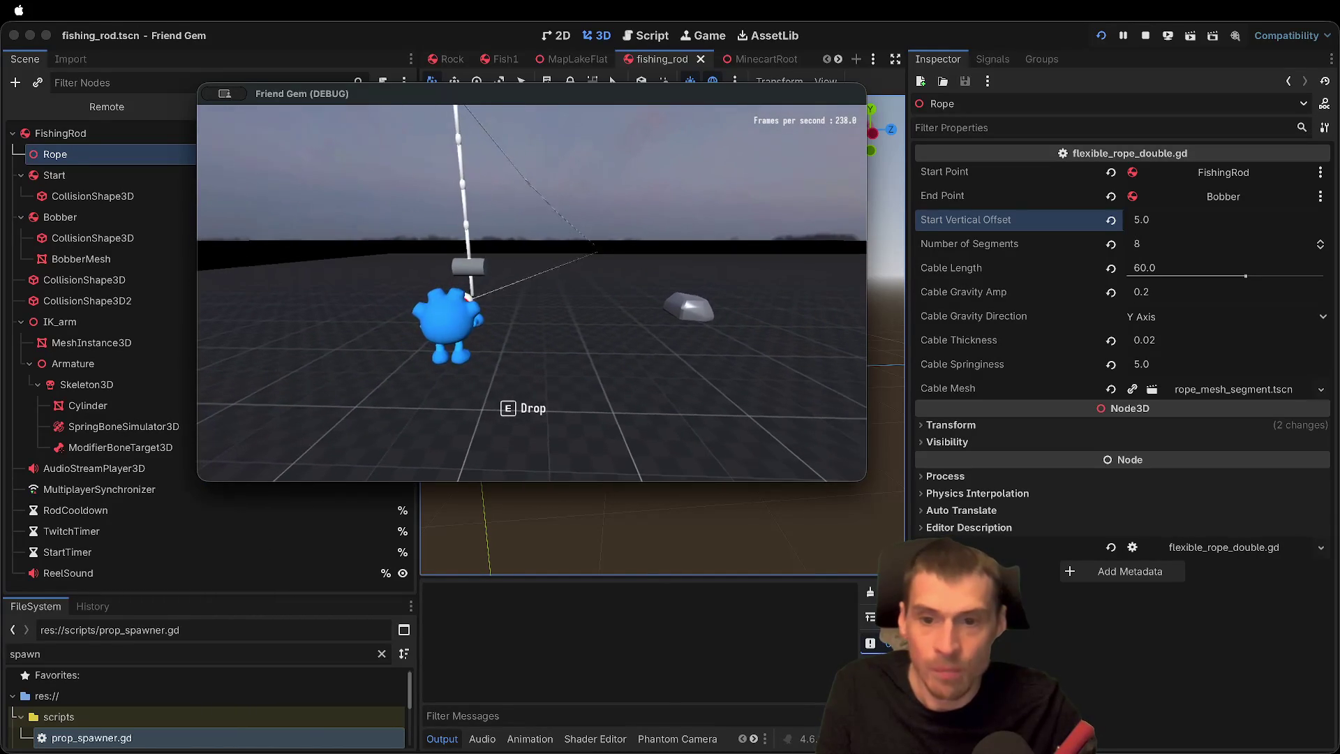
key(e)
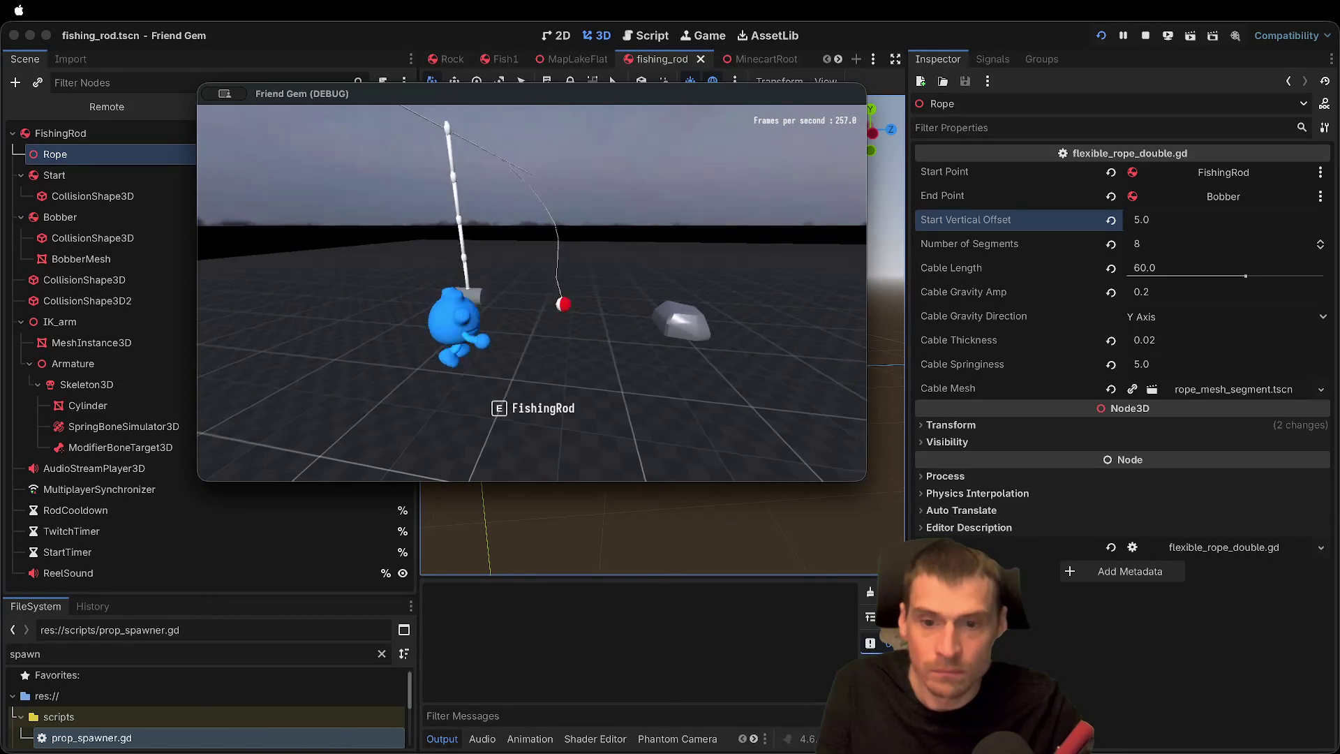
key(e)
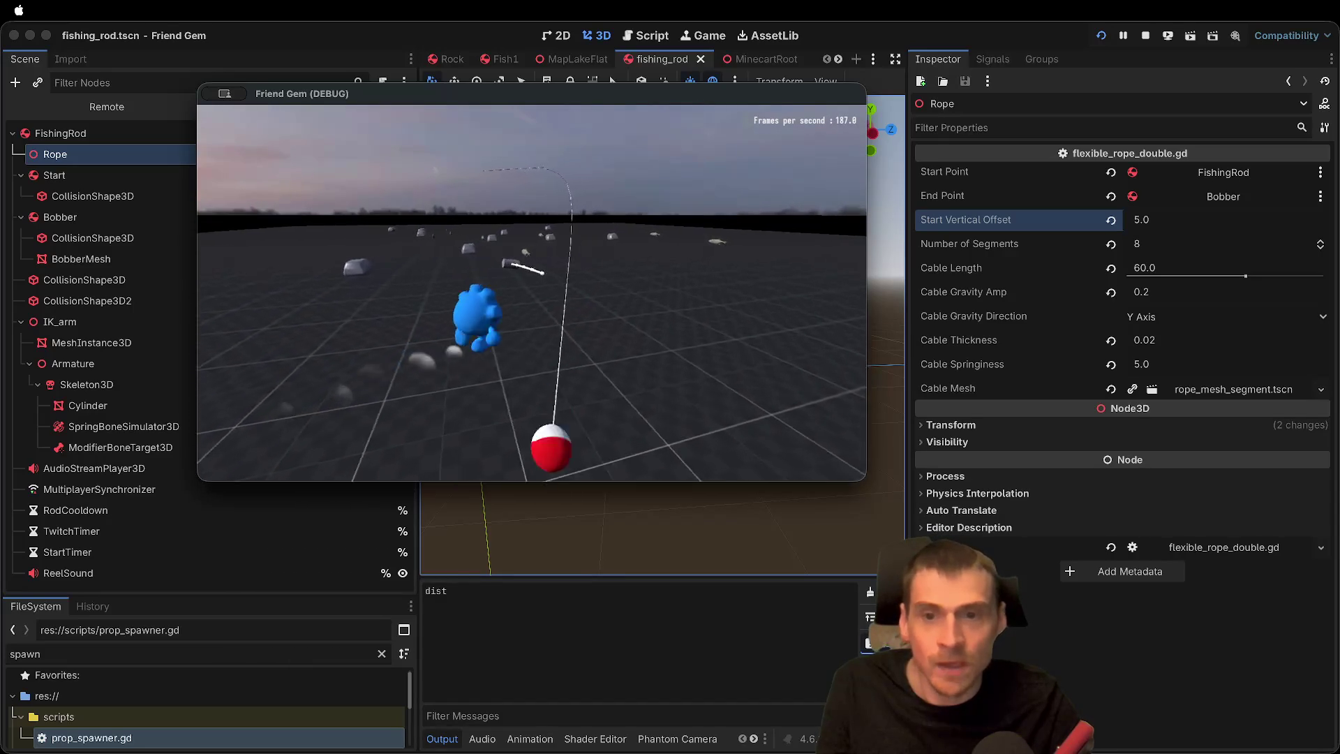
key(e)
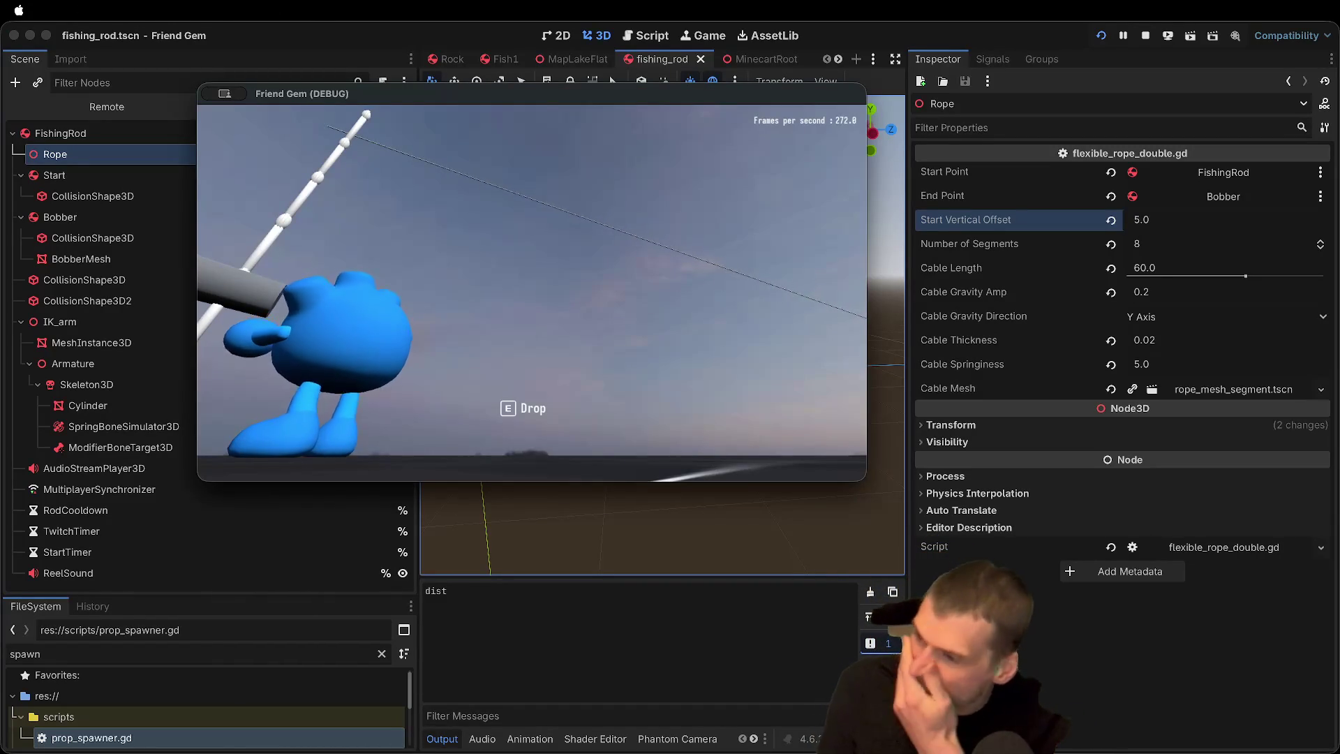
key(super+Tab)
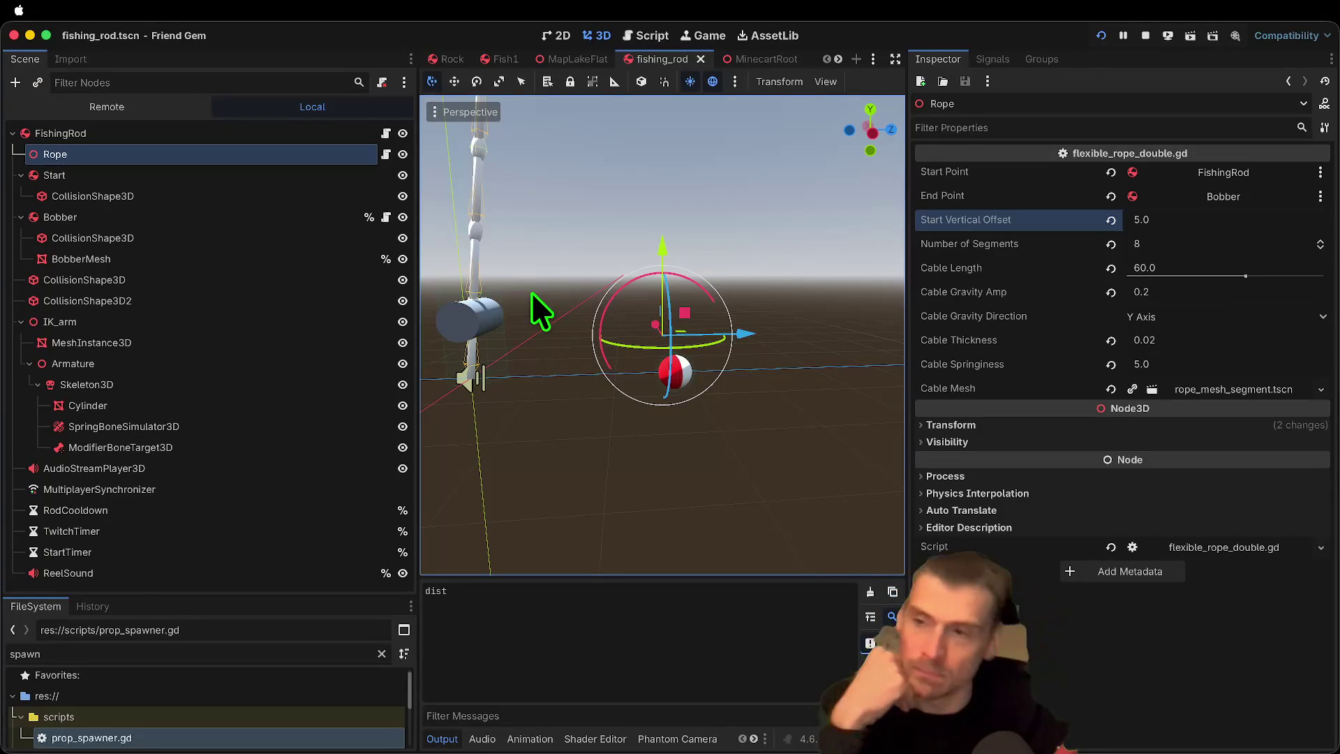
Step: With FishingRod selected, open and dismiss the Add Node and quick 'spawn' file search dialogs
click(321, 133)
key(ctrl+a)
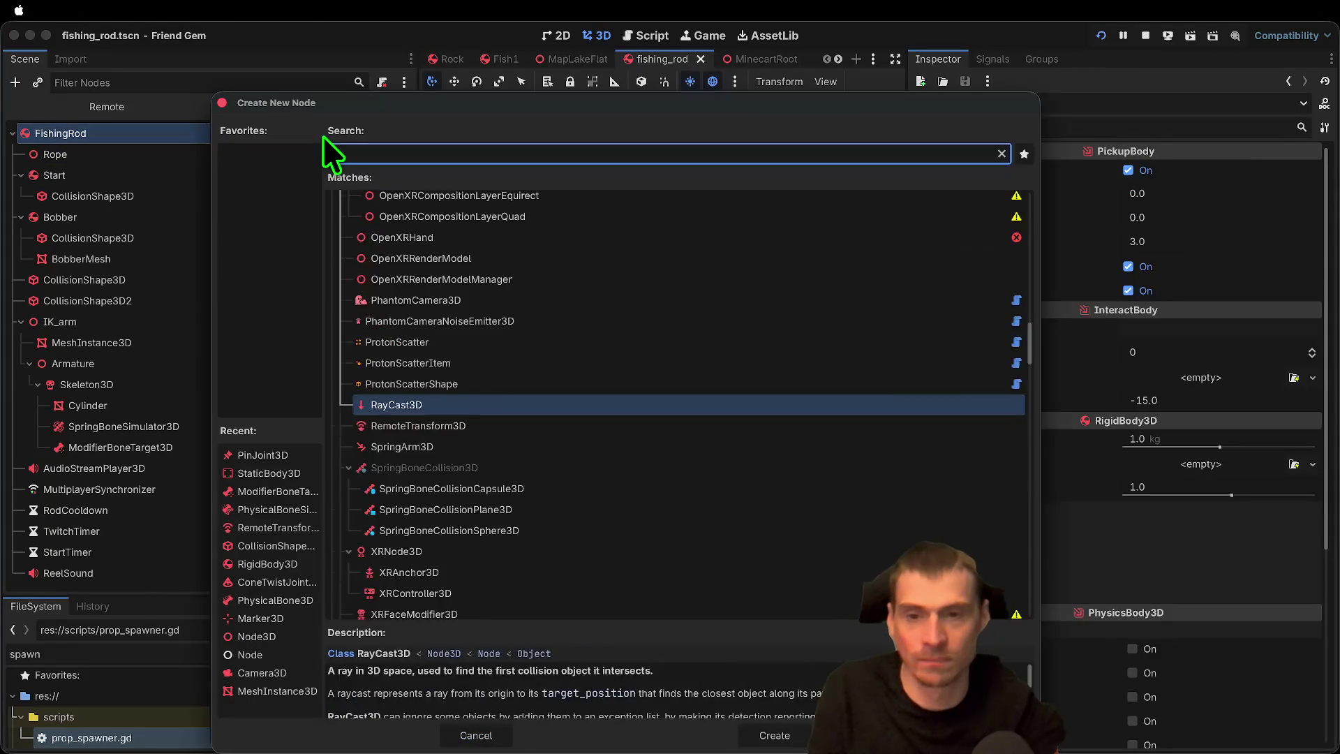
key(Escape)
key(ctrl+shift+a)
text(spawn)
key(Escape)
key(ctrl+a)
key(Escape)
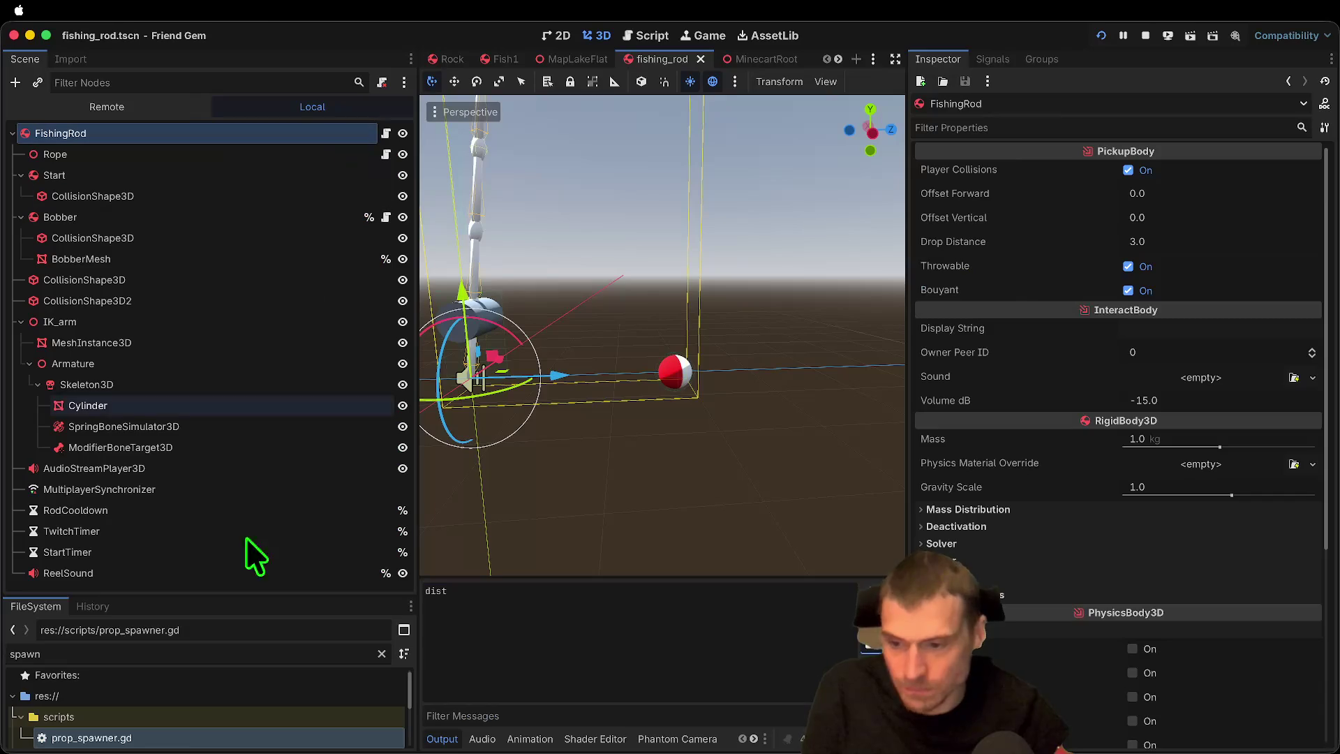
Step: Filter the FileSystem for 'rope', open flexible_rope.gd and scroll through its code
drag(220, 597, 219, 147)
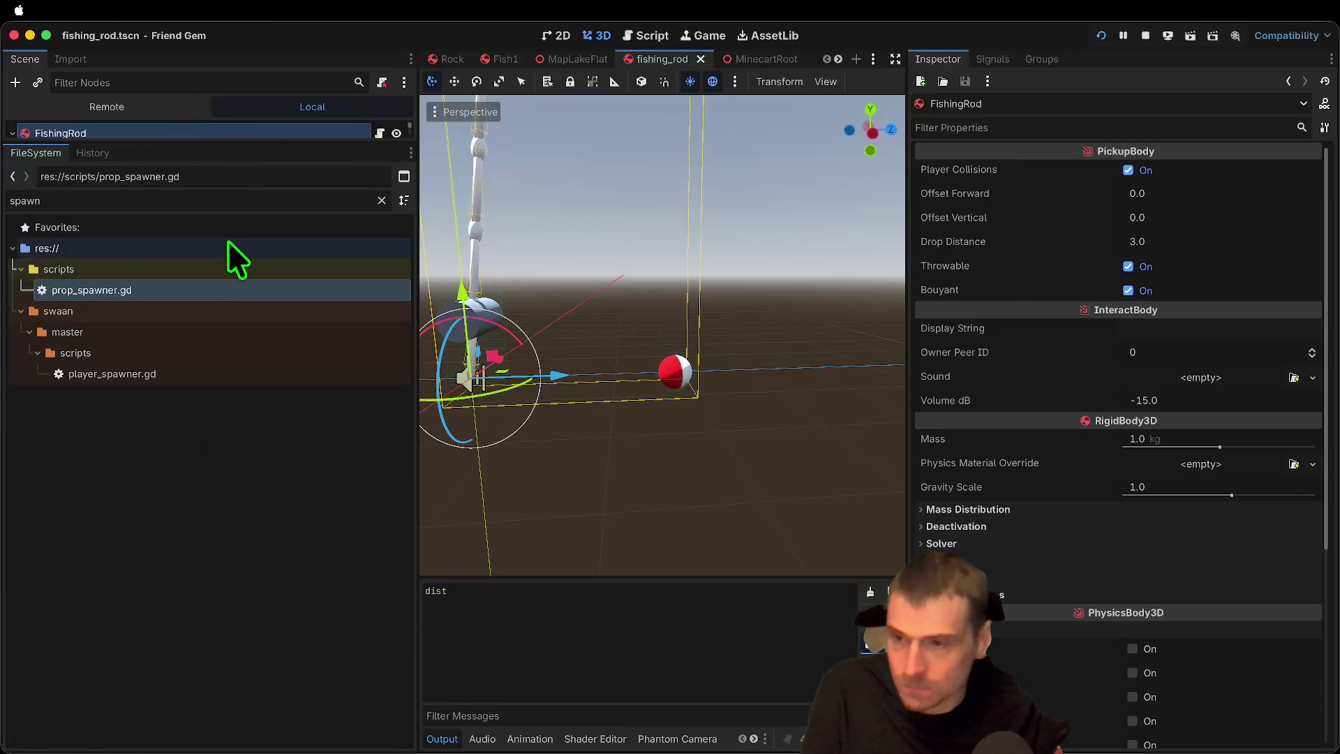
double_click(217, 201)
text(rope)
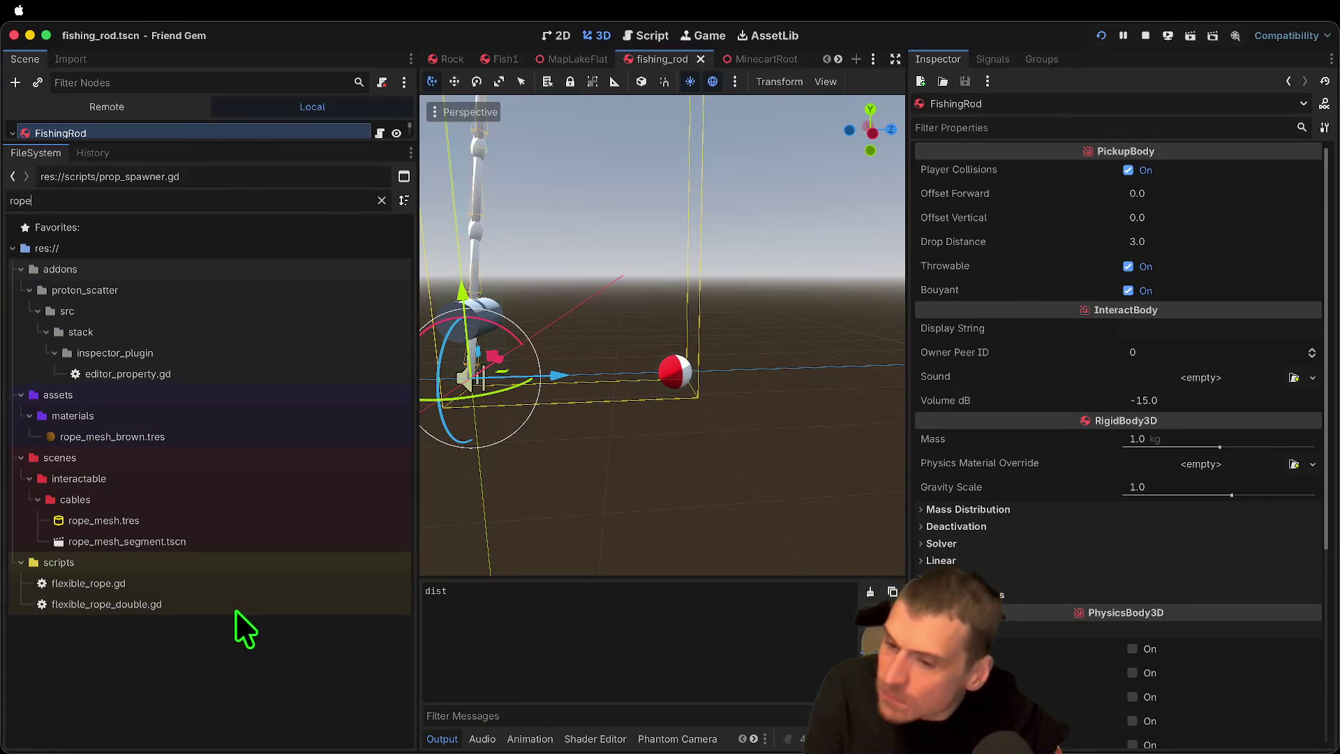
double_click(238, 587)
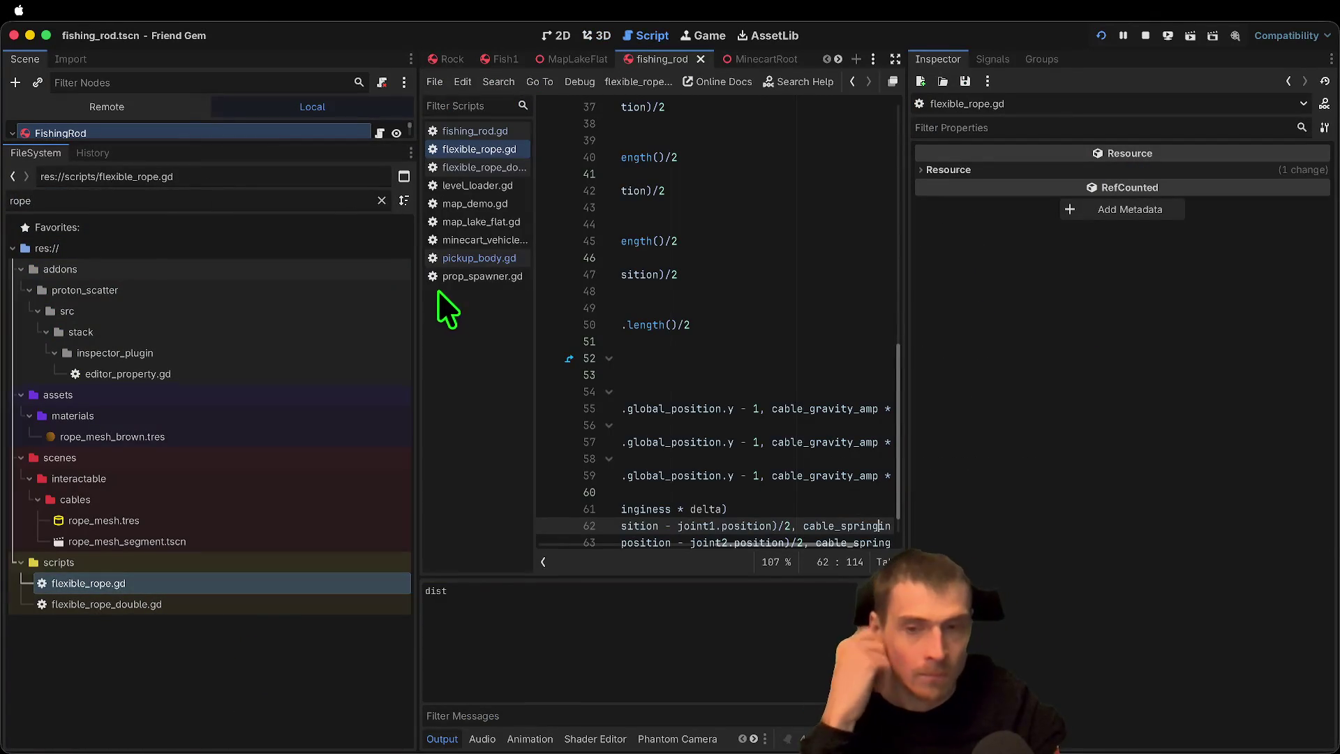
drag(423, 285, 212, 284)
scroll(589, 298, up, 10)
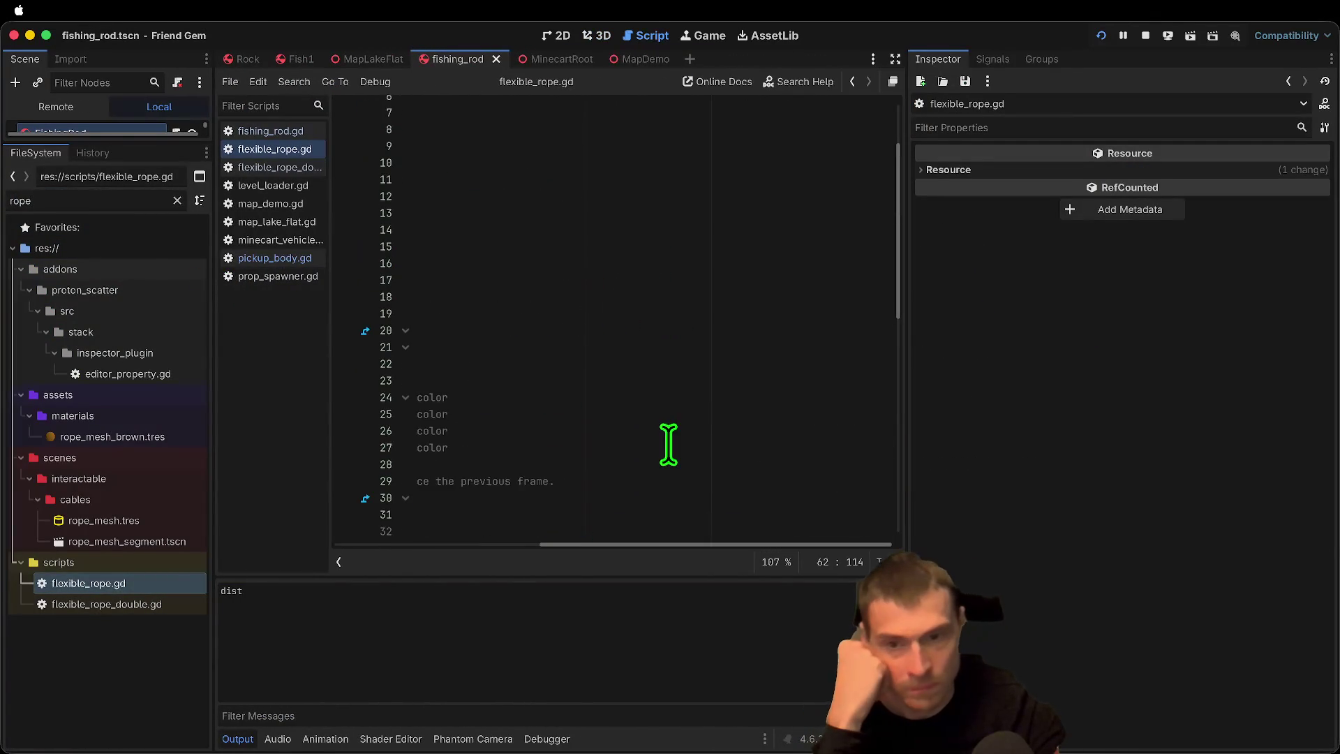
drag(667, 448, 93, 344)
click(834, 314)
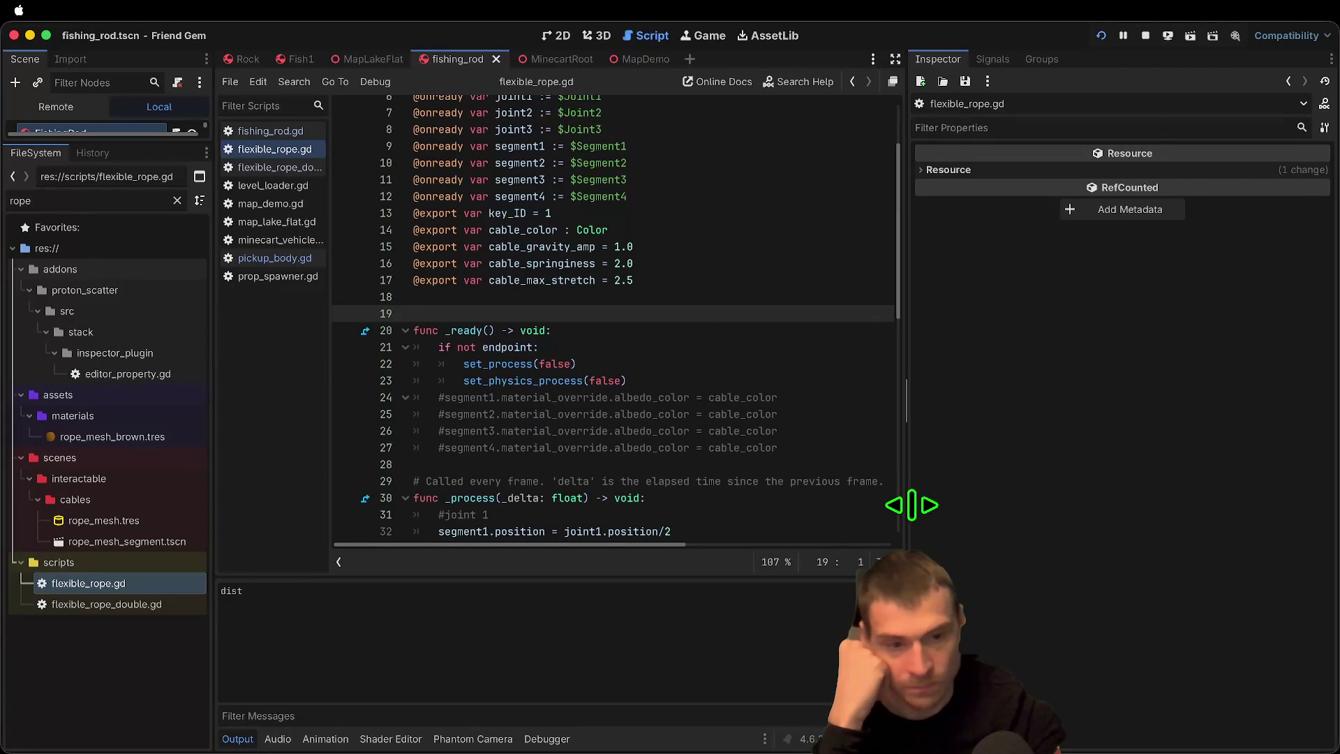
drag(907, 503, 1164, 502)
scroll(709, 472, down, 10)
scroll(709, 472, down, 1)
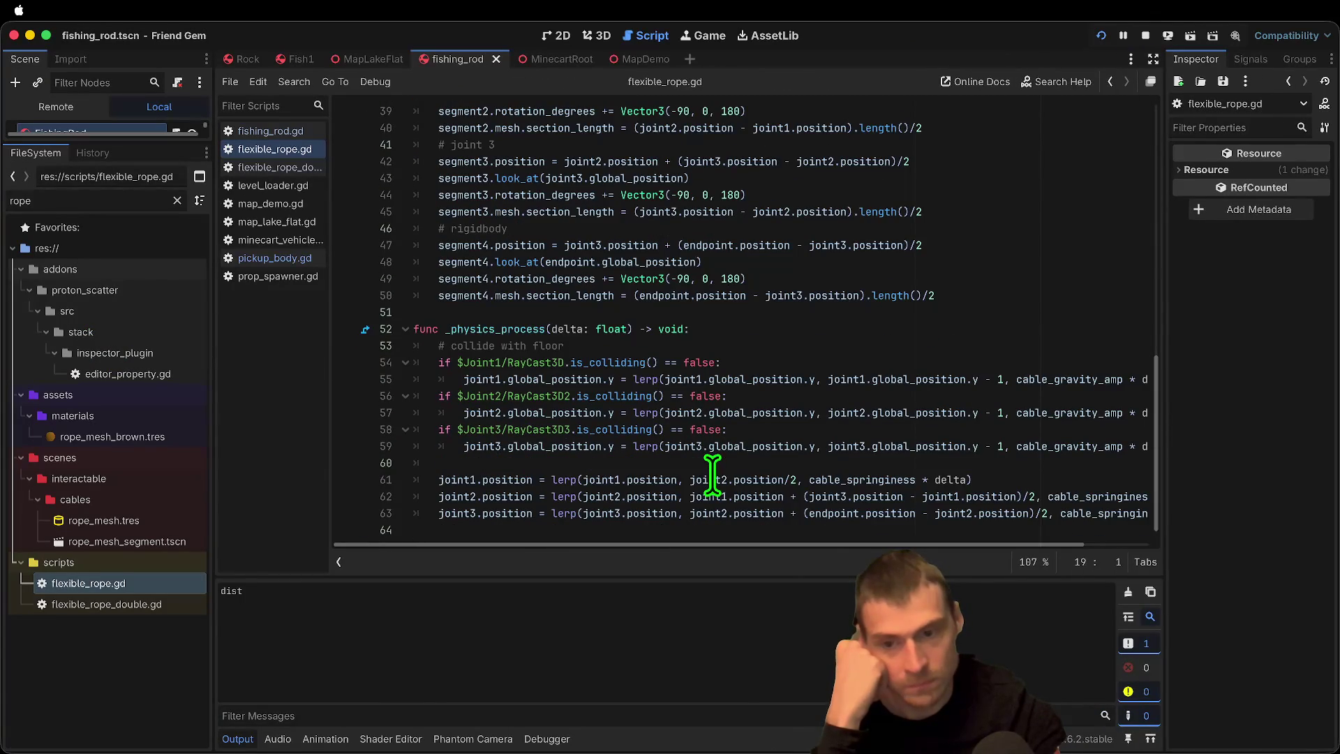
Step: Widen the left docks, review the script's physics code, and select the Rope node
mouse_move(220, 560)
mouse_down()
mouse_move(359, 558)
mouse_move(335, 558)
mouse_up()
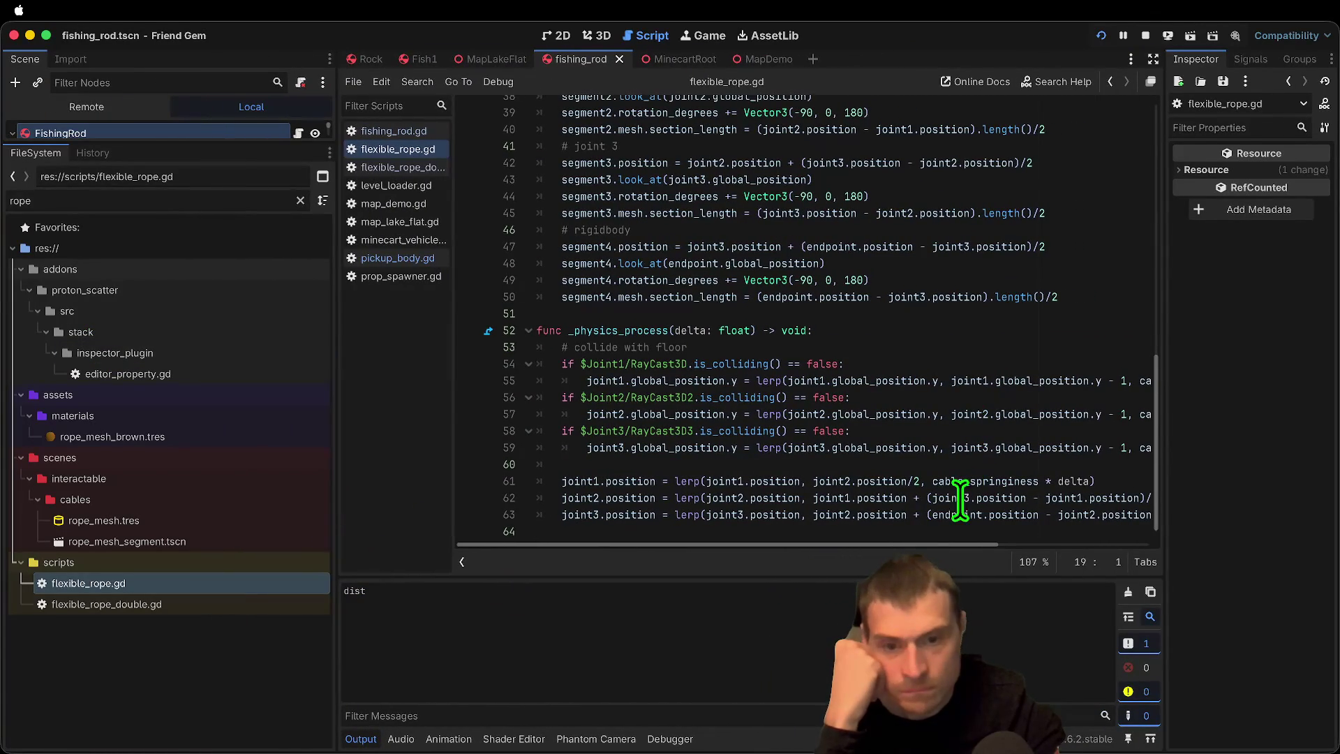
scroll(801, 424, up, 5)
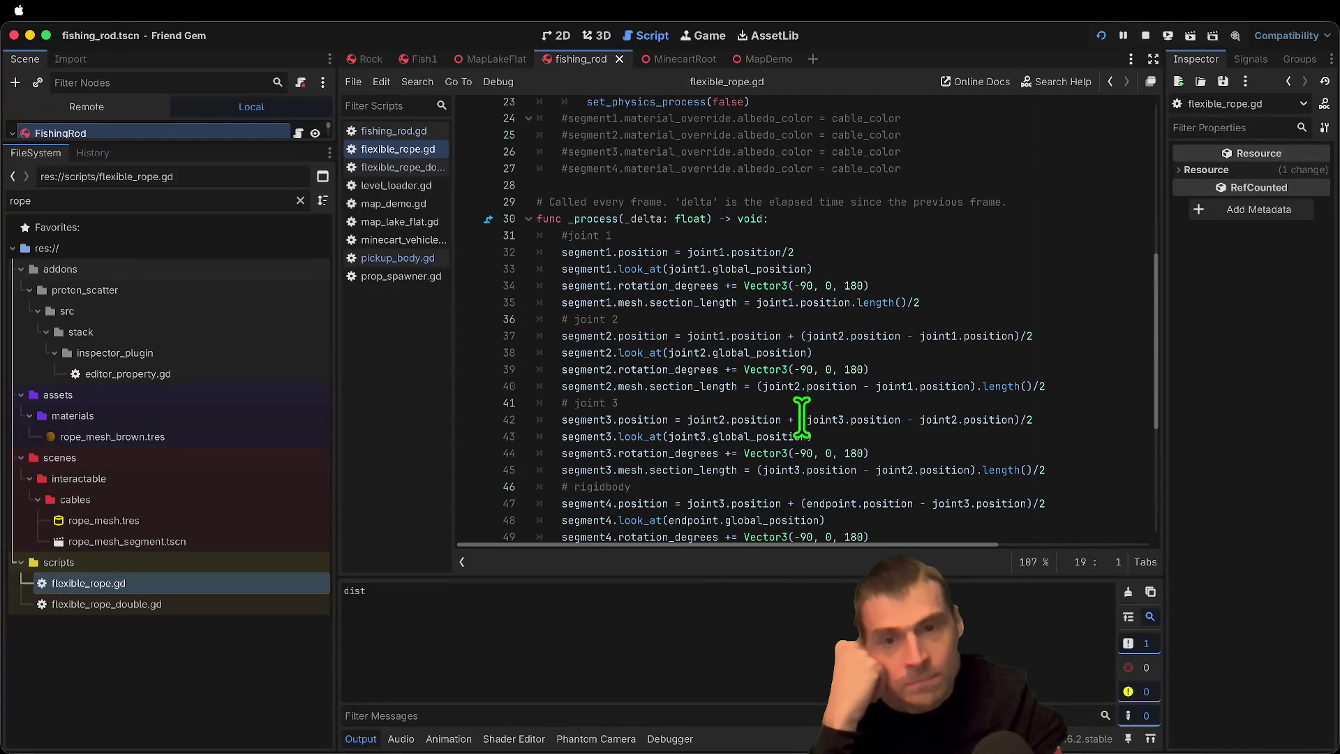
scroll(772, 349, up, 2)
scroll(1082, 299, up, 6)
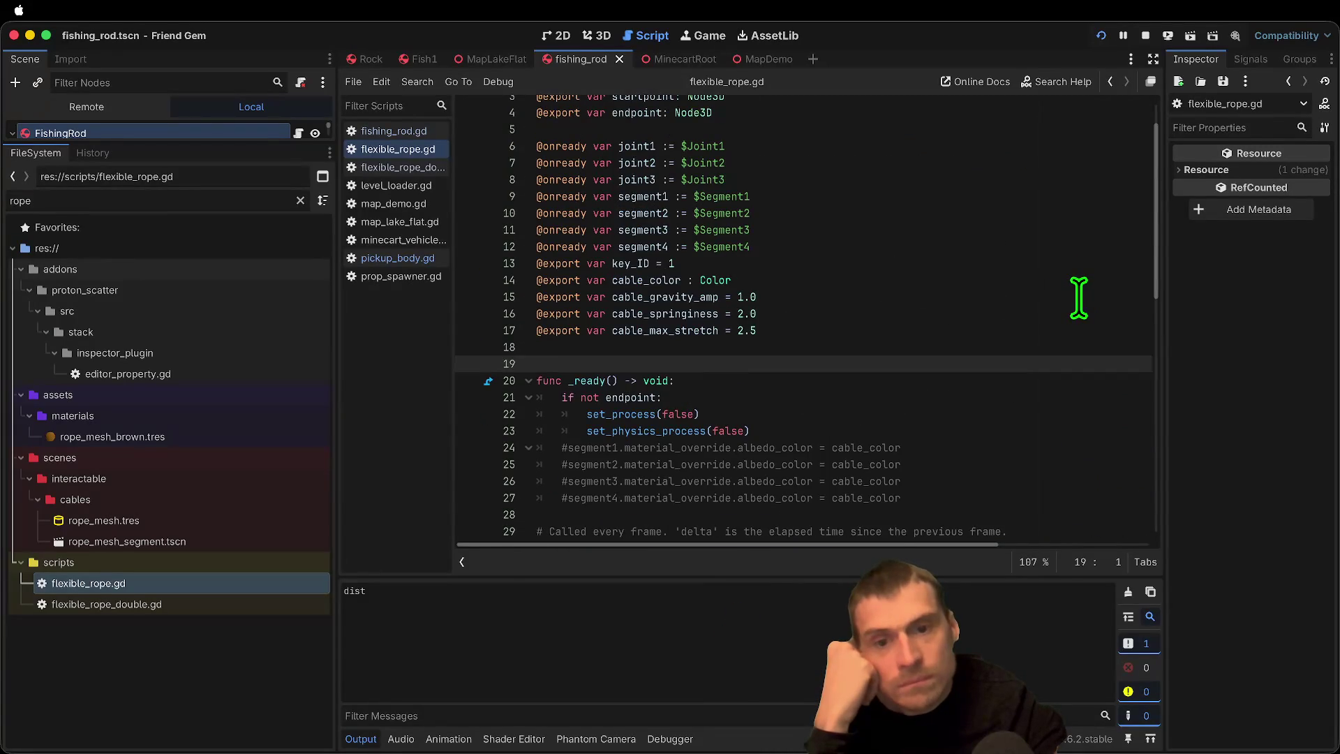
scroll(1067, 299, down, 13)
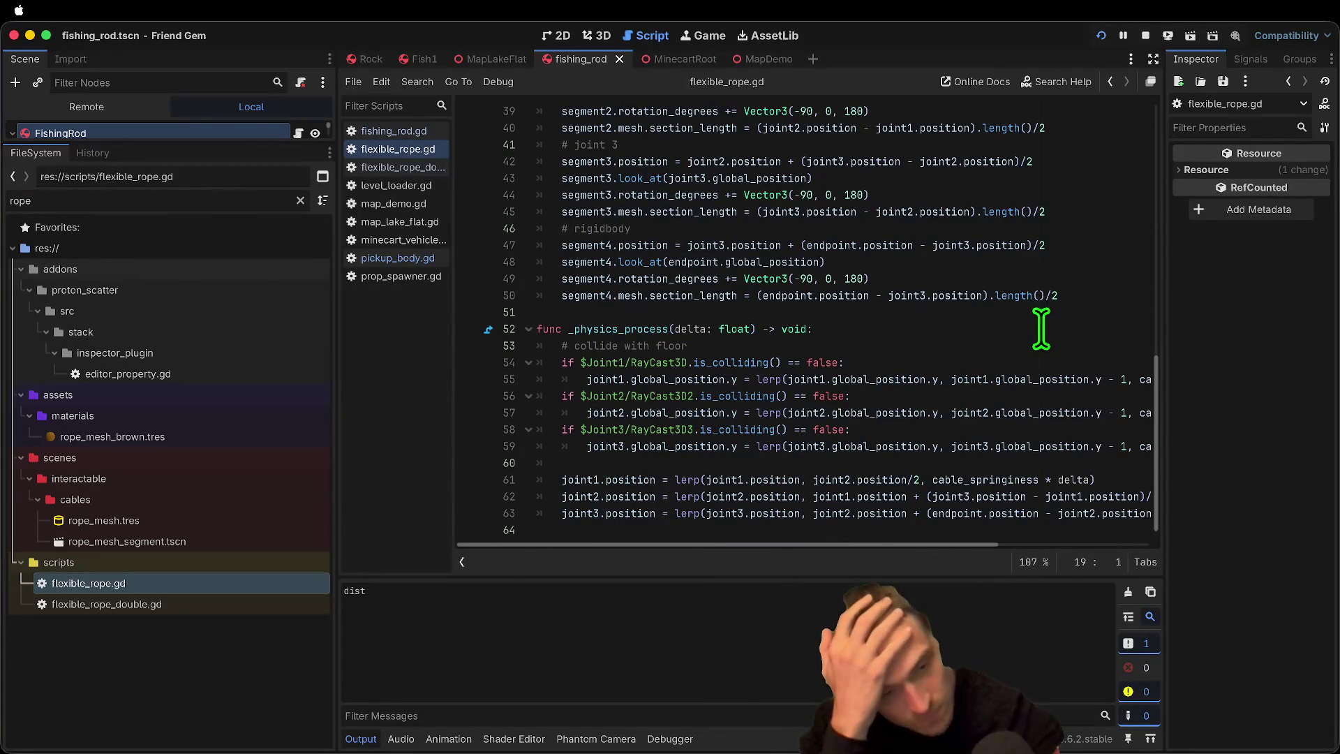
drag(185, 142, 237, 514)
click(182, 157)
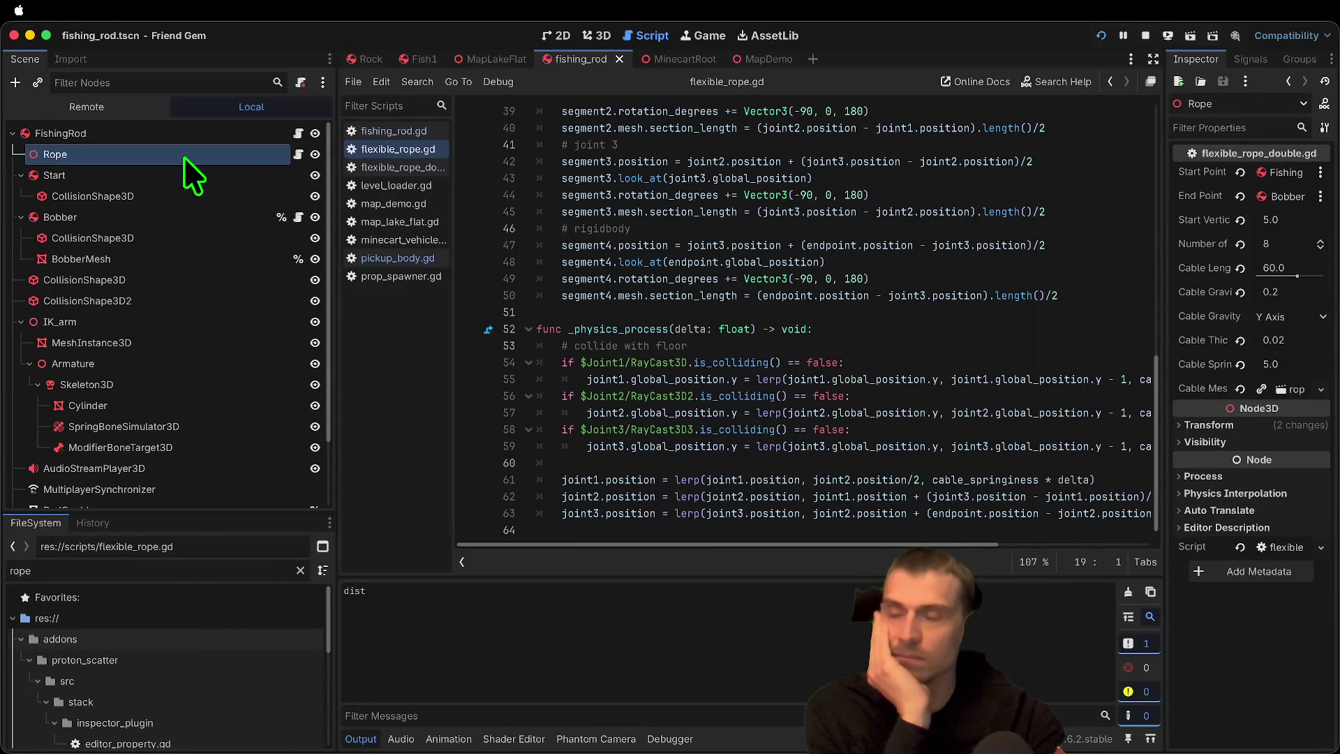
Step: Run the game to check the rope, stop the session, then go to line 56 of flexible_rope.gd
key(super+b)
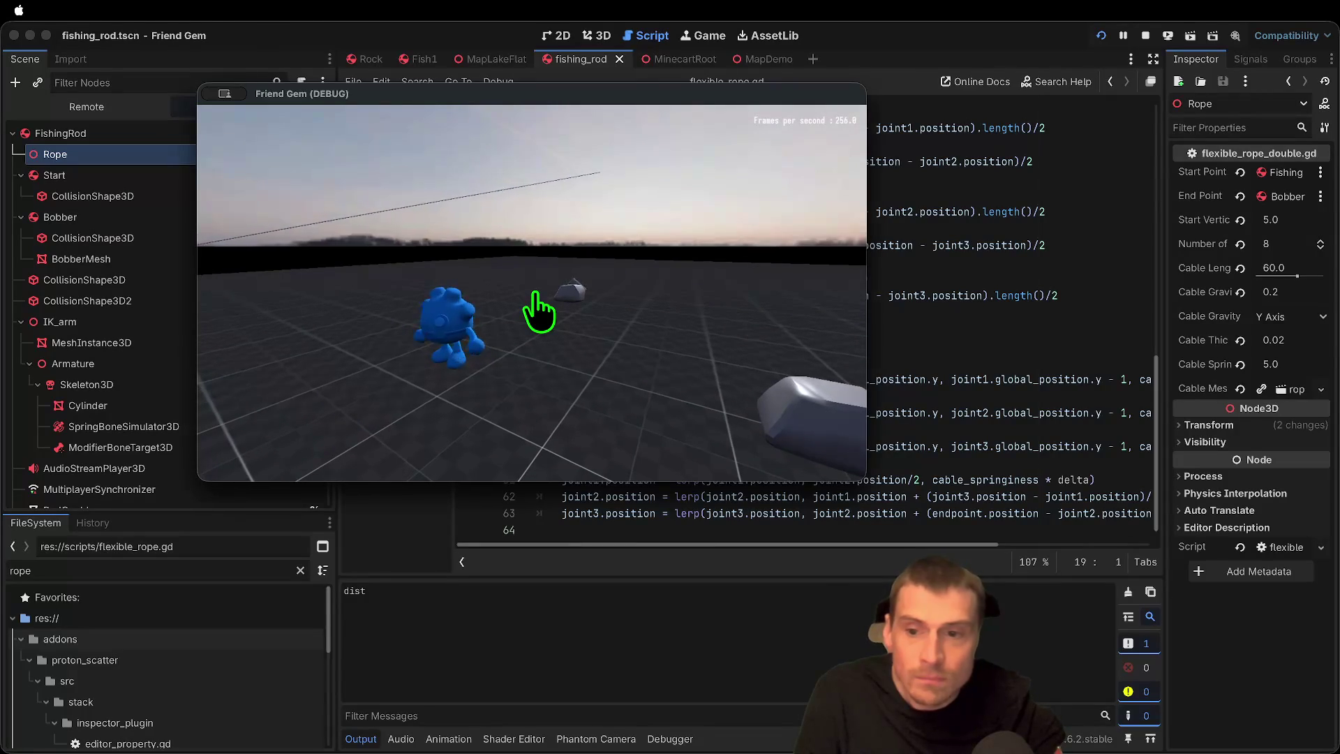
key(super+period)
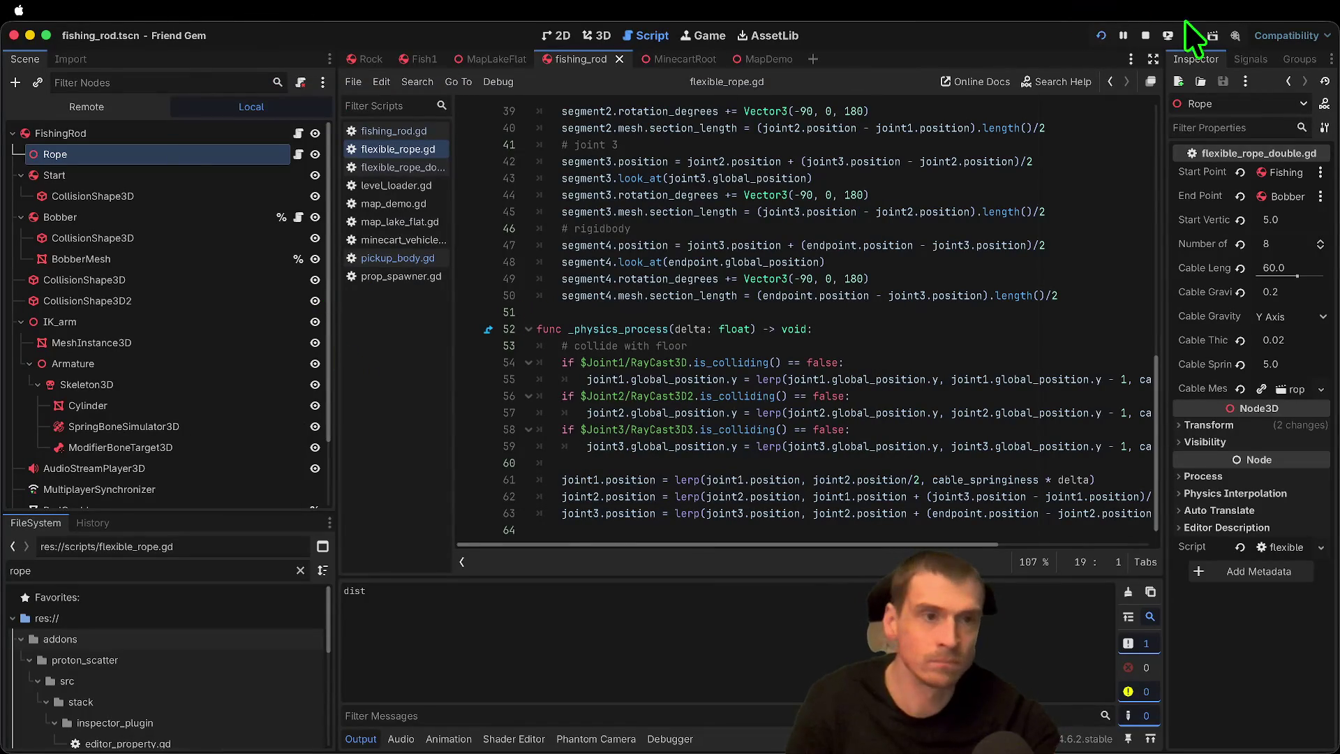
click(1145, 36)
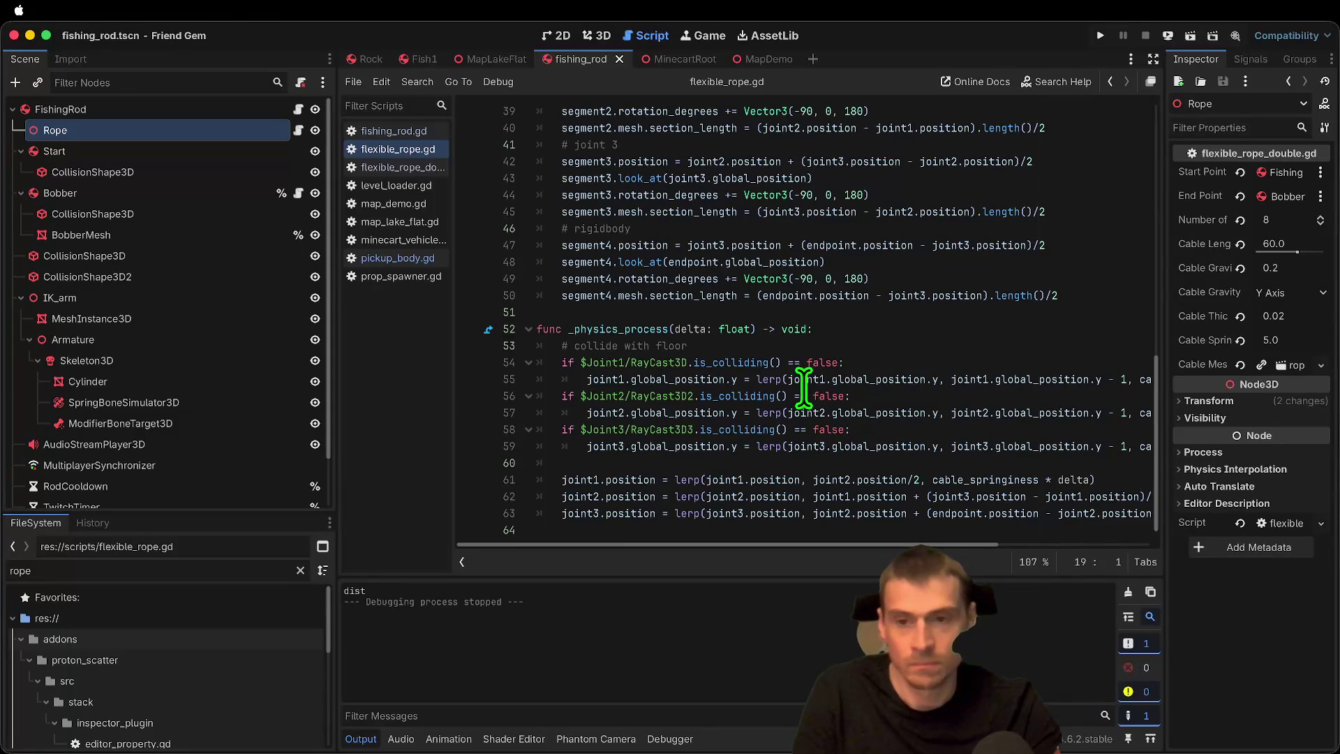
click(804, 393)
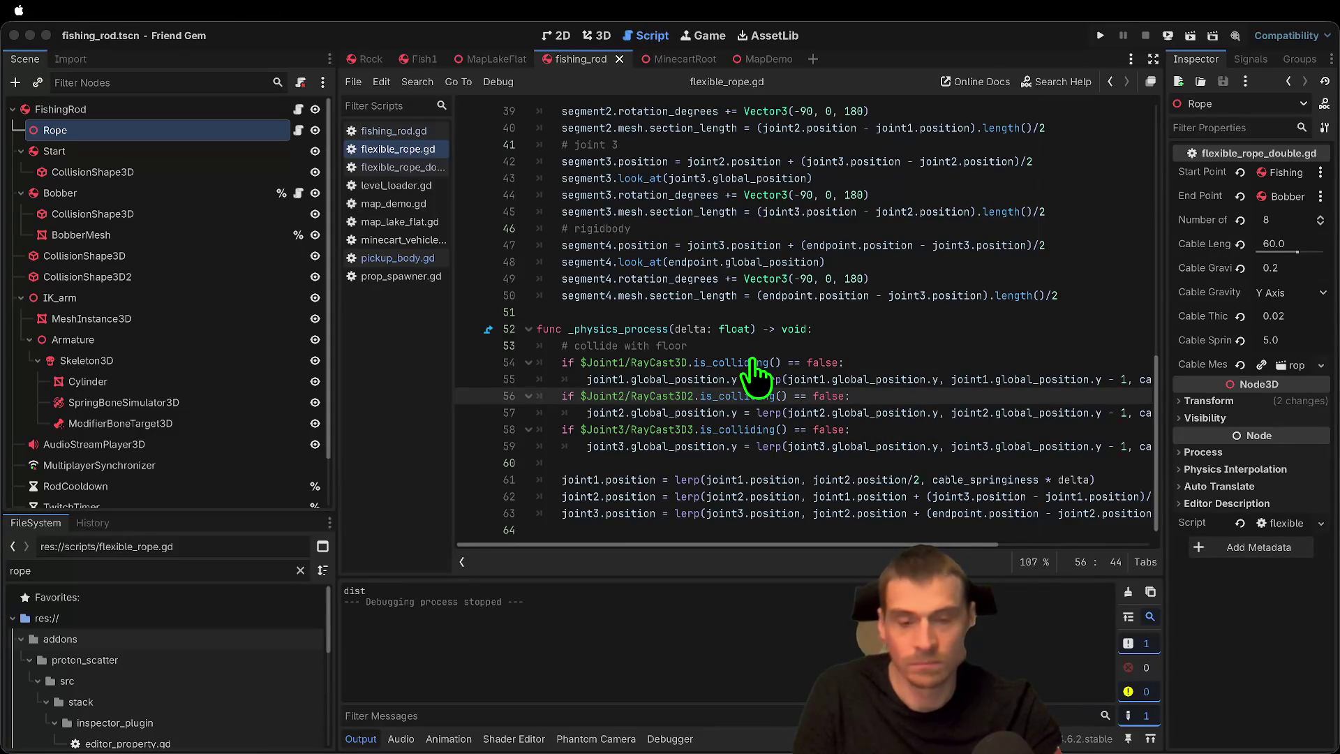
Step: Launch the game, walk around the rod, and drop and pick it up several times
key(super+b)
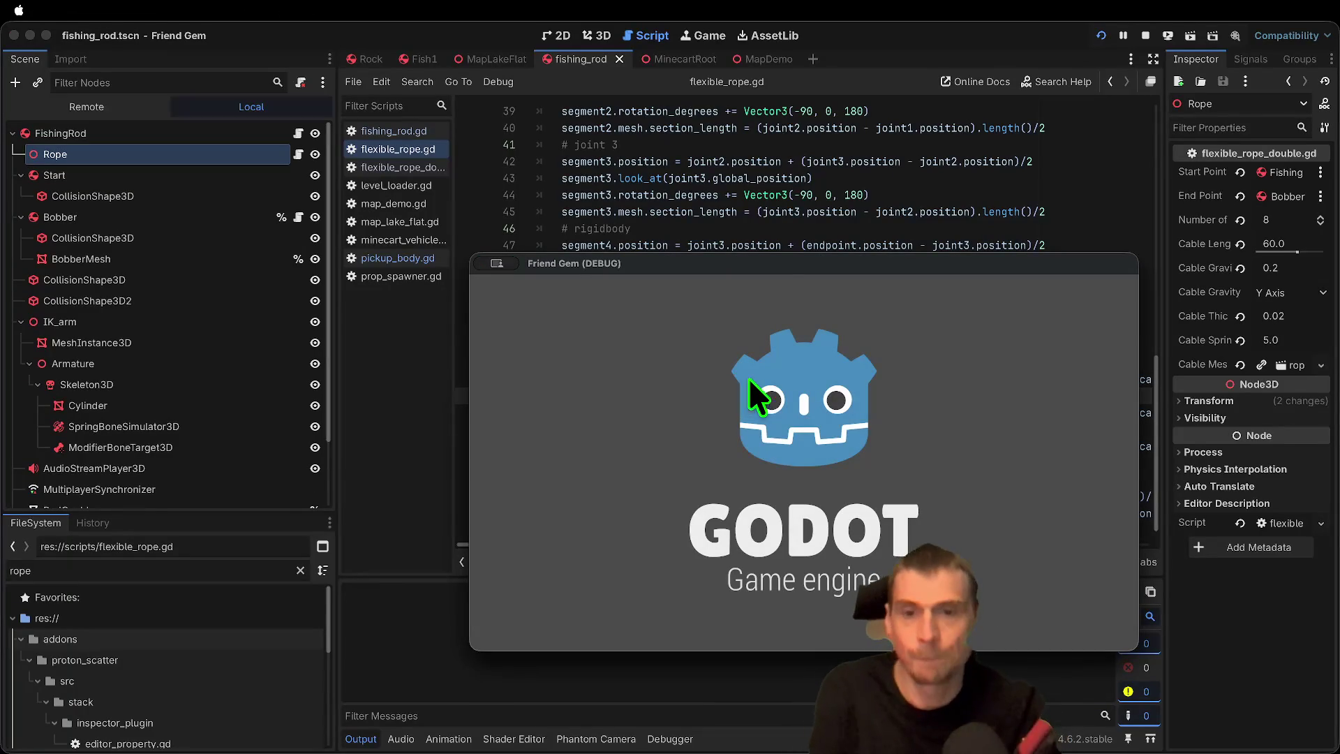
key(Return)
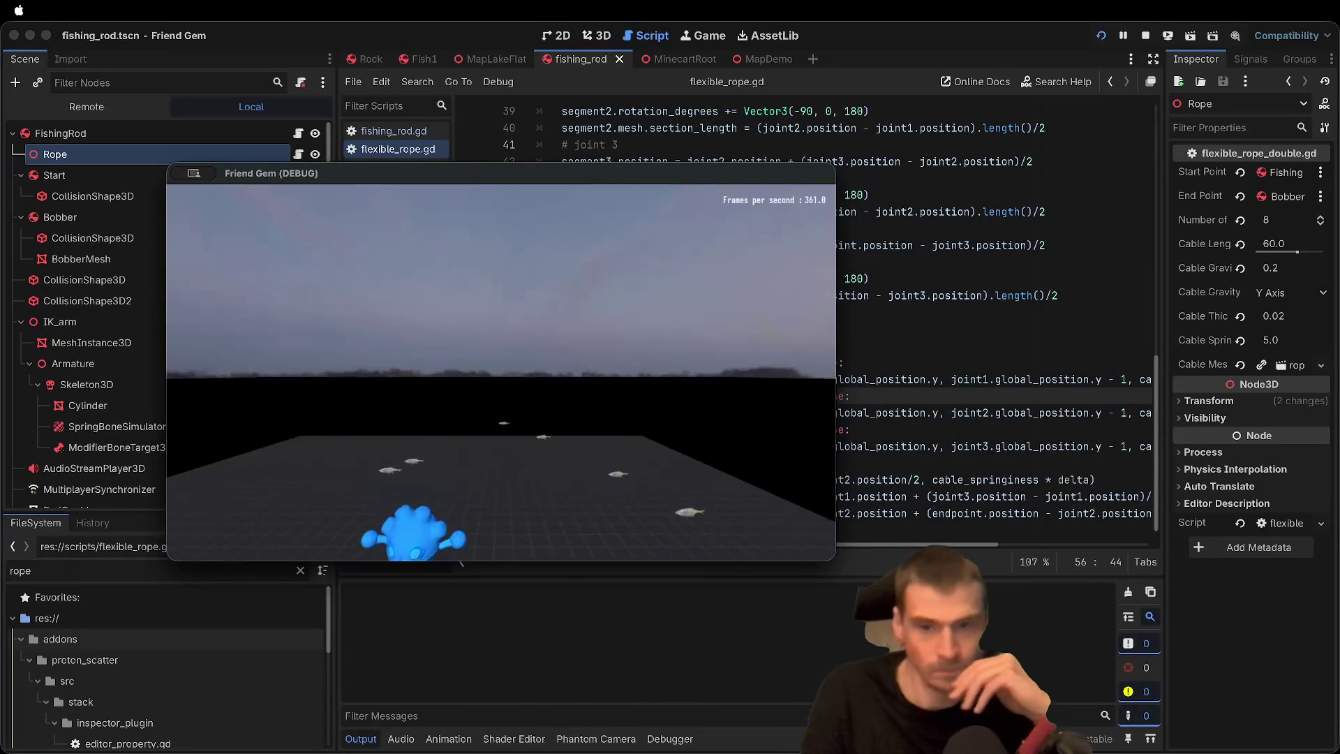
key(s)
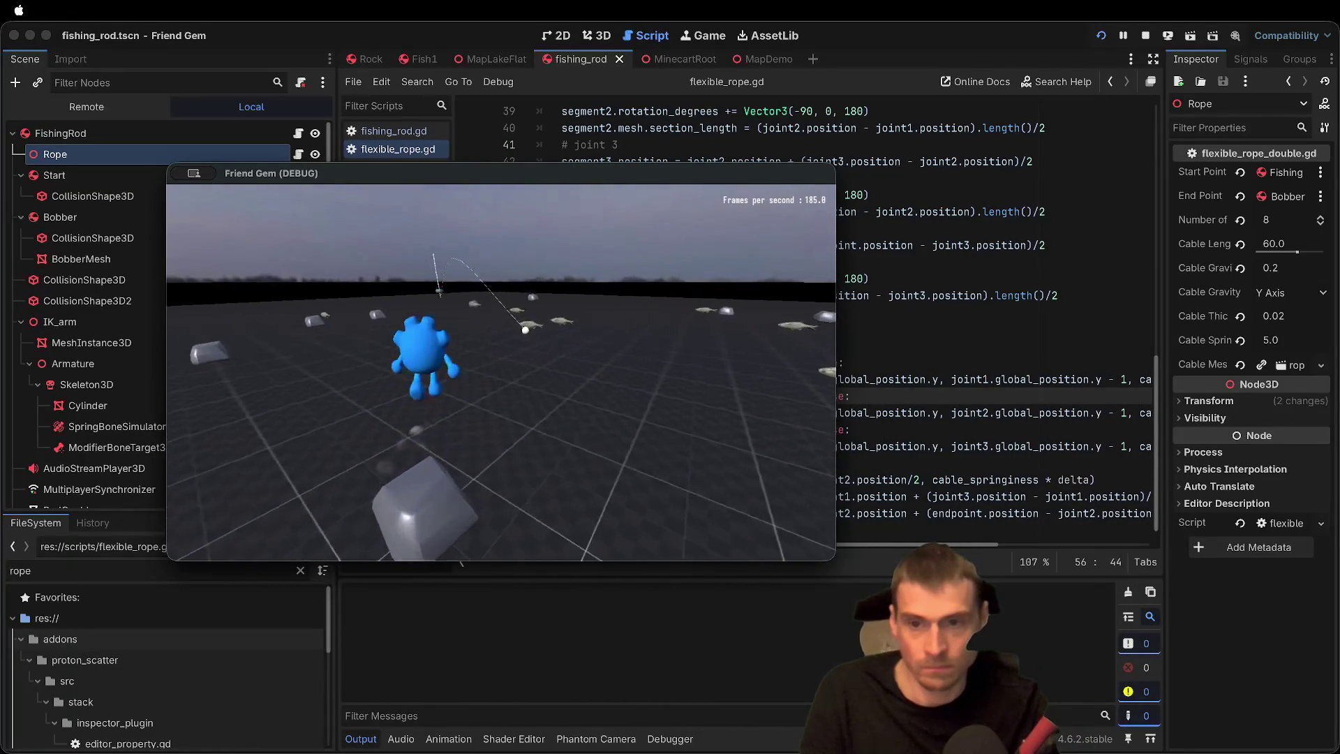
key(s)
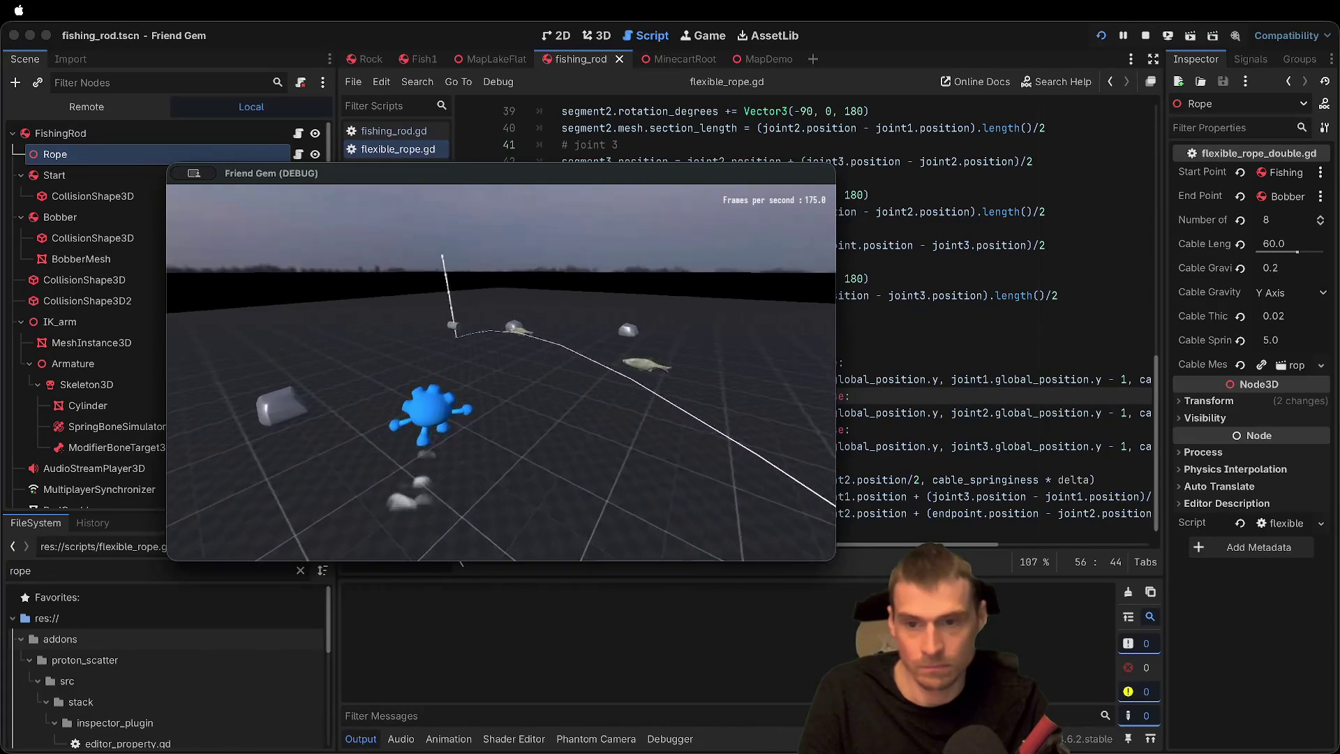
key(w)
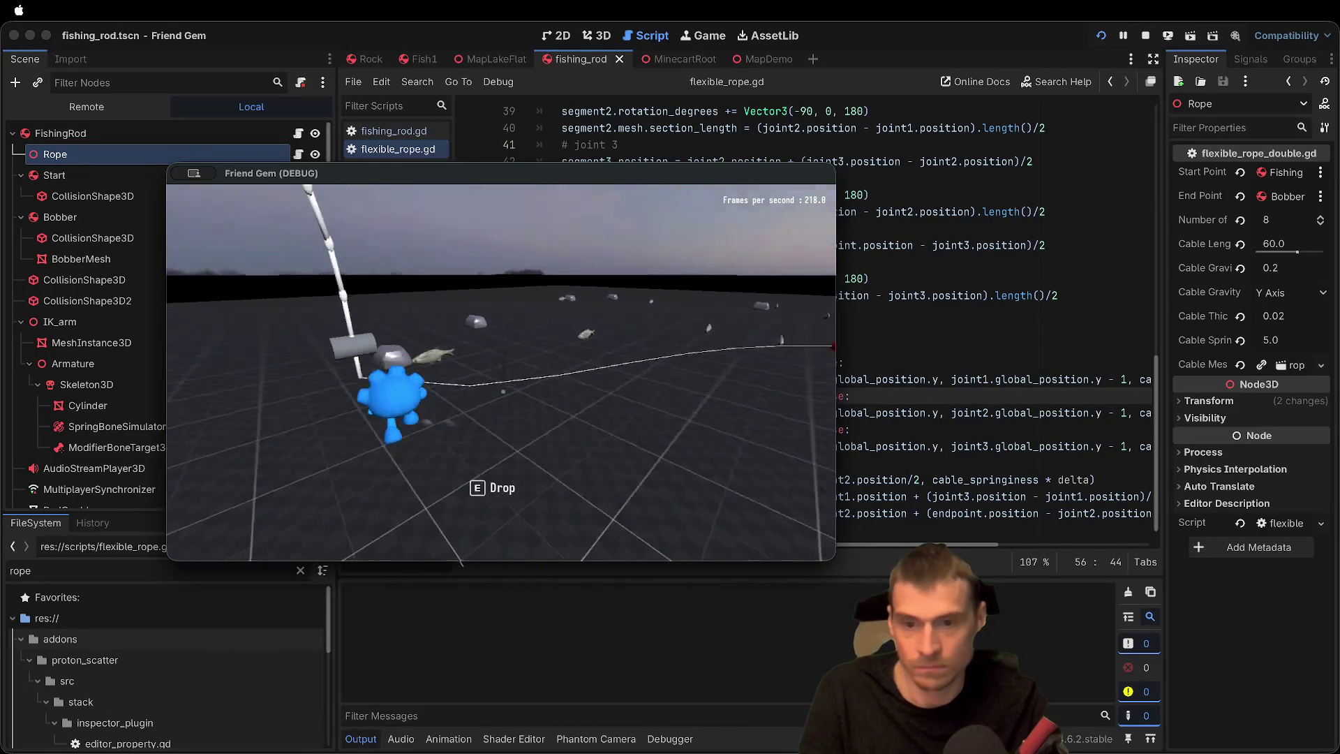
key(a)
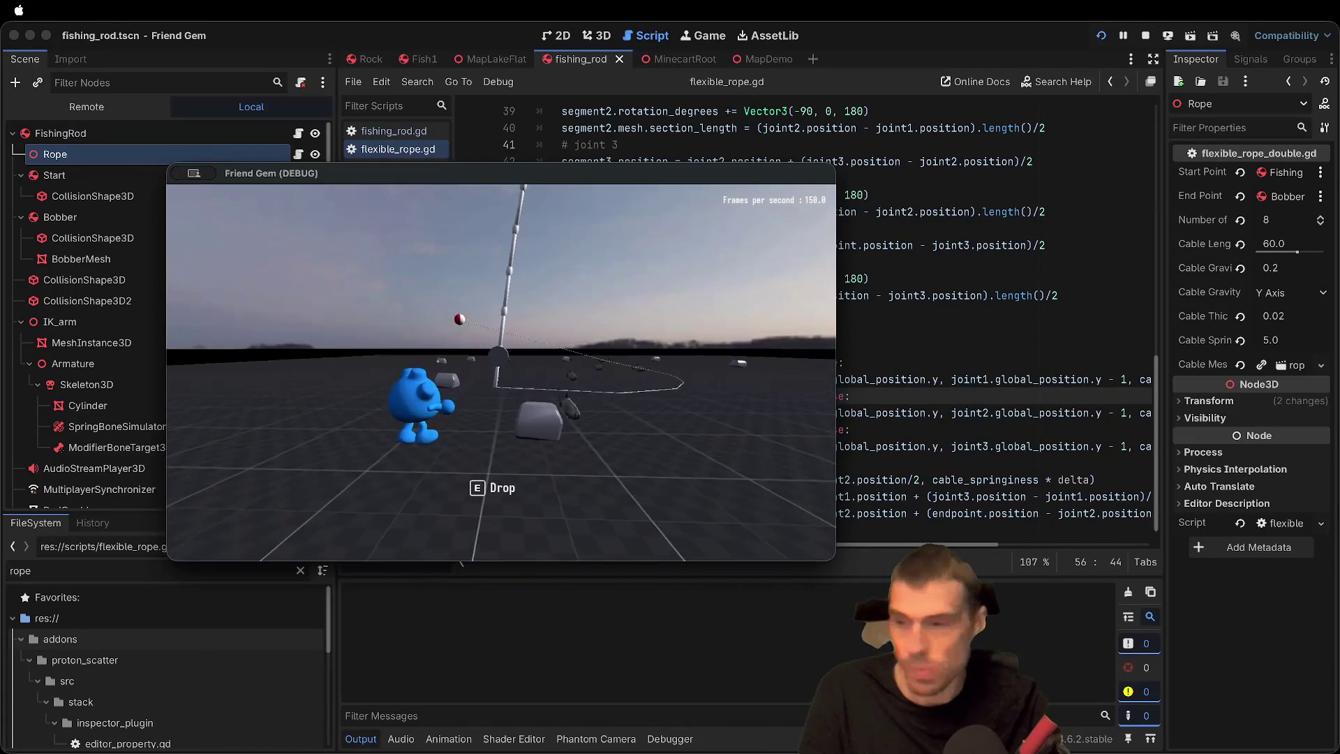
key(e)
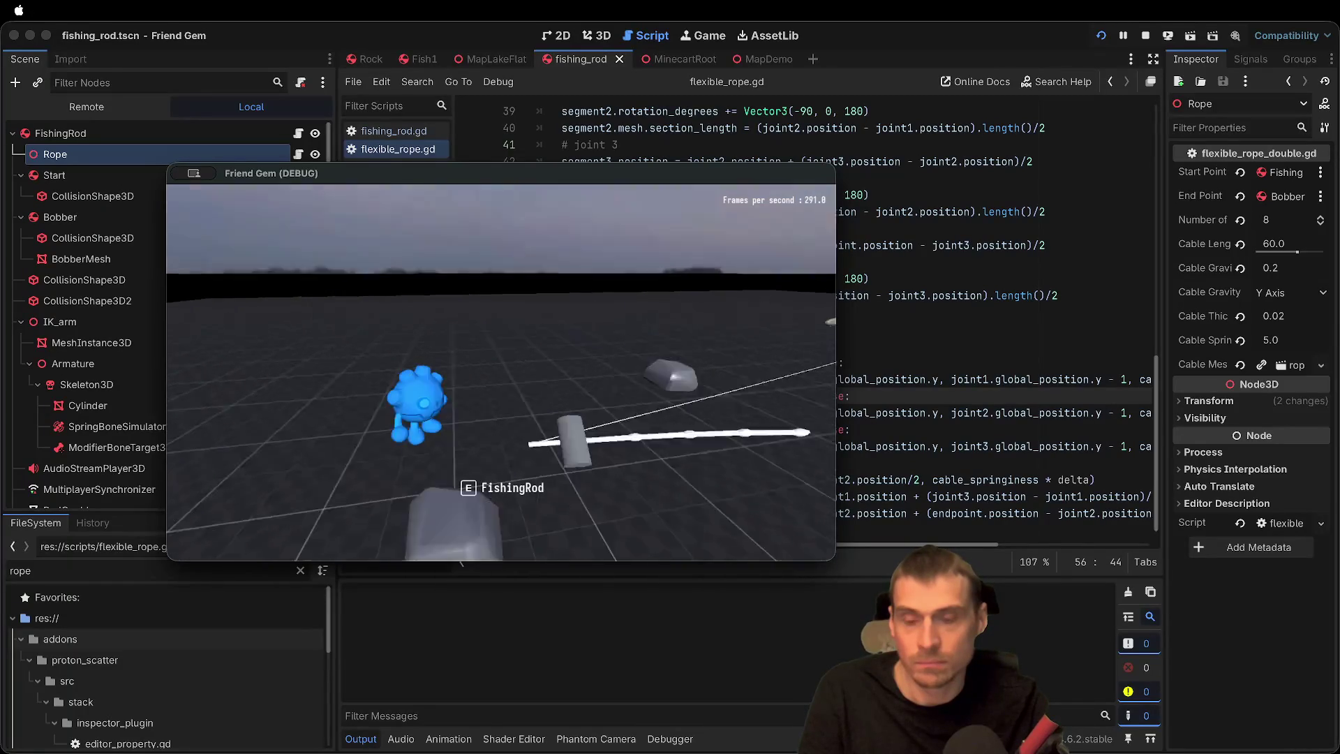
key(e)
key(e)
key(e)
key(e)
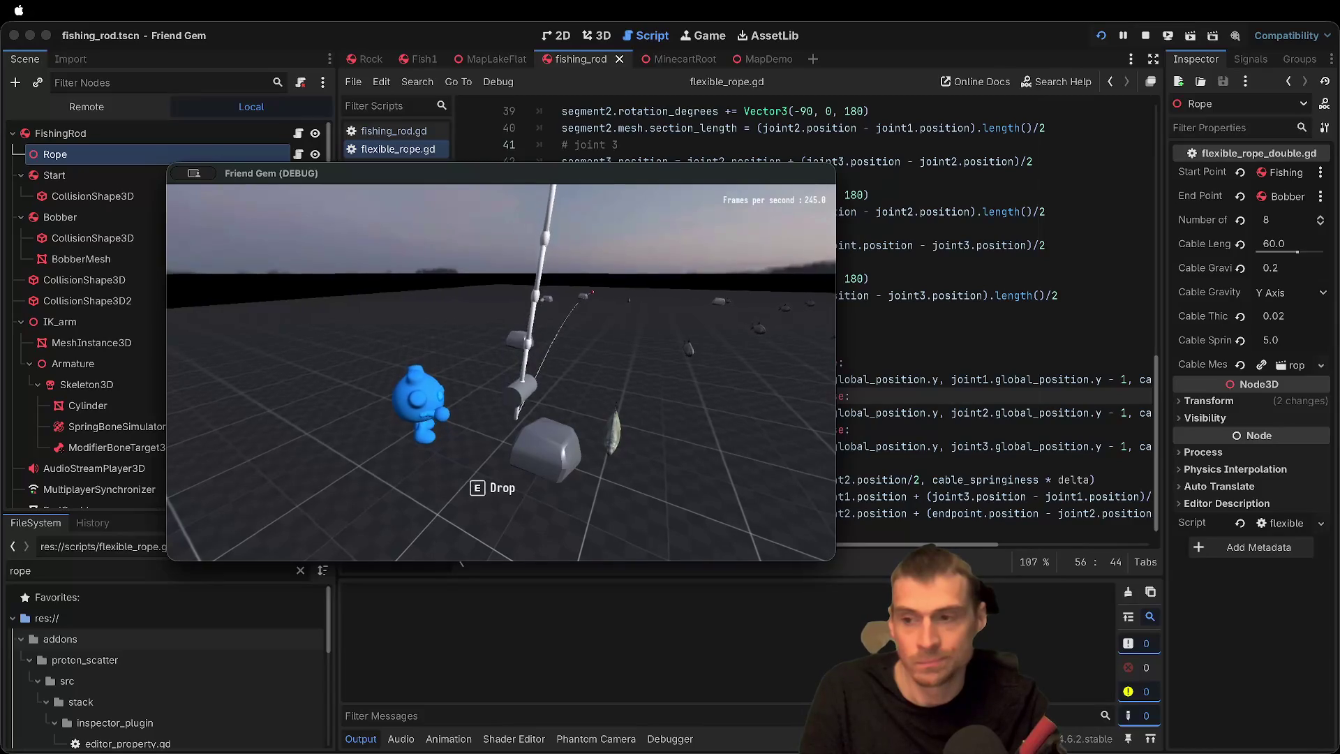
key(e)
key(e)
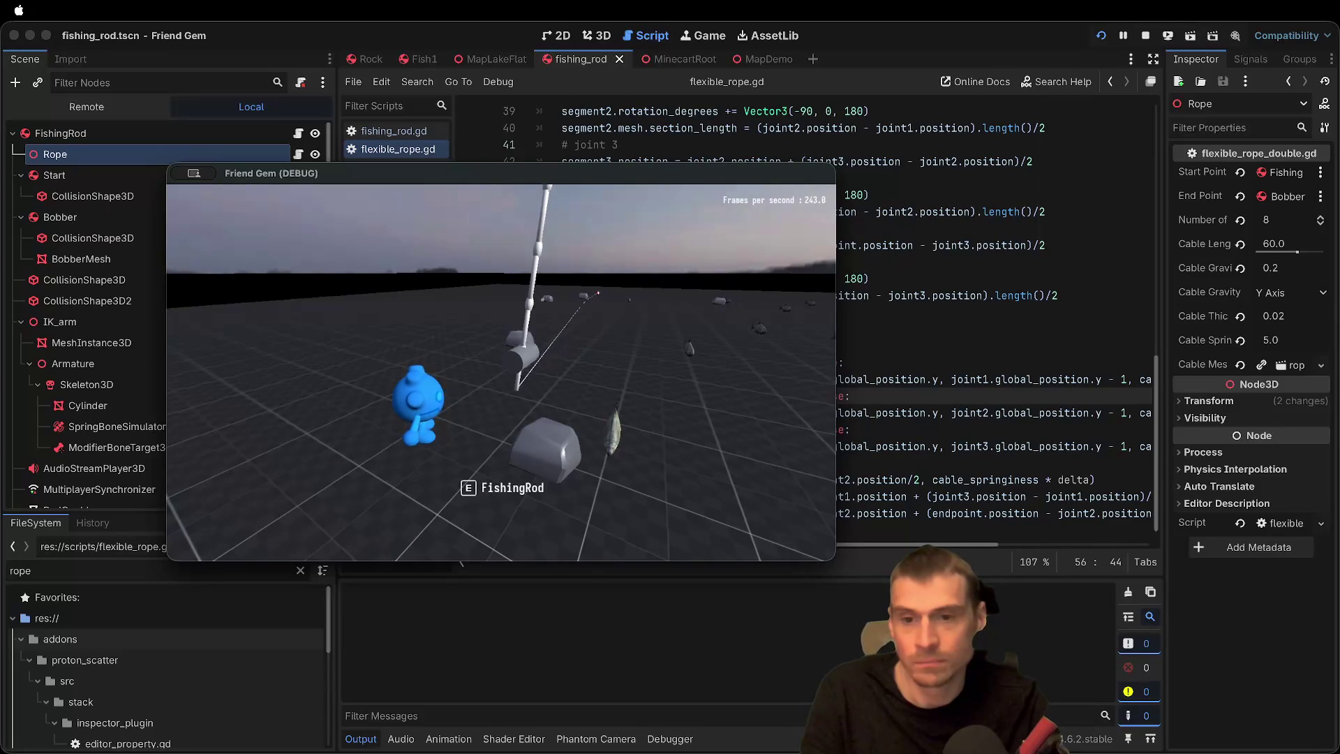
key(super+q)
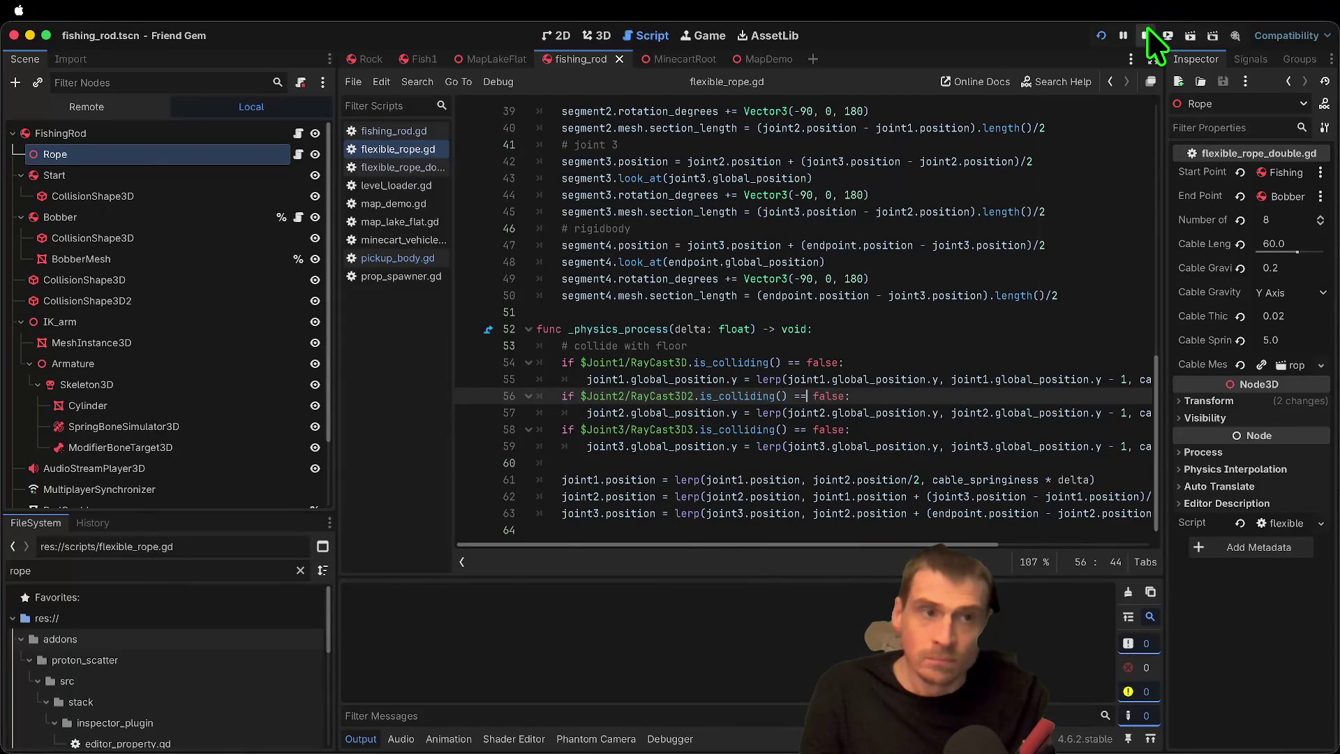
Step: Stop the game and return to the fishing_rod scene's 3D view
click(1146, 35)
click(602, 34)
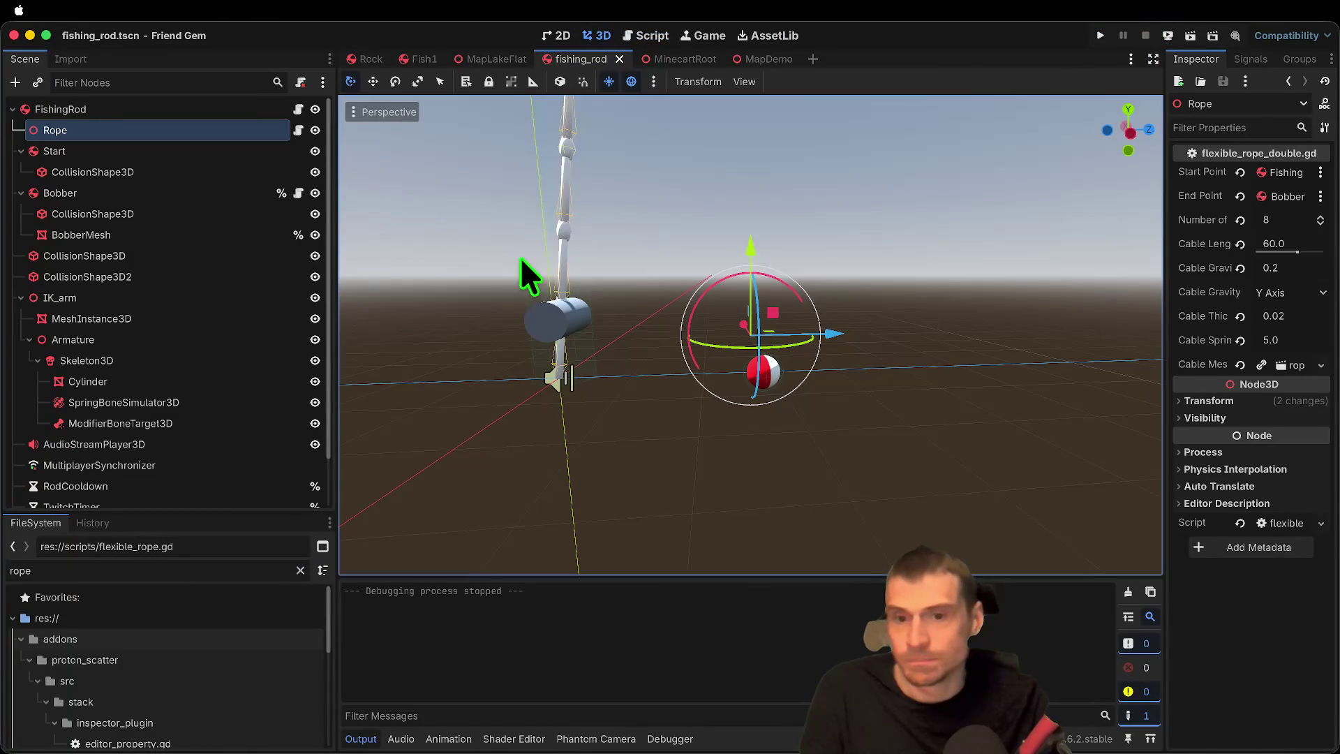
scroll(115, 249, down, 2)
scroll(144, 219, up, 2)
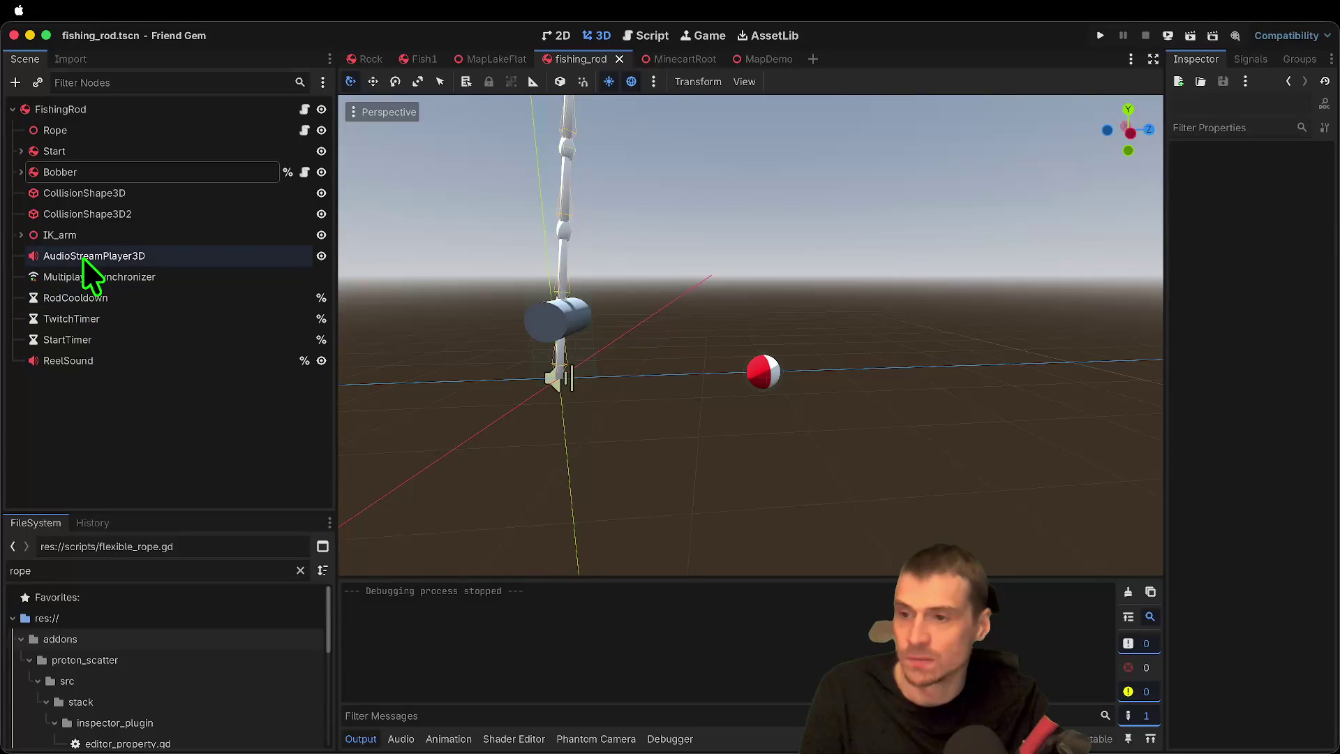
Step: Inspect CollisionShape3D, CollisionShape3D2 and IK_arm in the Scene dock
click(94, 238)
click(102, 198)
click(102, 214)
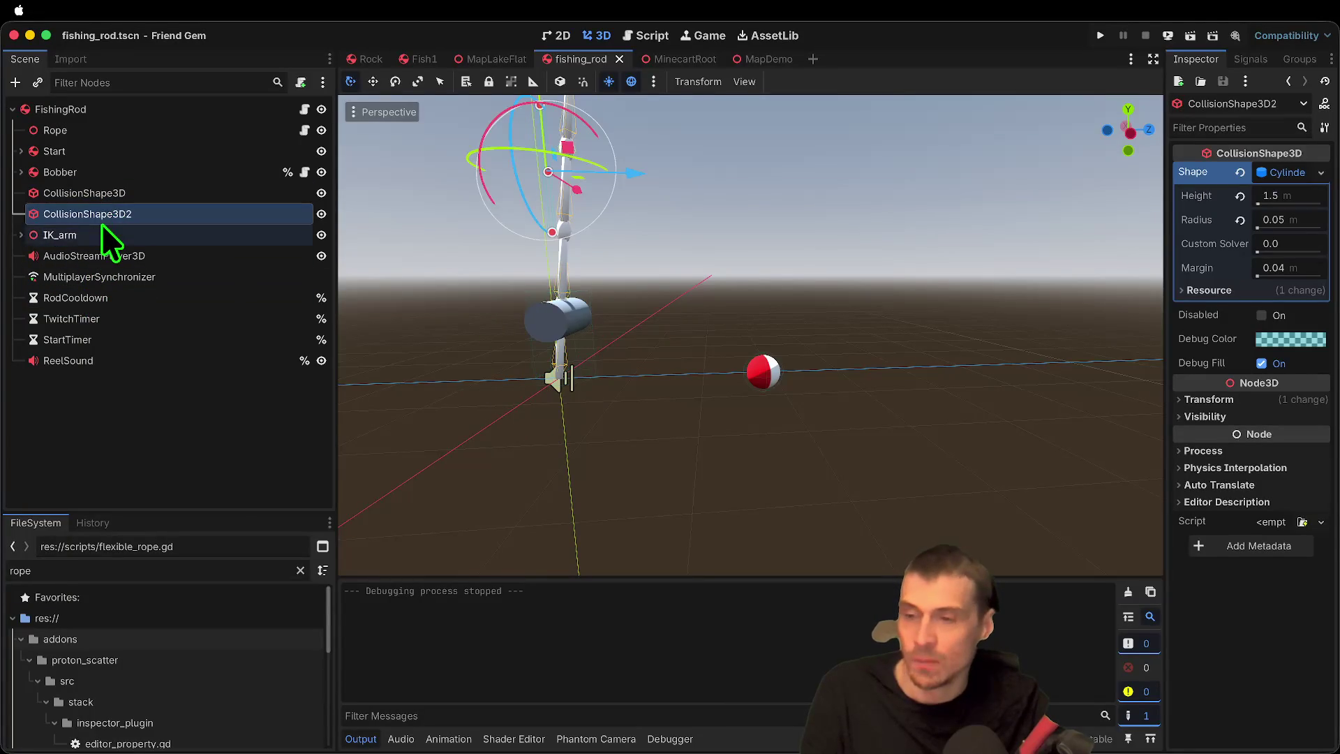
click(106, 234)
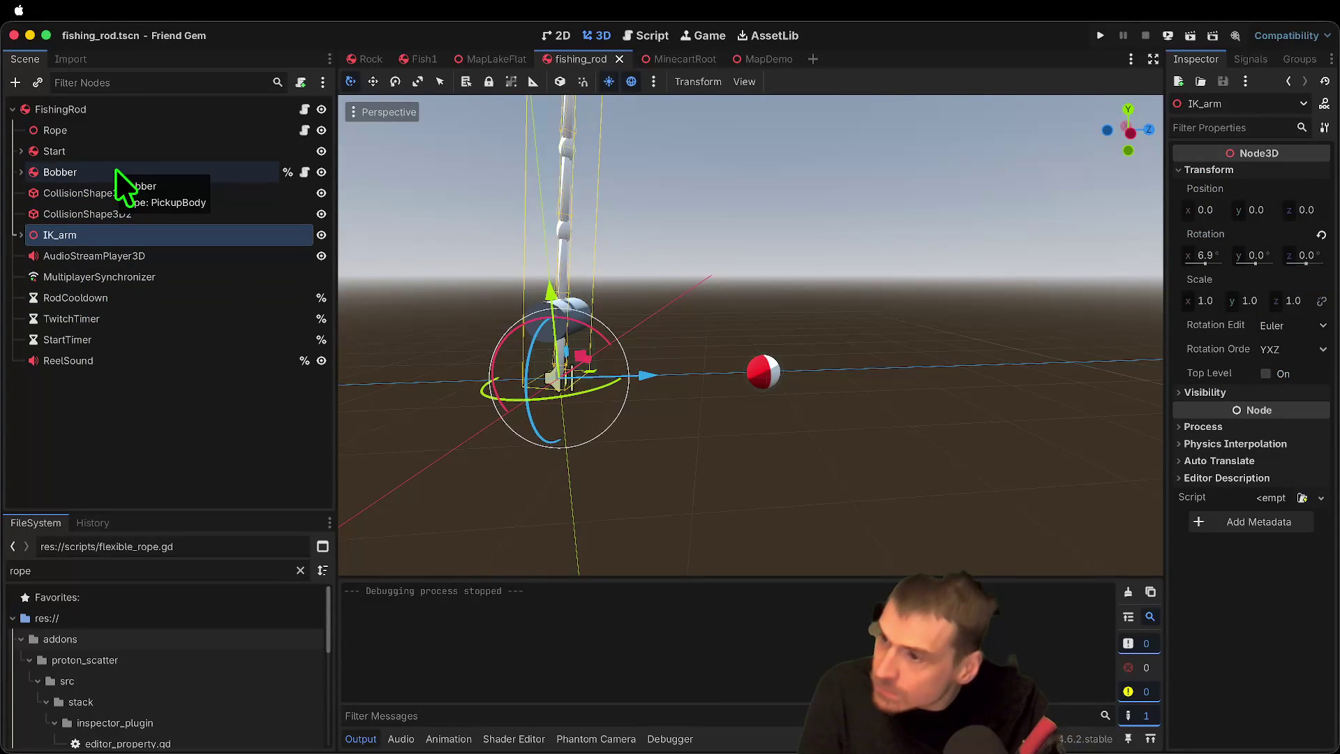
drag(786, 338, 841, 339)
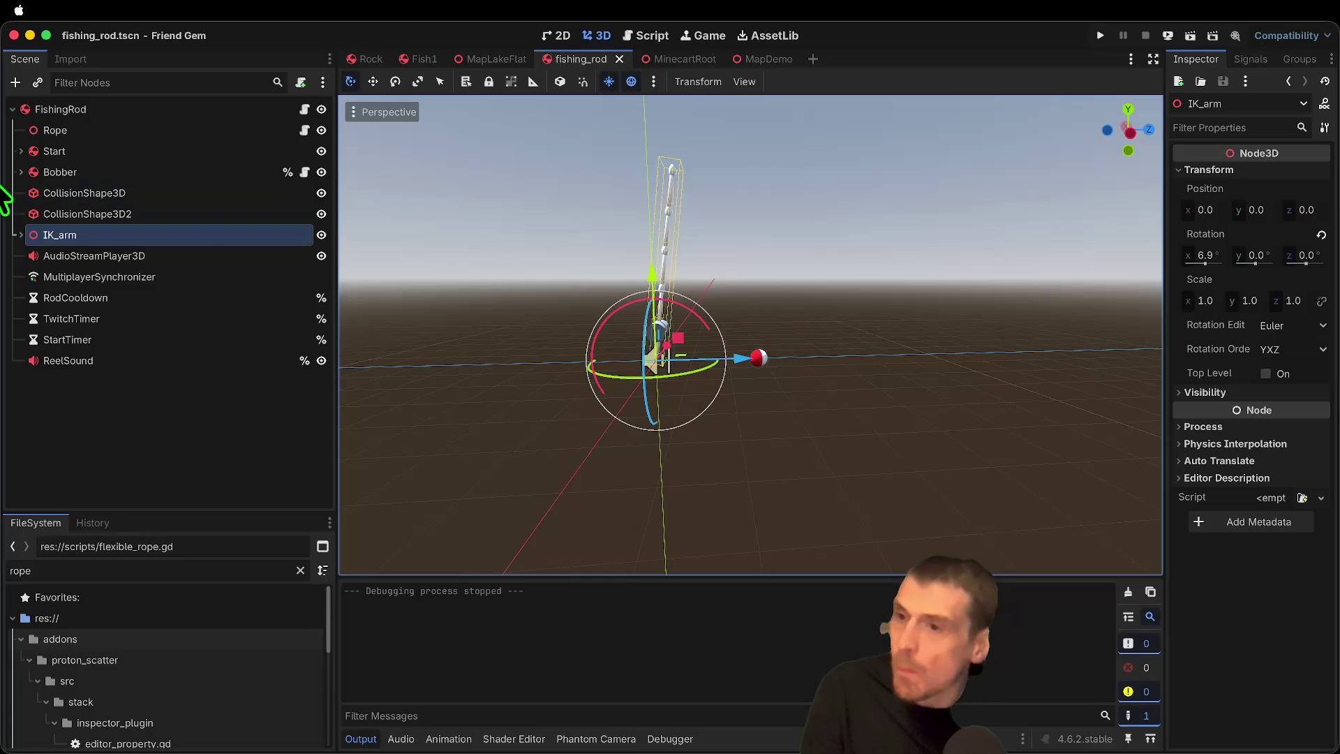
Step: Move all three nodes about 5.06 down and 0.61 along Z, then save the scene
shift+click(69, 196)
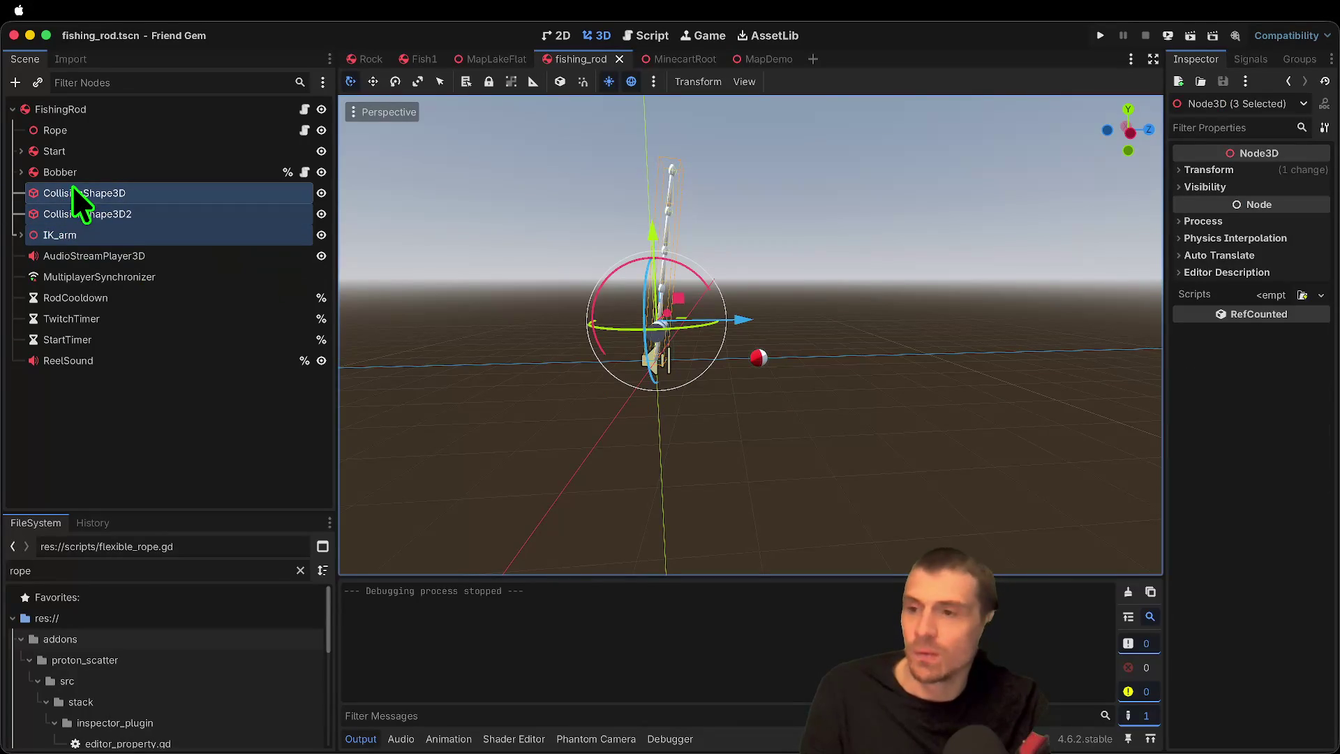
mouse_move(651, 235)
mouse_down()
mouse_move(634, 455)
mouse_move(640, 416)
mouse_up()
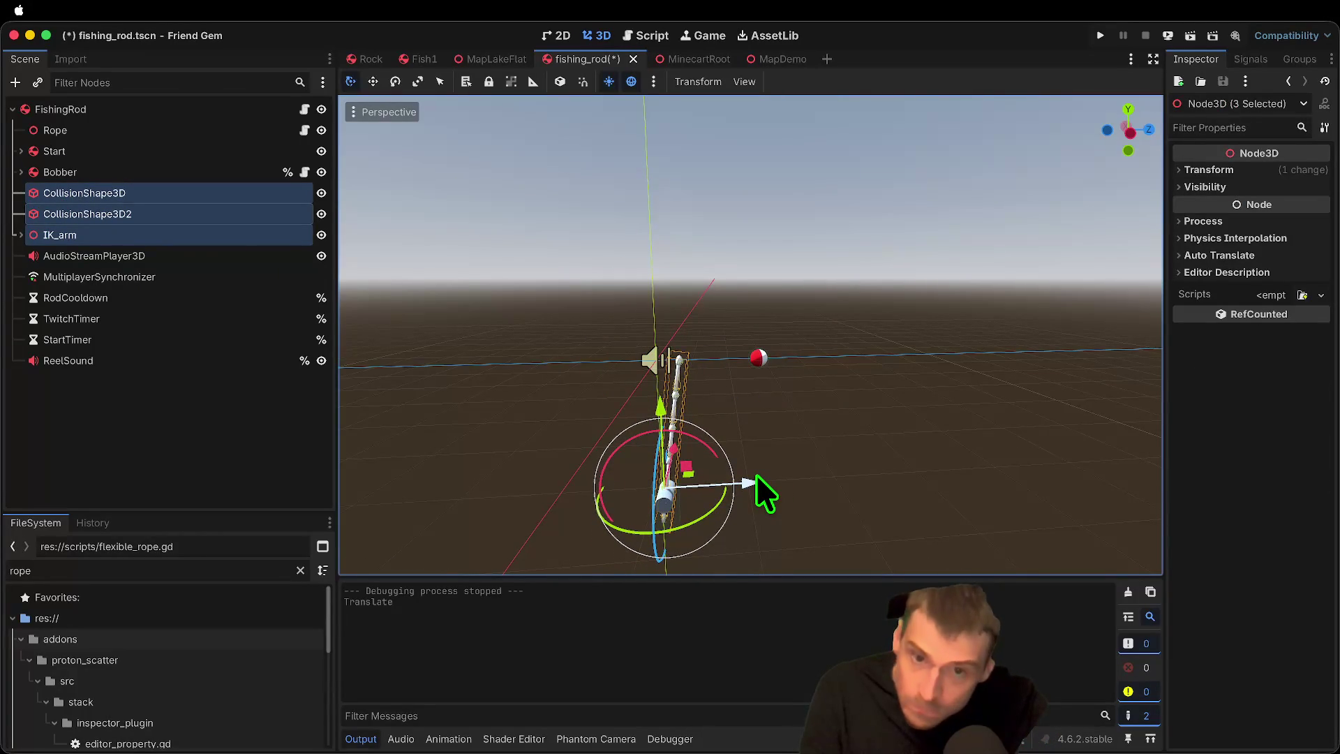
drag(757, 476, 736, 480)
key(ctrl+s)
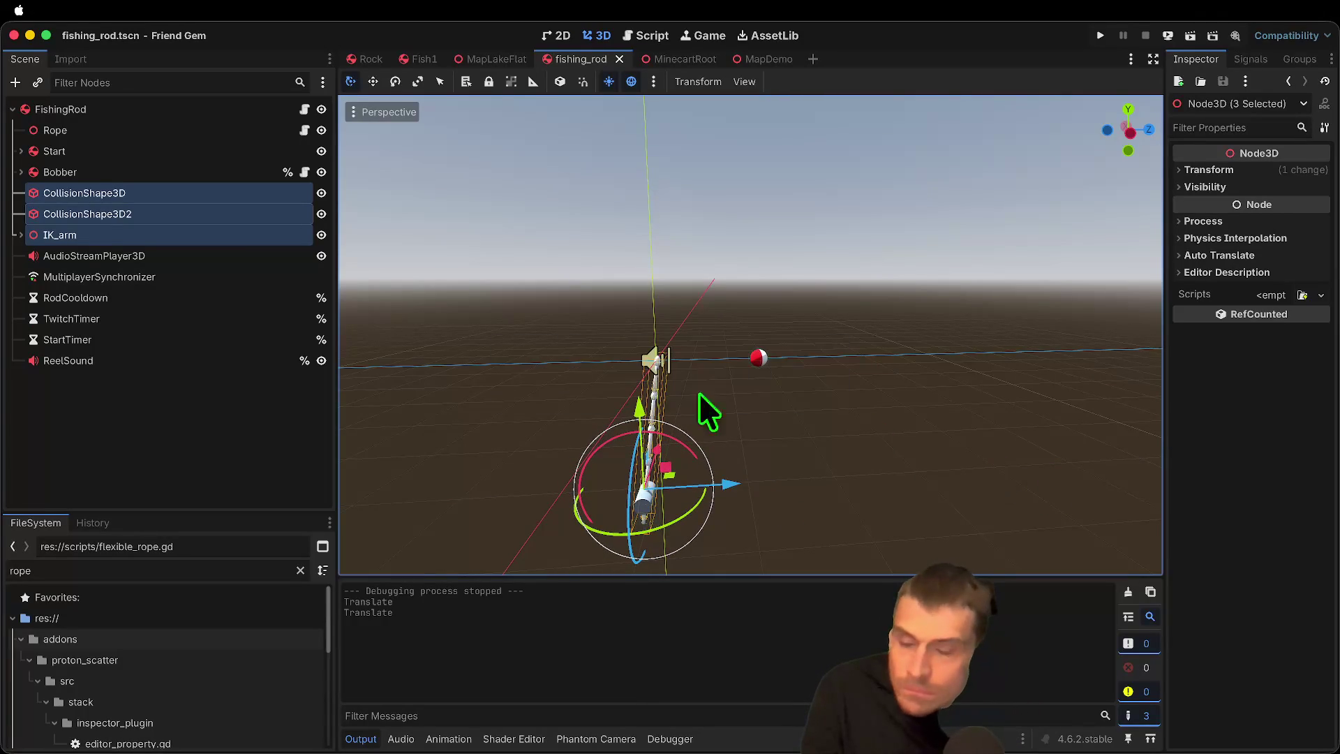
Step: Select FishingRod and widen the Inspector to read Drop Distance 3.0 and Mass 1.0 kg
click(112, 106)
click(113, 131)
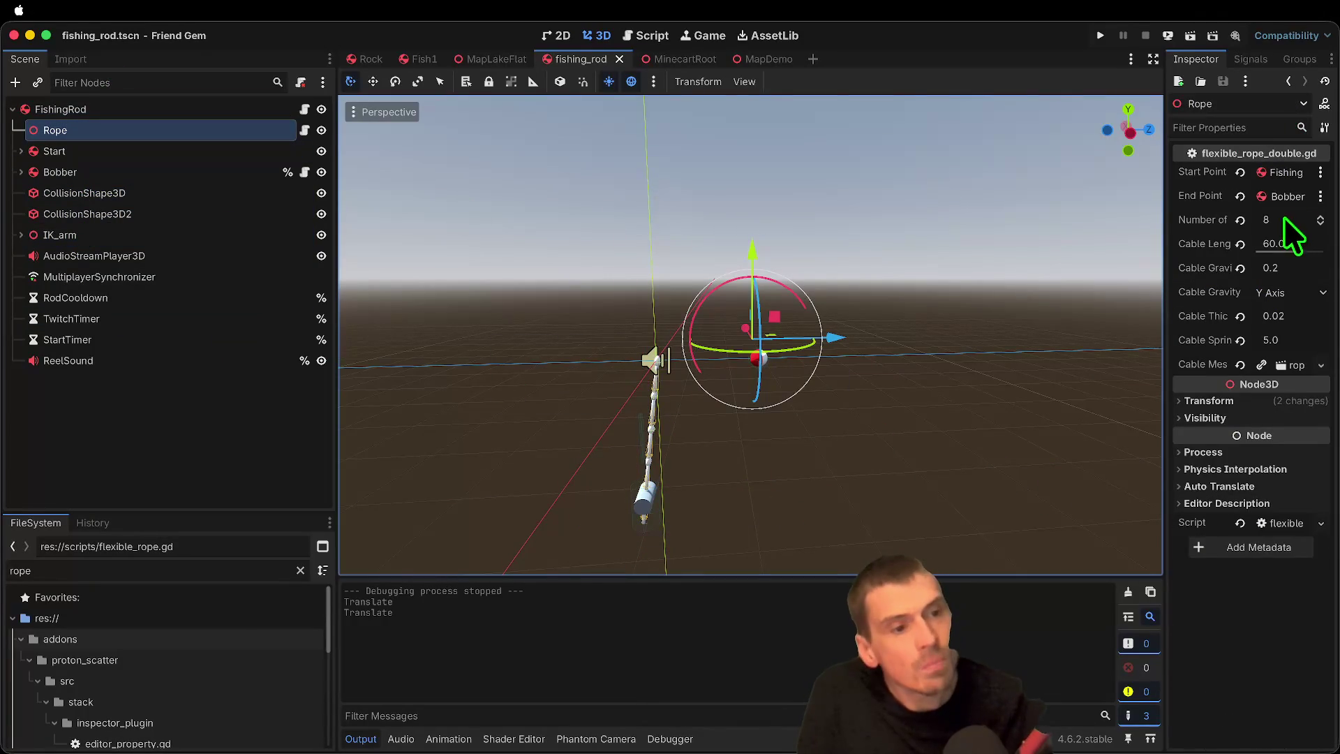
click(192, 112)
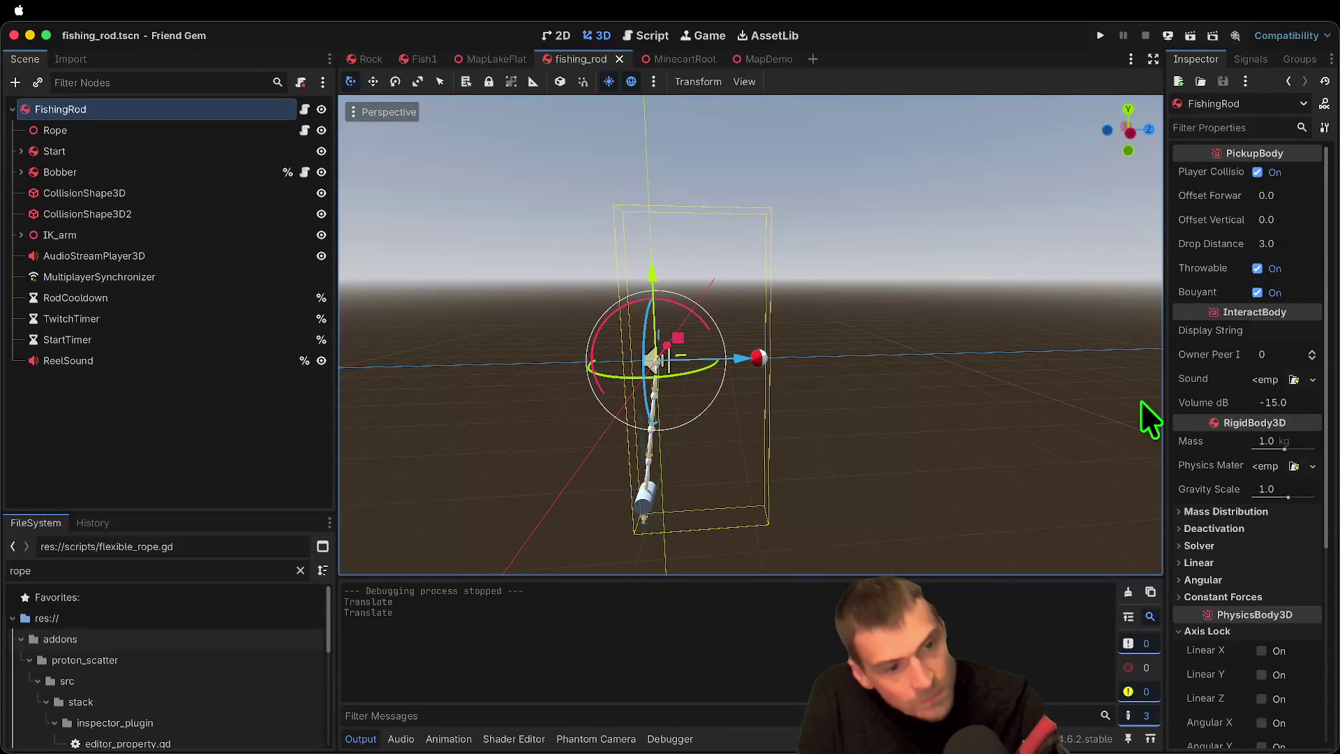
mouse_move(1170, 383)
mouse_down()
mouse_move(1017, 374)
mouse_move(1047, 372)
mouse_up()
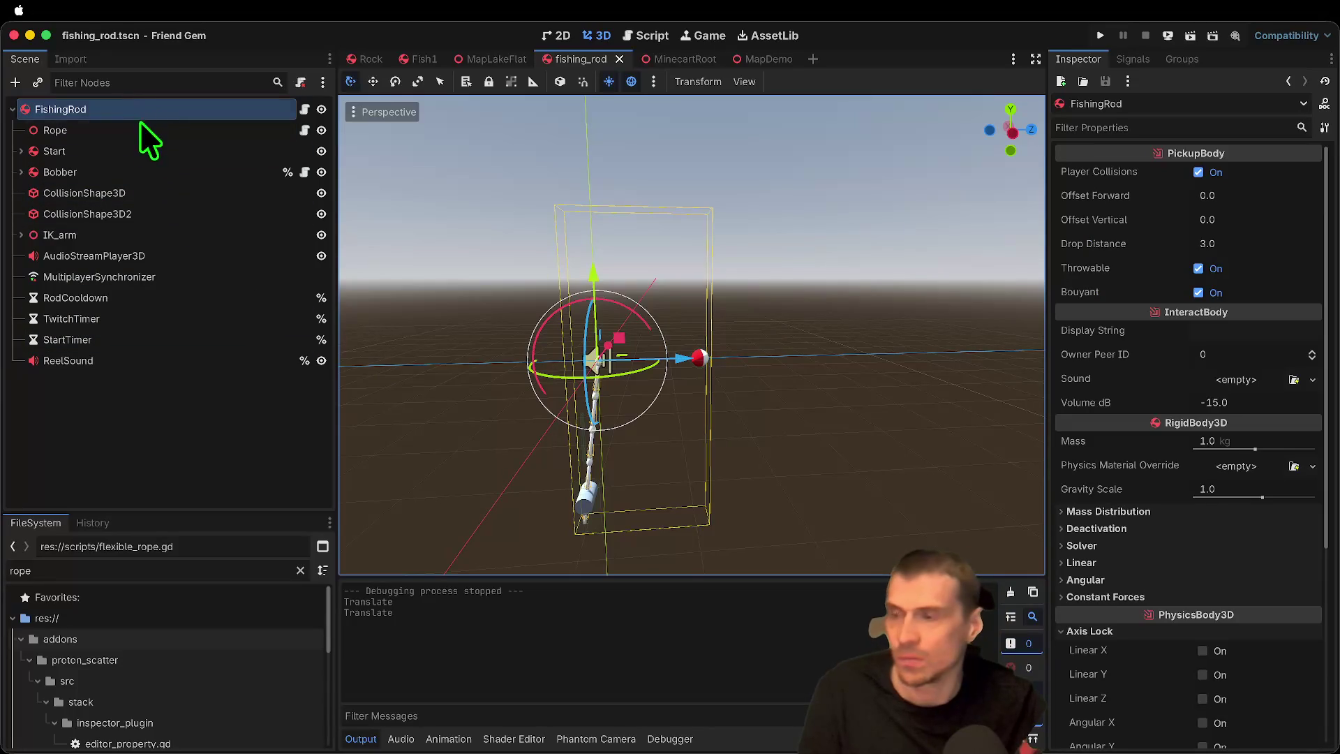
Step: Select the FishingRod root and start editing its Offset Vertical value
click(173, 158)
click(211, 113)
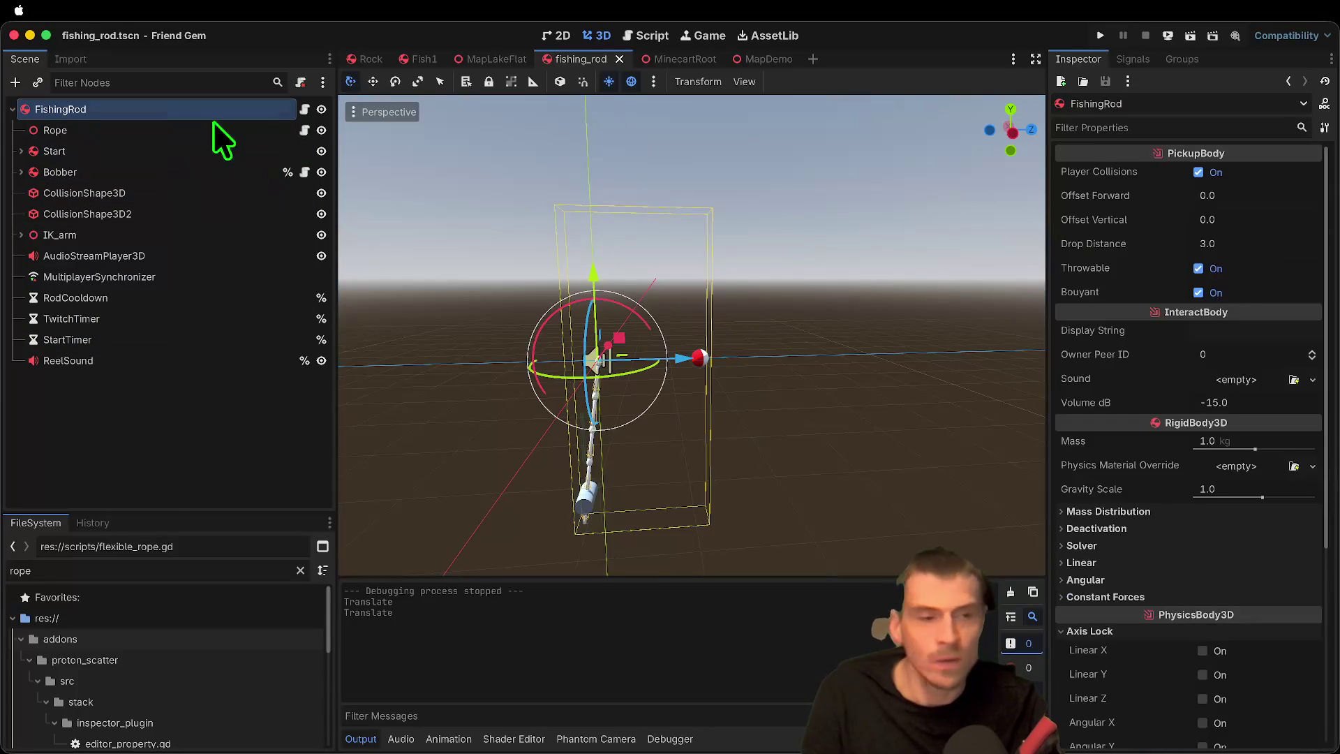
click(1264, 218)
text(-1)
key(Return)
text(-4)
key(Return)
Step: Set Offset Forward to 0.5 and Offset Vertical to 4.0, then save and run the game
click(1269, 201)
text(-1)
key(Return)
text(0)
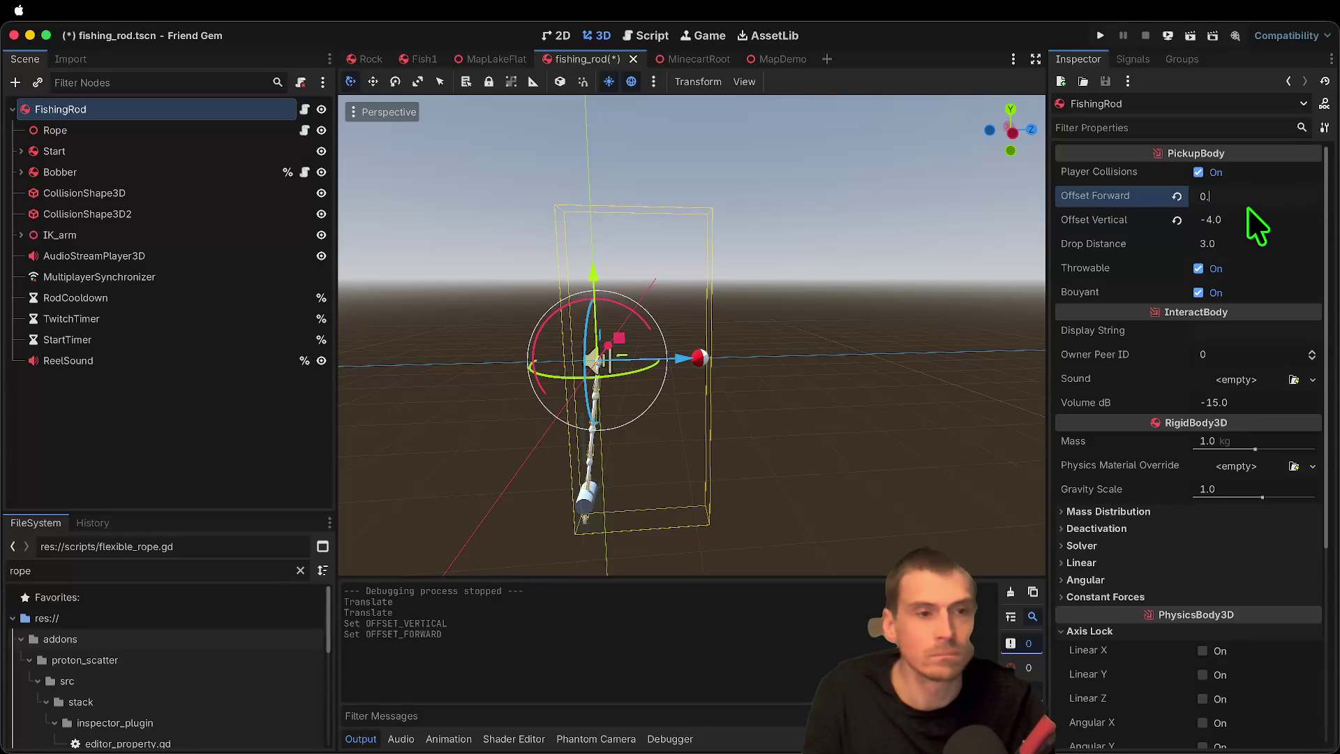
click(1275, 214)
text(2)
key(Return)
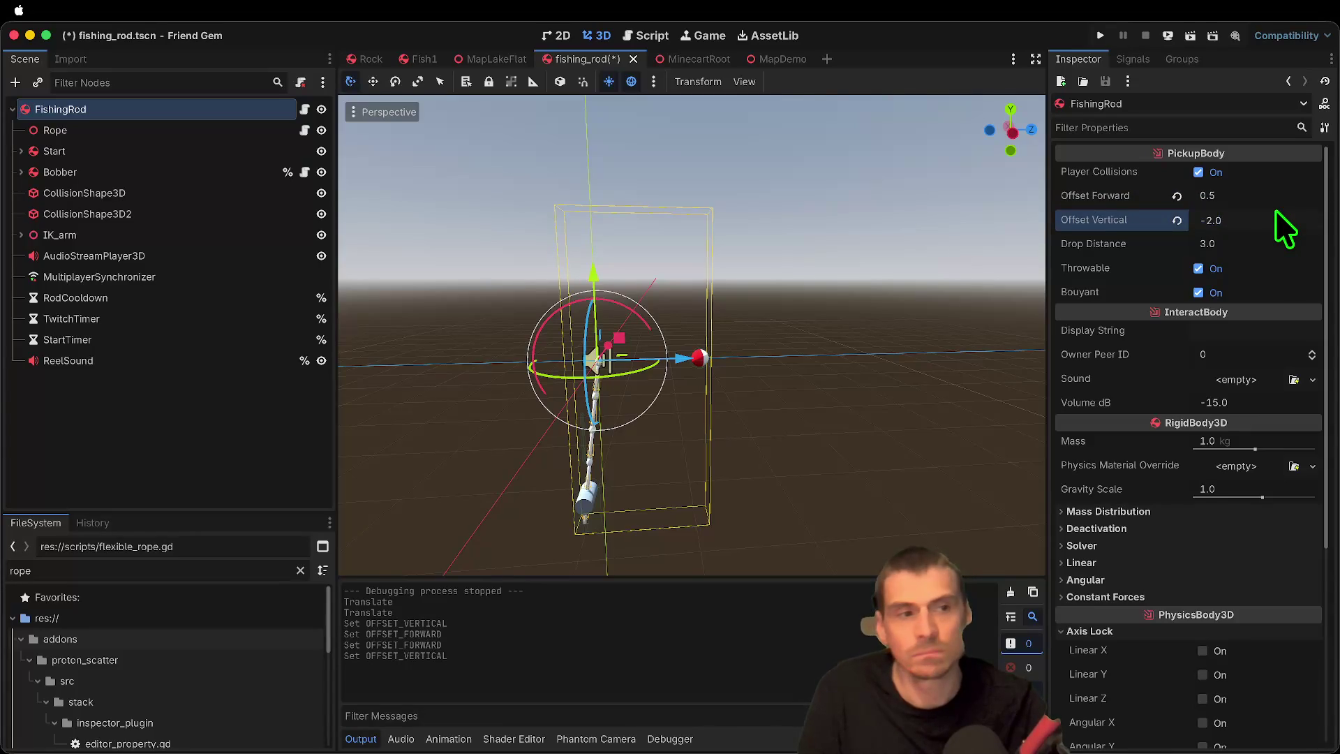
text(4)
key(super+b)
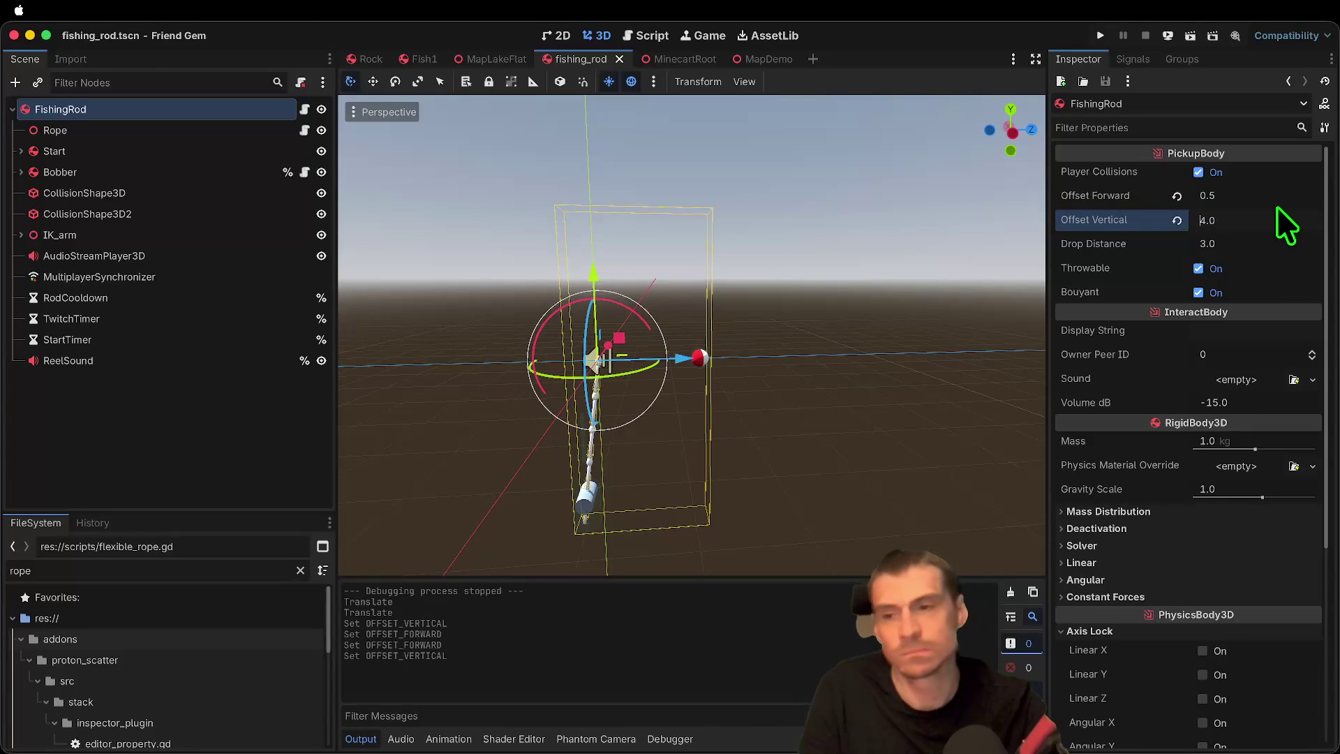
click(219, 153)
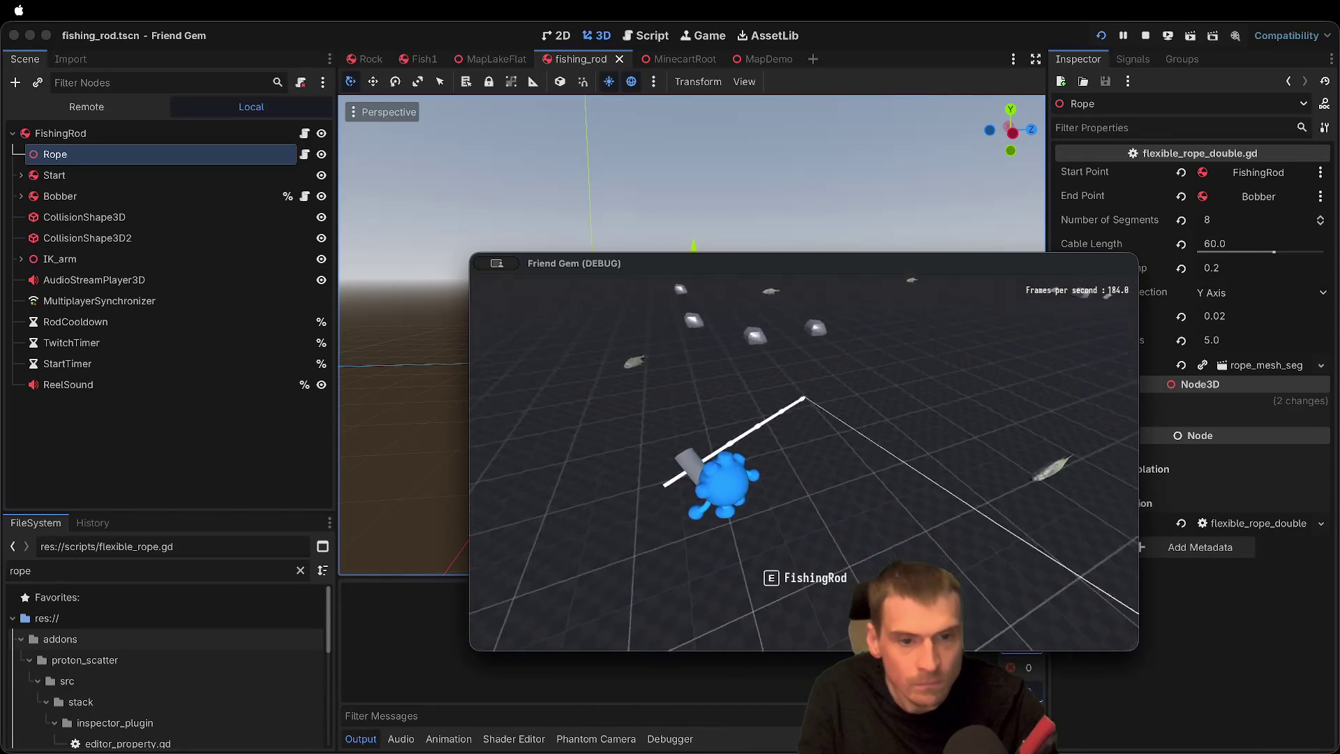
Step: Pick up the rod, stop the game, and set FishingRod's Drop Distance to 6.0
key(e)
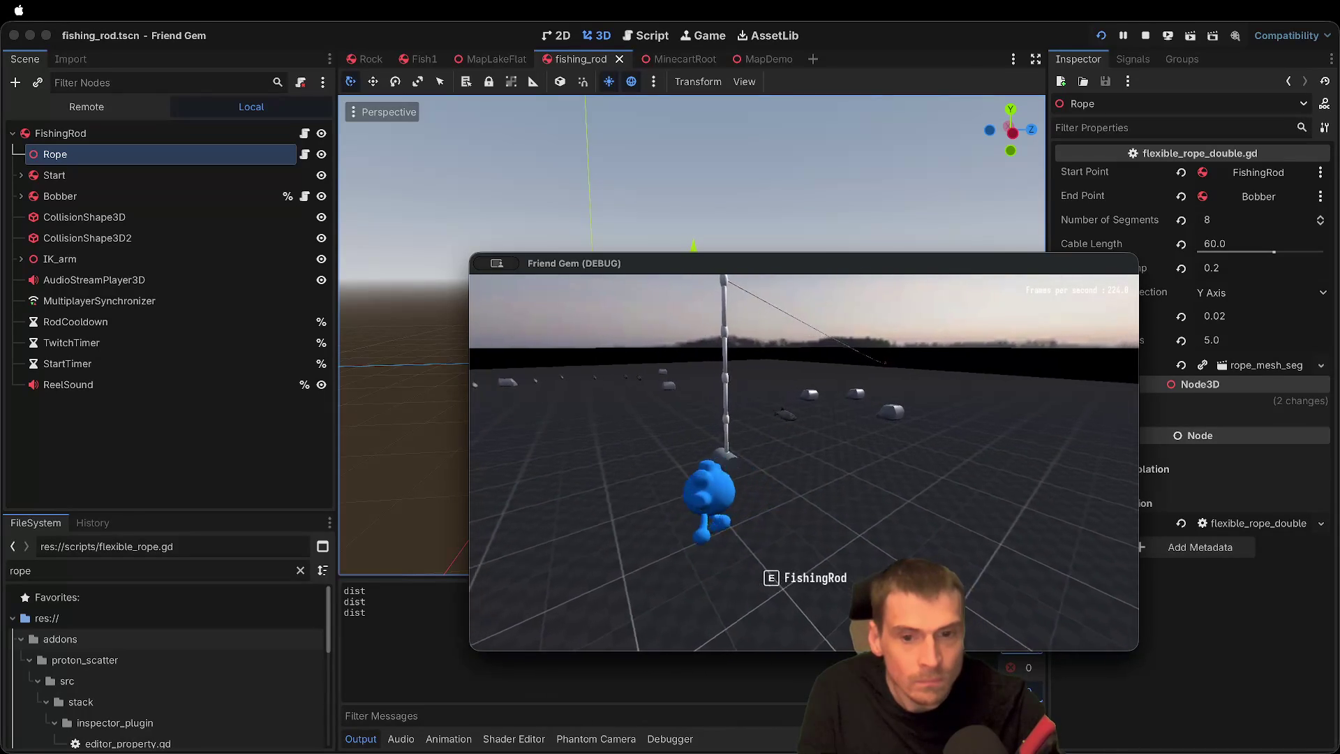
key(super+period)
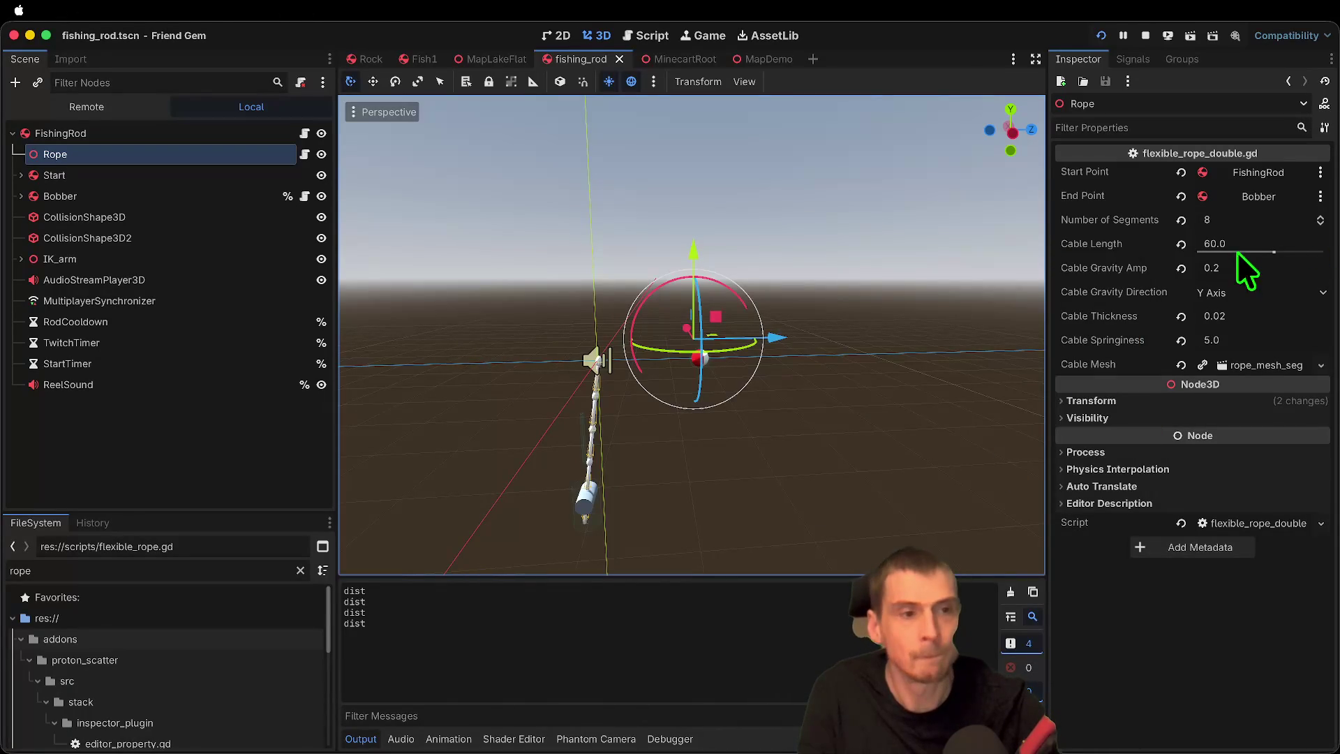
click(215, 136)
click(1269, 246)
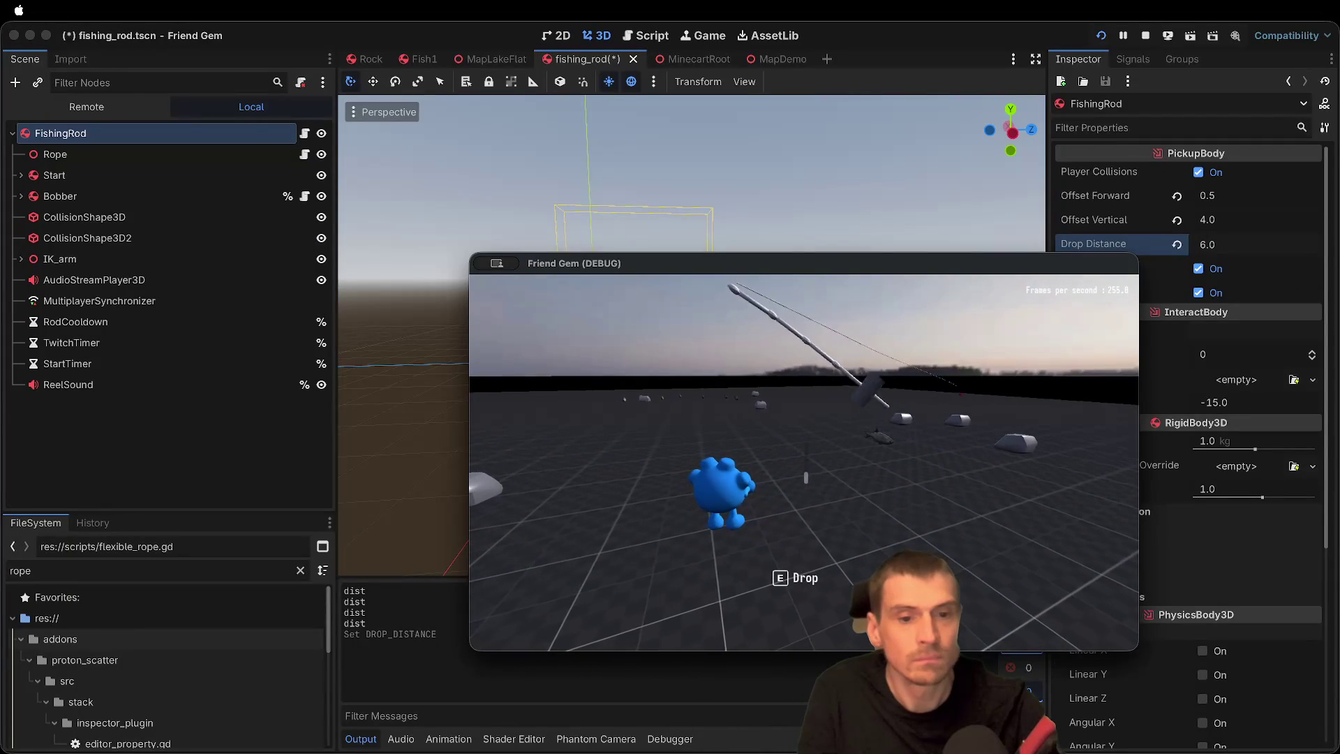
Step: Retest in game: pick up, drop, walk to the rod and re-grab it, then stop
key(e)
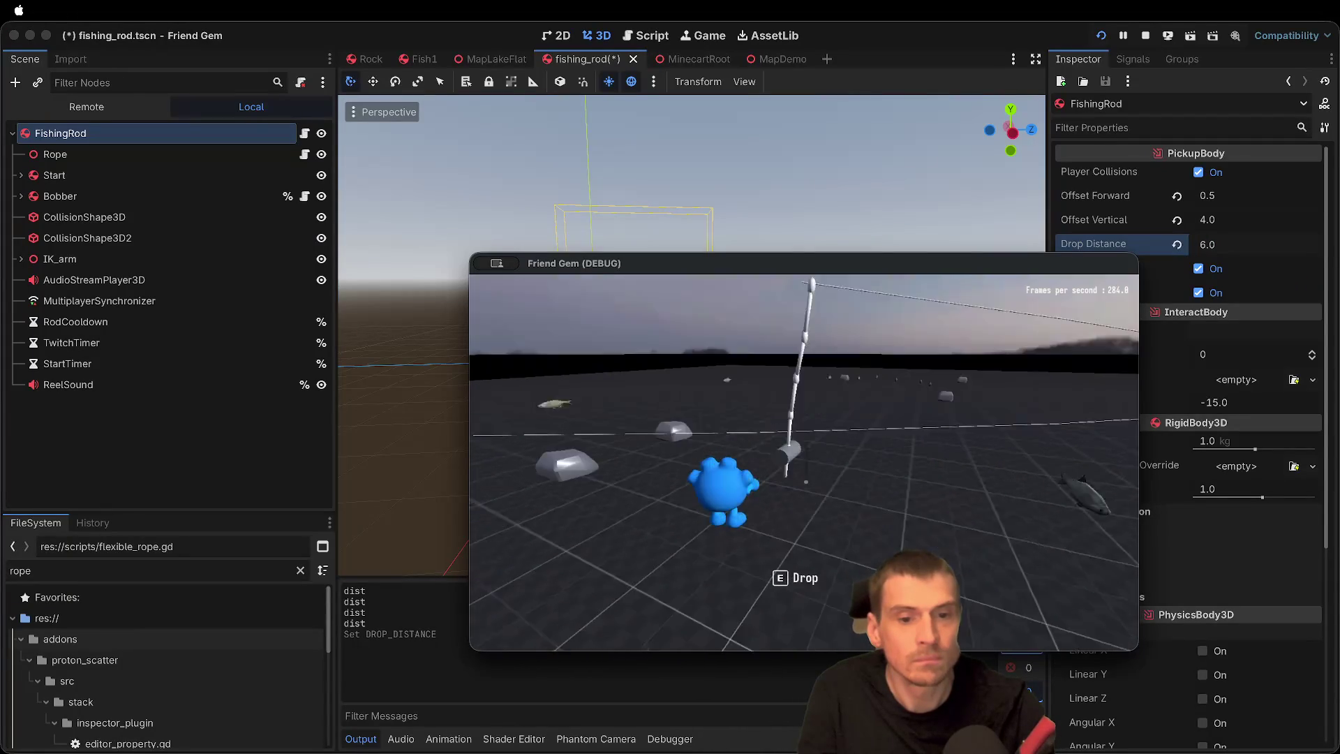
key(e)
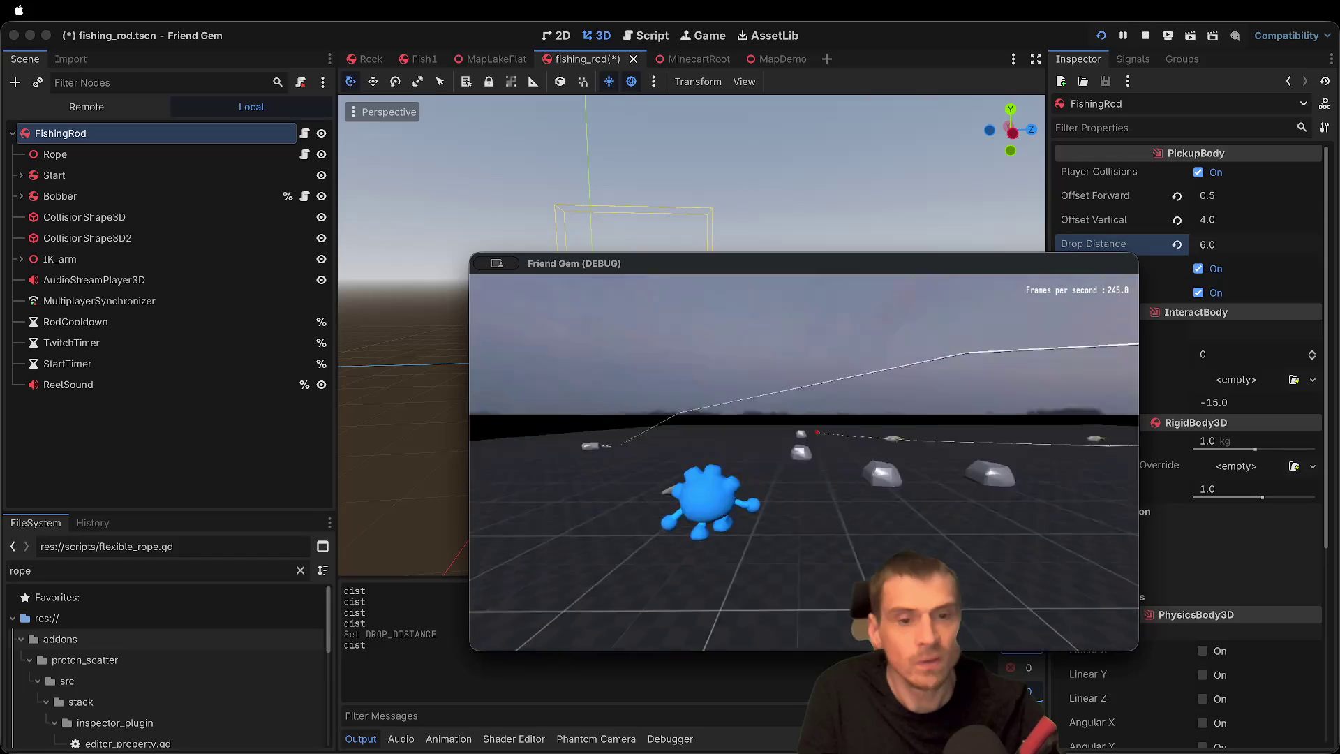
key(w)
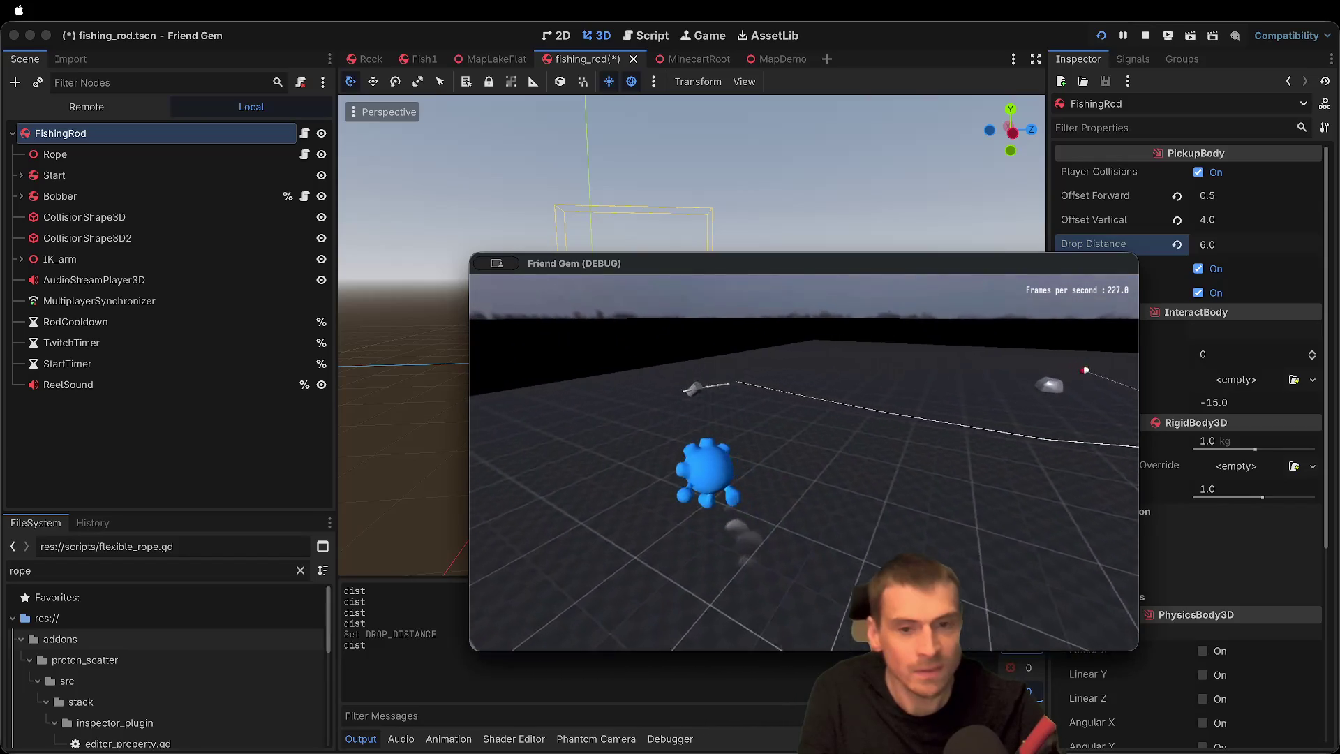
key(e)
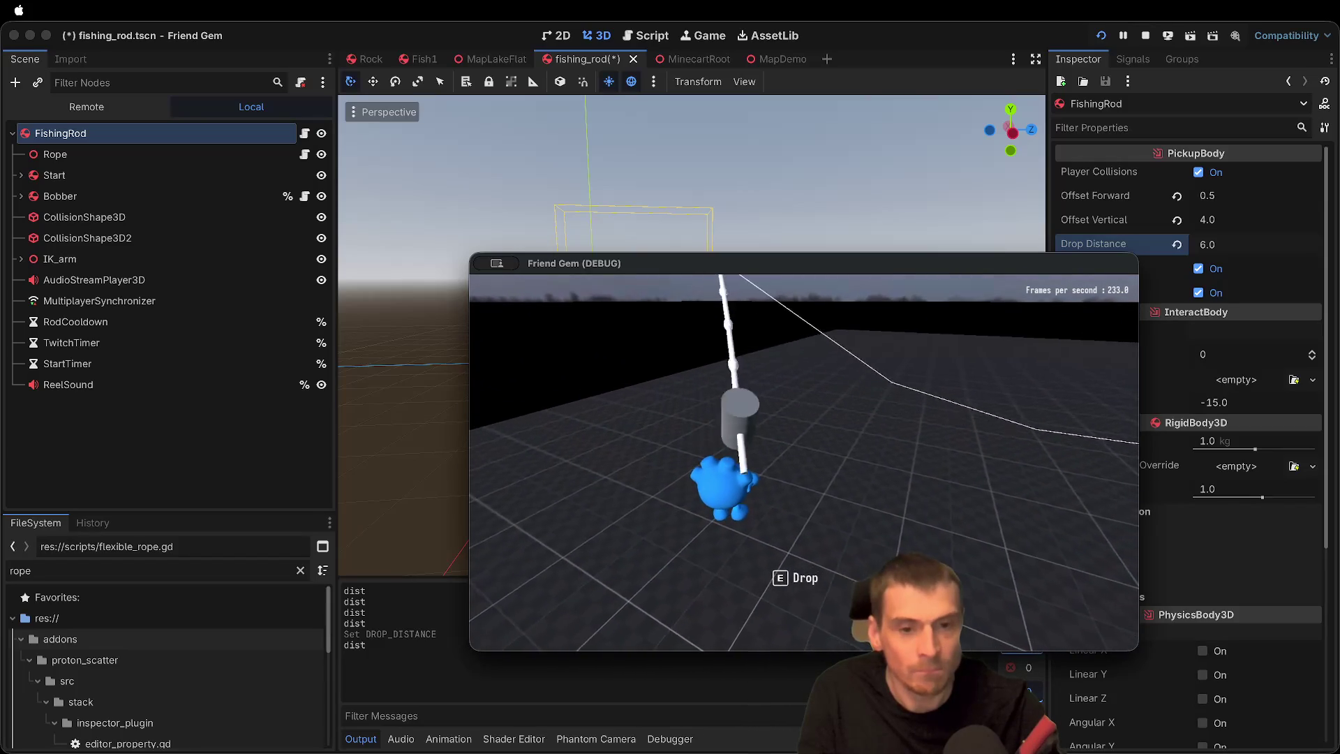
key(super+period)
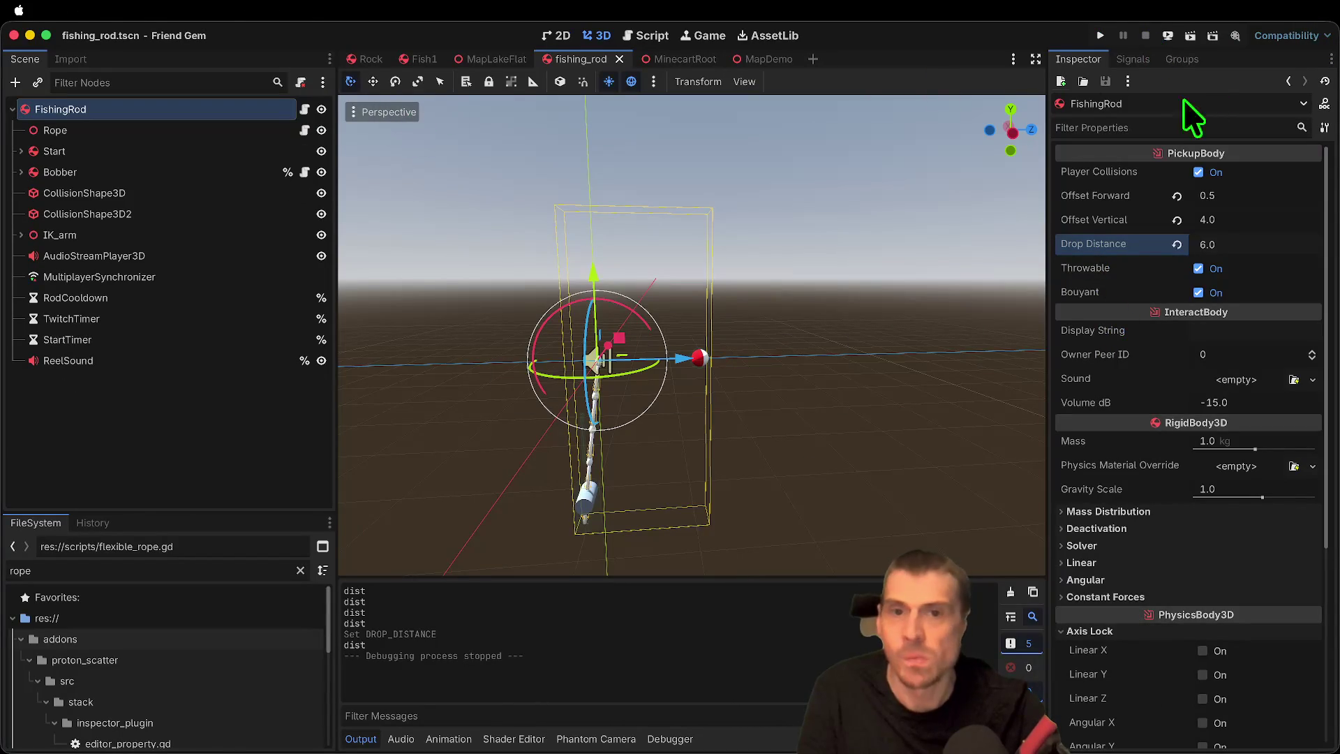
Step: Open fishing_rod.gd from the FishingRod node and read through its upright and _ready code
click(304, 110)
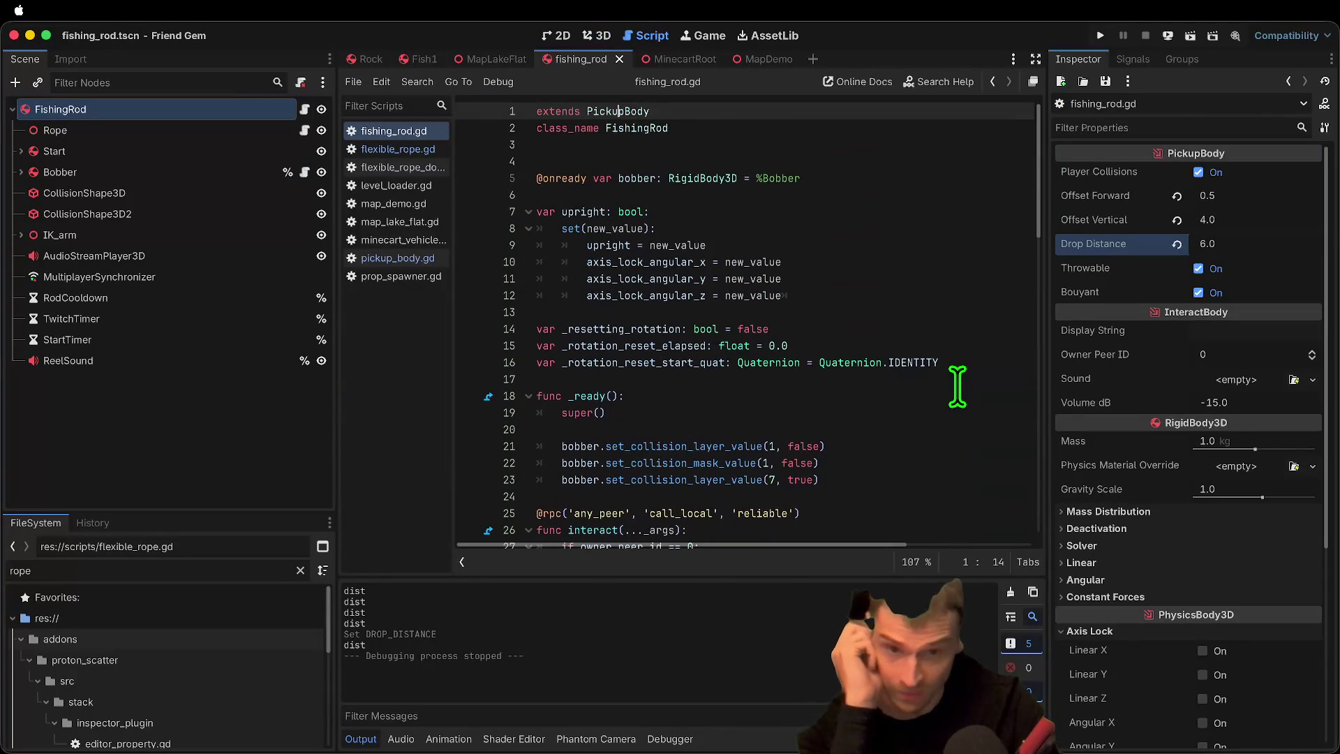
click(882, 409)
scroll(481, 248, down, 1)
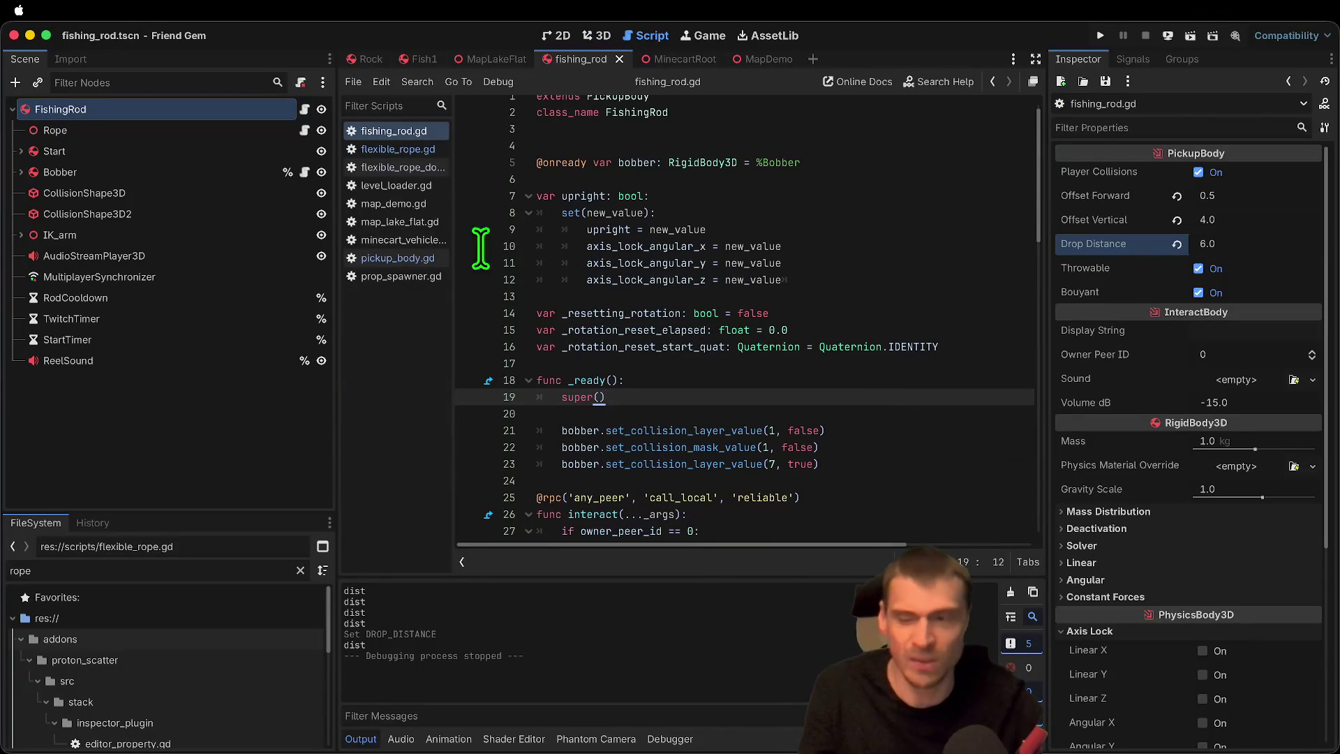
double_click(585, 197)
scroll(705, 307, down, 12)
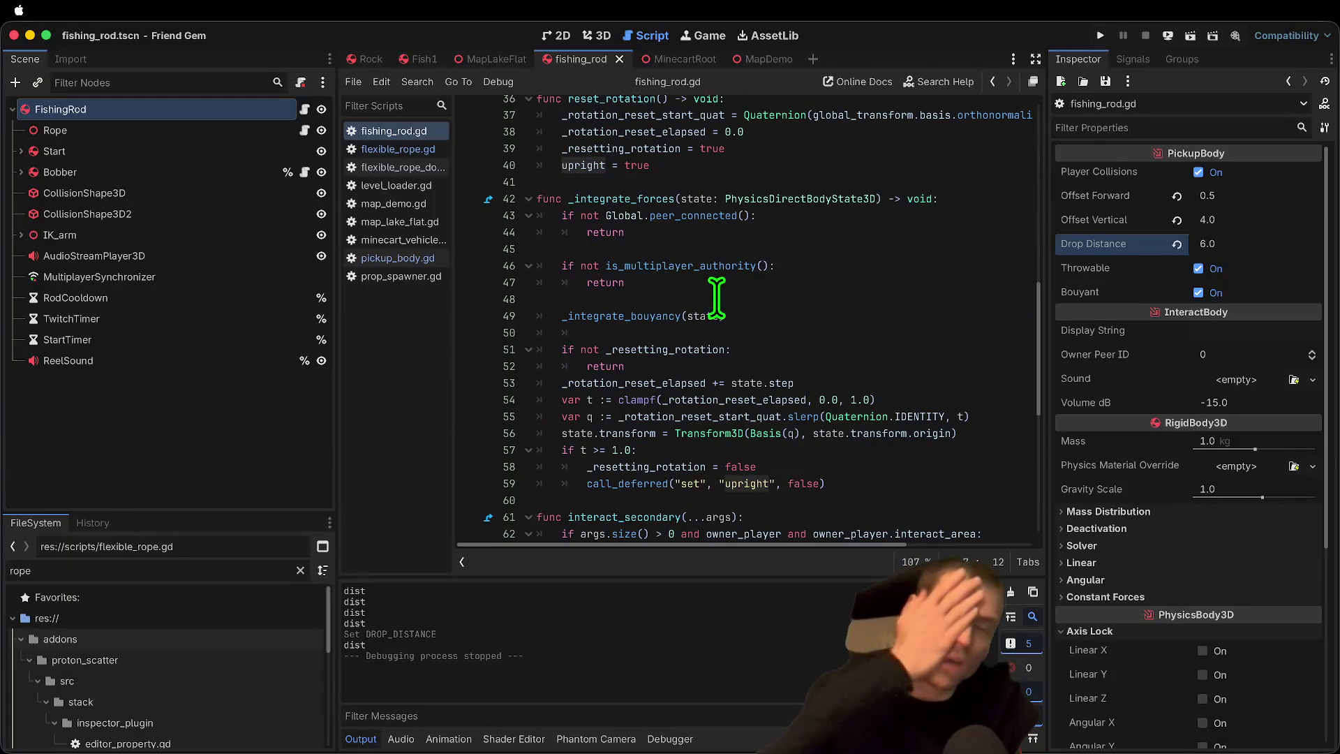
scroll(719, 299, up, 3)
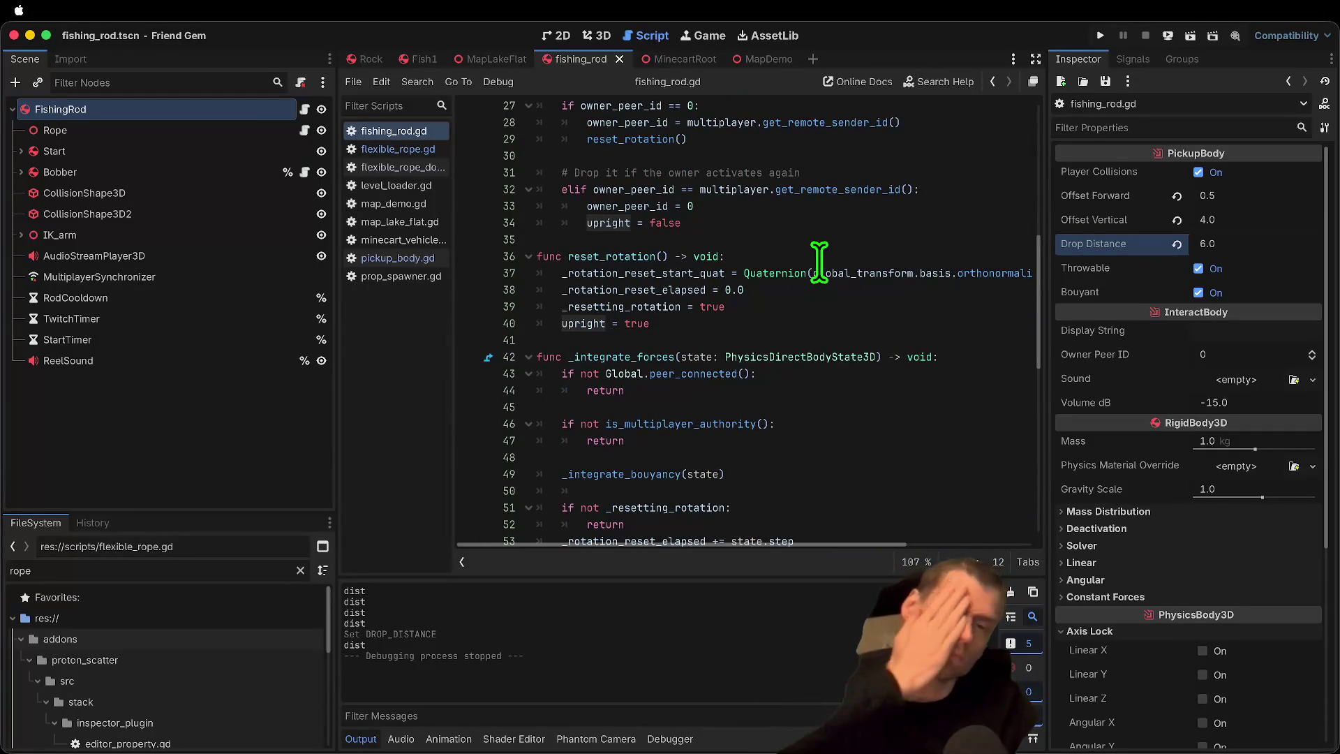
scroll(816, 264, up, 1)
scroll(821, 258, up, 1)
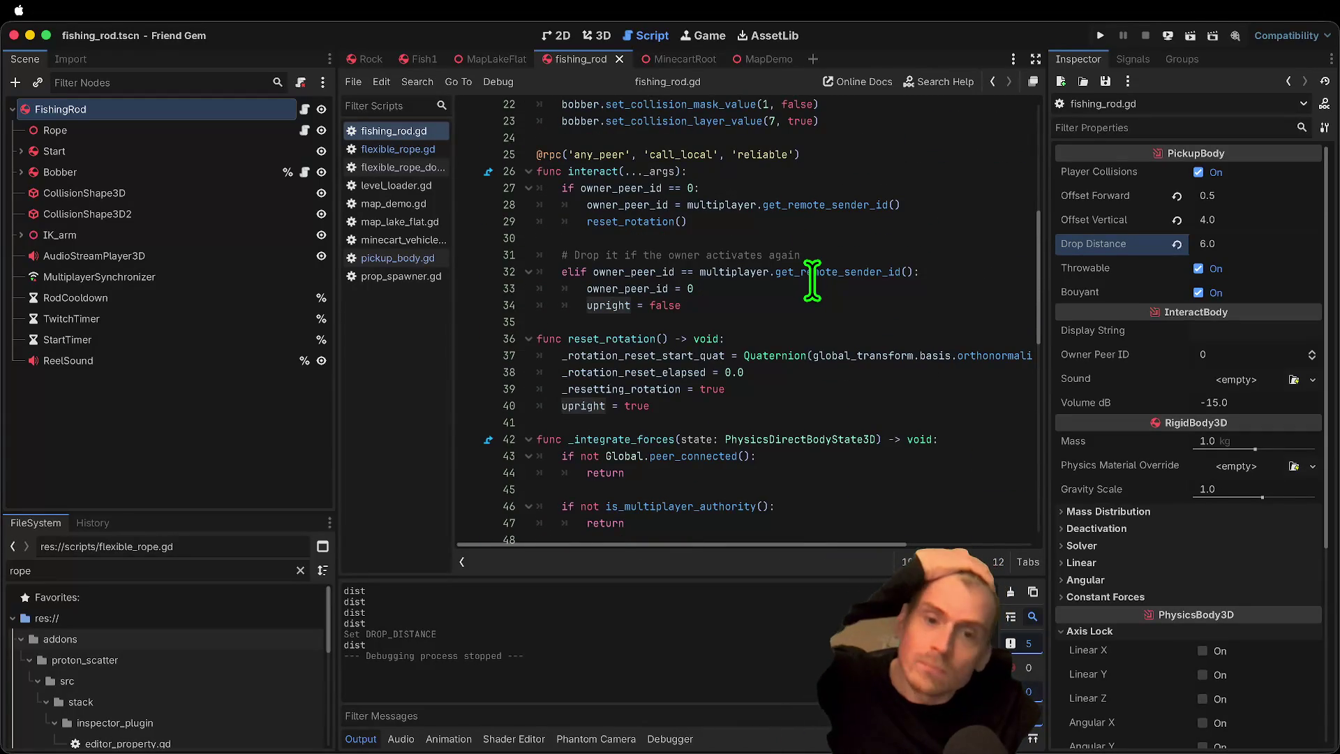
scroll(813, 281, up, 7)
scroll(812, 283, down, 5)
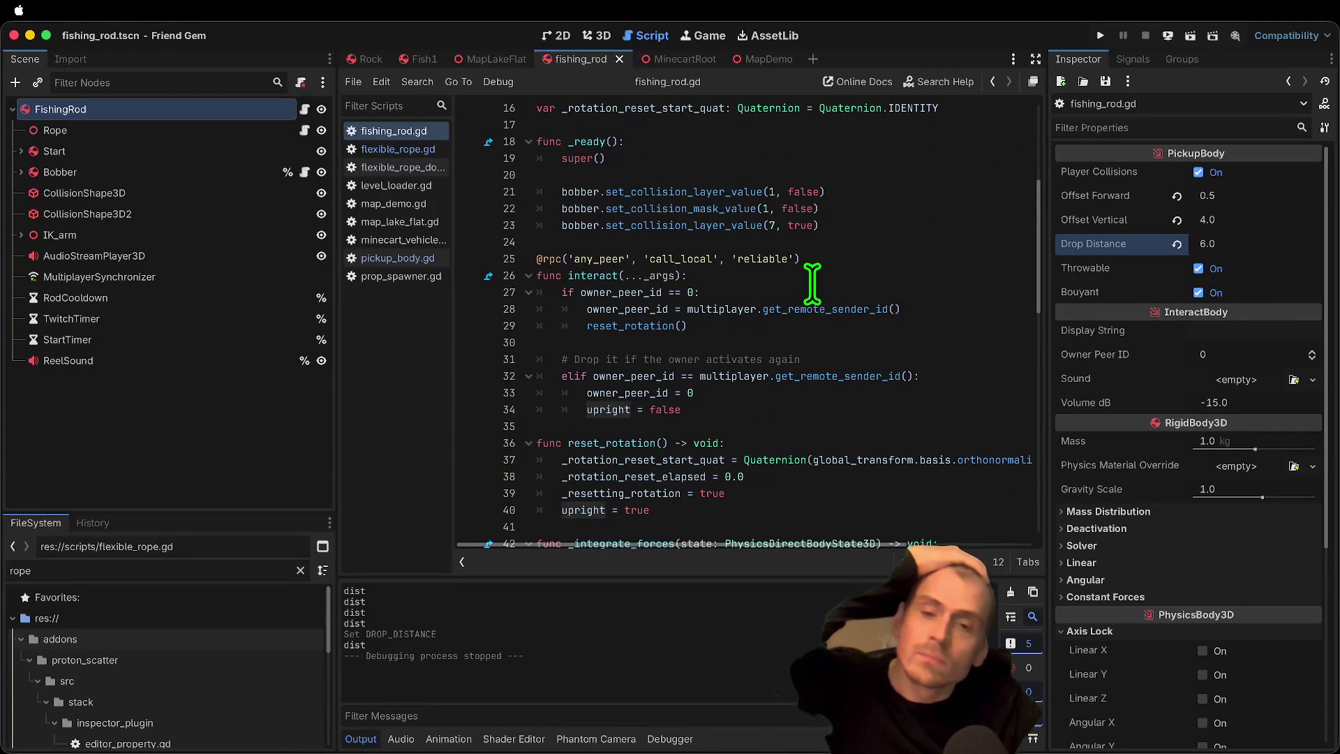
Step: Comment out the upright-unlock lines 57–59 in the rotation-reset code
click(907, 310)
click(923, 375)
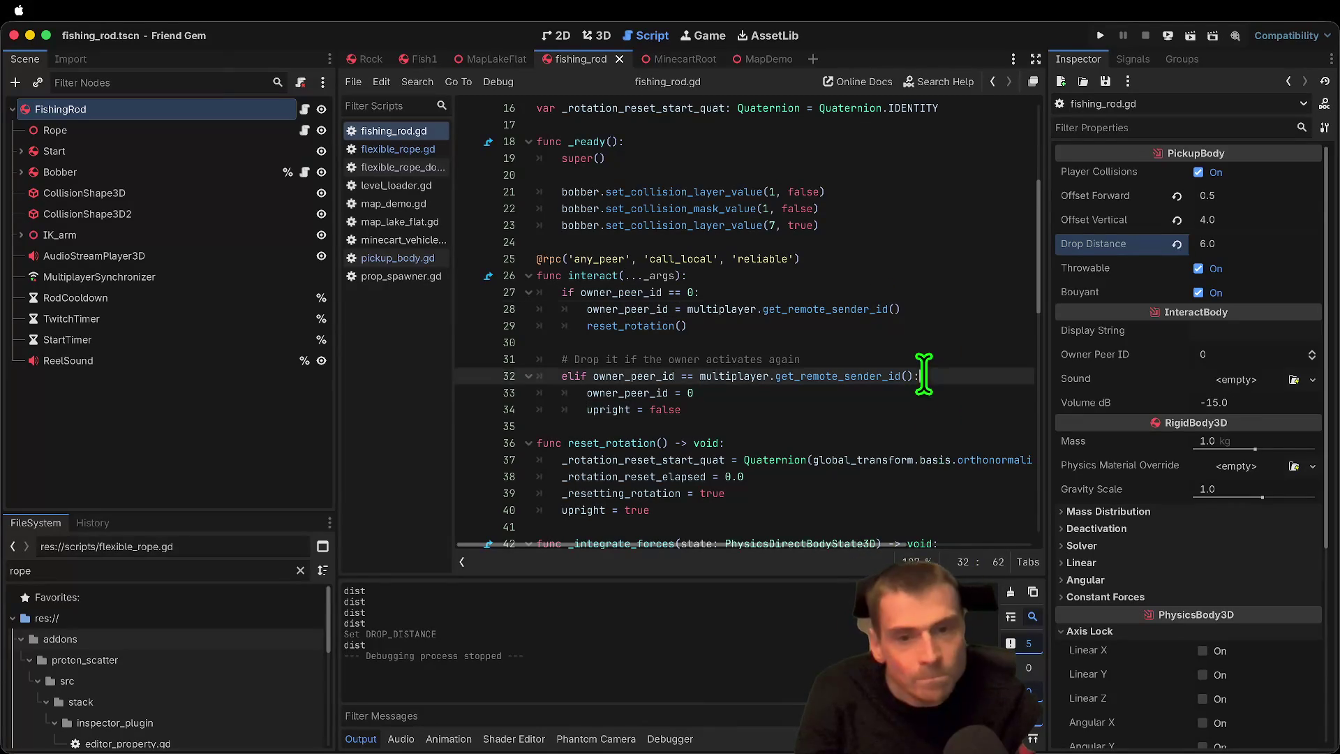
click(950, 342)
scroll(907, 341, down, 3)
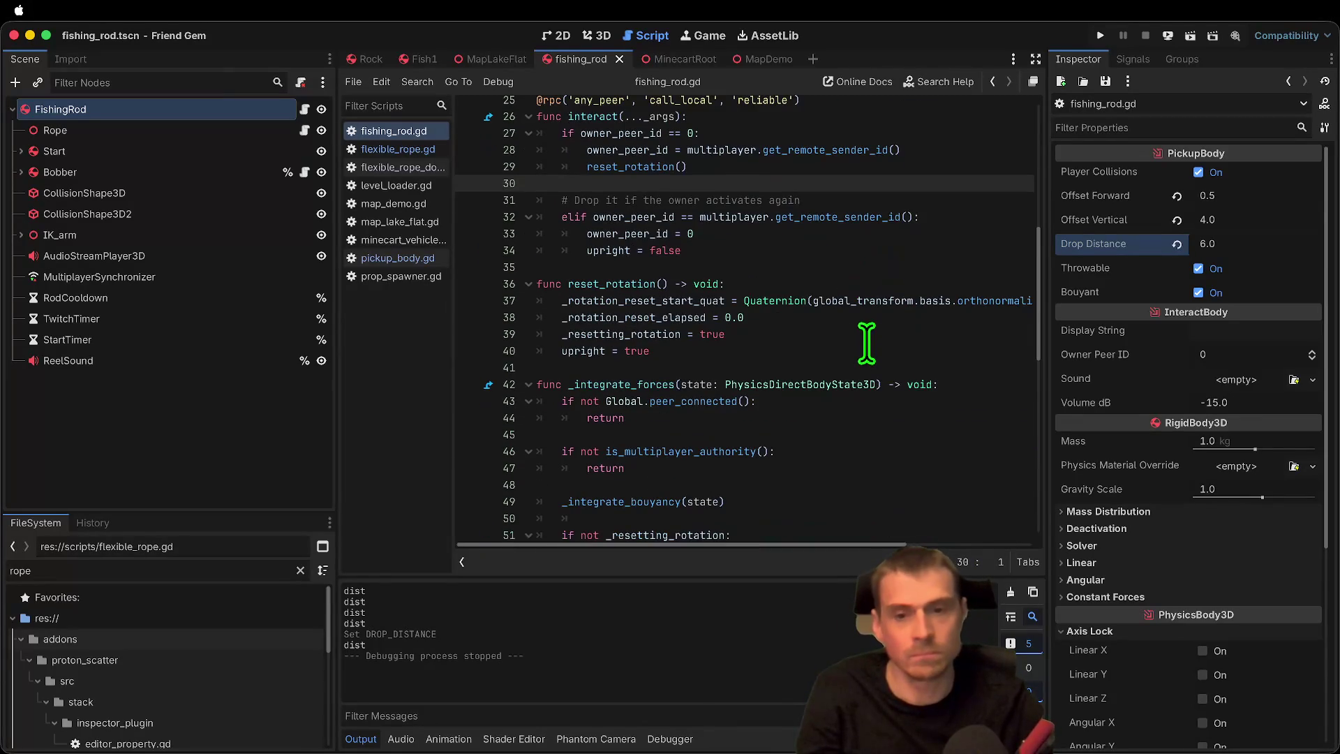
scroll(865, 351, down, 3)
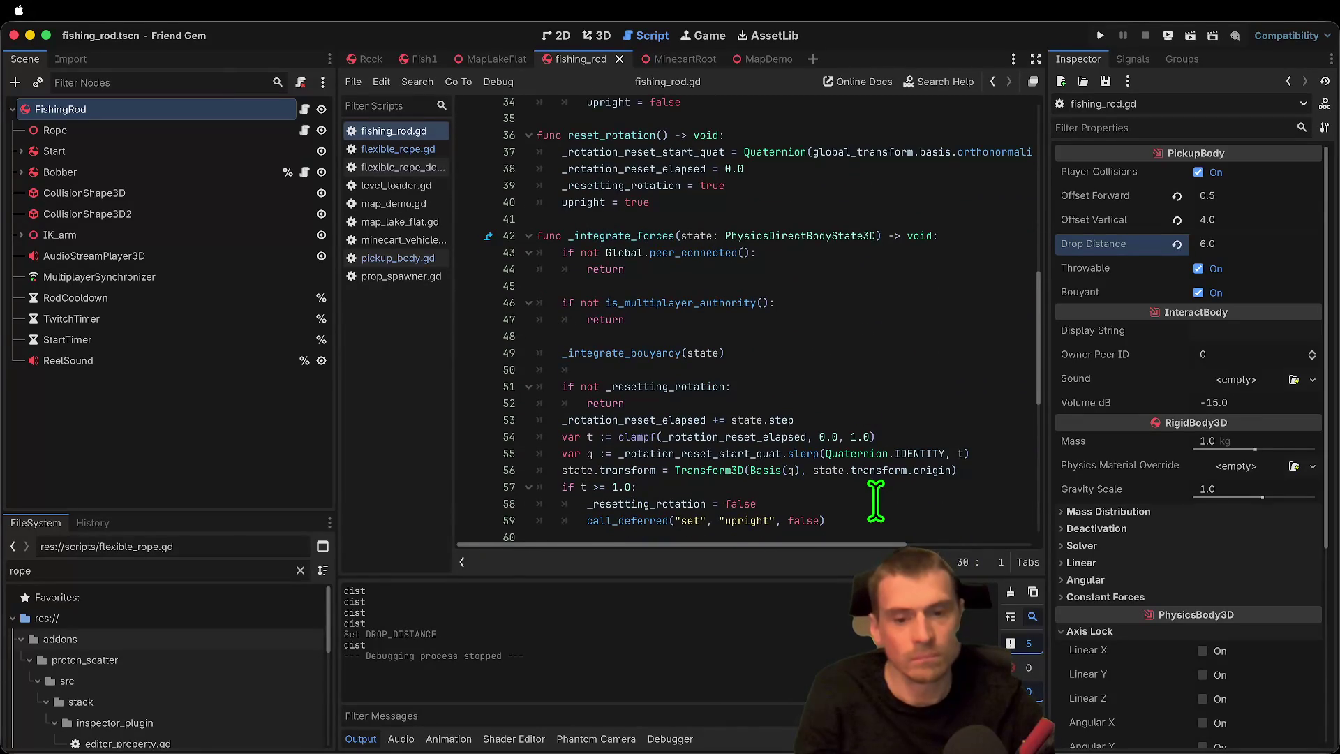
scroll(876, 500, down, 1)
drag(868, 503, 359, 470)
key(super+k)
Step: Add a '# CRITICAL … Due to how the rope works' note above the commented lines and rerun the game
key(Return)
key(Up)
key(Return)
text(# CRITICAL: This will turn the lock off after it rights, but we)
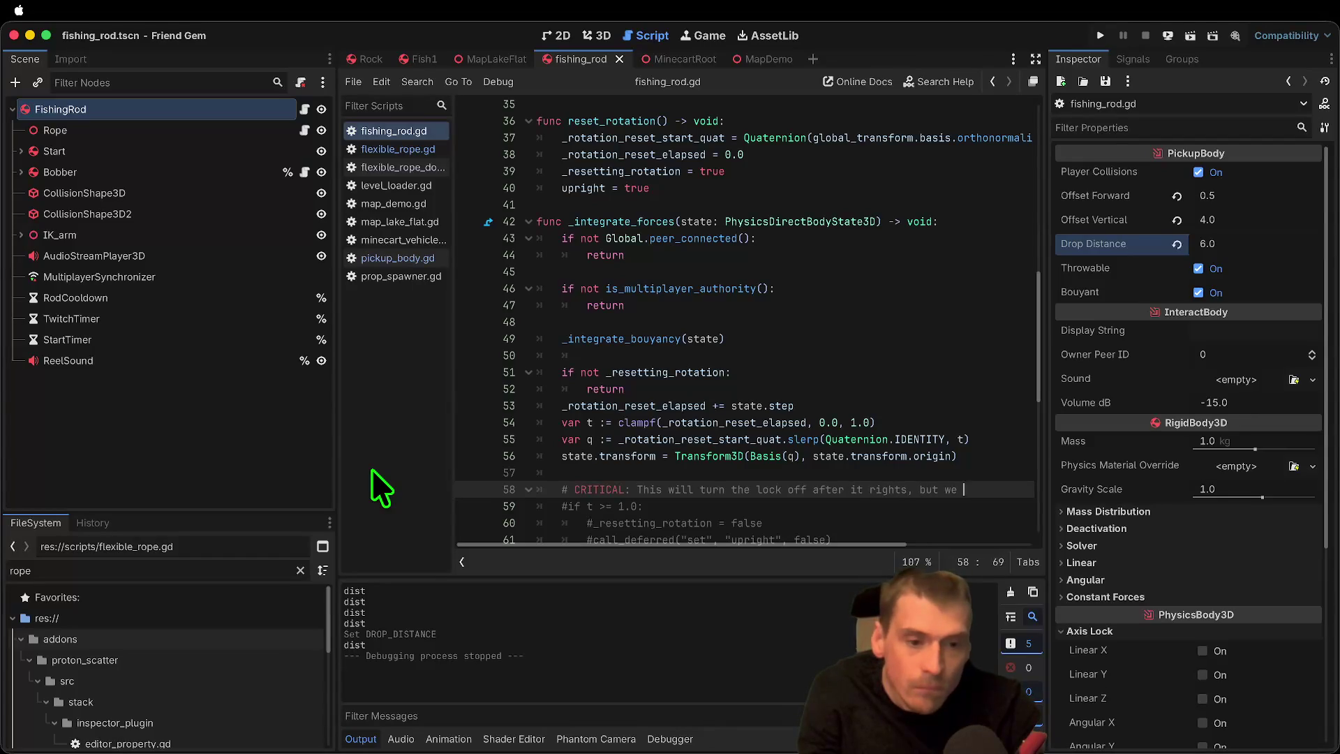
text(t.)
text(DU)
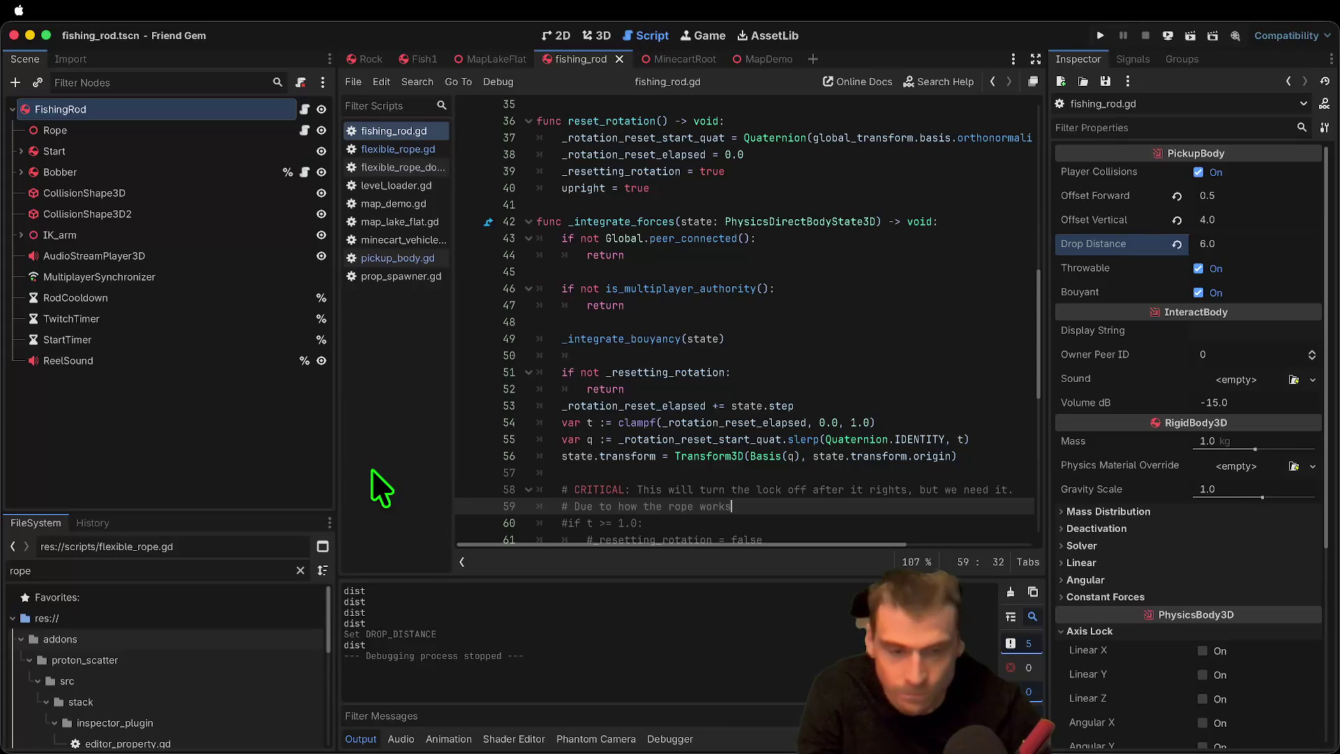
key(super+b)
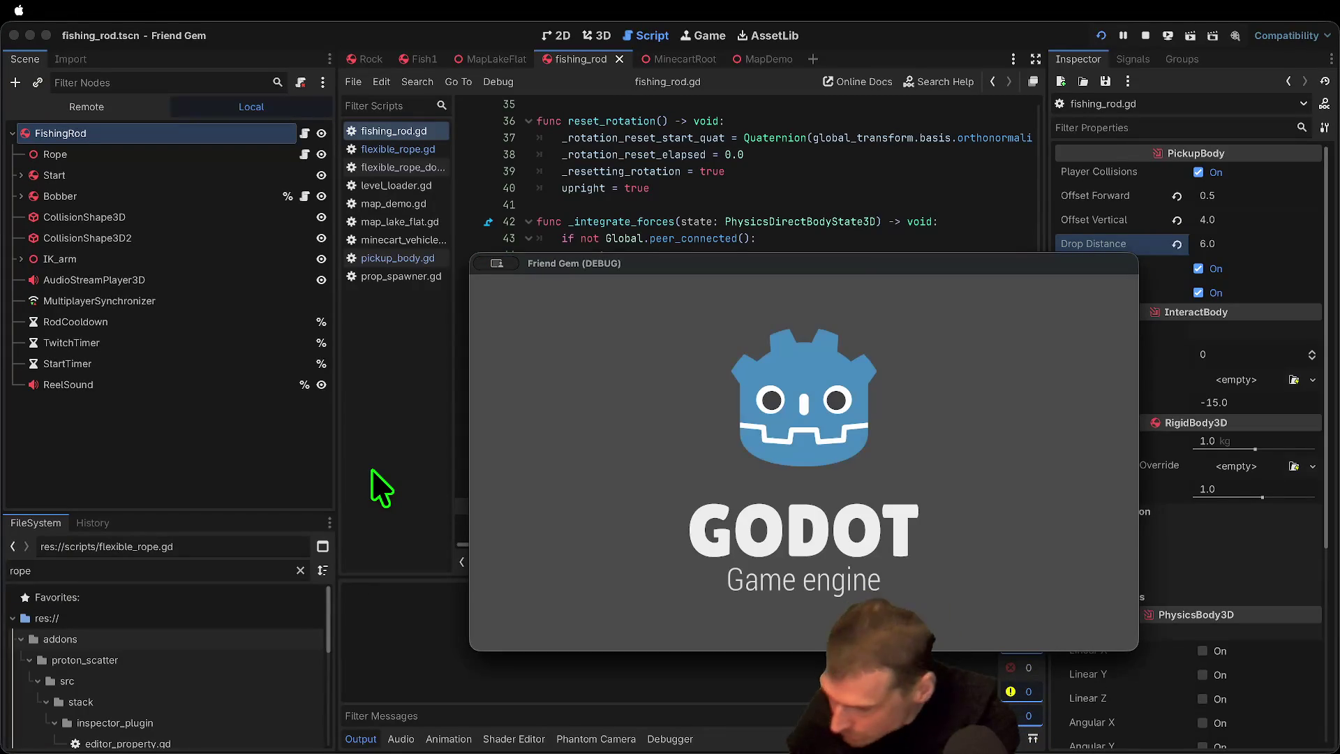
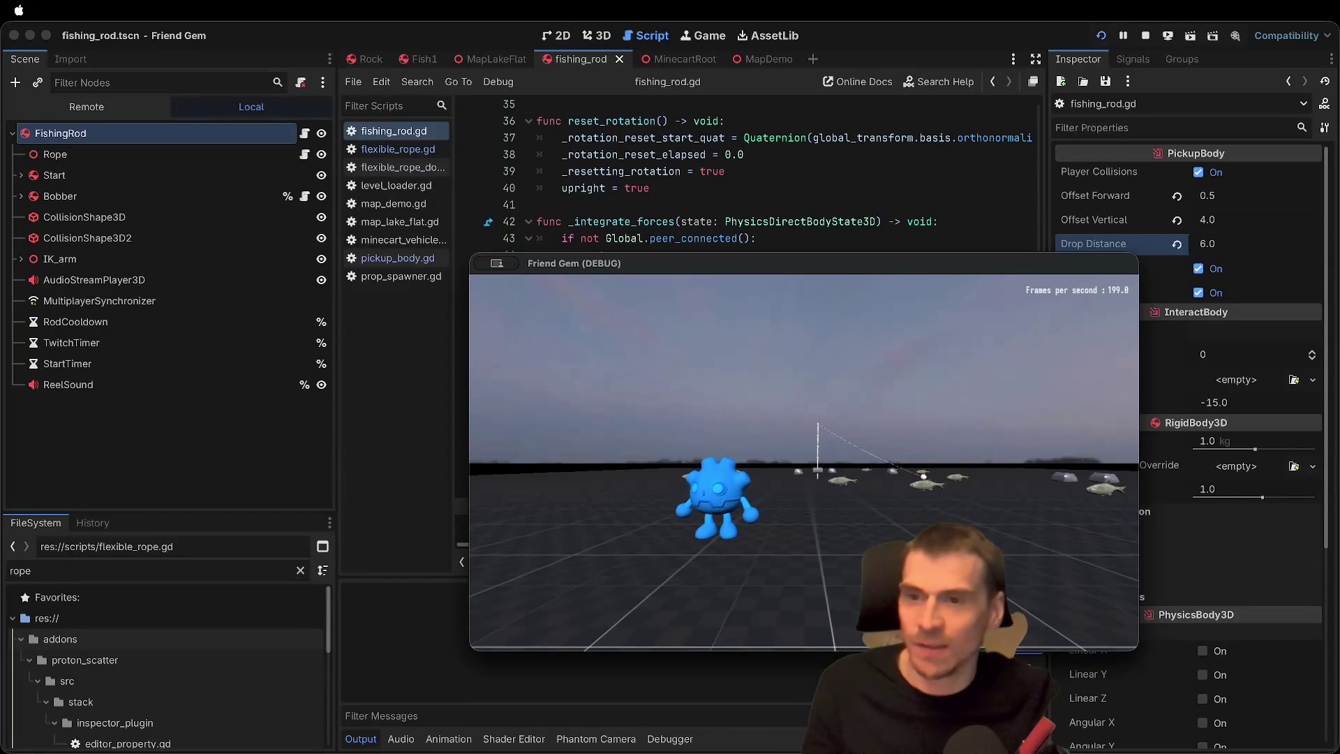
Step: Pick up the fishing rod in the running game and look around at its line
click(807, 478)
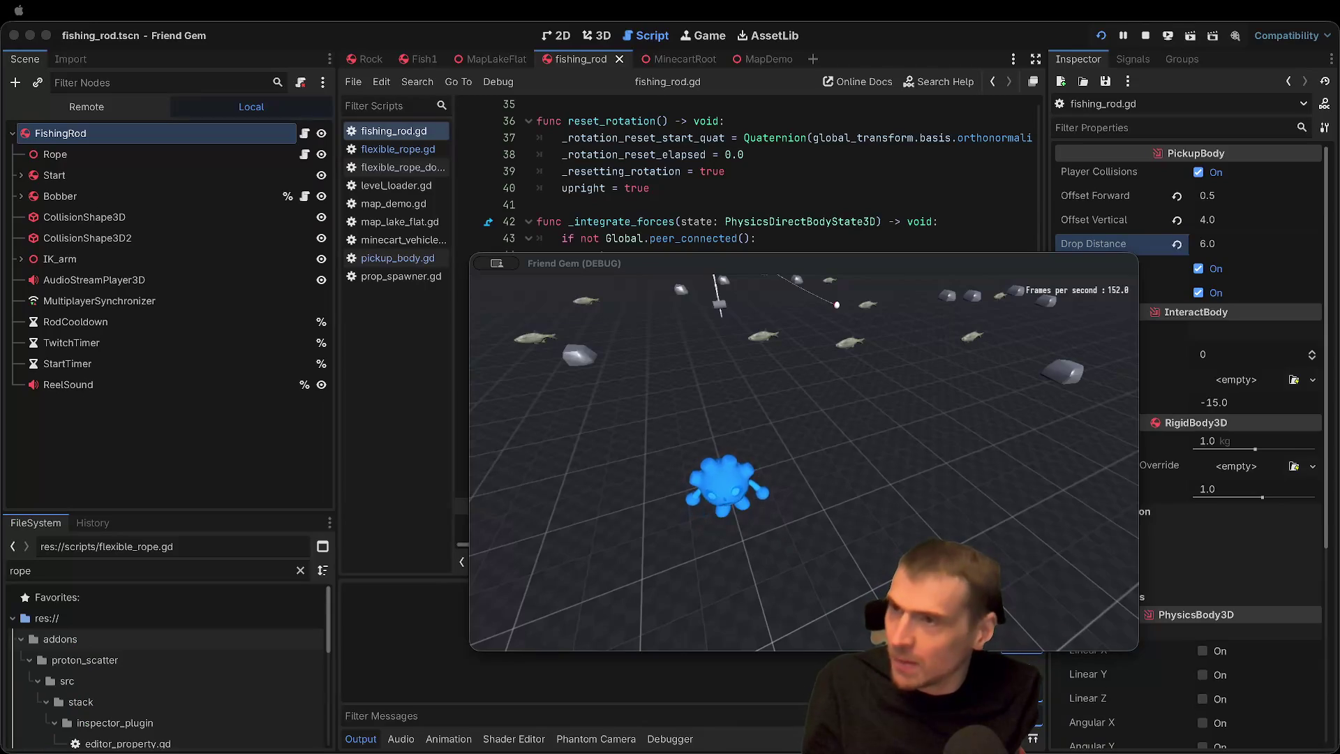
click(835, 279)
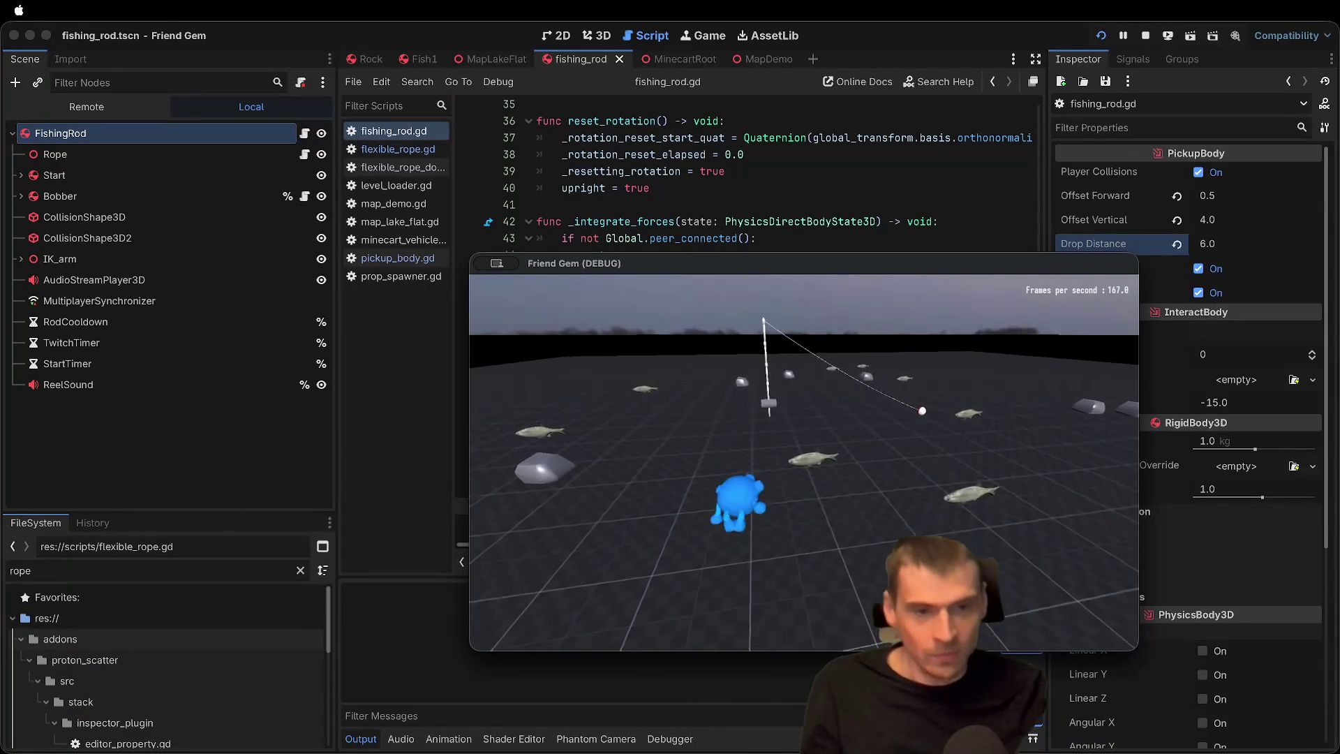
key(e)
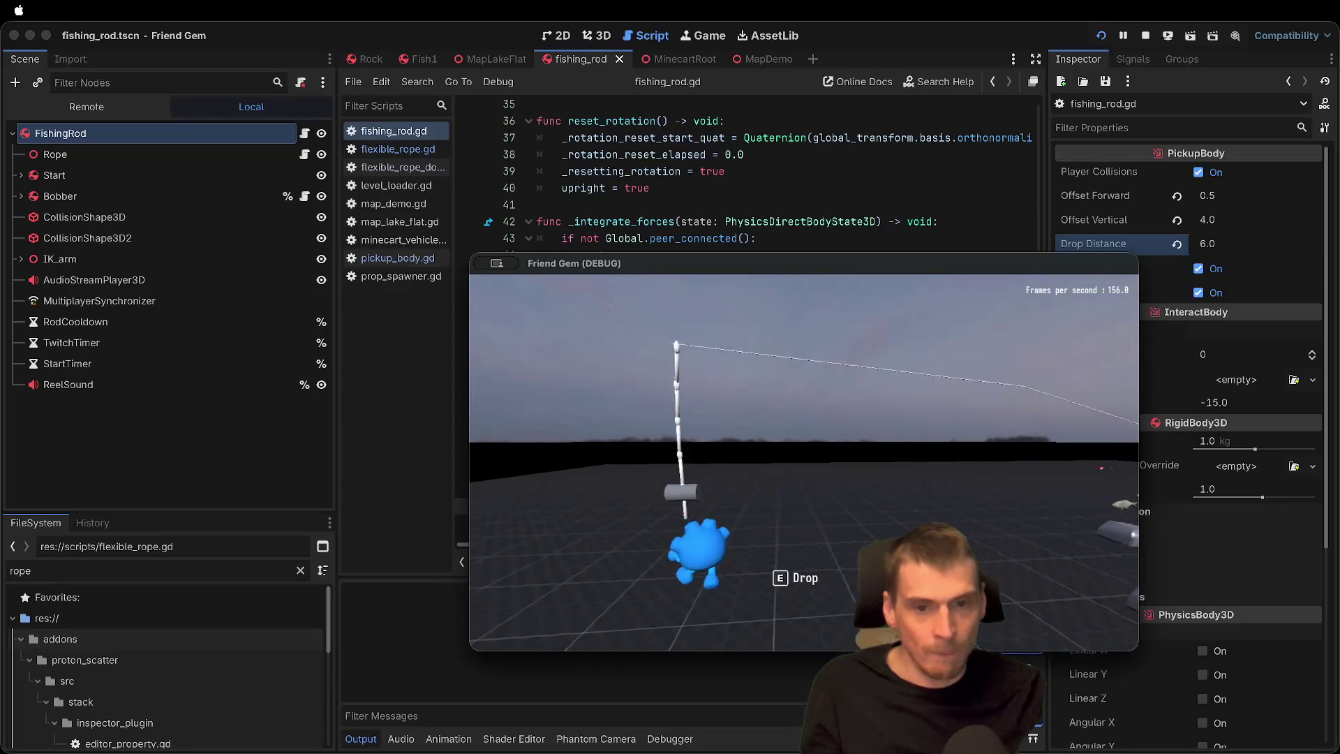
Step: Add a point near (0.82, 0.95) to the SpringBoneSimulator3D stiffness damping curve under IK_arm
click(105, 258)
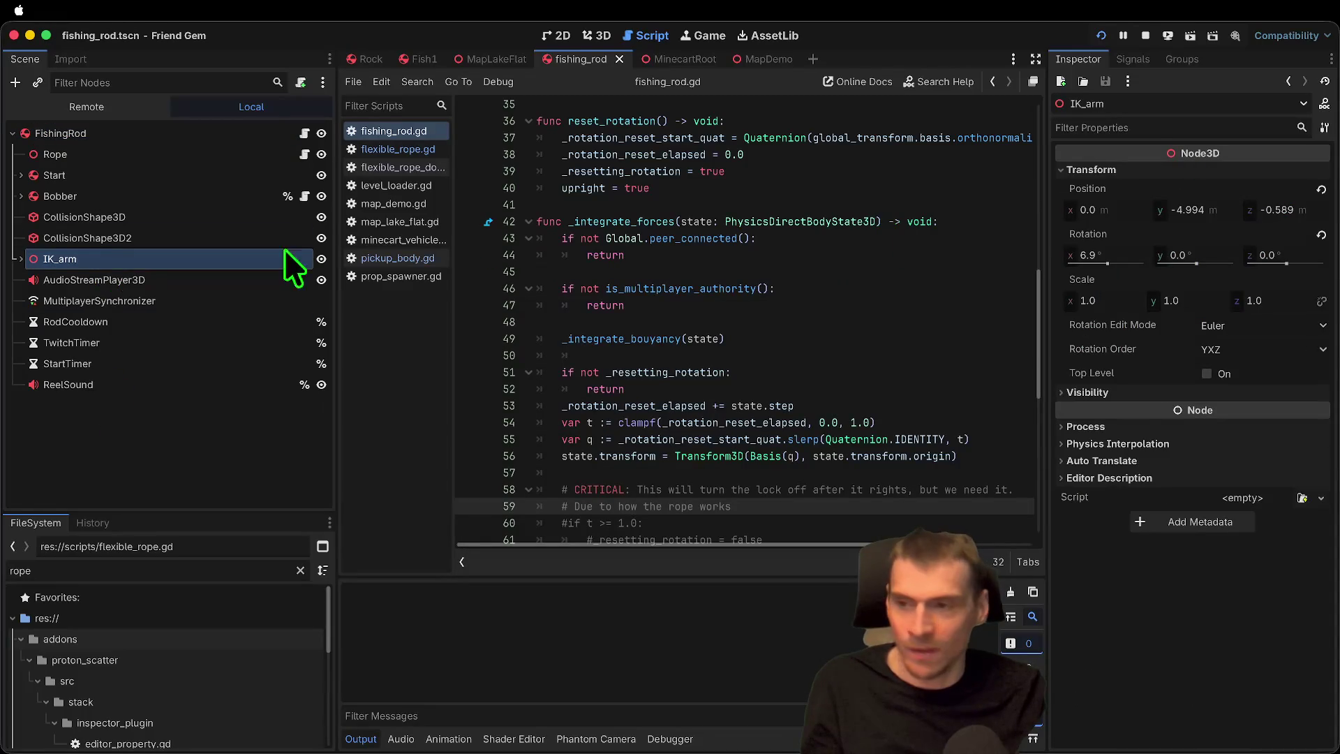
click(21, 259)
click(73, 300)
click(120, 384)
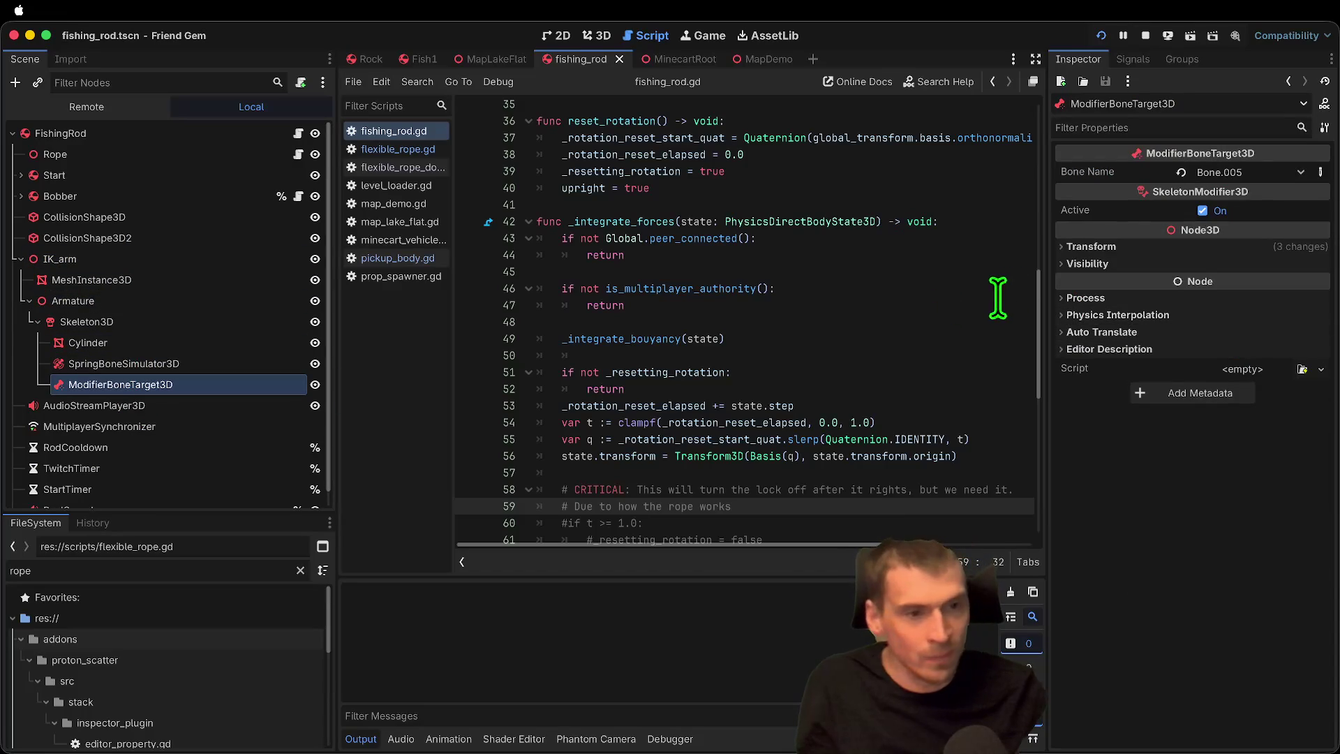
click(183, 366)
scroll(1243, 332, down, 1)
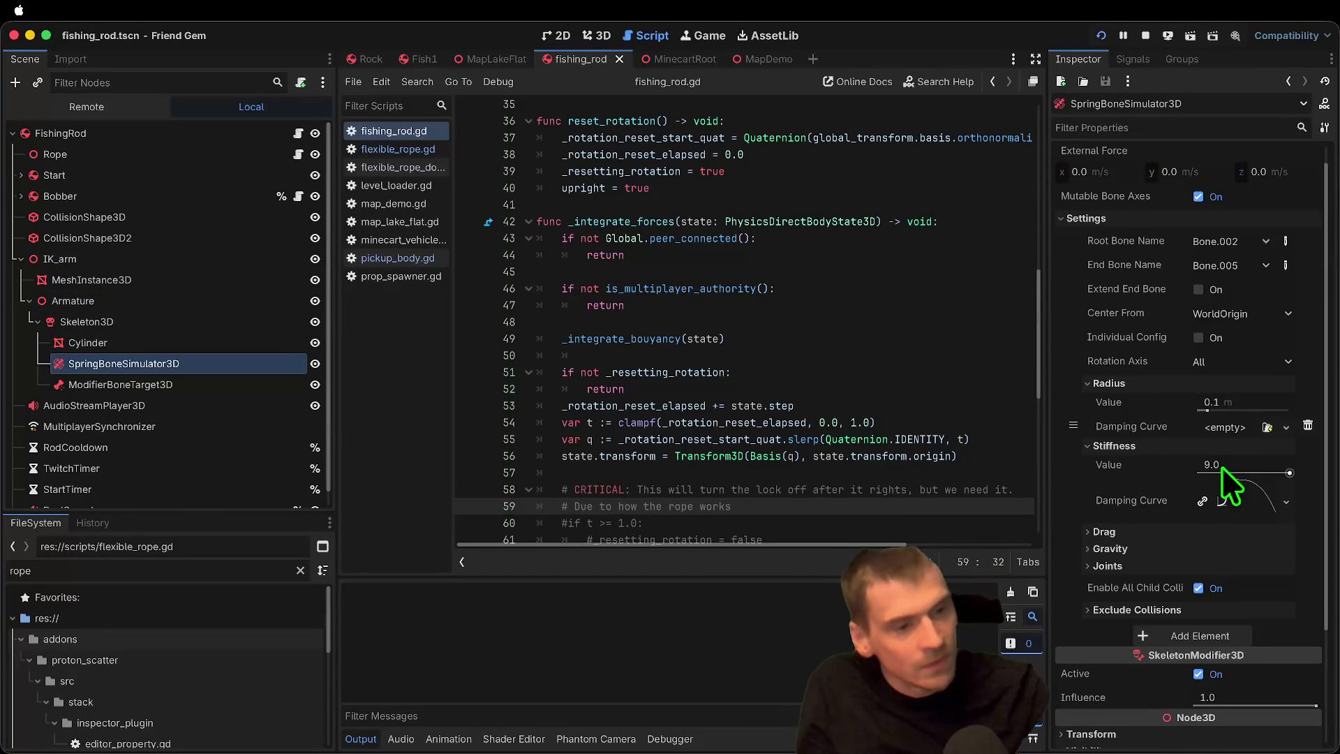
click(1261, 498)
scroll(1242, 537, down, 2)
mouse_move(1246, 485)
mouse_down()
mouse_move(1256, 466)
mouse_move(1304, 466)
mouse_up()
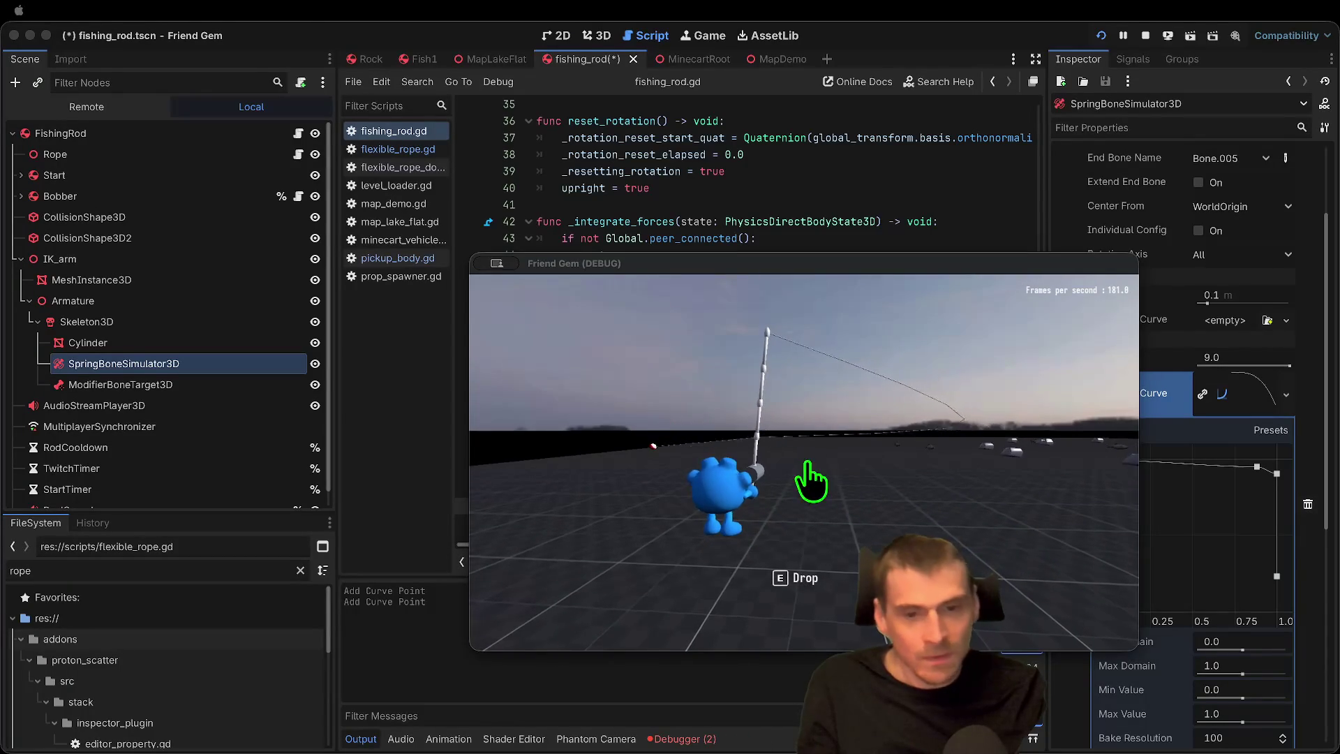
Step: Set the FishingRod Rope's Cable Springiness to 9.0 and go back to the game
click(61, 133)
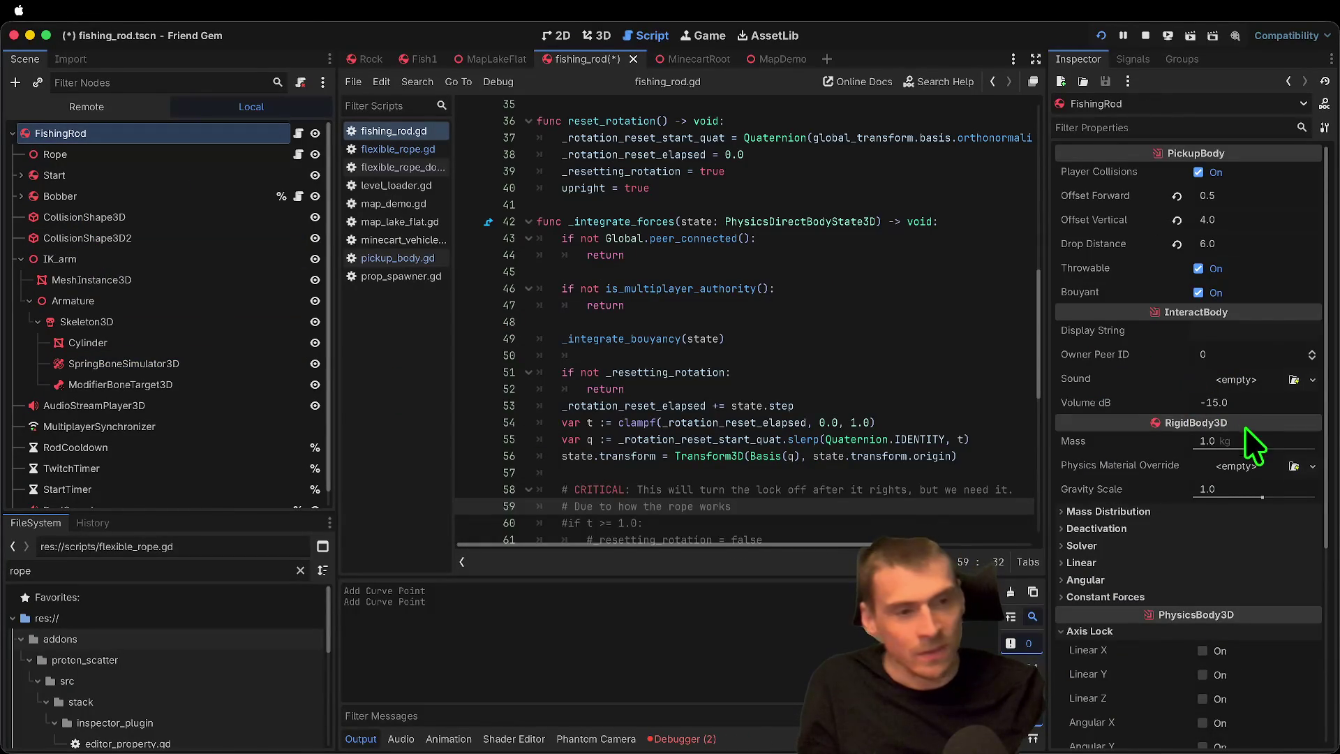
click(164, 155)
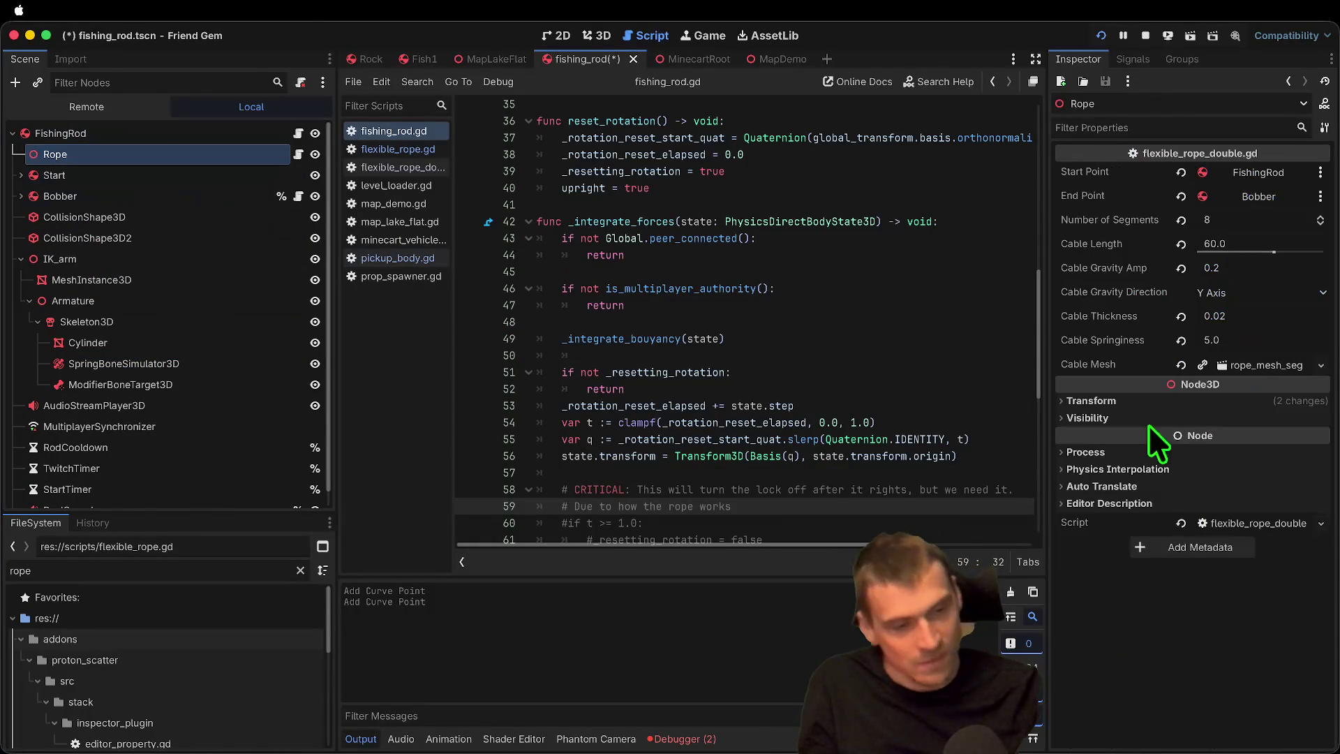
click(1241, 344)
text(8)
key(Return)
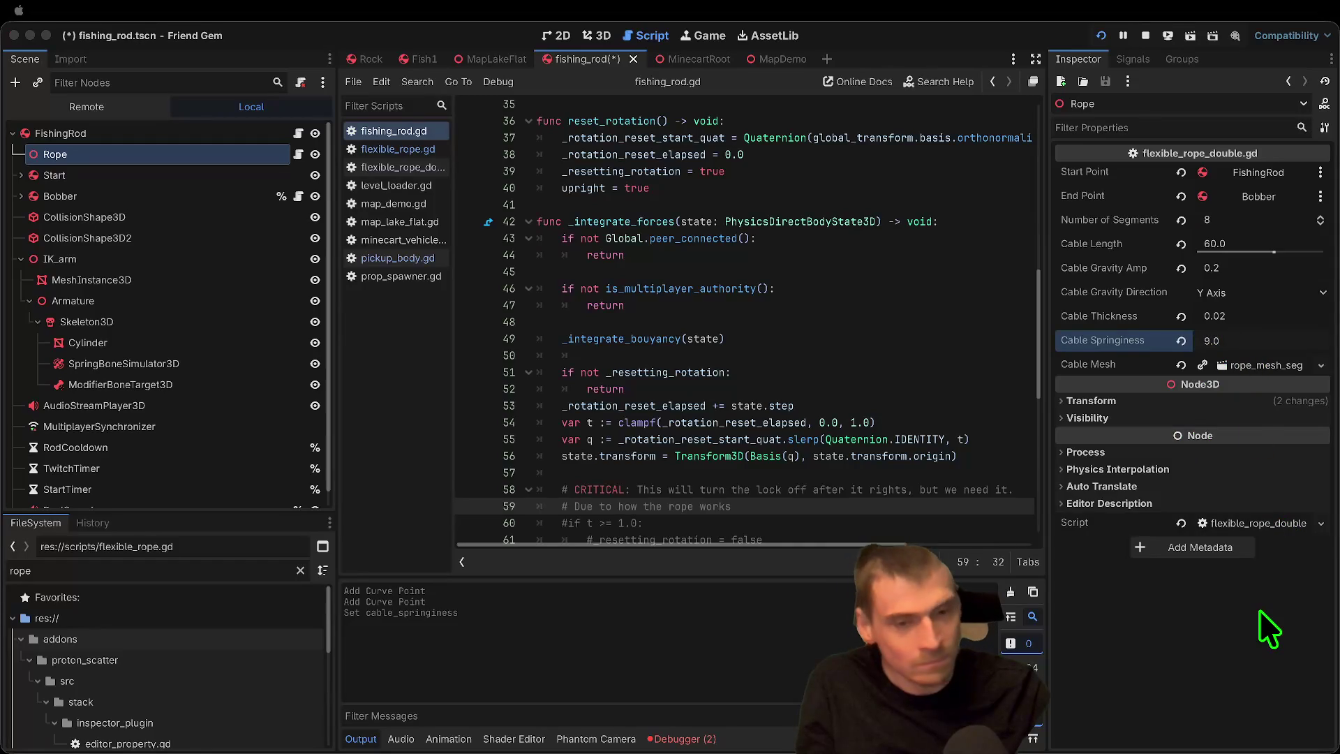
key(super+Tab)
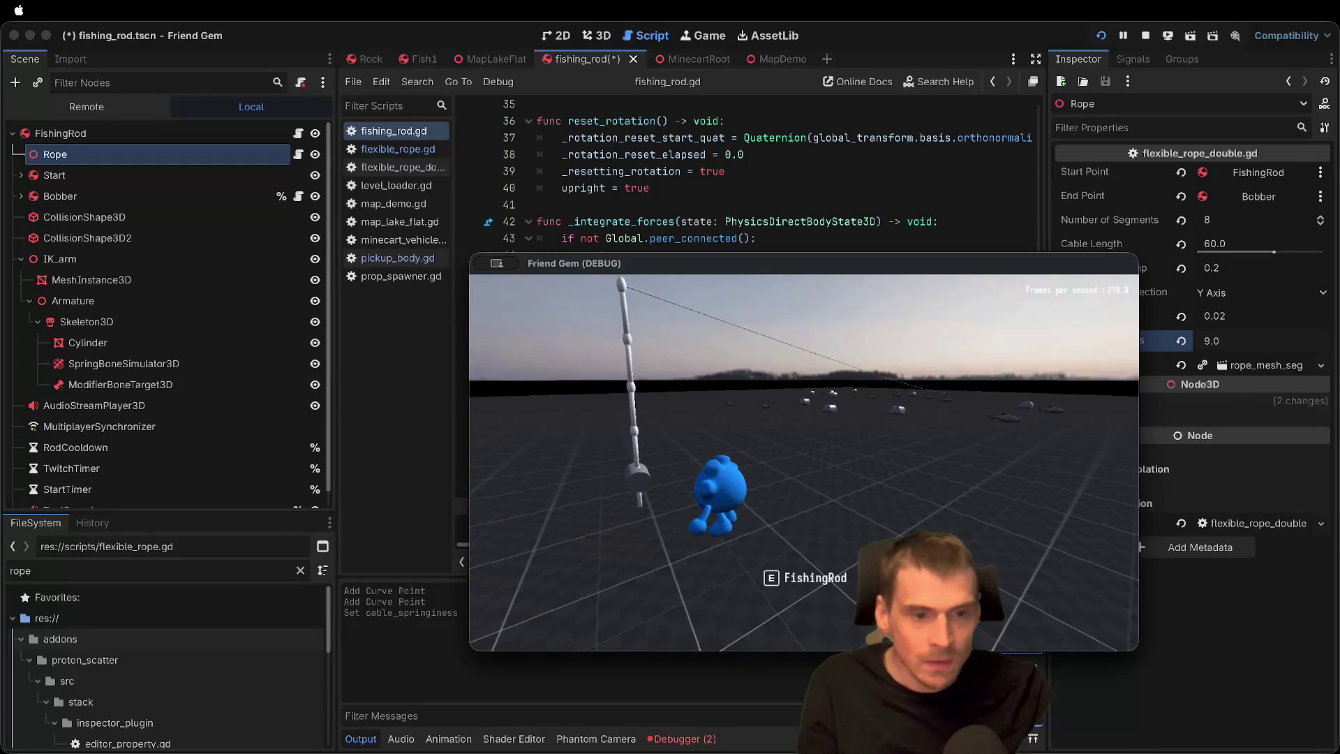
Step: Pick up, drop and re-grab the fishing rod while walking, then stop the game
key(e)
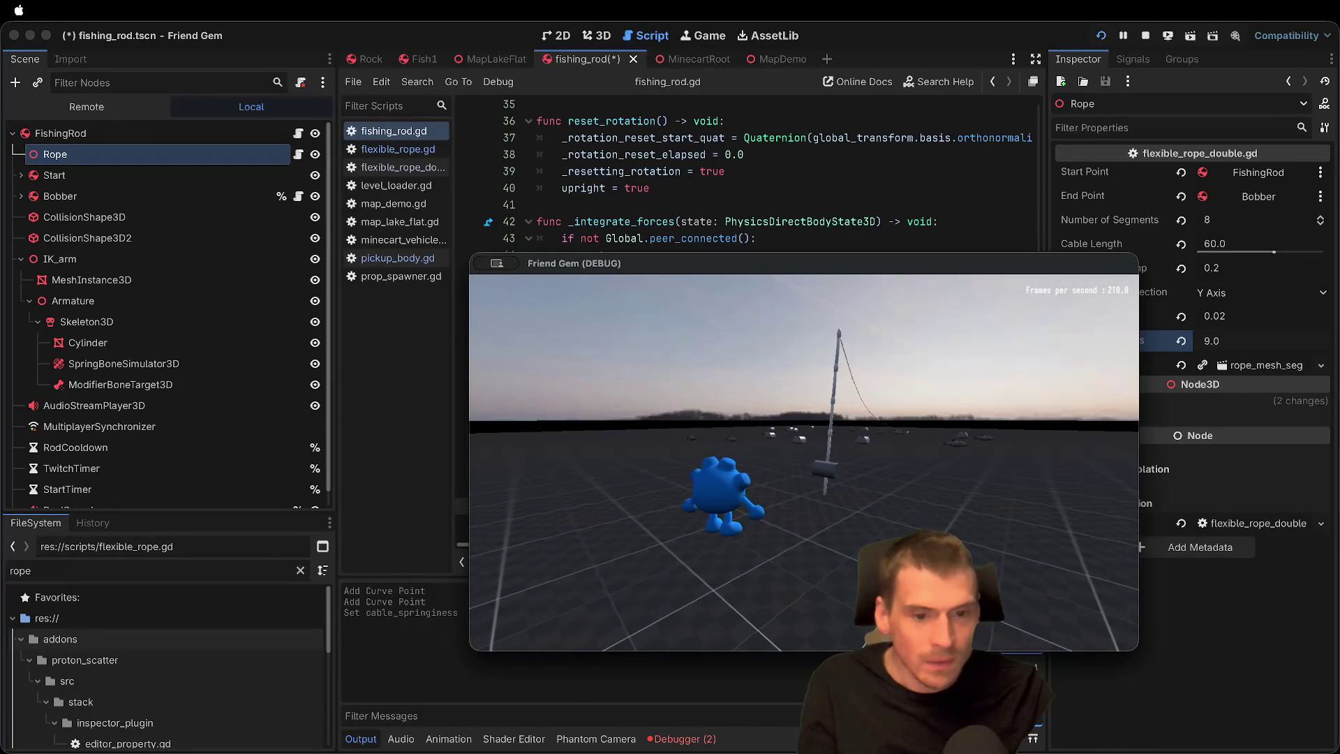
key(w)
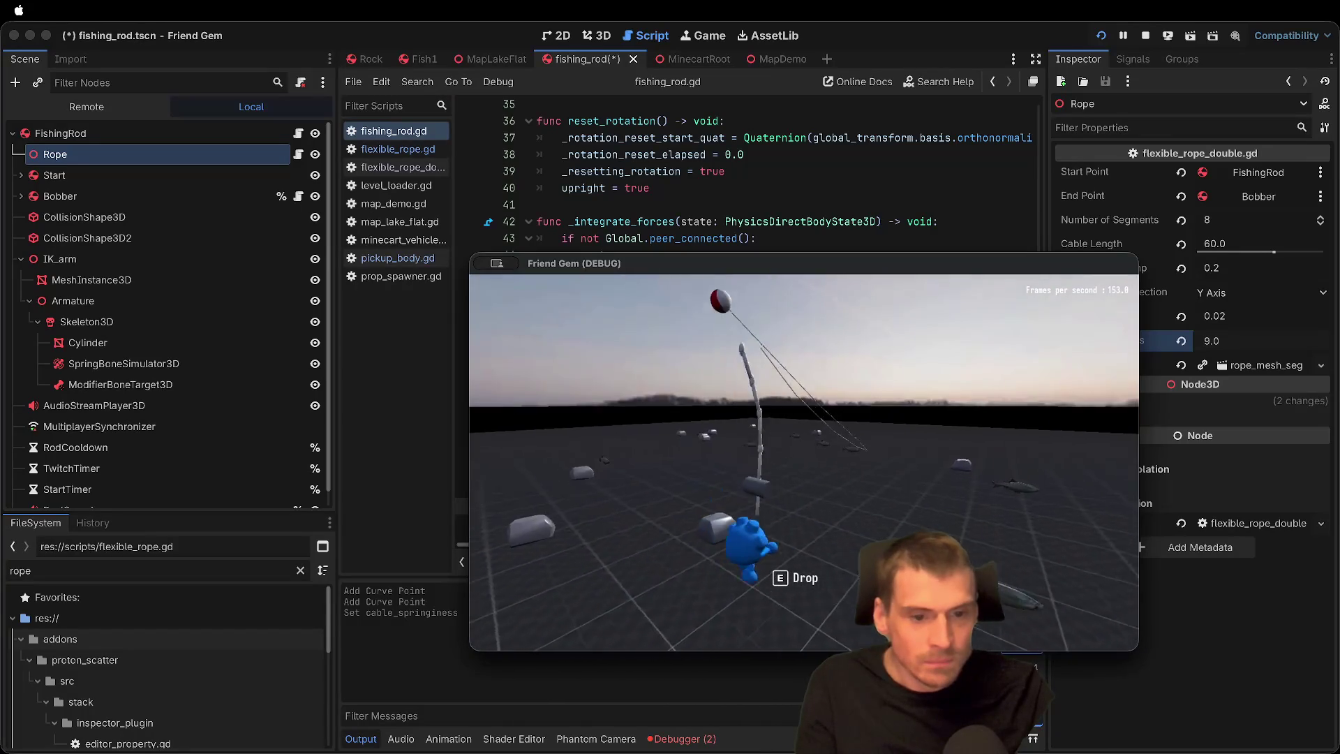
key(e)
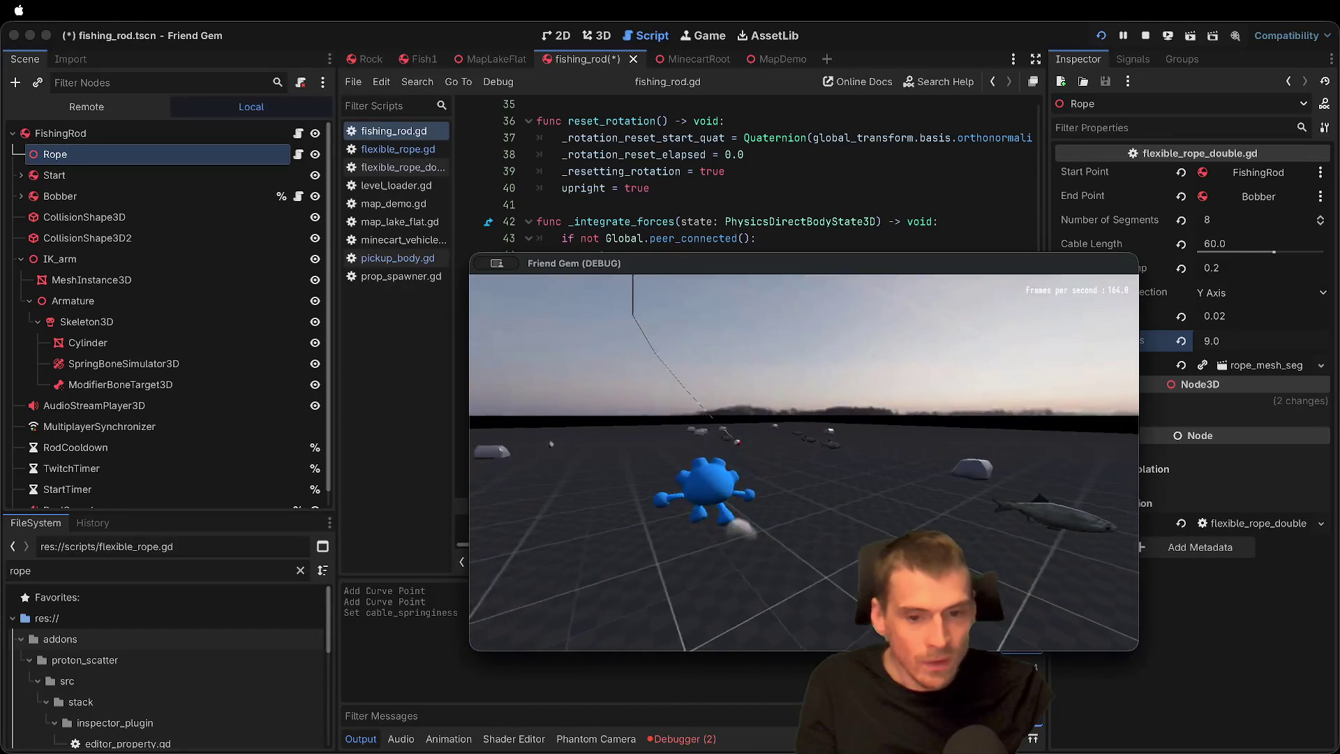
key(e)
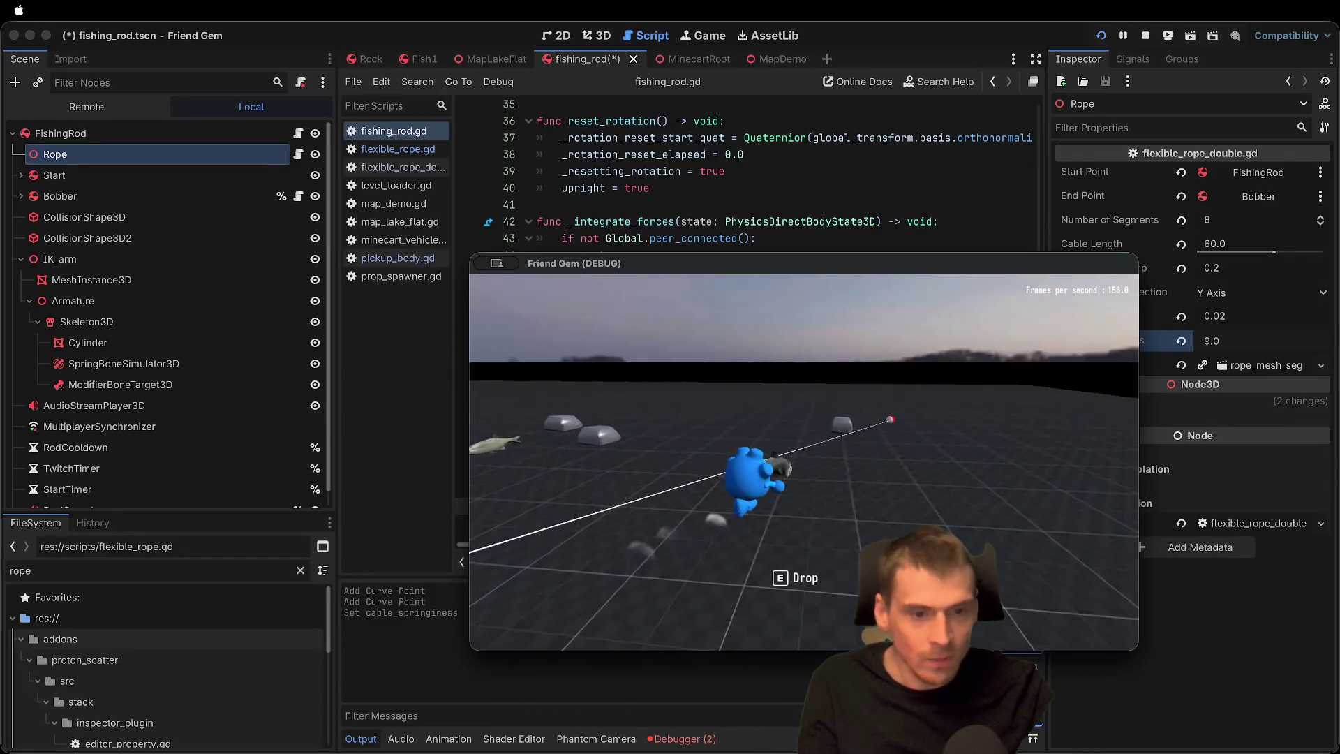
key(e)
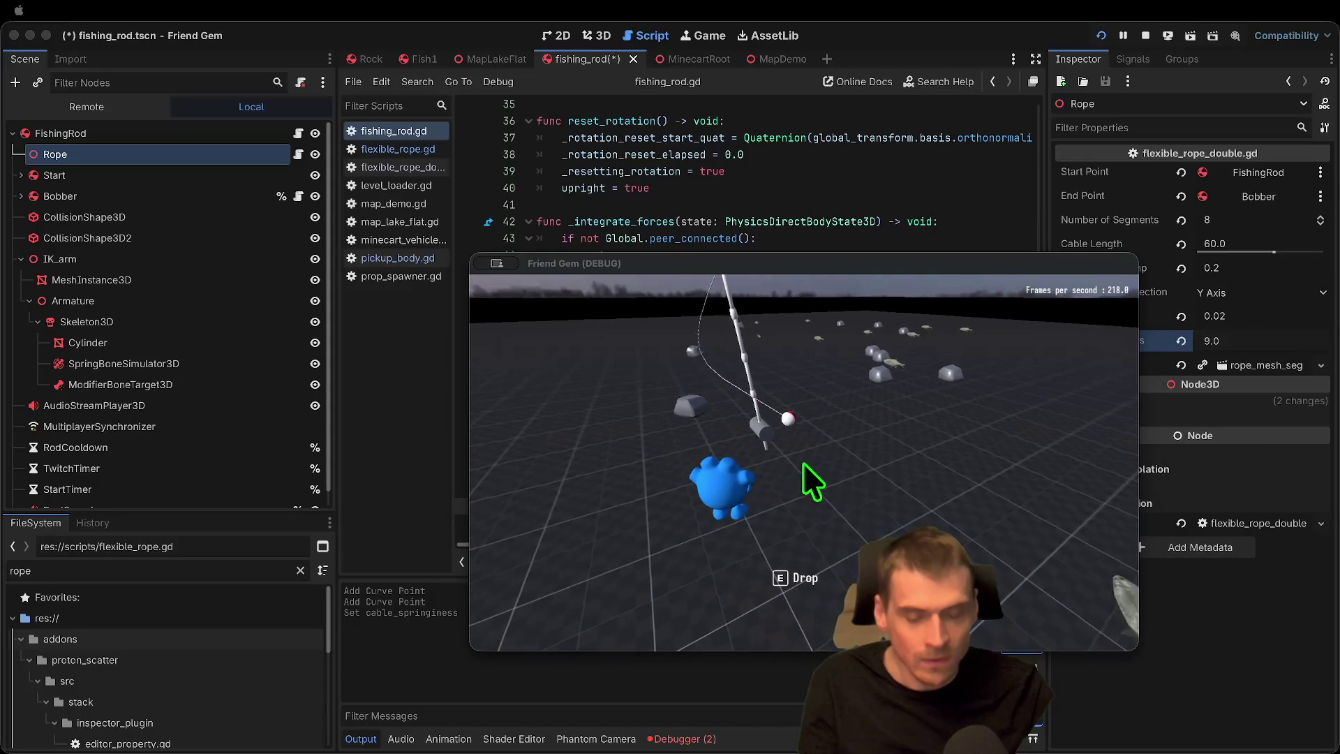
key(Escape)
Step: Show the Debugger errors and select the commented-out rotation reset lines in fishing_rod.gd
click(702, 730)
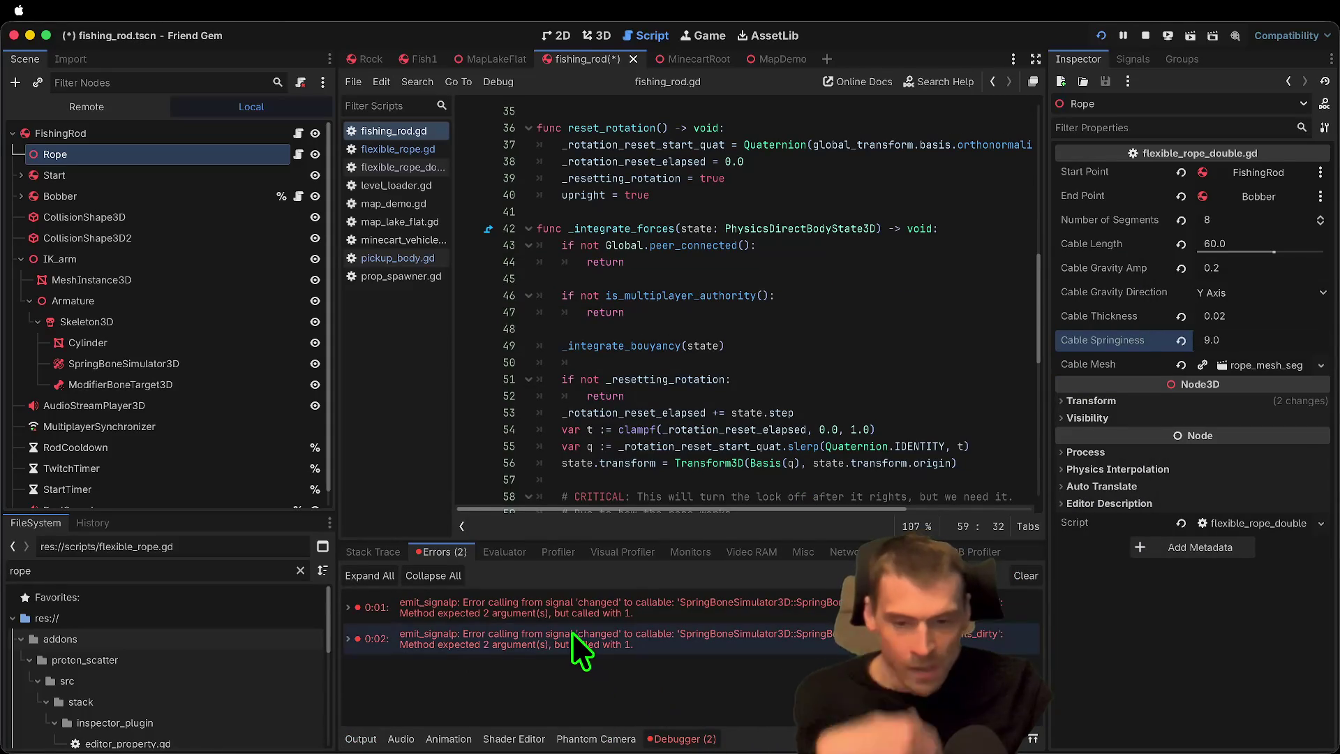
scroll(745, 450, down, 5)
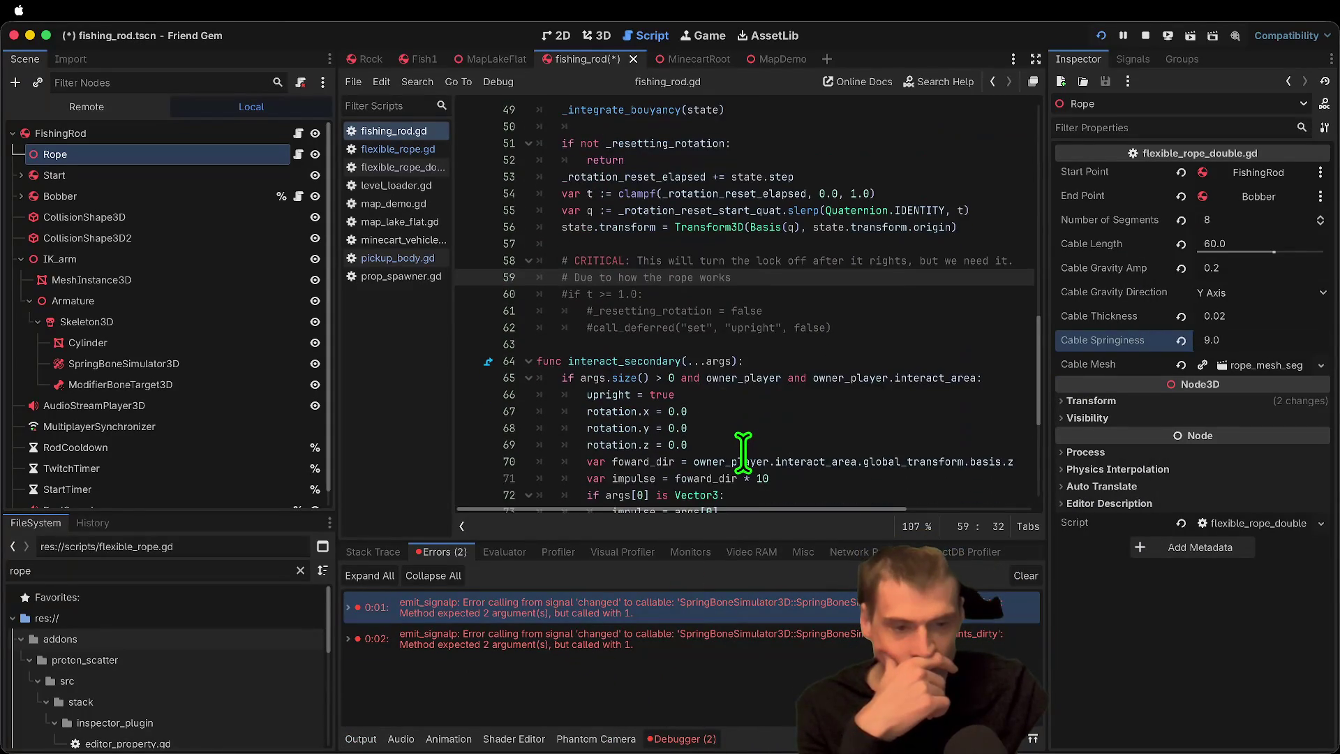
scroll(744, 452, down, 3)
scroll(278, 368, down, 1)
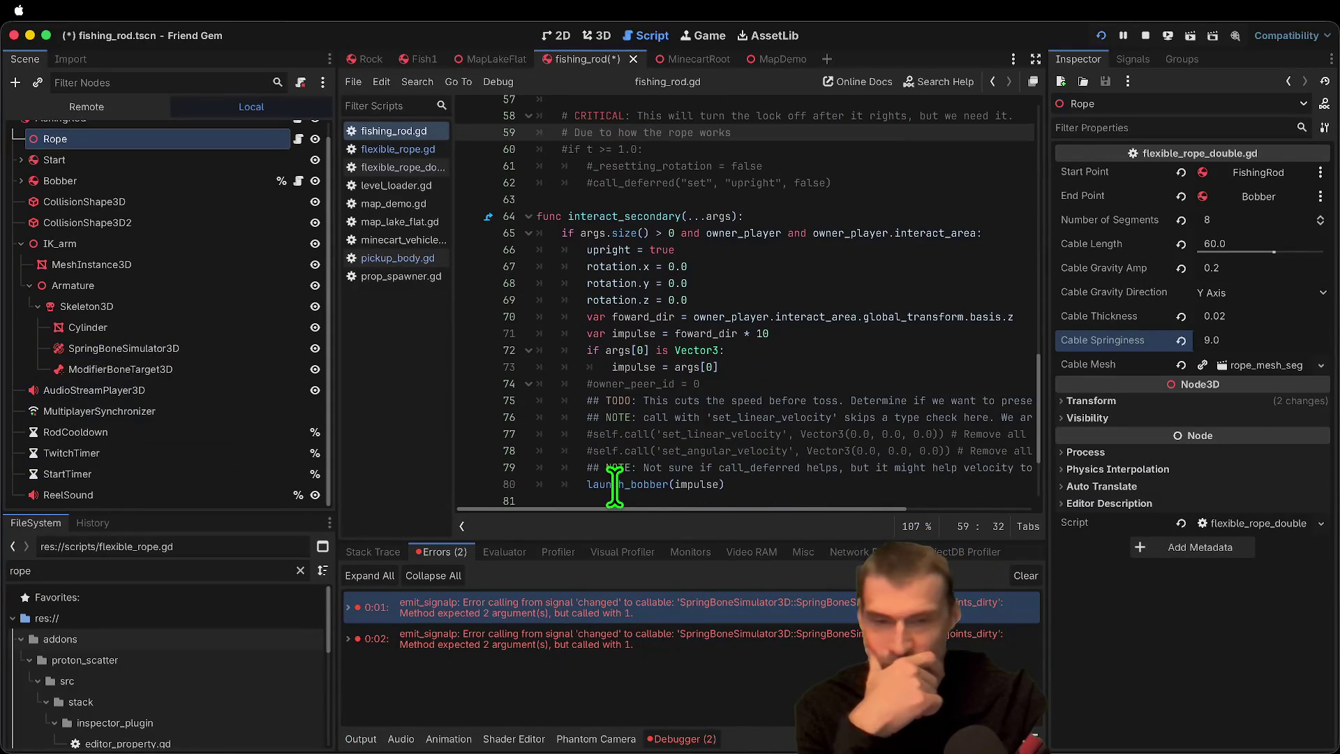
scroll(607, 468, up, 9)
scroll(589, 441, down, 4)
drag(939, 427, 300, 374)
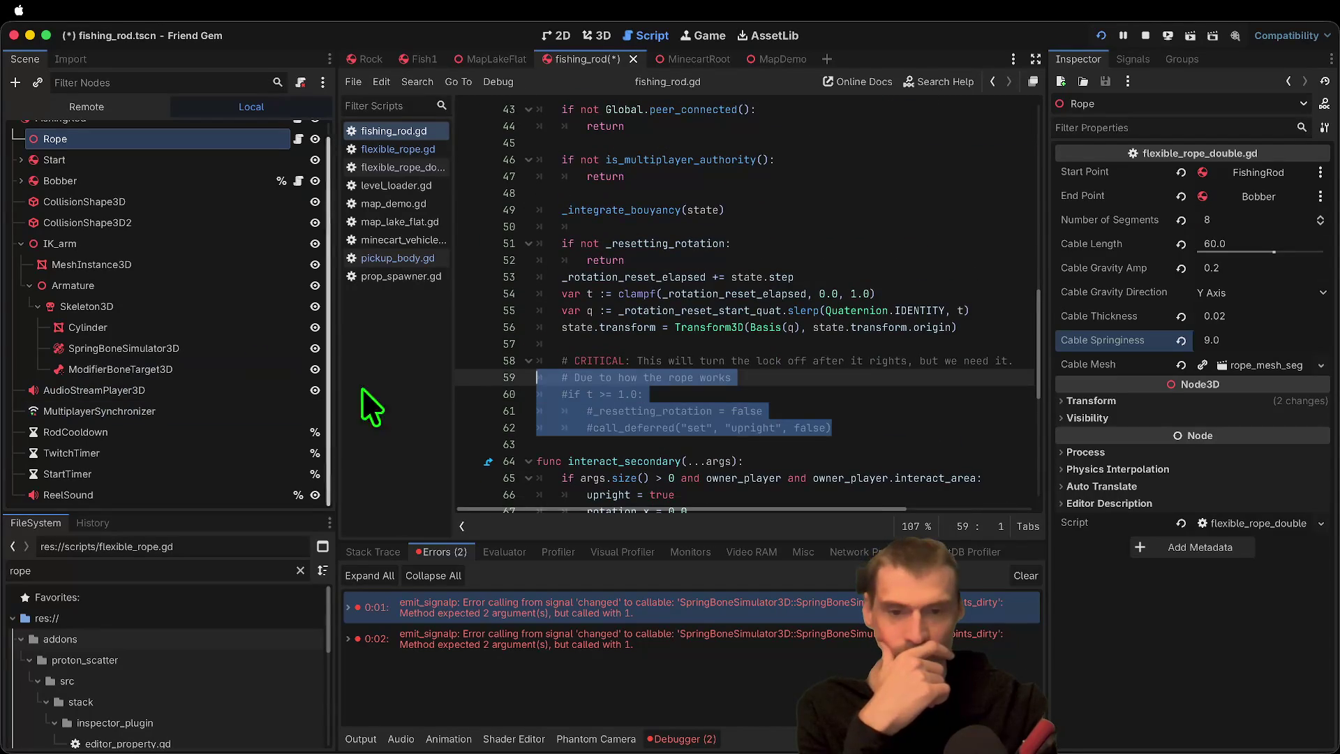
click(872, 421)
Step: Inspect the upright assignments and reset_rotation function, then relaunch the game
scroll(872, 421, up, 6)
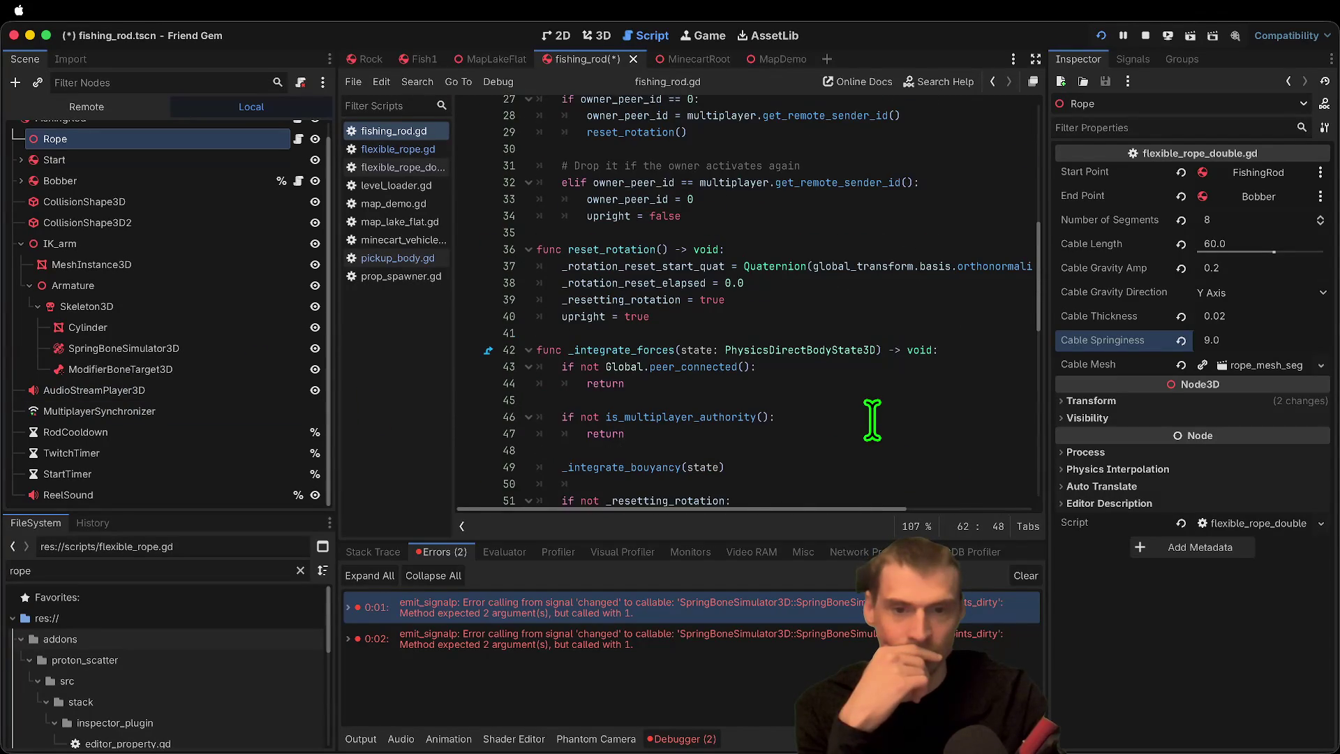
right_click(879, 342)
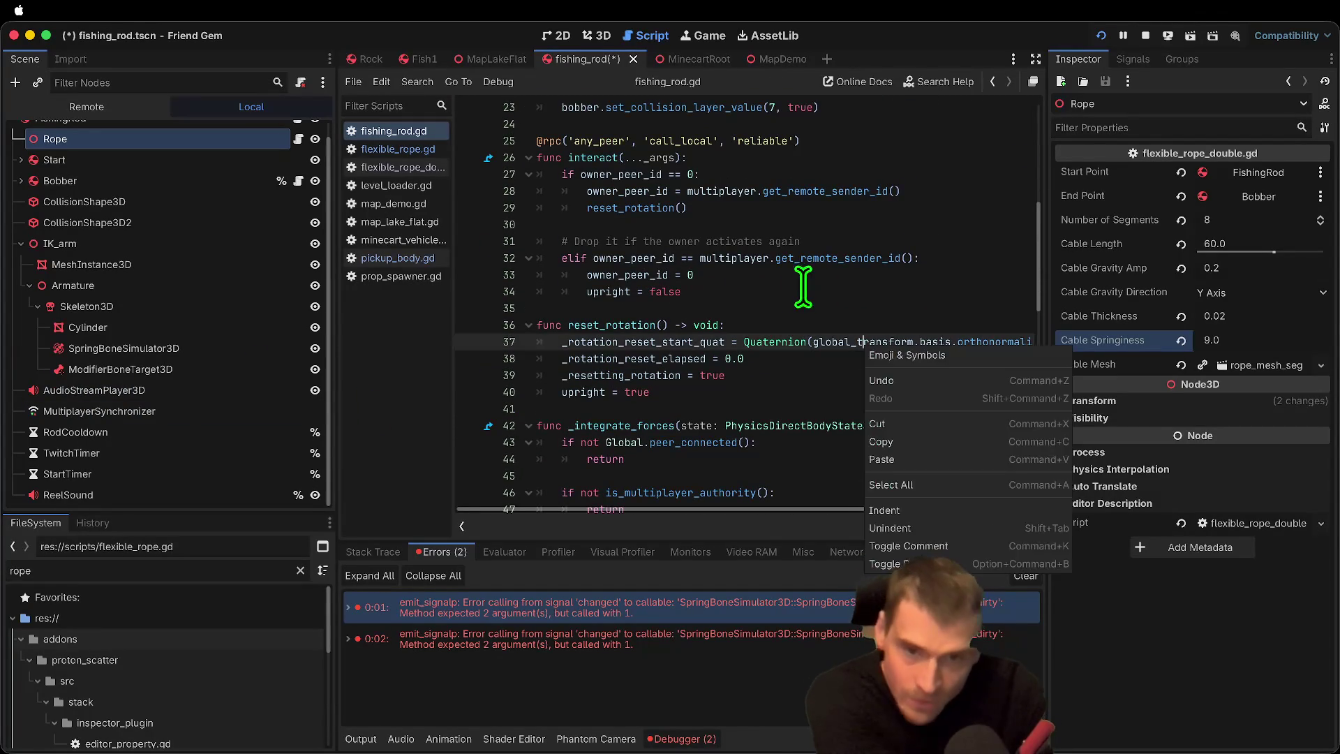
key(Escape)
double_click(604, 291)
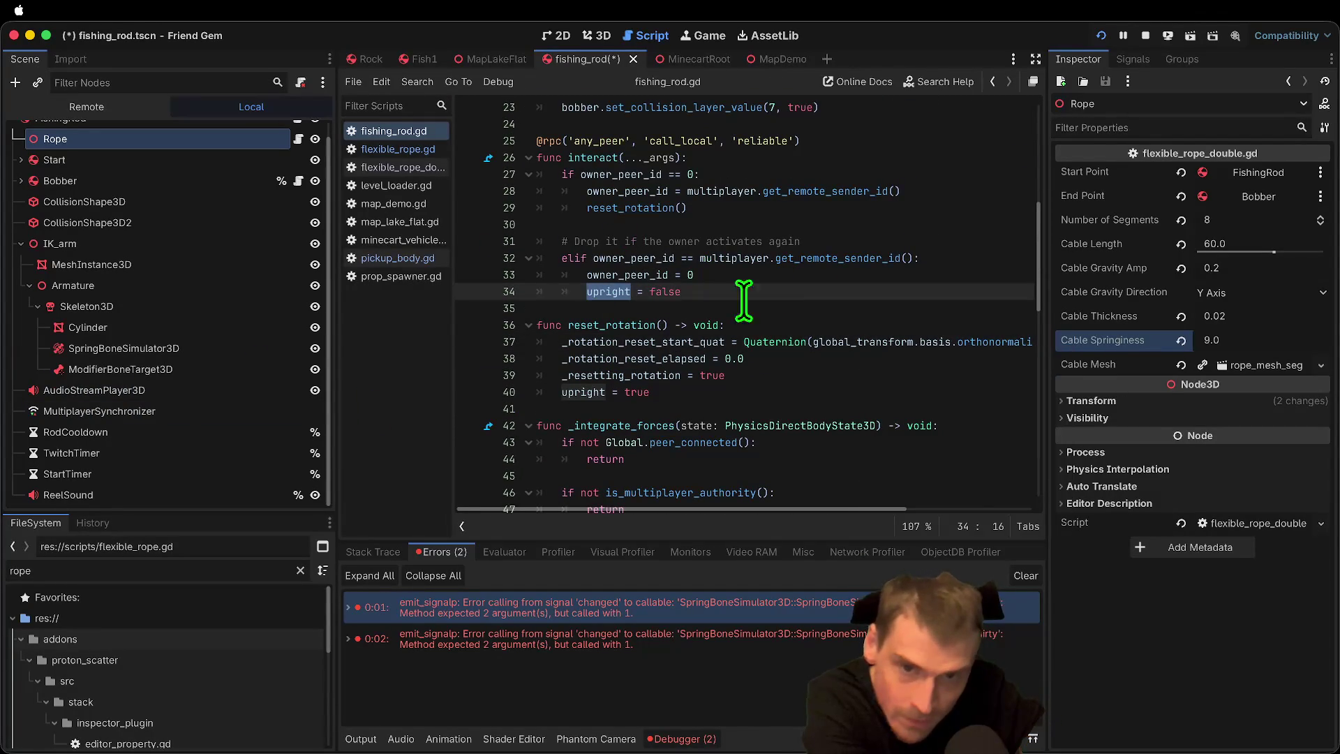
click(649, 217)
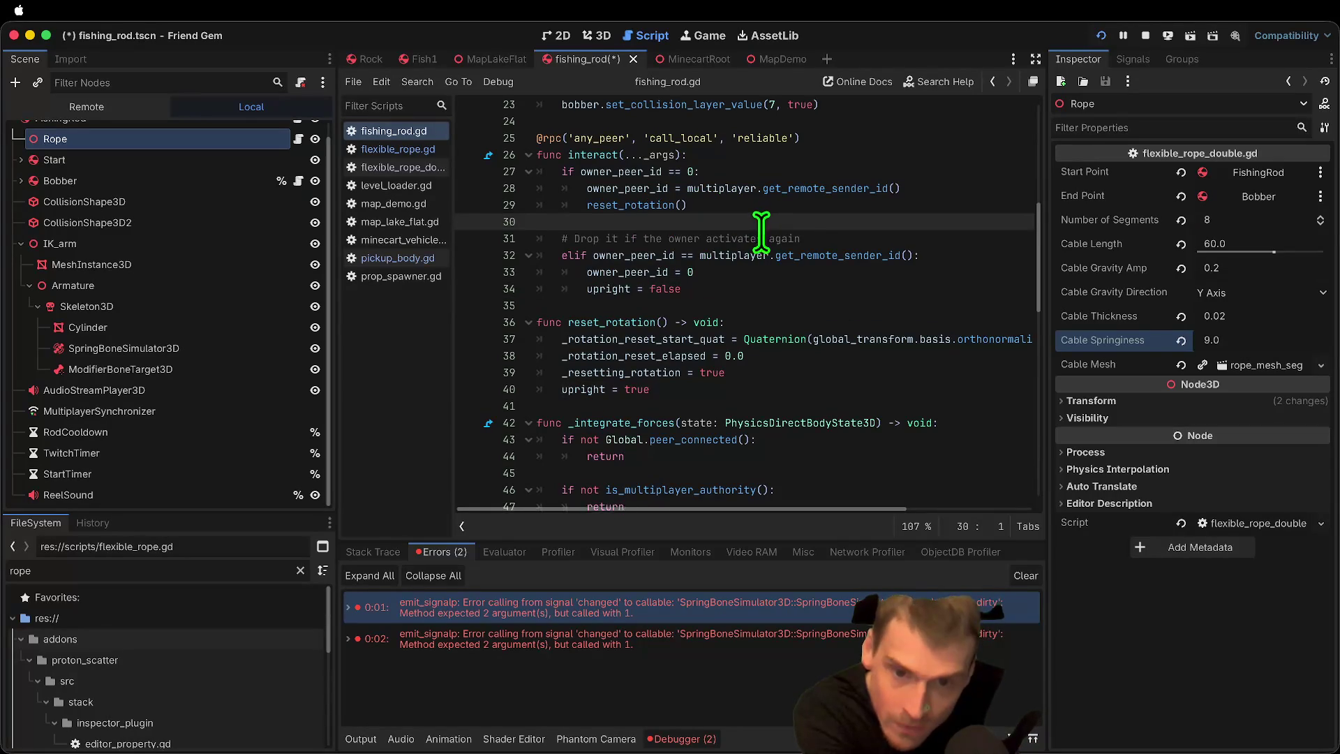
scroll(761, 236, down, 1)
click(648, 272)
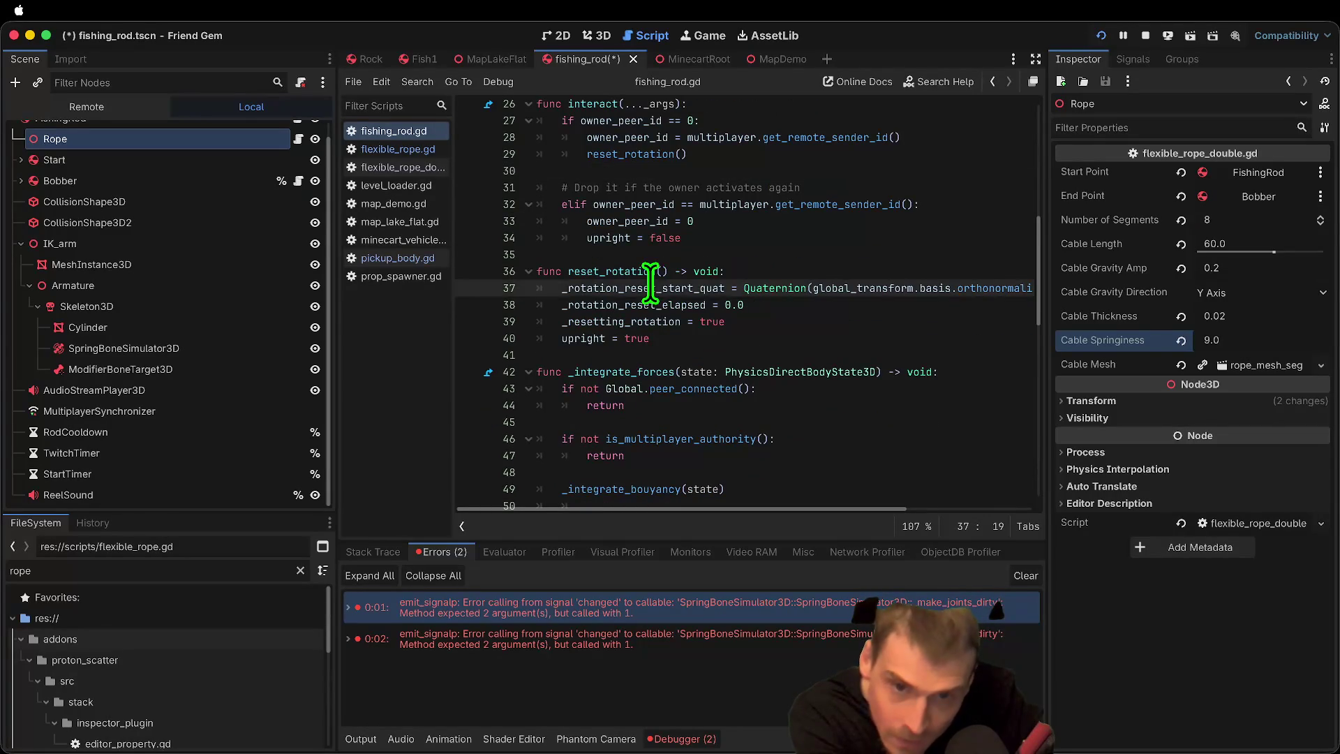
scroll(807, 256, down, 5)
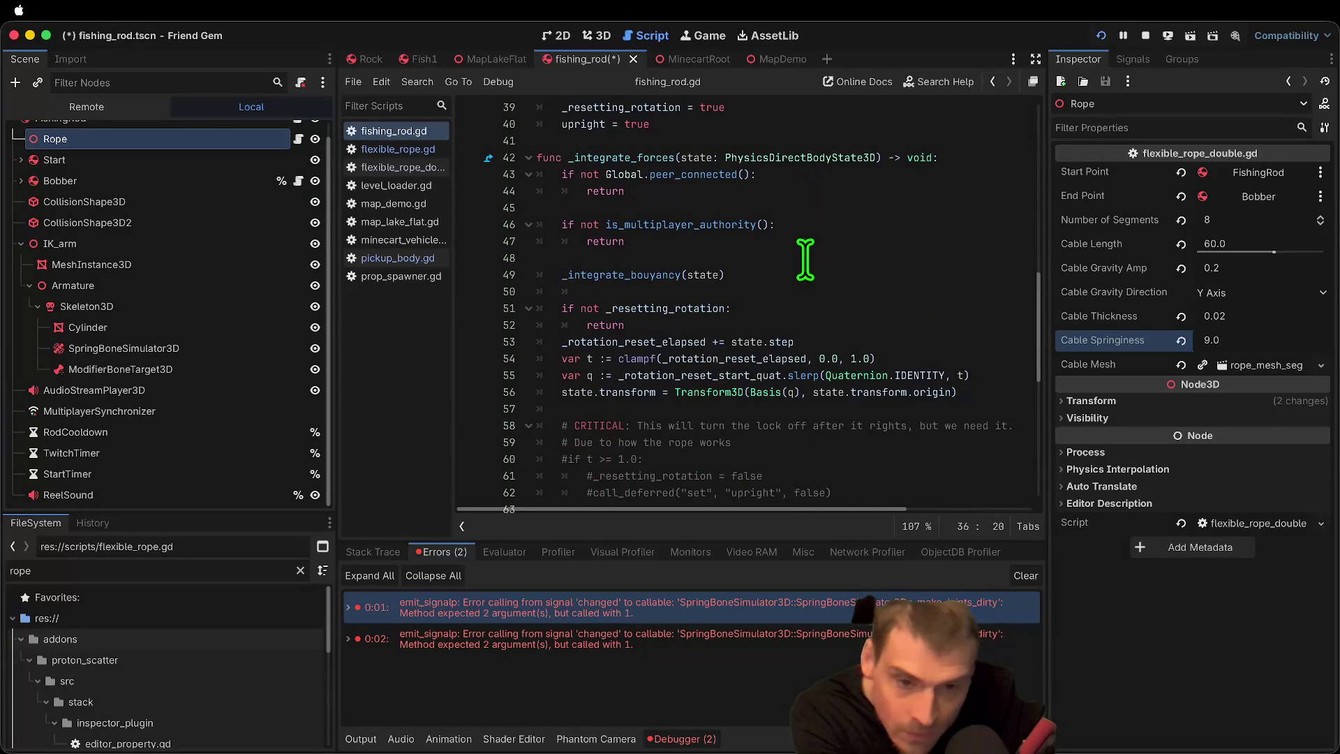
key(super+b)
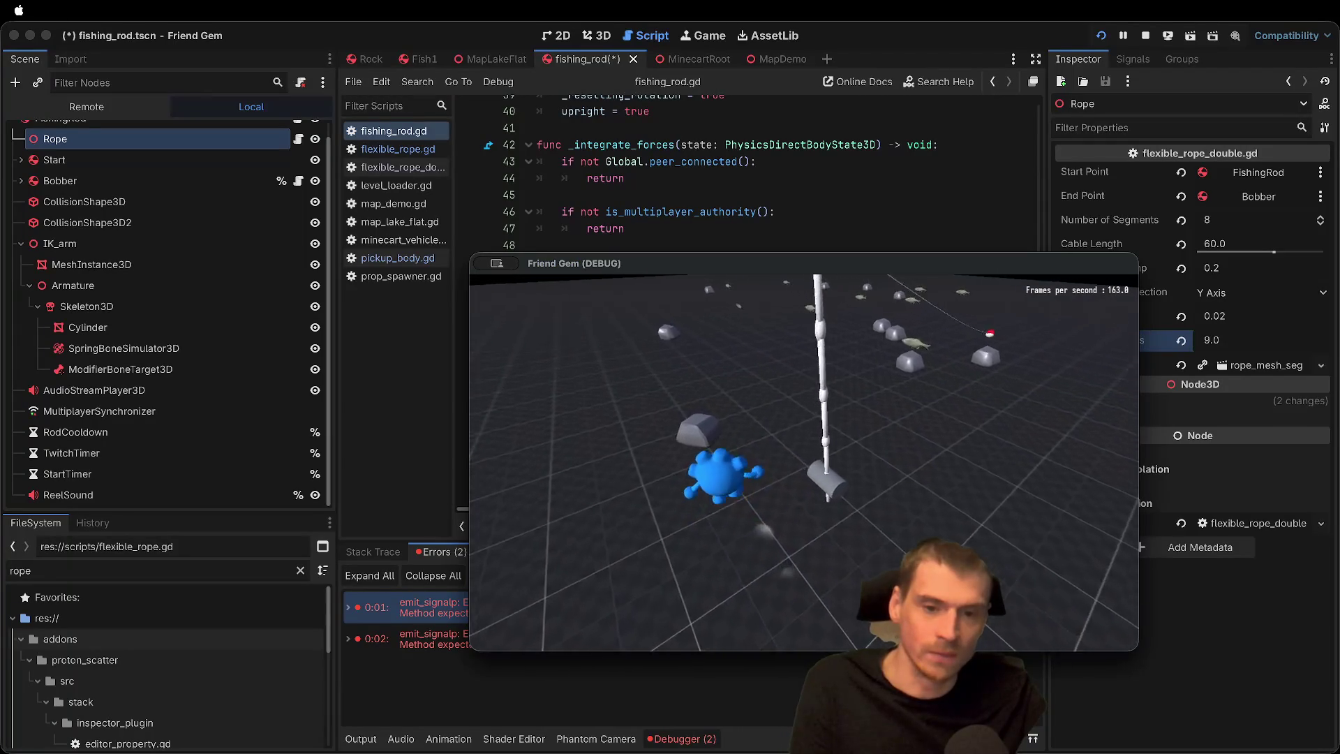
Step: Carry the fishing rod around the map while watching its line, then stop the game
key(e)
key(w)
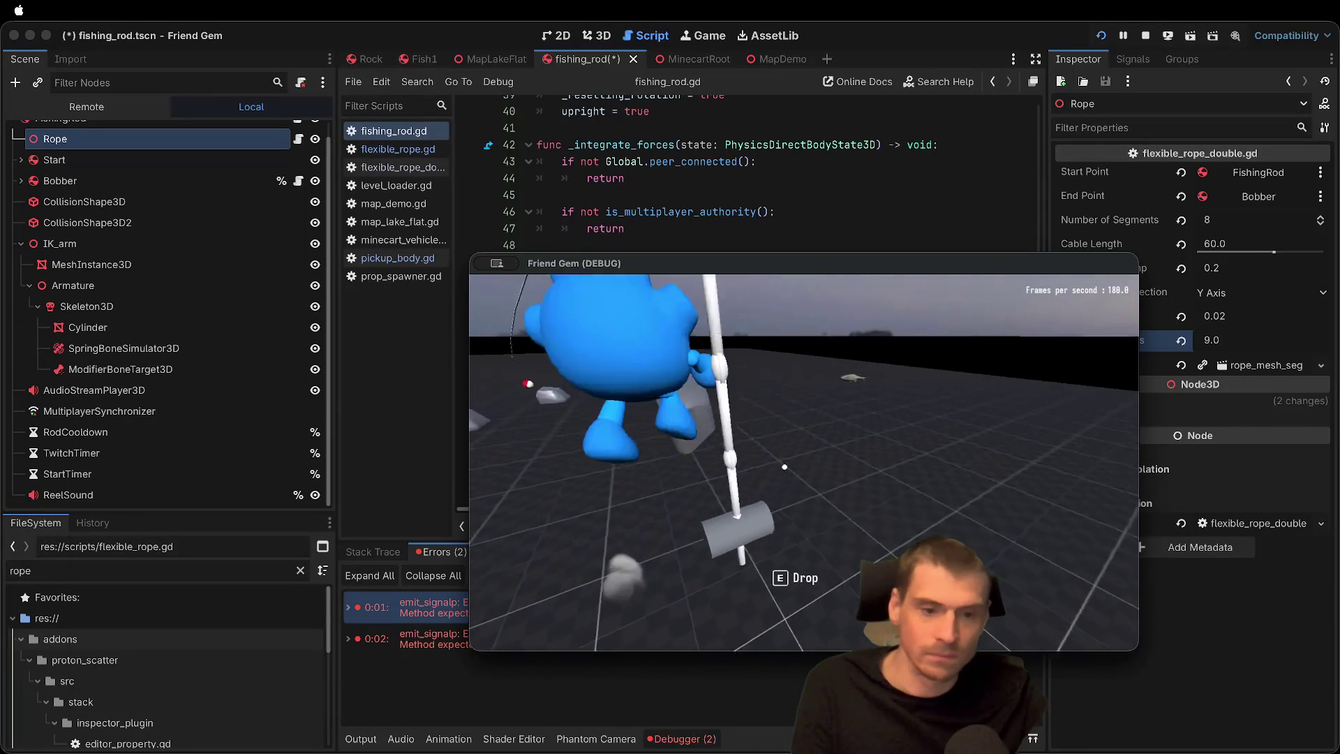
key(w)
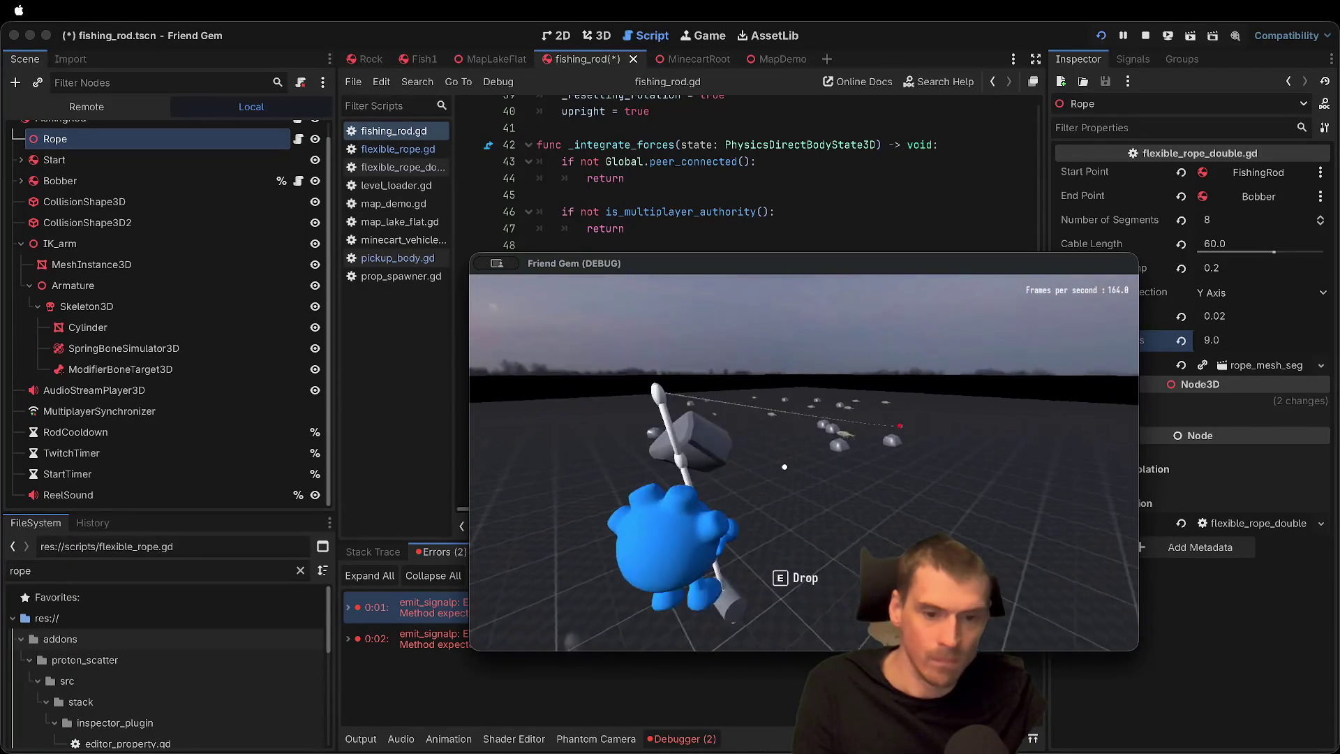
key(w)
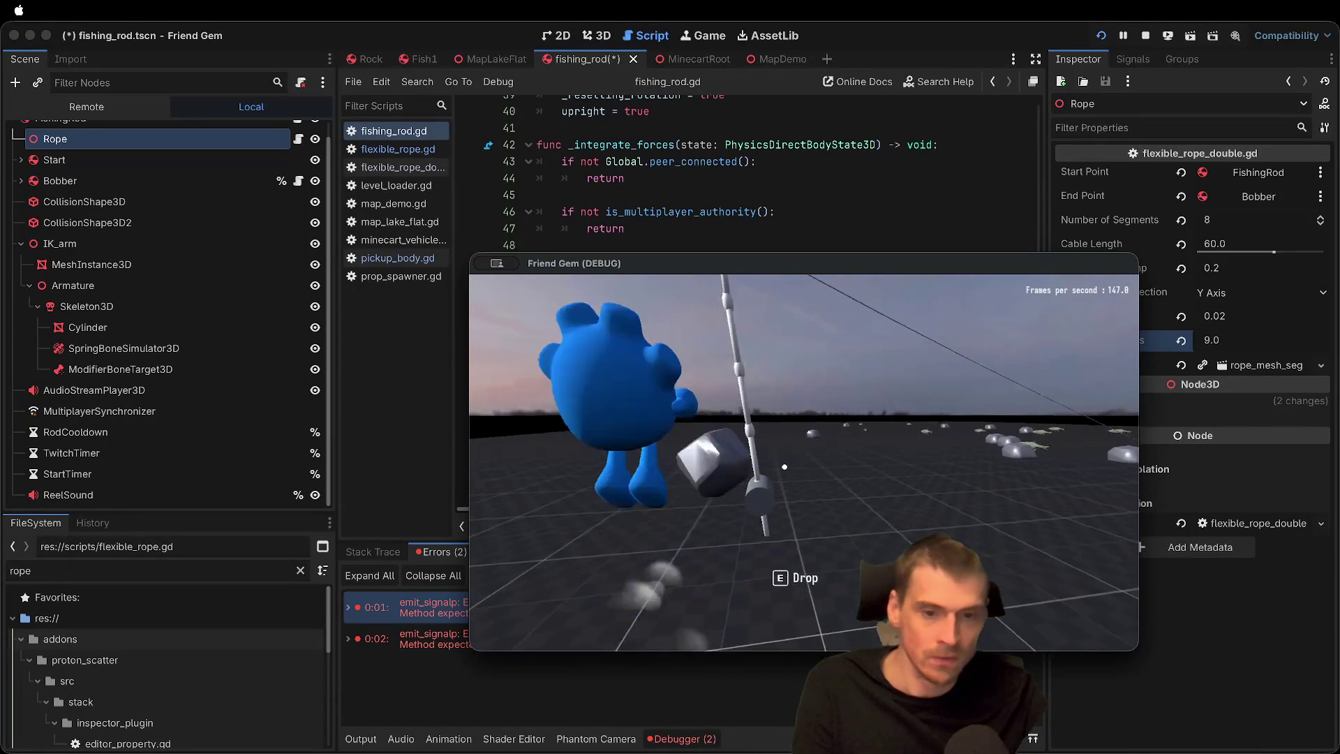
key(w)
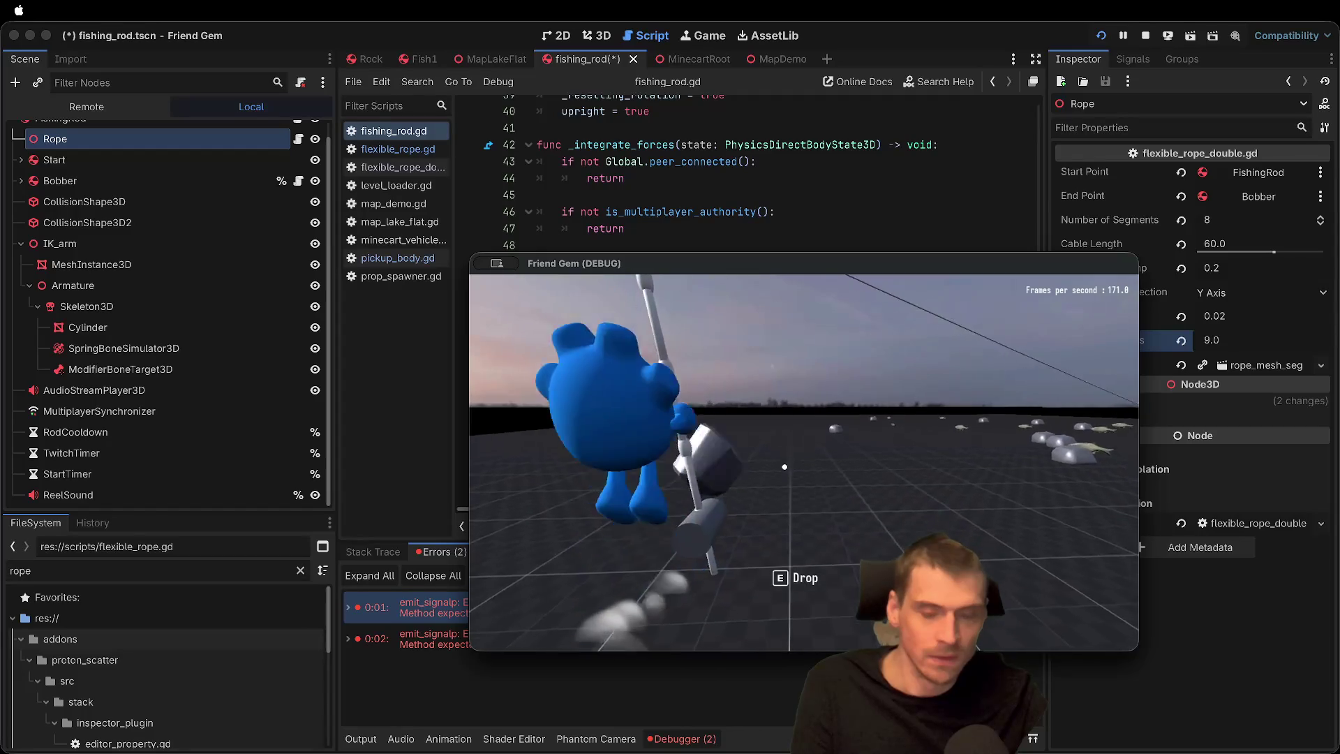
key(w)
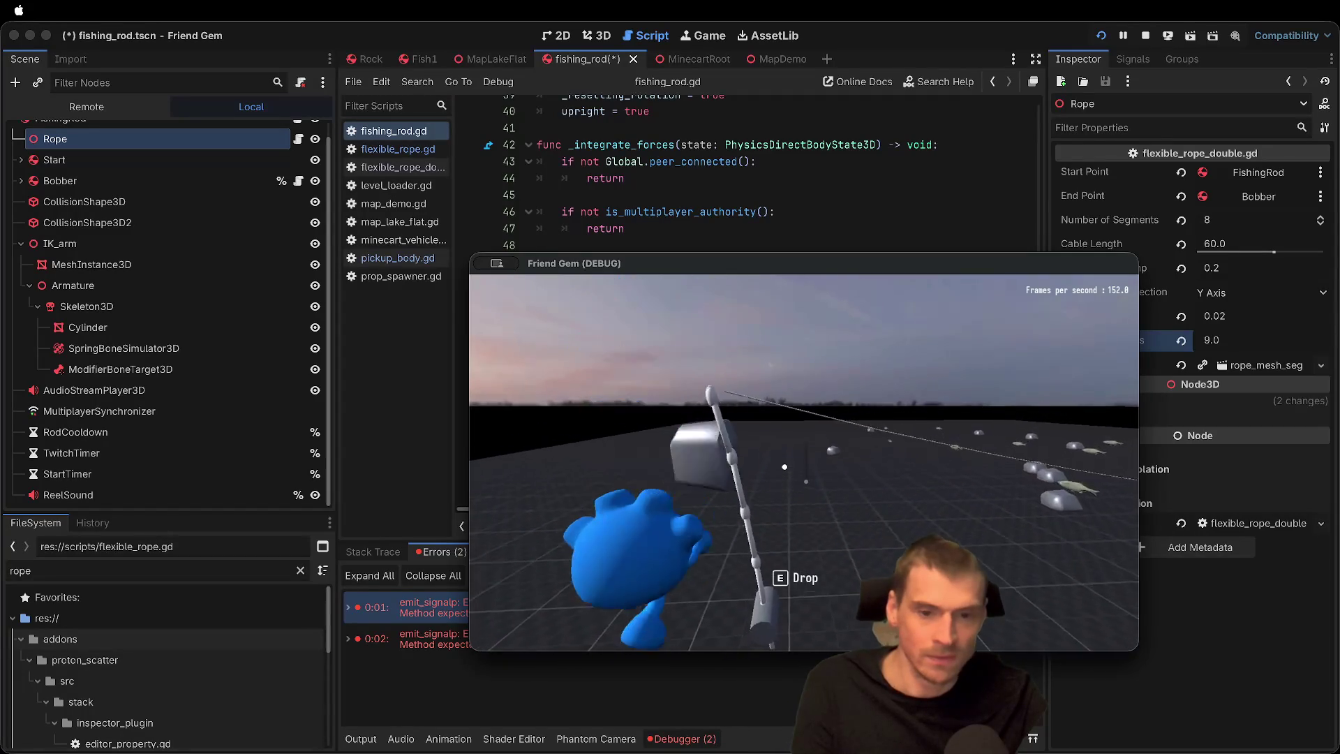
key(w)
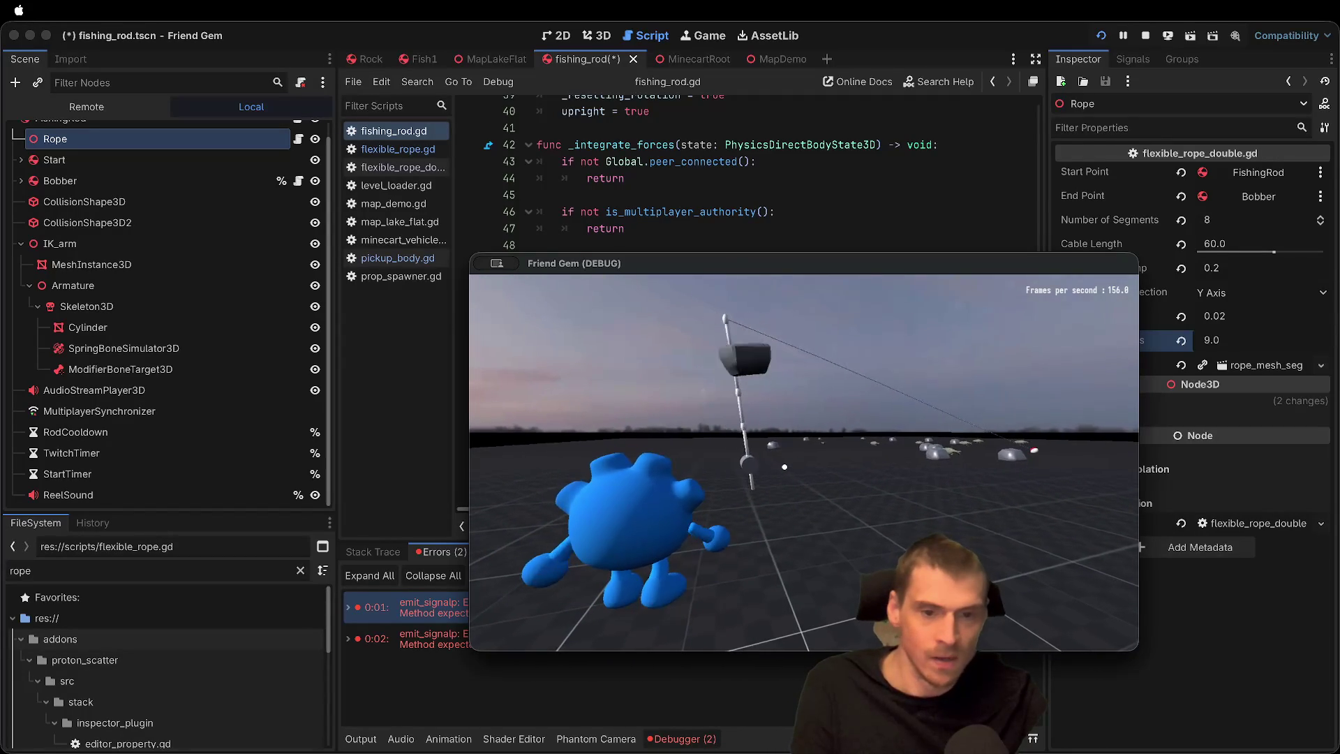
key(super+period)
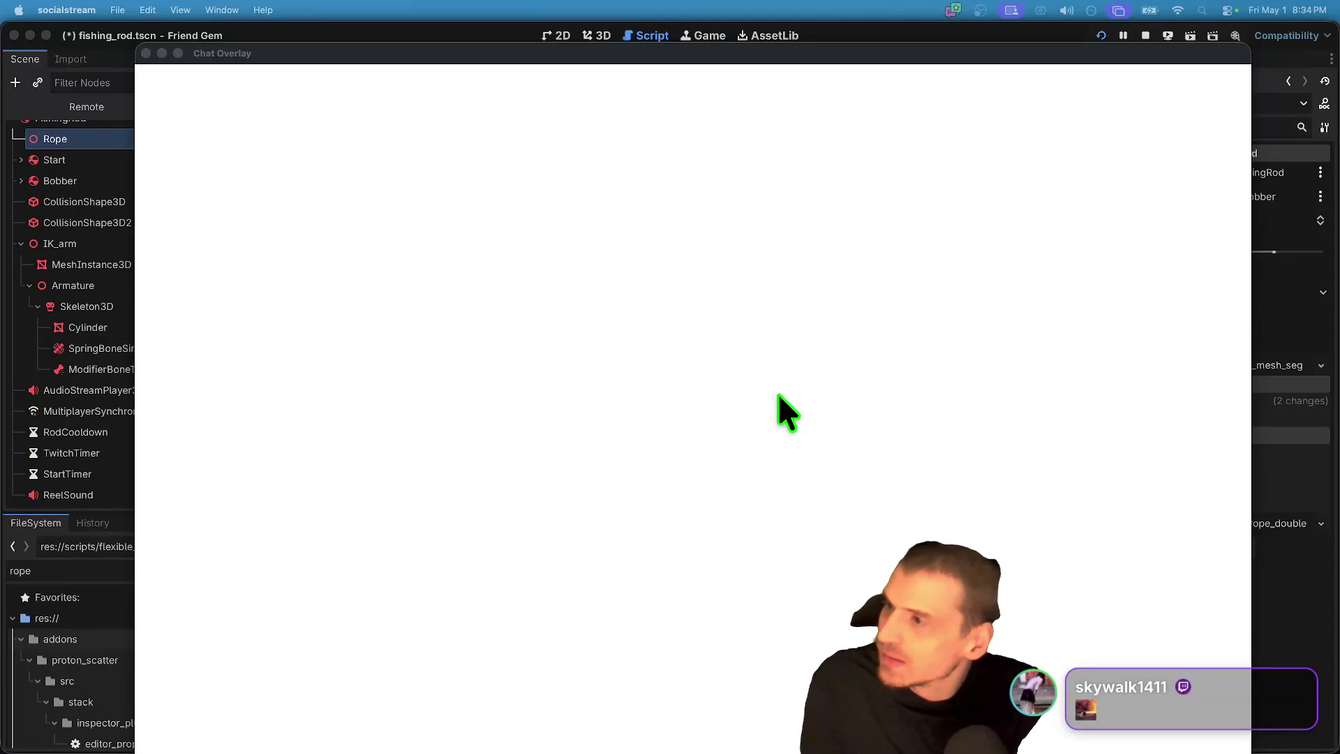
Step: Drag the Chat Overlay down off the editor and reposition the Social Stream Ninja window
click(779, 396)
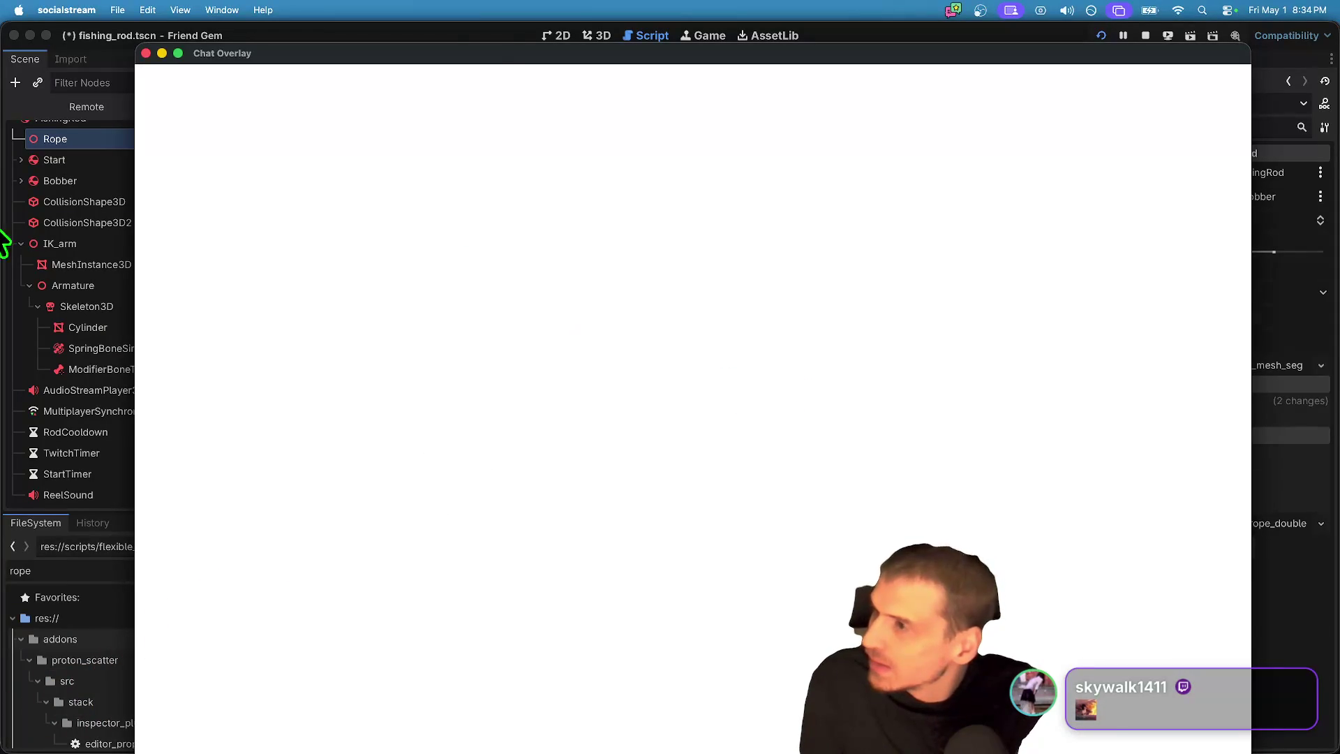
mouse_move(458, 57)
mouse_down()
mouse_move(644, 43)
mouse_move(495, 538)
mouse_move(505, 750)
mouse_move(530, 533)
mouse_move(718, 475)
mouse_move(344, 589)
mouse_move(345, 568)
mouse_up()
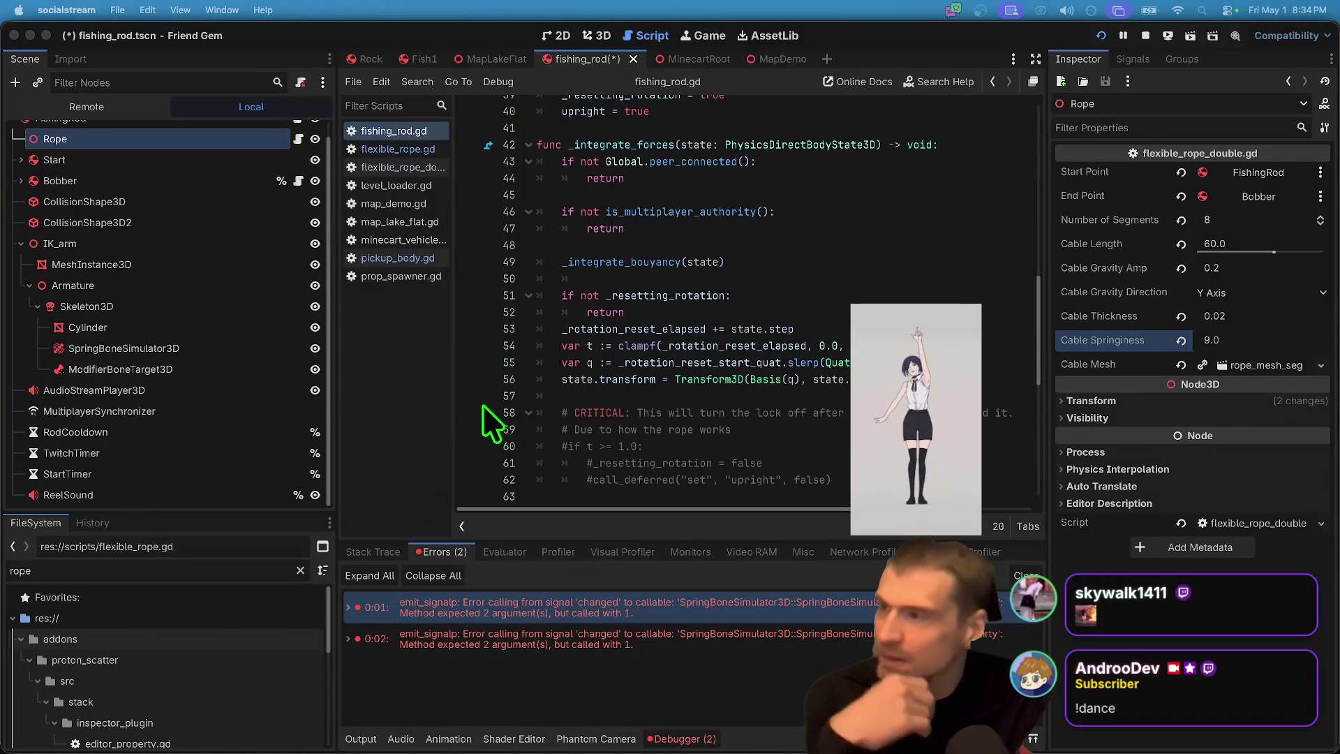
drag(0, 321, 0, 65)
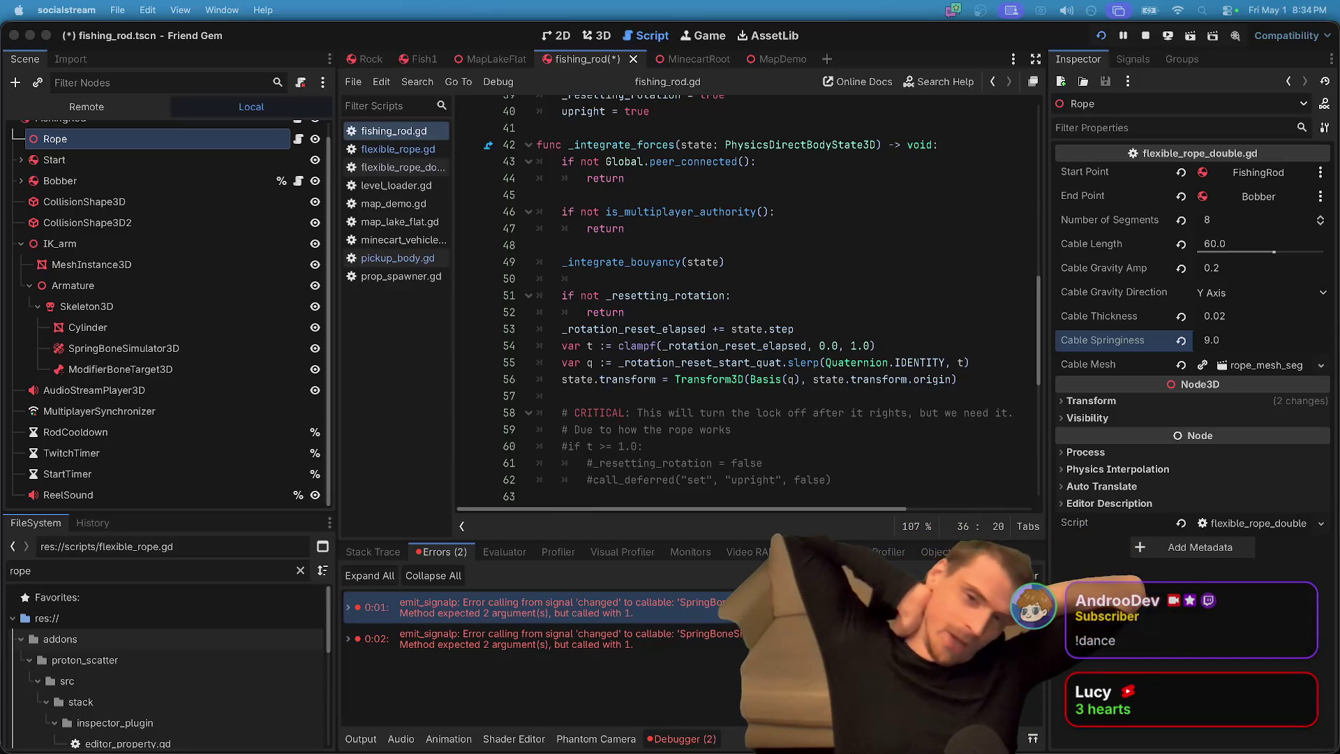
scroll(130, 195, up, 1)
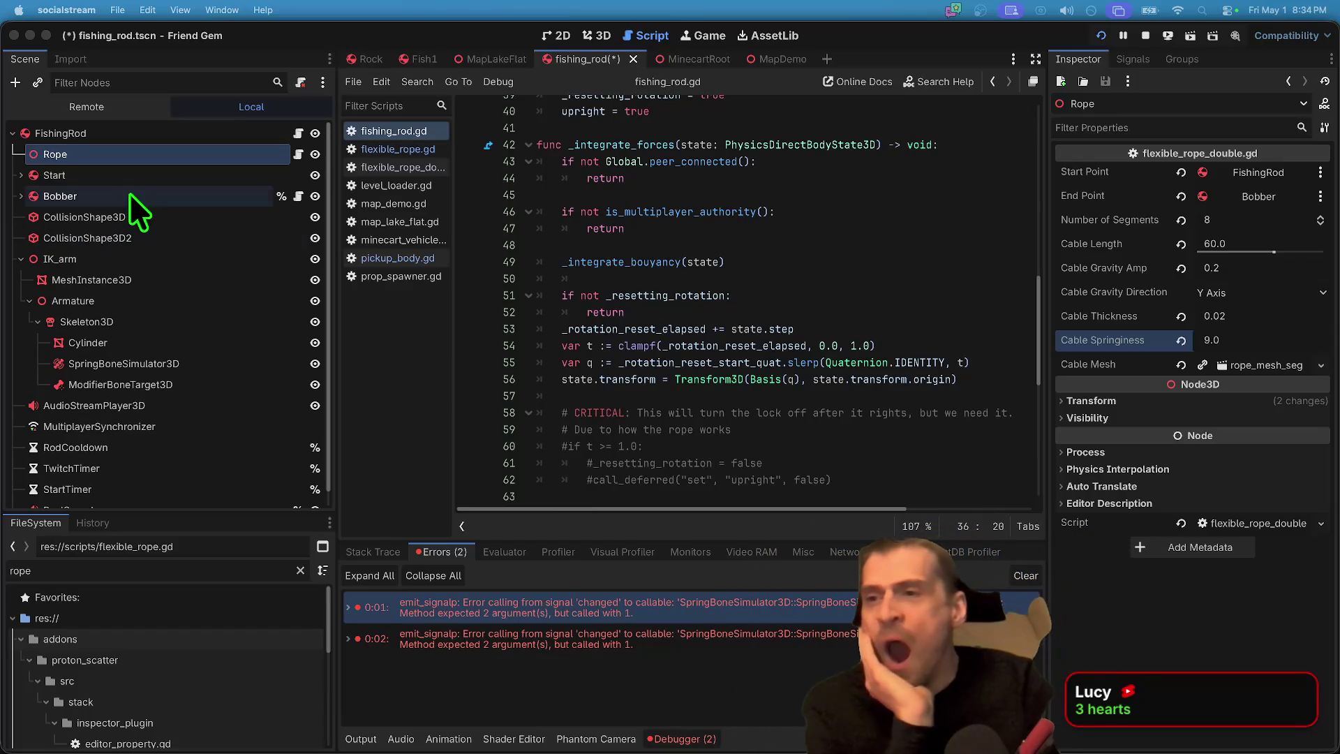
Step: Set the Rope's Cable Springiness to 12.0 and Cable Length to 50.0, save, and run
click(1283, 346)
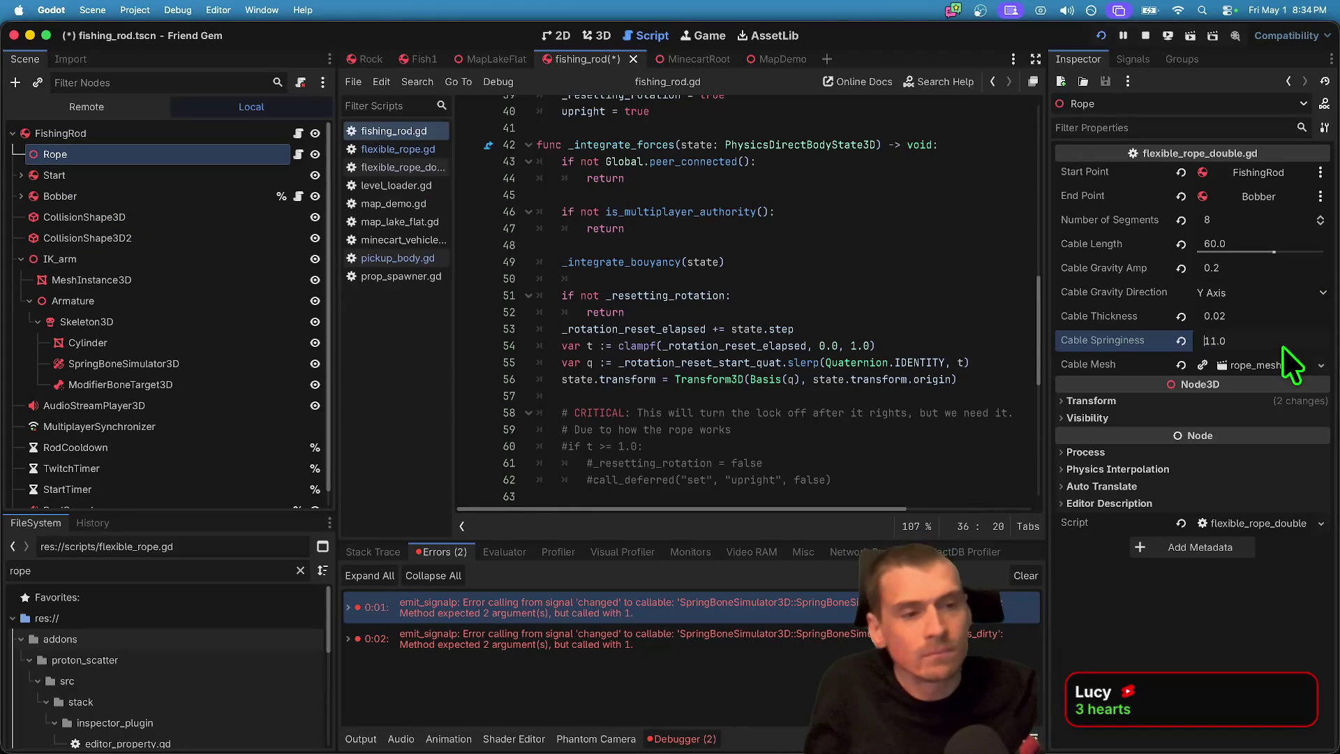
click(1237, 237)
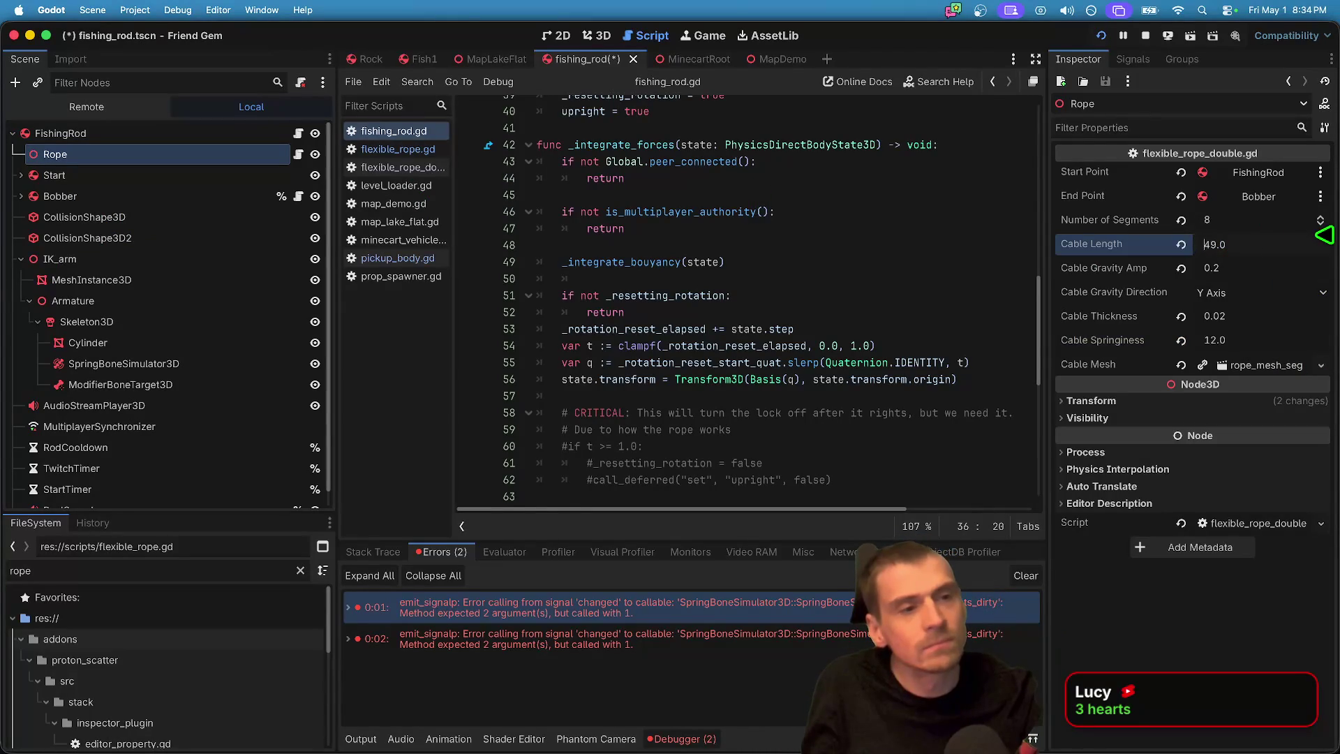
text(50)
key(super+s)
key(super+b)
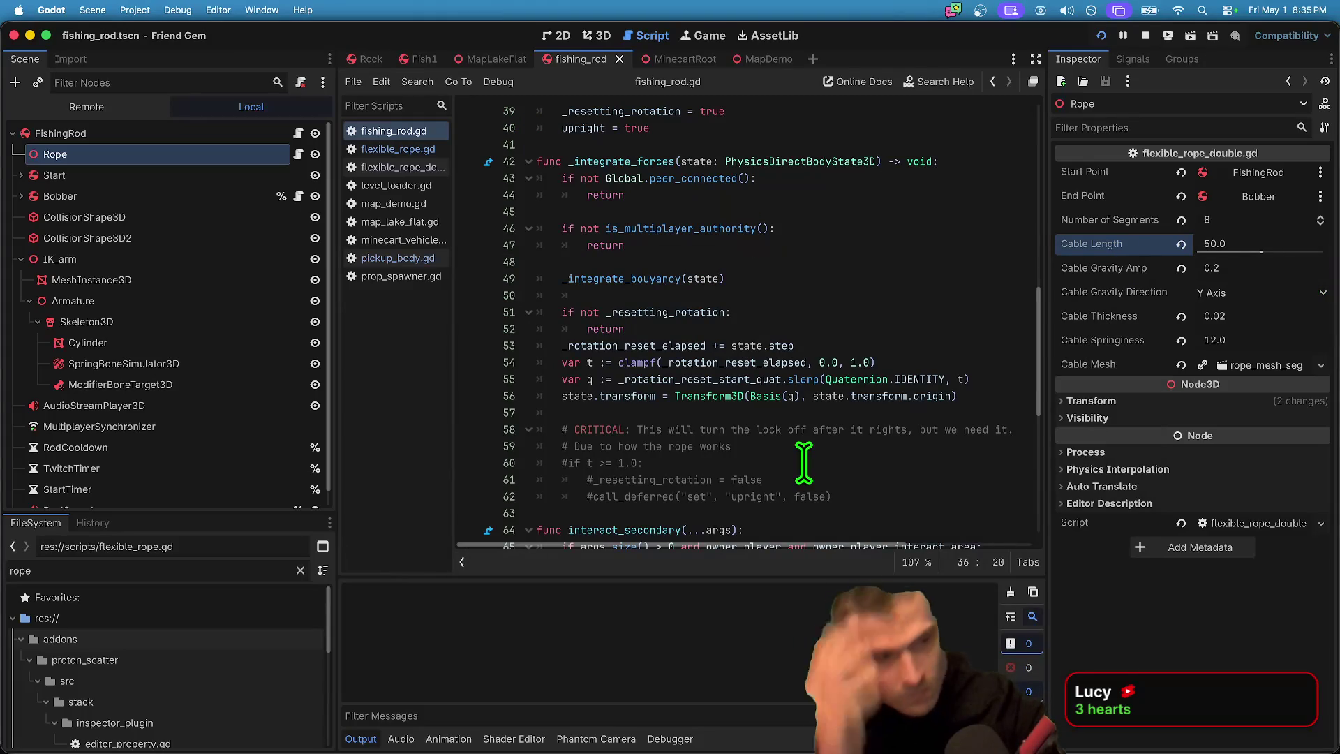
Step: Walk to the fishing rod, pick it up, drop and re-grab it, watching the line swing
click(804, 463)
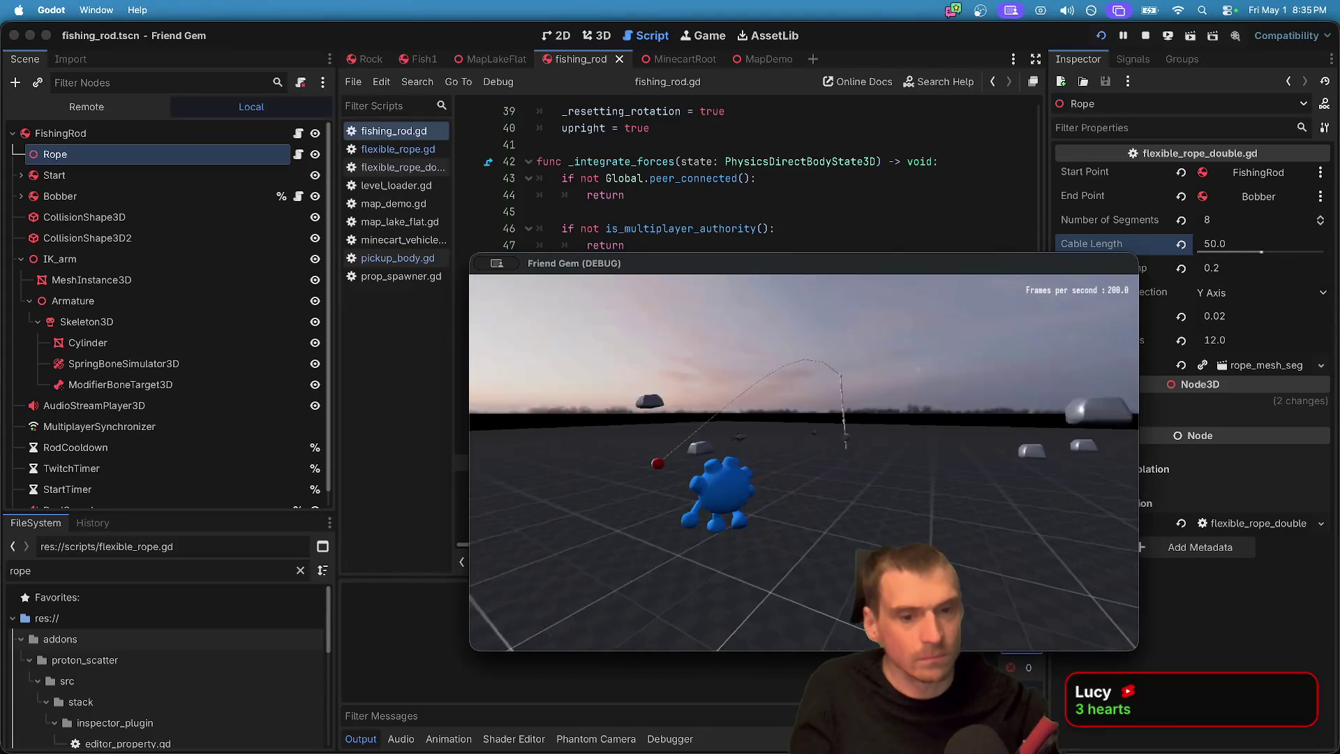
key(w)
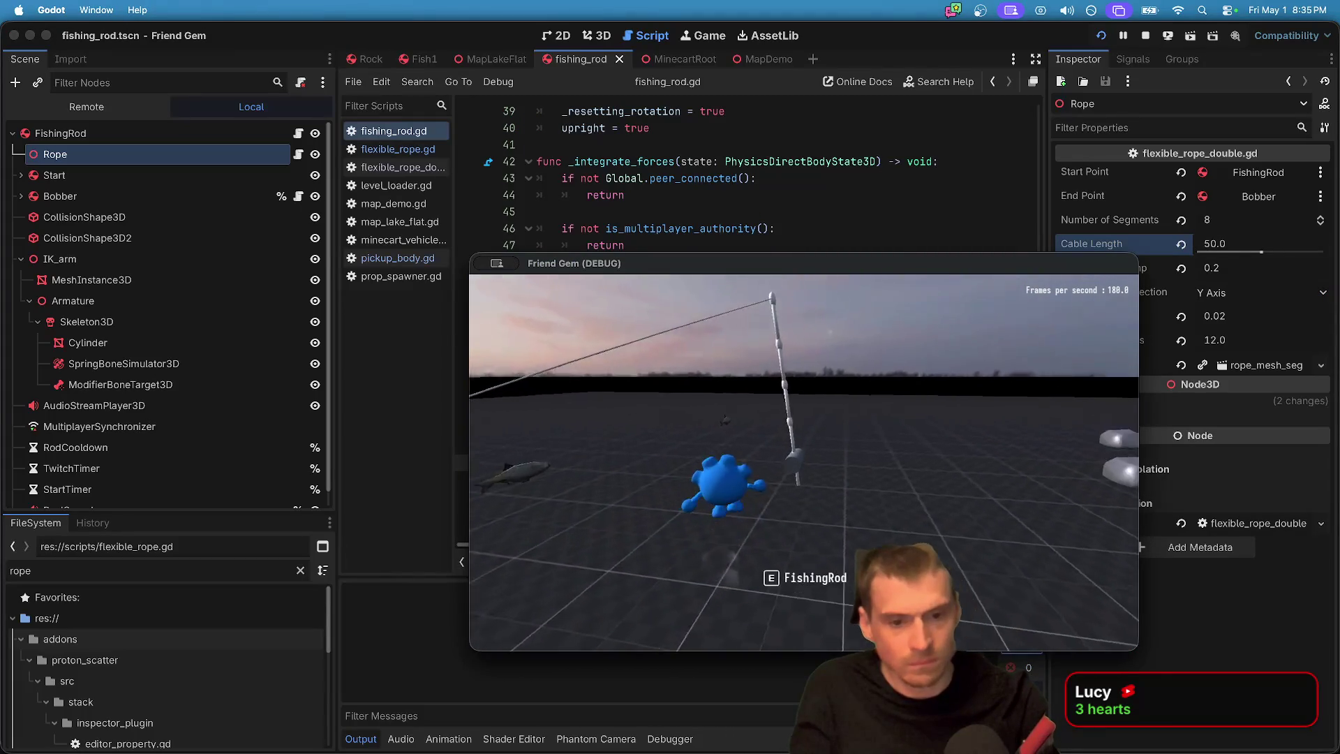
key(e)
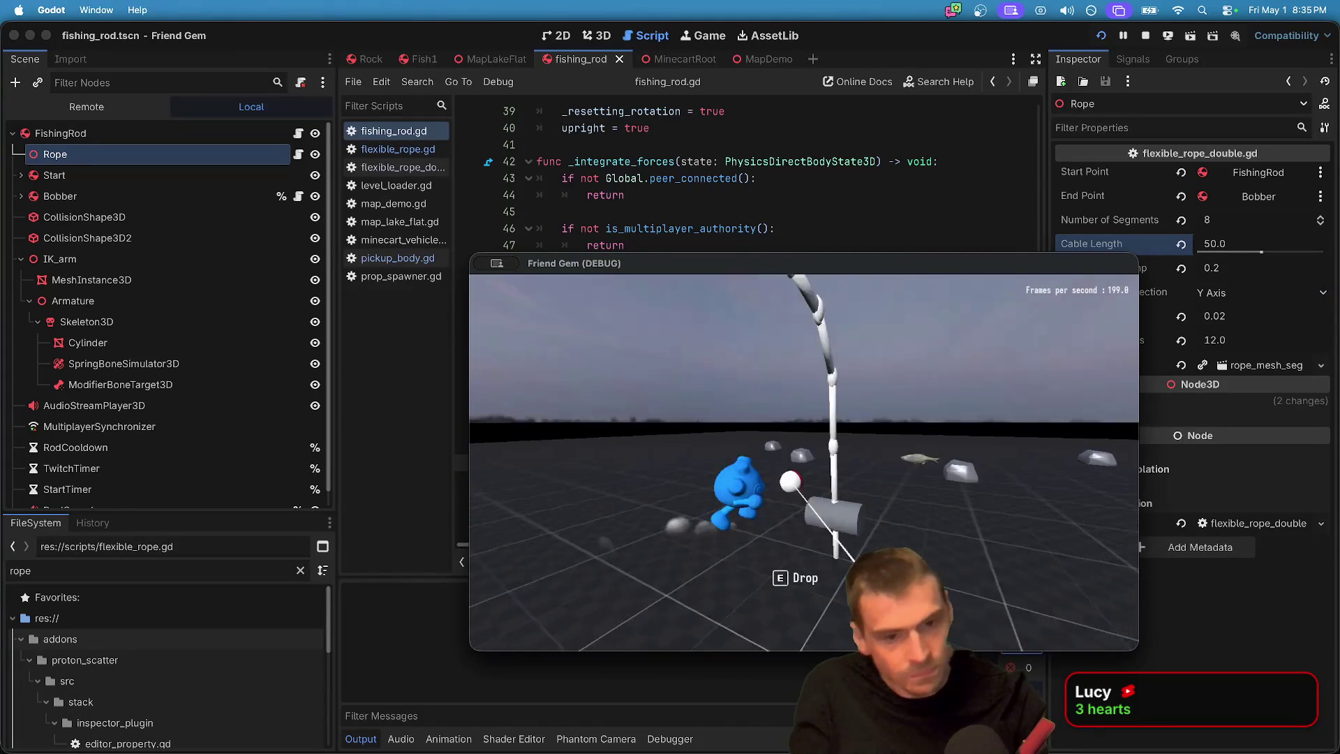
key(d)
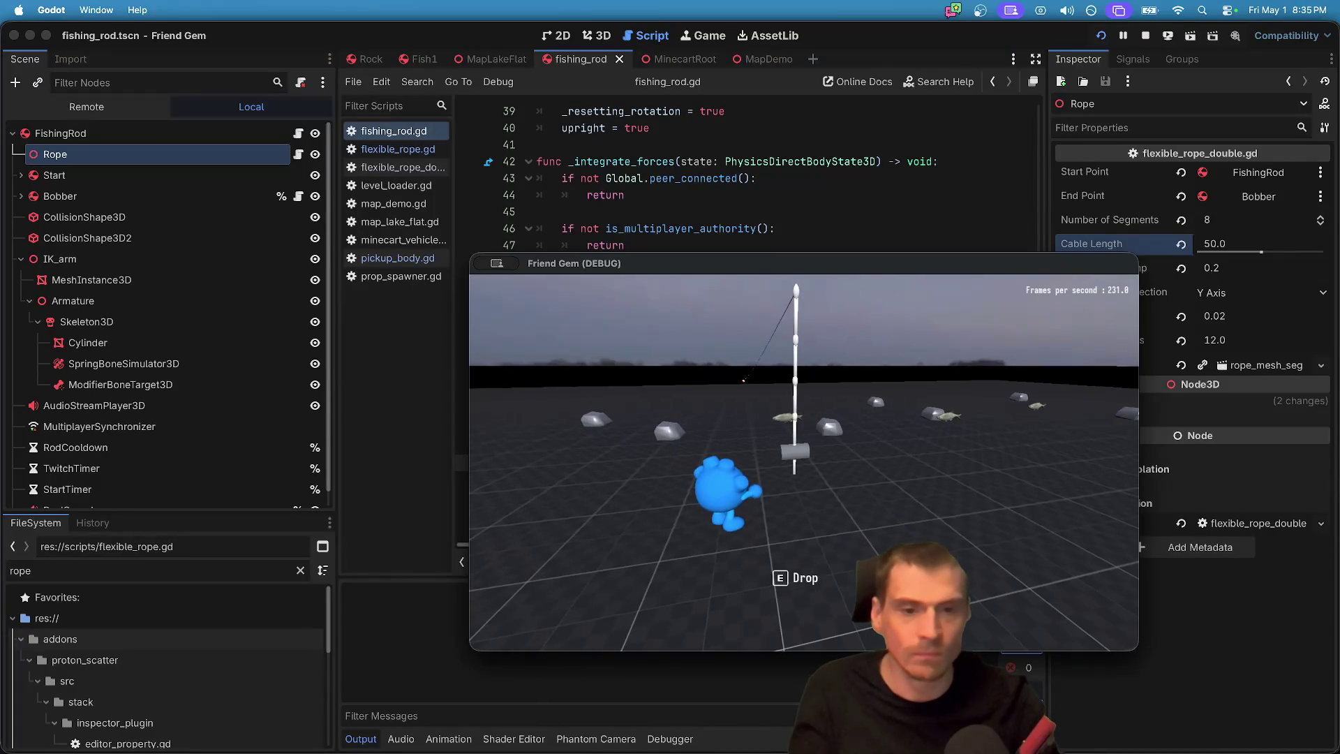
key(e)
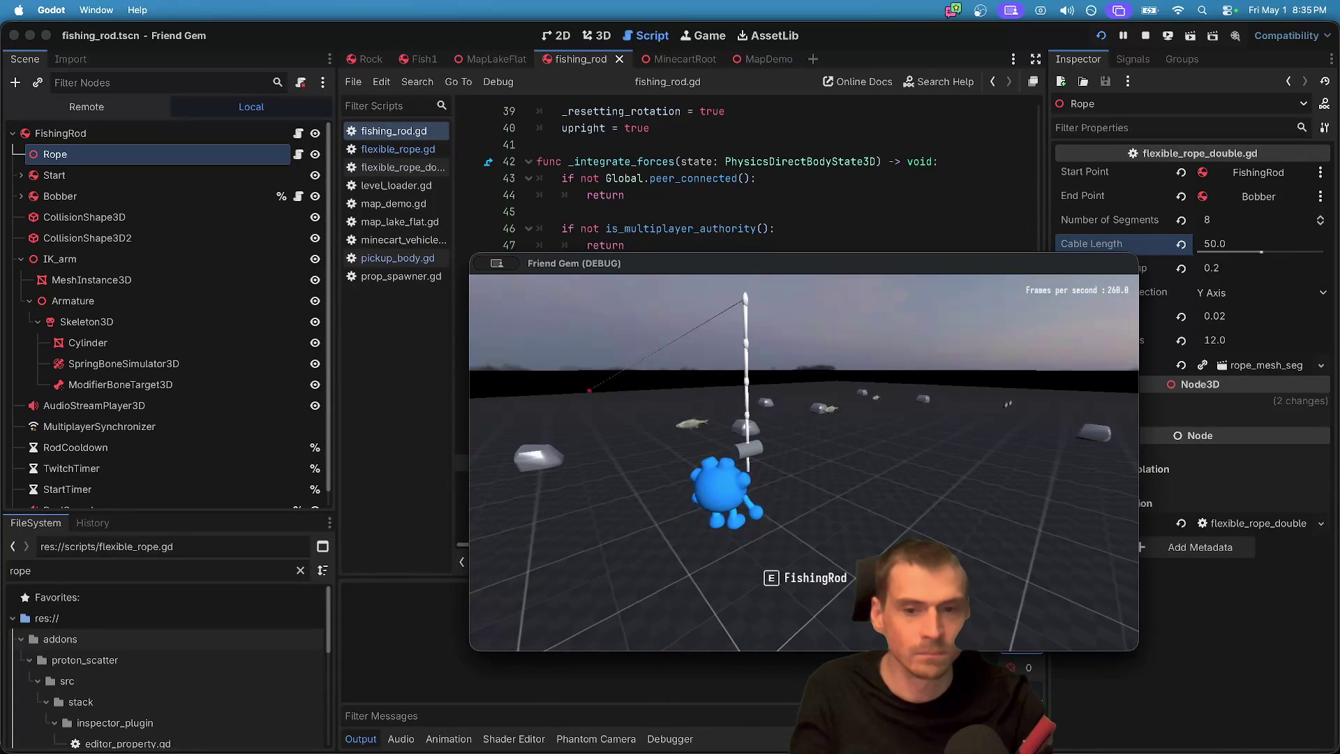
key(e)
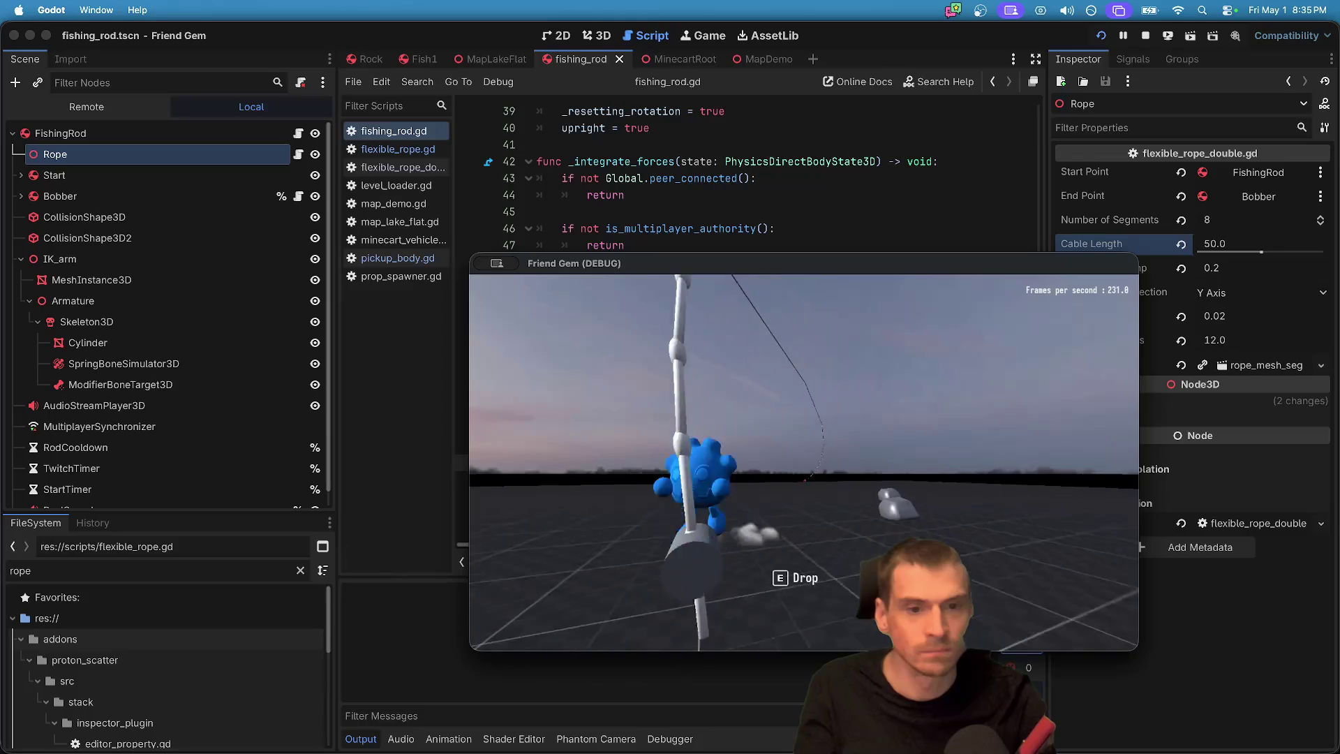
key(e)
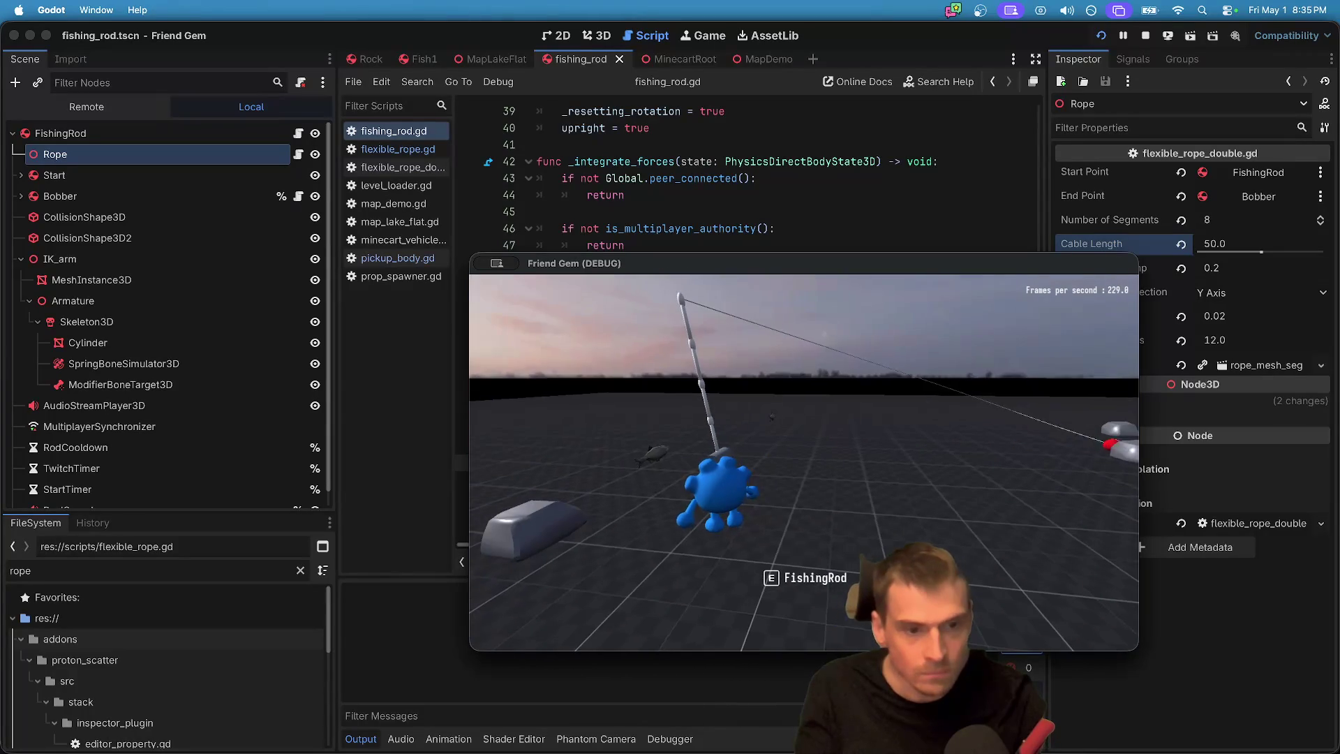
click(803, 462)
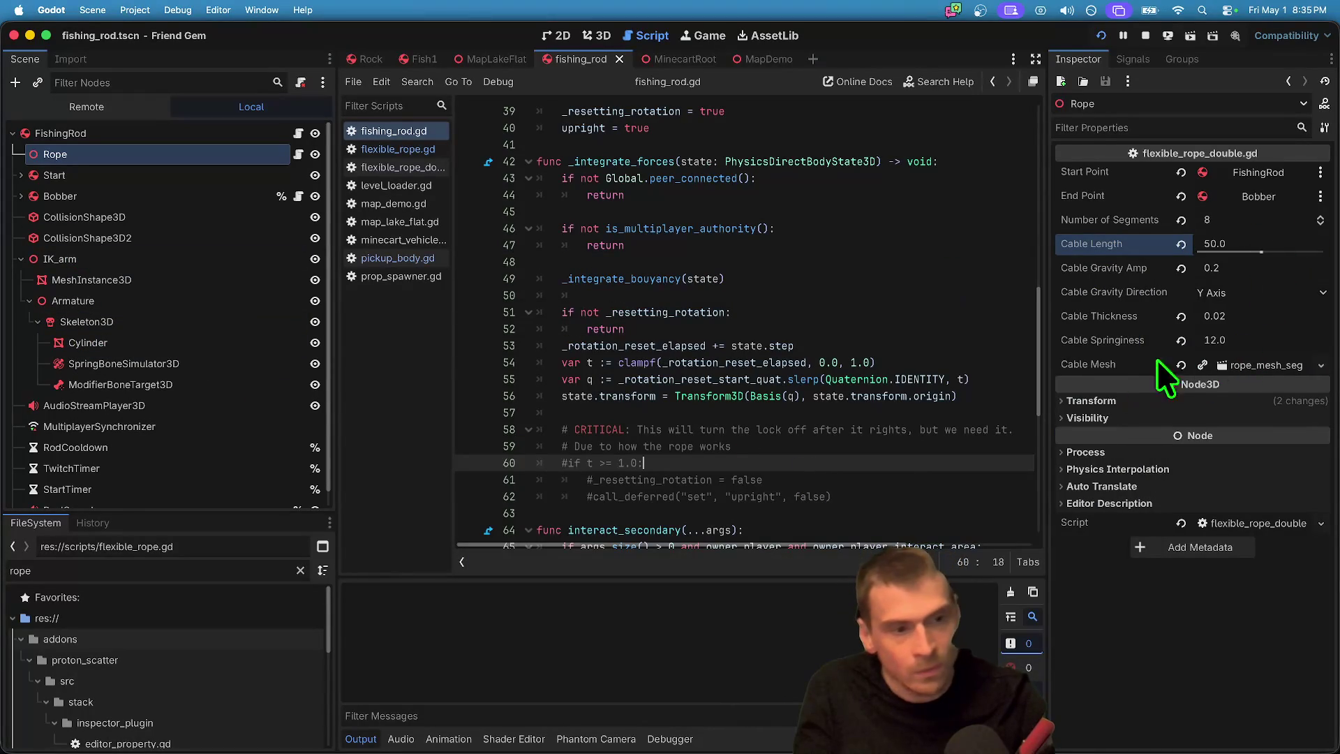
Step: Locate the Cable Mesh's rope_mesh_segment.tscn in the FileSystem panel and enlarge the file browser
click(1253, 374)
click(1268, 369)
click(1269, 370)
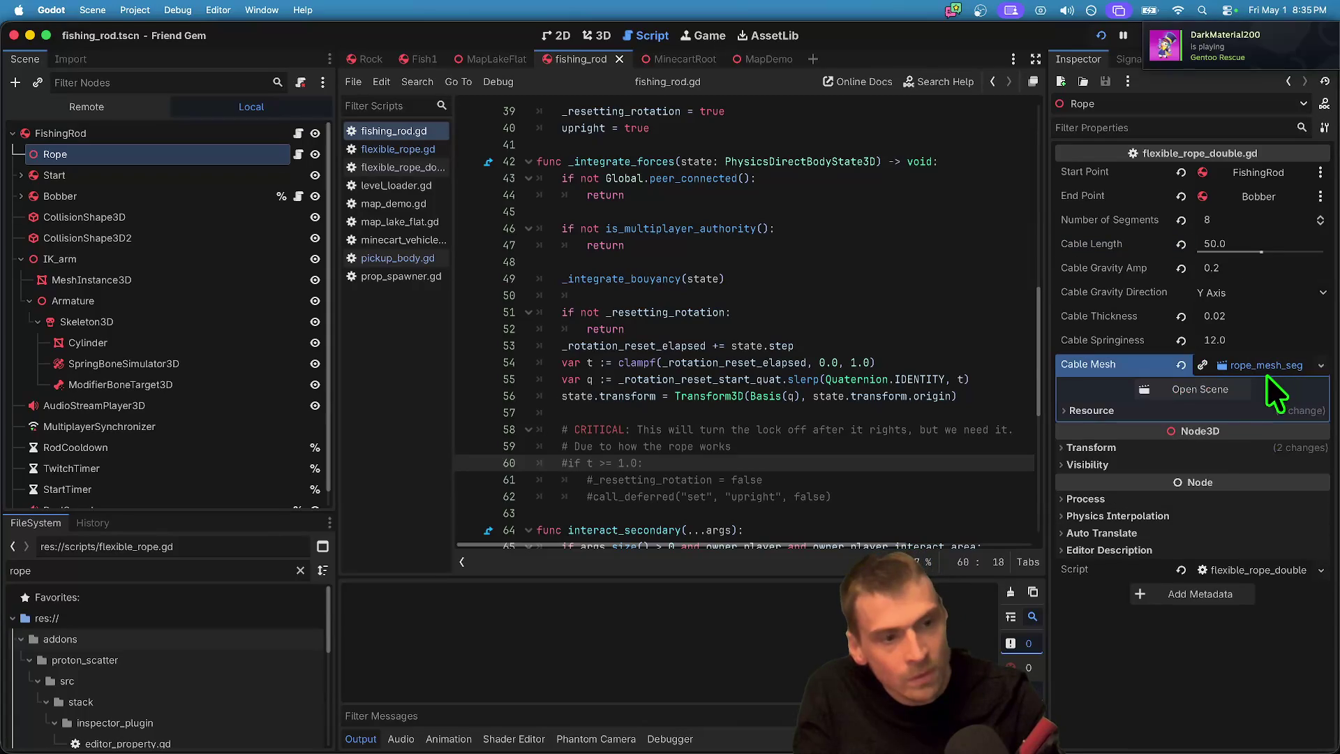
right_click(1268, 368)
click(1212, 368)
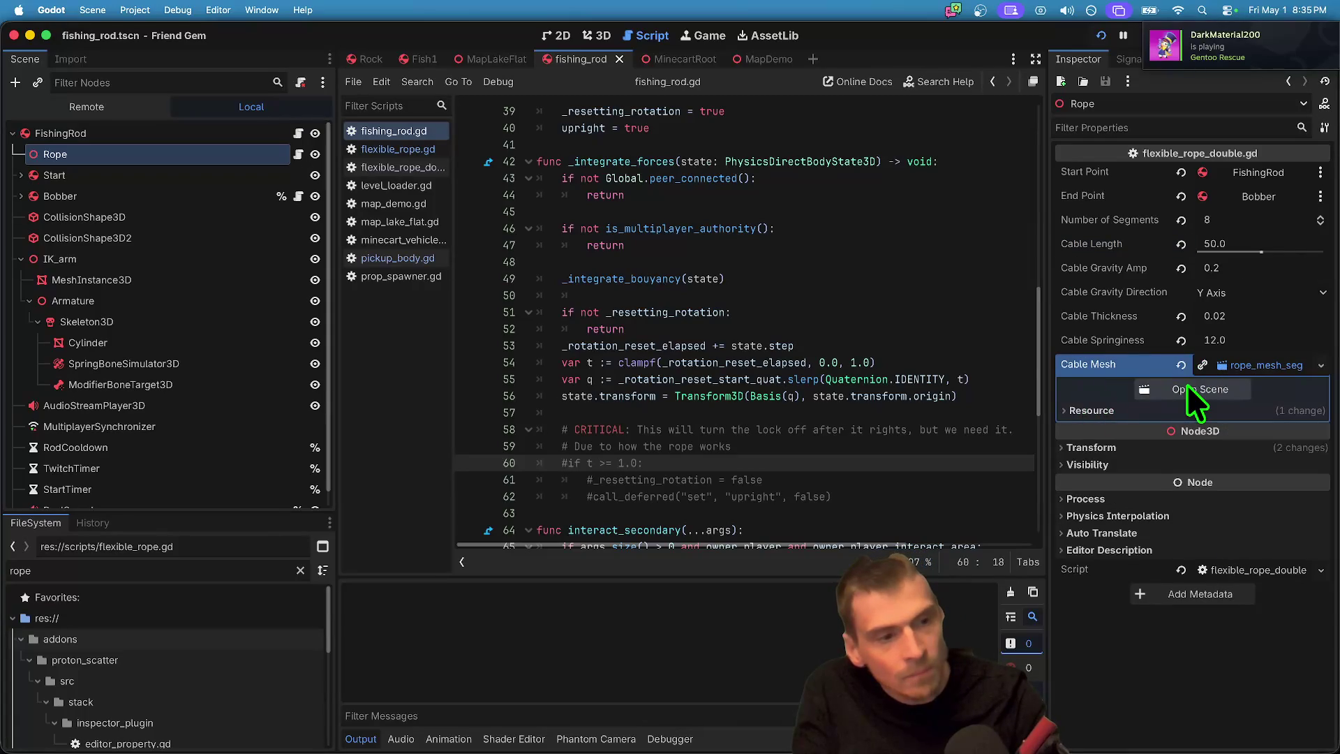
right_click(1284, 370)
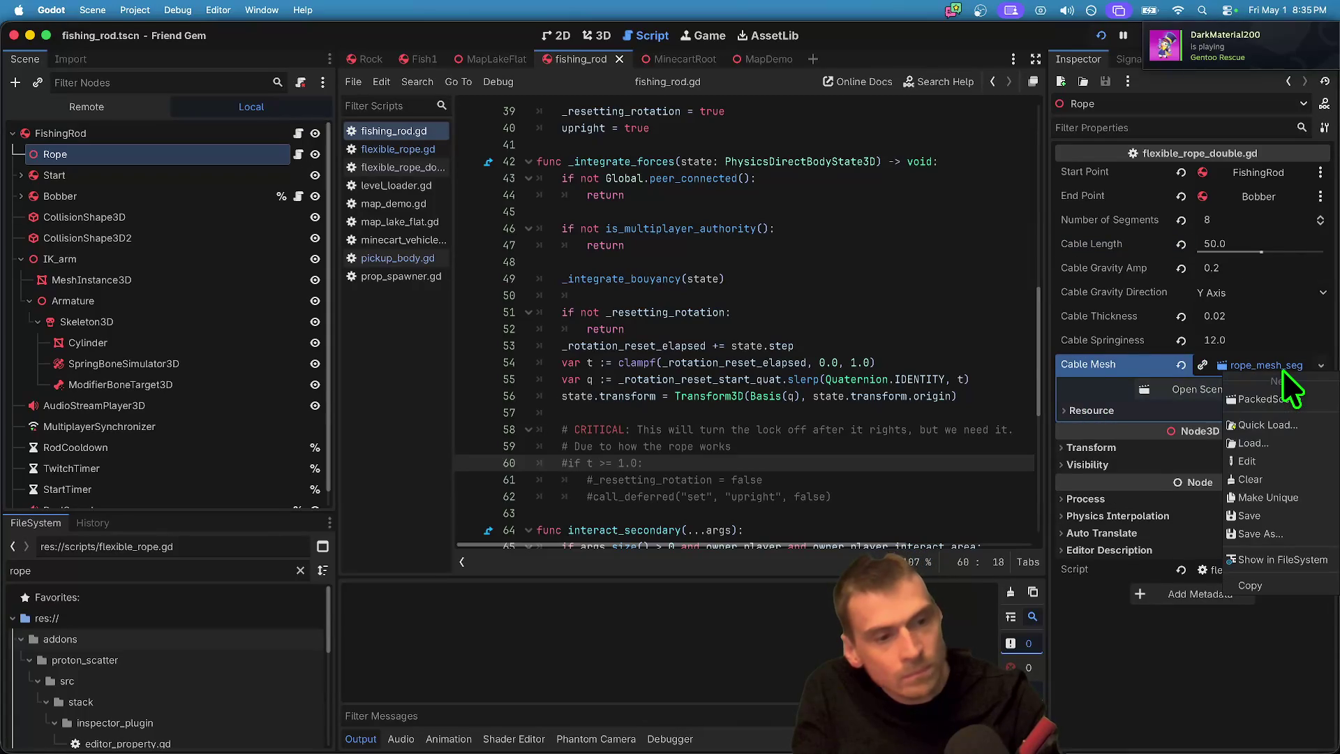
click(1285, 561)
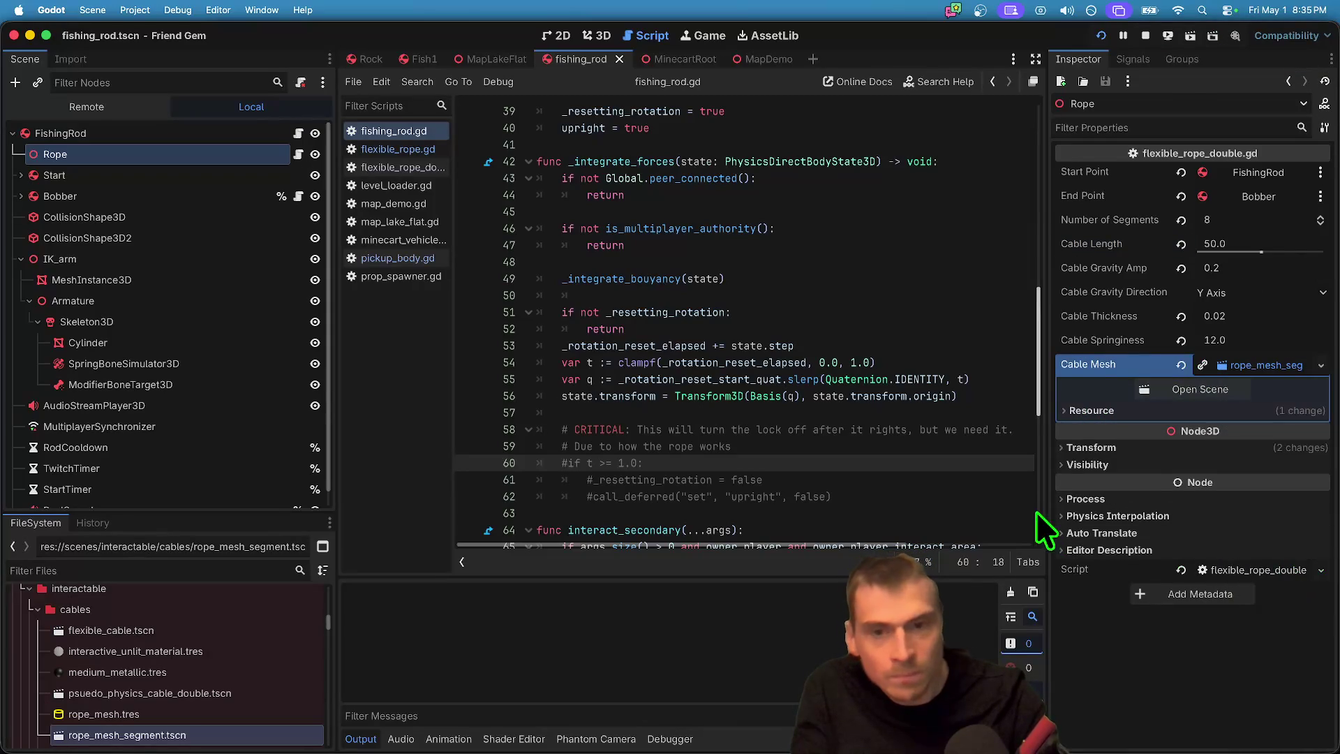
right_click(1248, 370)
click(1292, 557)
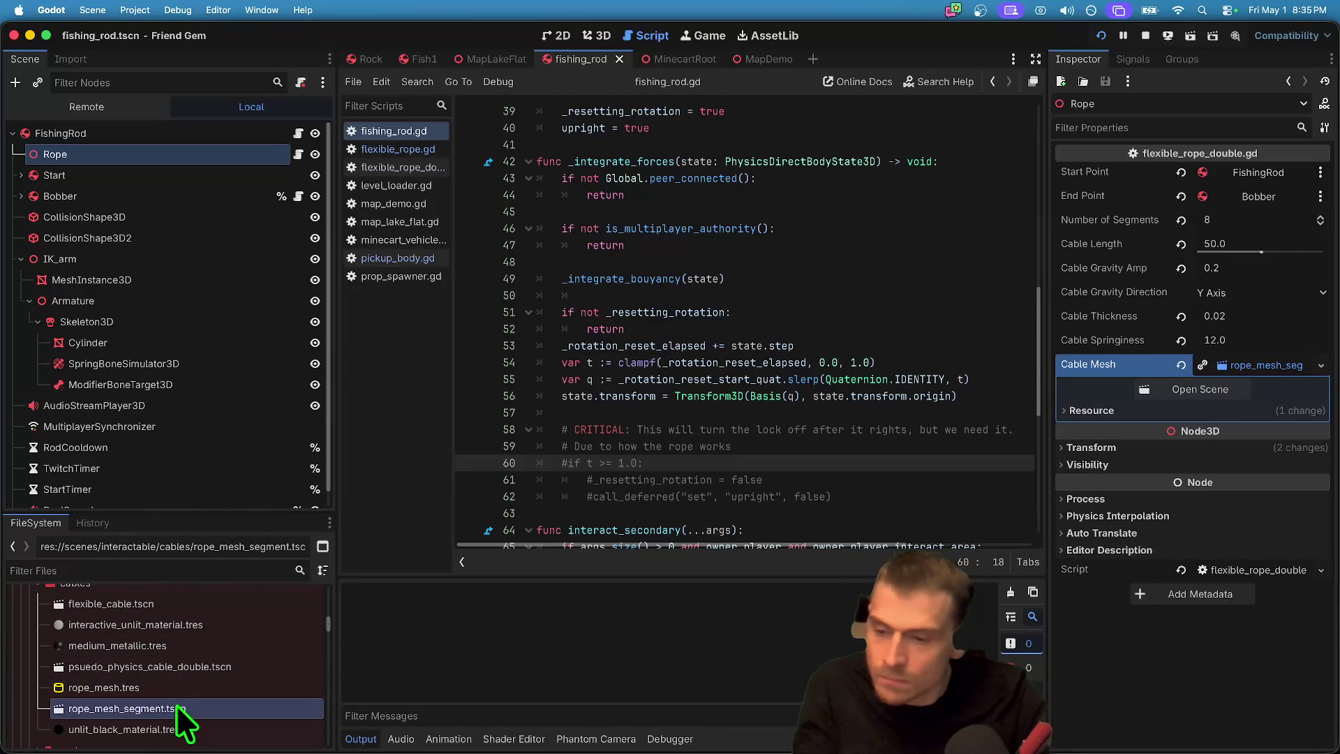
scroll(178, 703, down, 1)
scroll(168, 688, up, 2)
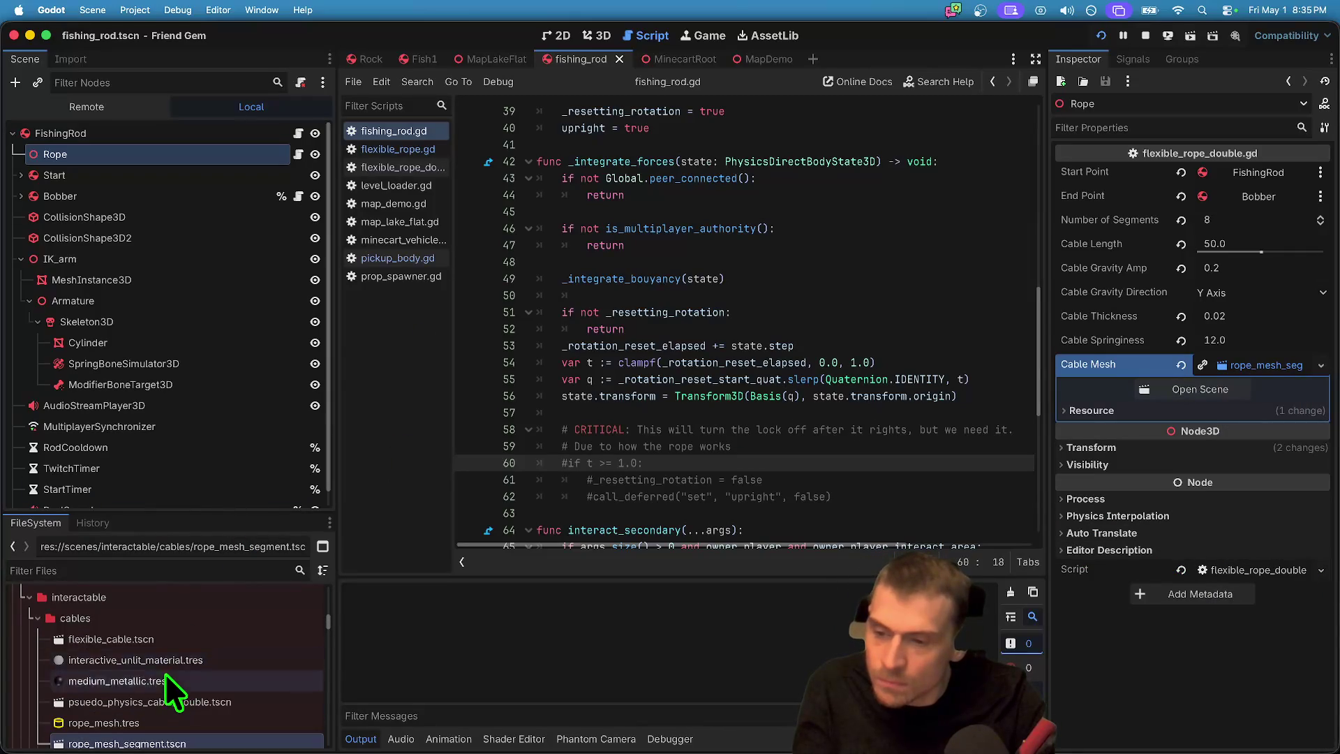
drag(157, 509, 157, 343)
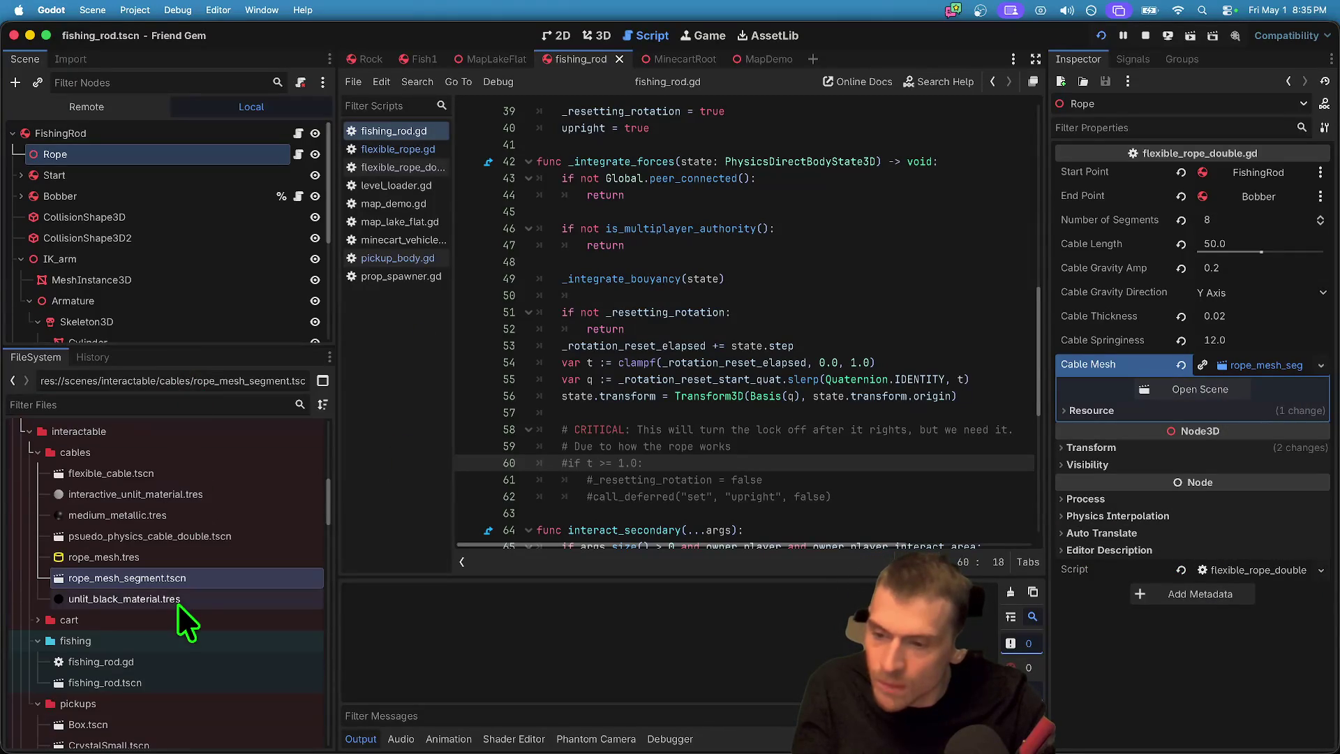
Step: Duplicate rope_mesh_segment.tscn as rope_mesh_fishing_line.tscn
right_click(183, 580)
click(222, 619)
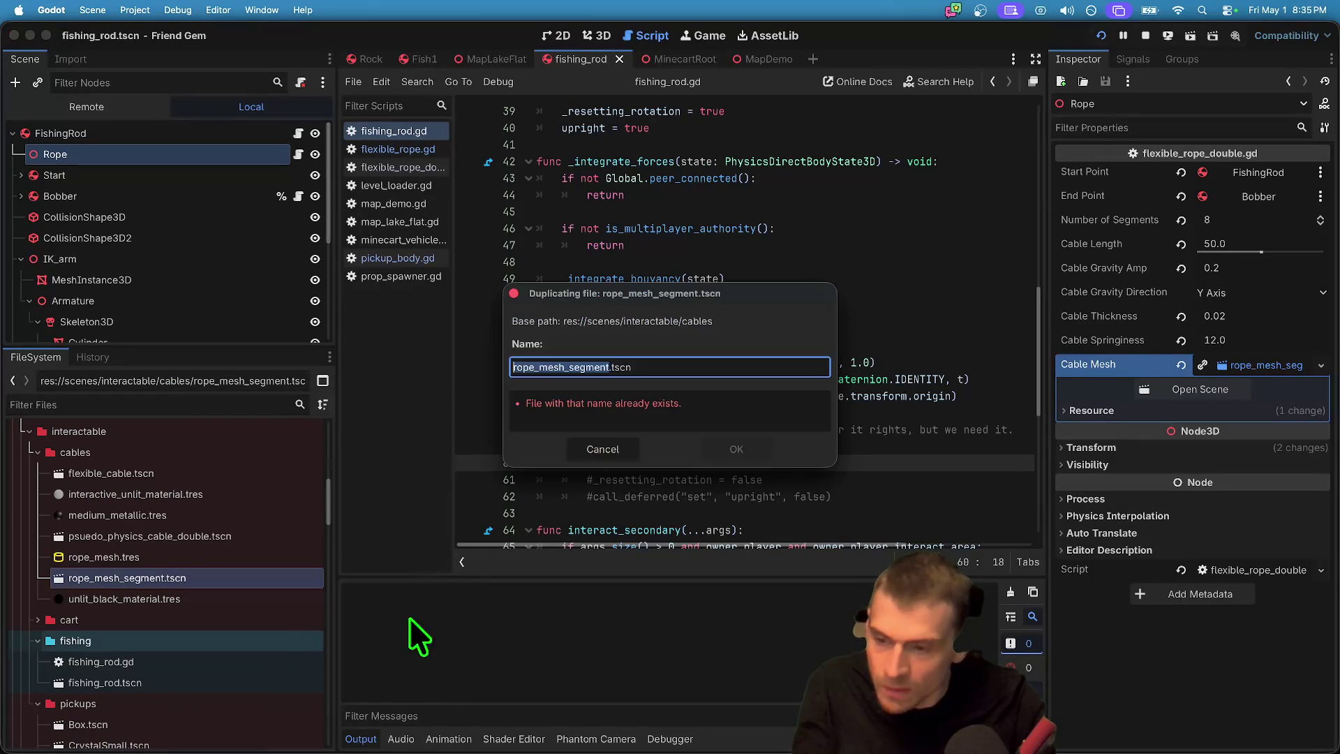
key(Right)
key(BackSpace)
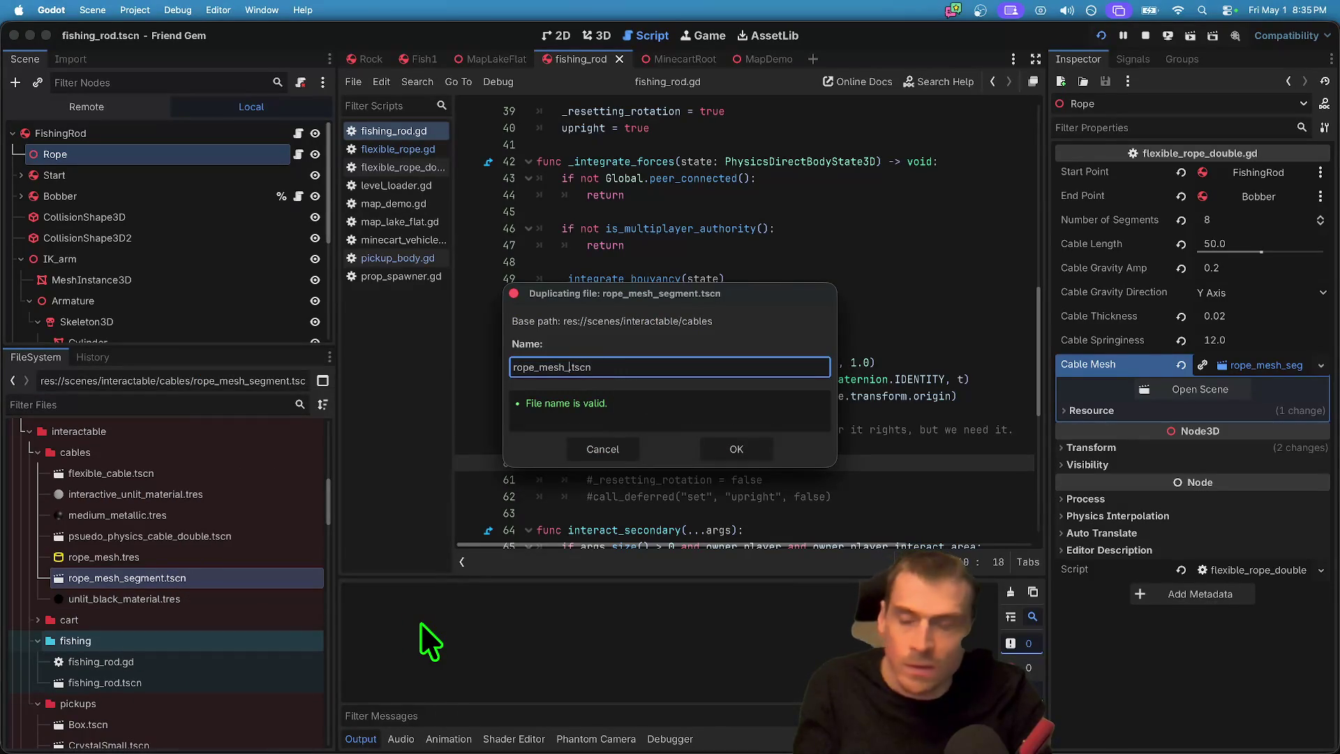
text(line)
key(Return)
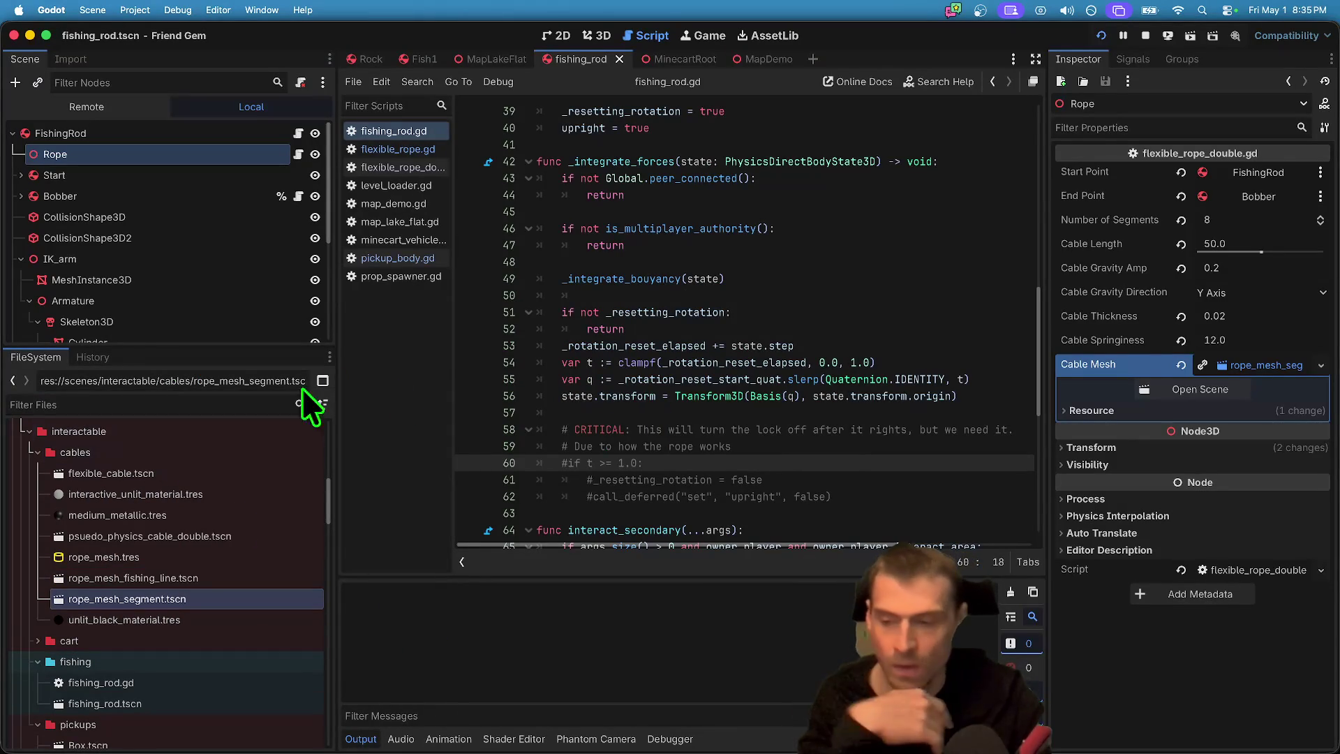
double_click(136, 599)
Step: Make the segment's cylinder mesh and its material unique
click(139, 154)
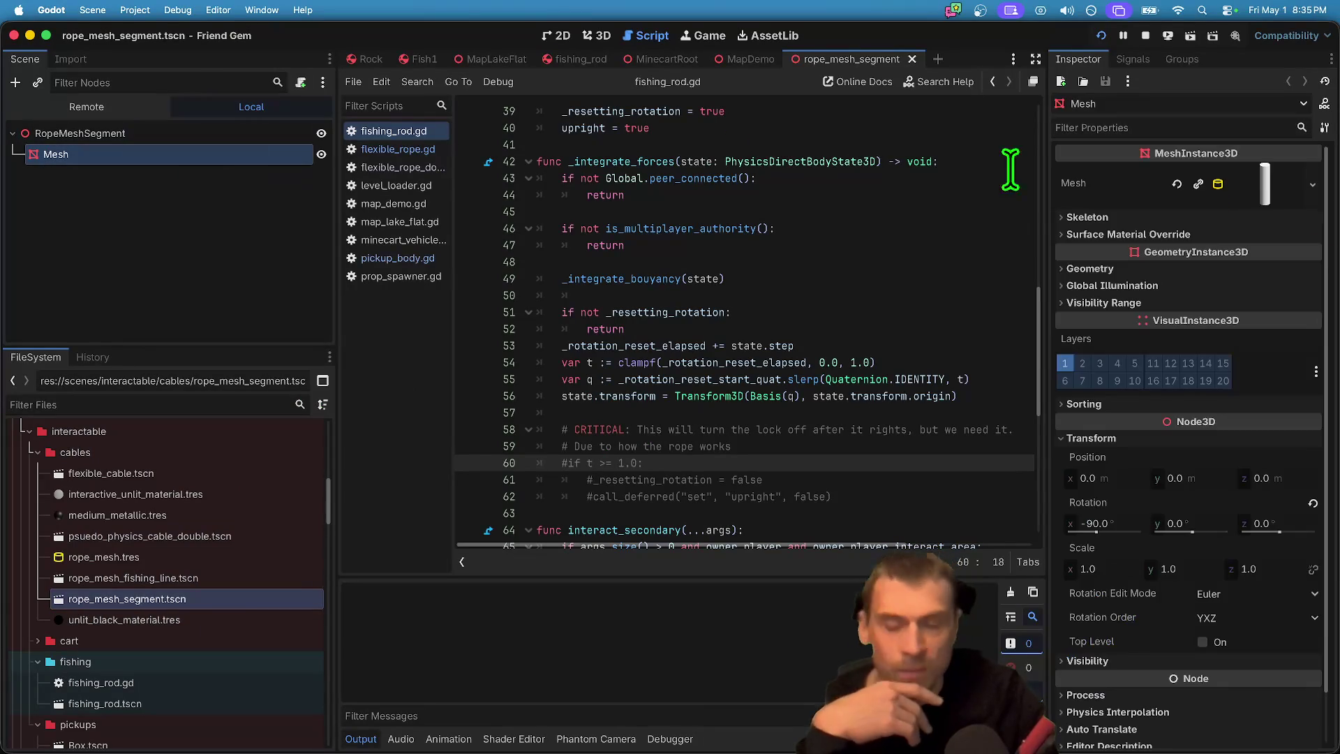
click(1313, 184)
click(1276, 593)
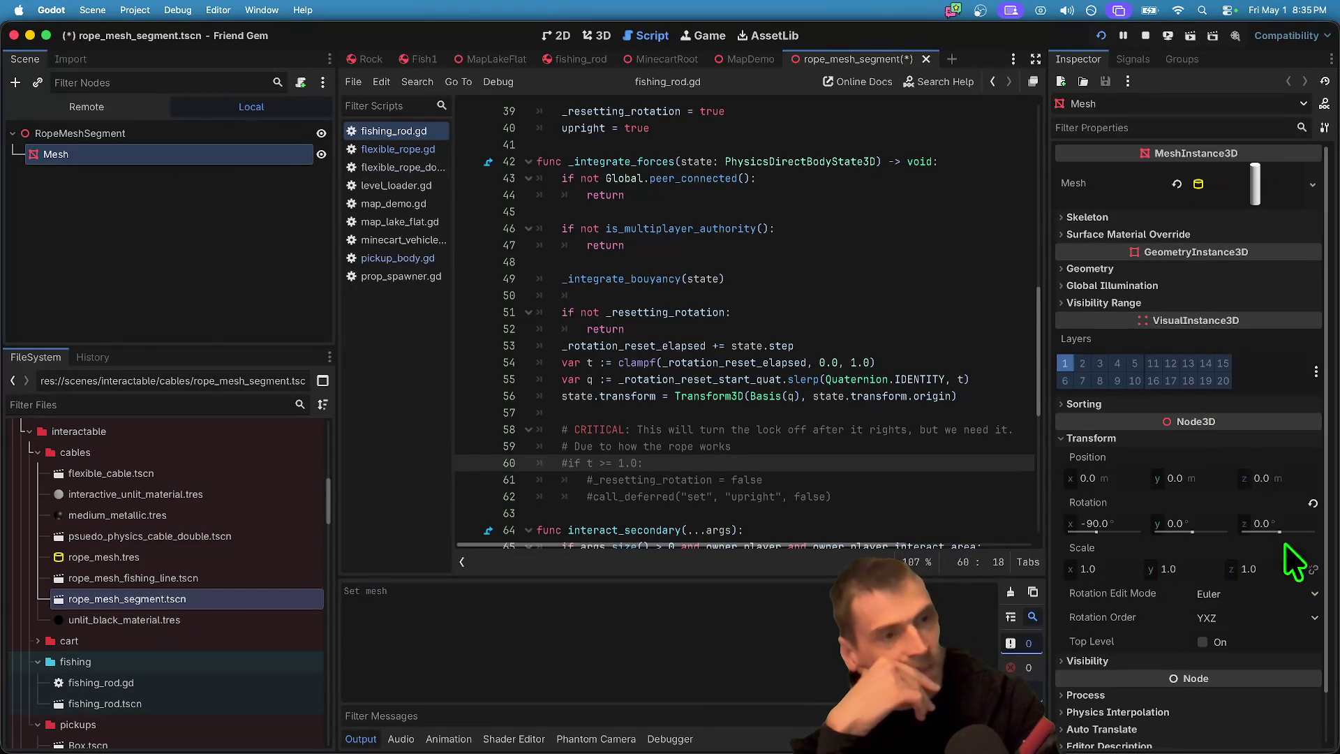
click(1276, 178)
click(1264, 504)
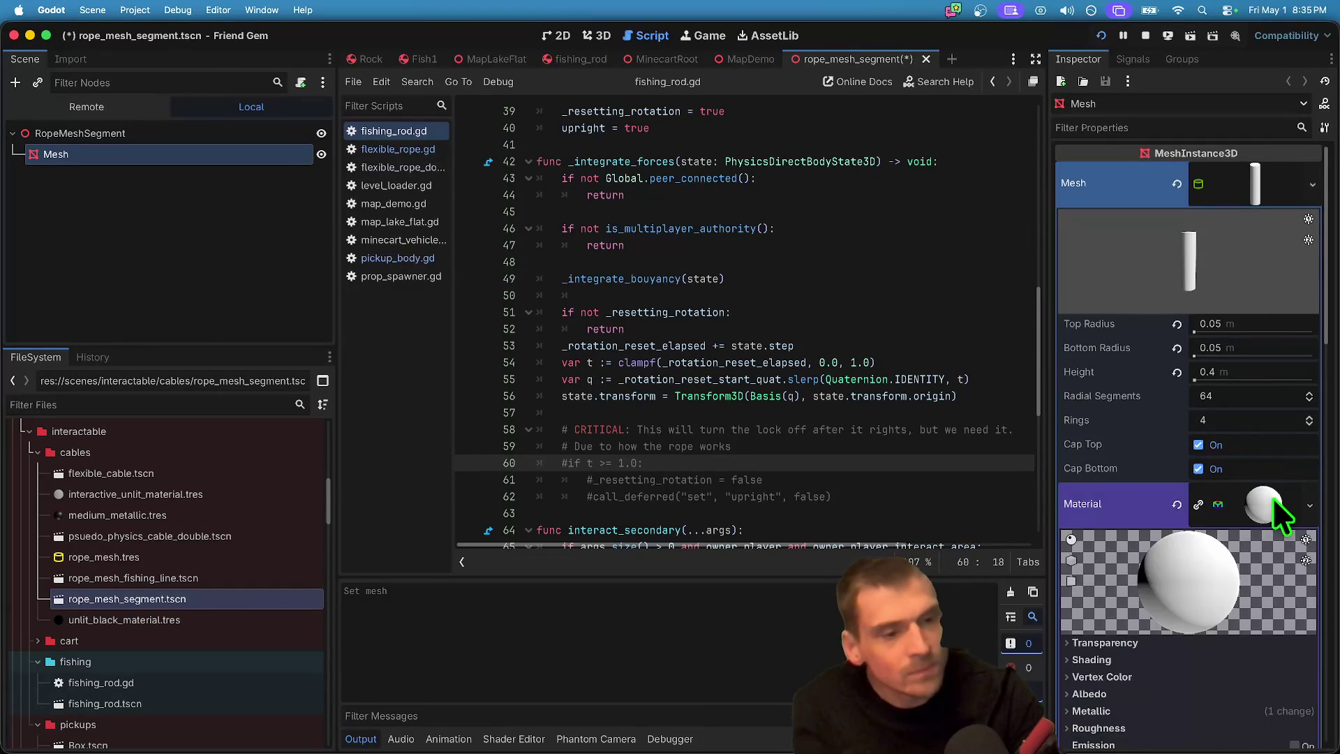
scroll(1226, 531, down, 6)
scroll(1242, 324, up, 4)
right_click(1256, 357)
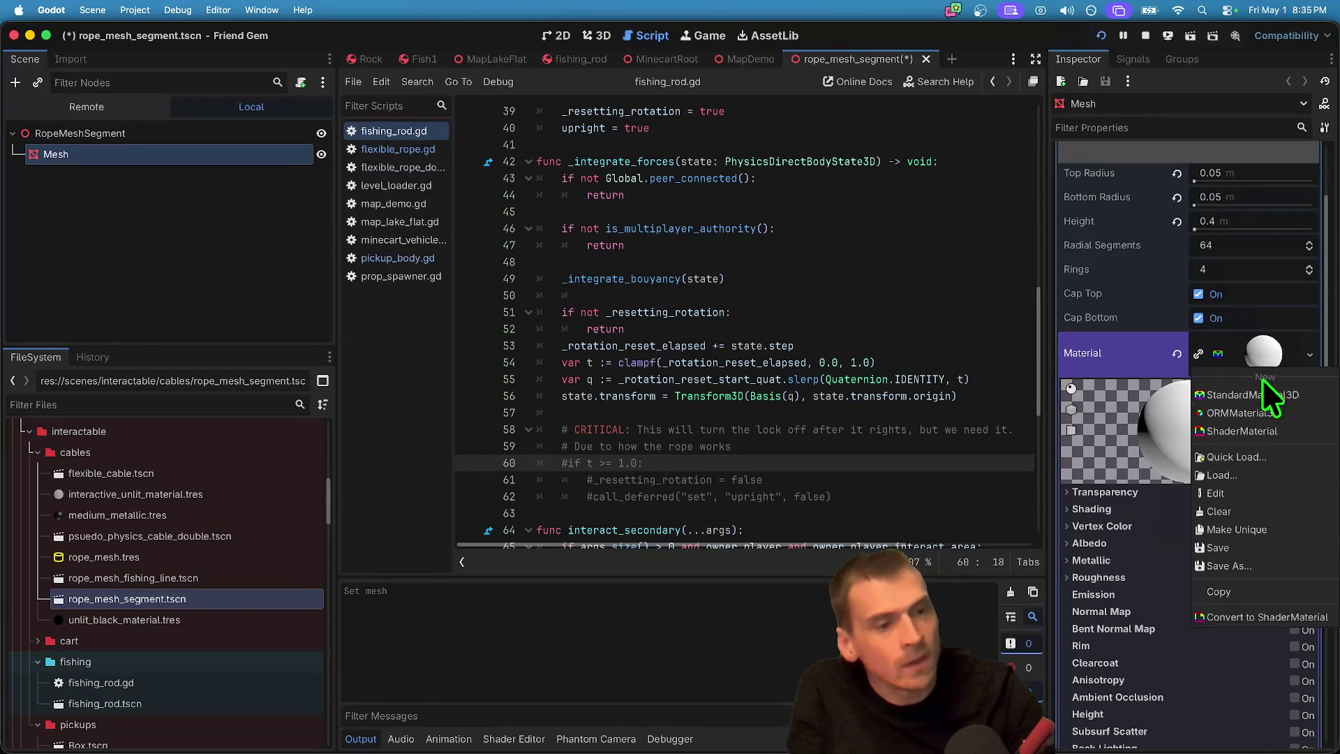
click(1277, 532)
Step: Set the material's Albedo Color to ffffff59, save and test-run, then return to fishing_rod.tscn
click(1215, 544)
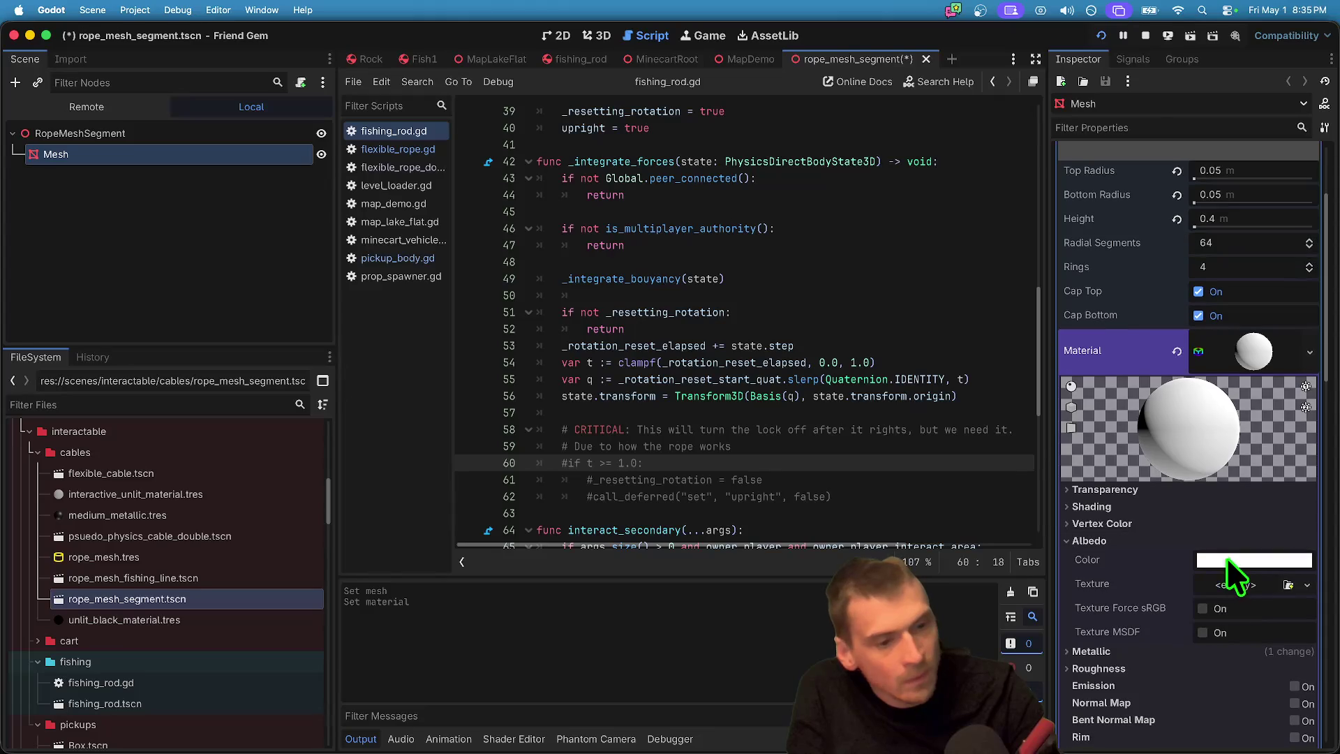
click(1227, 559)
text(ffffff59)
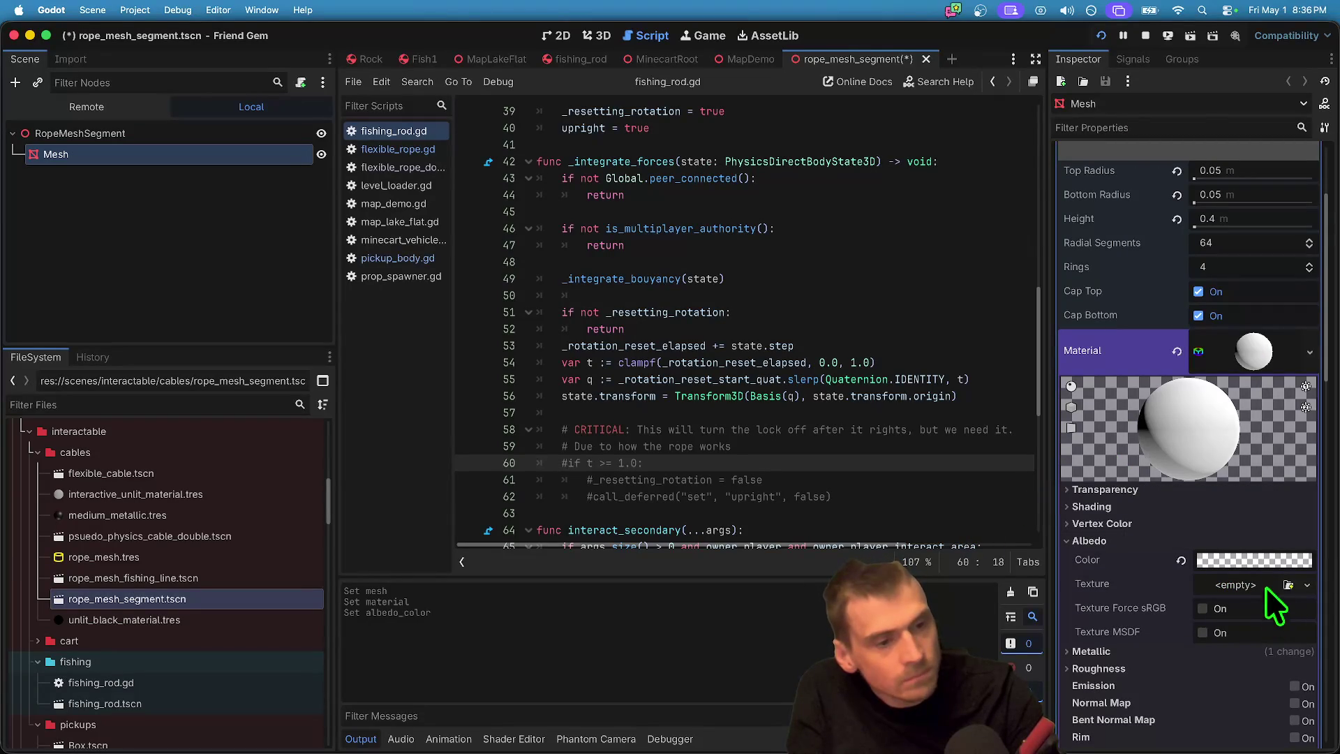
key(super+b)
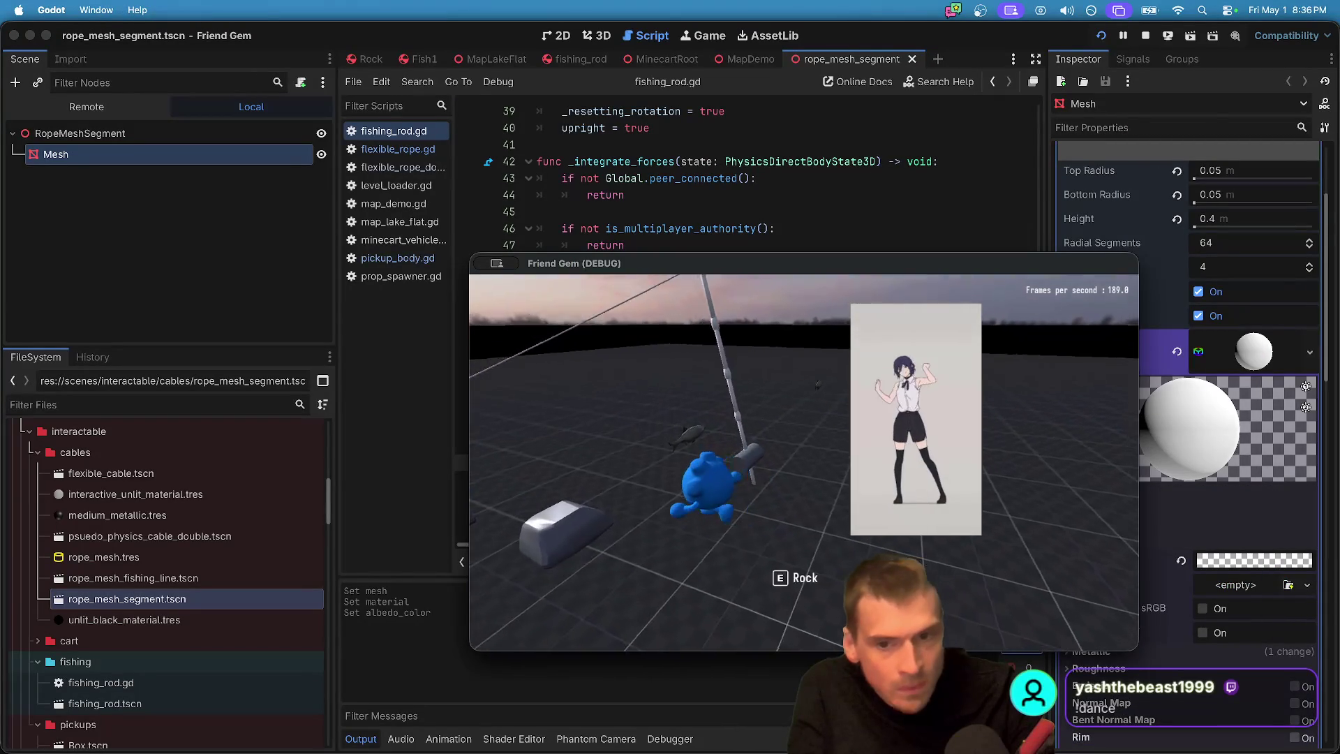
key(super+period)
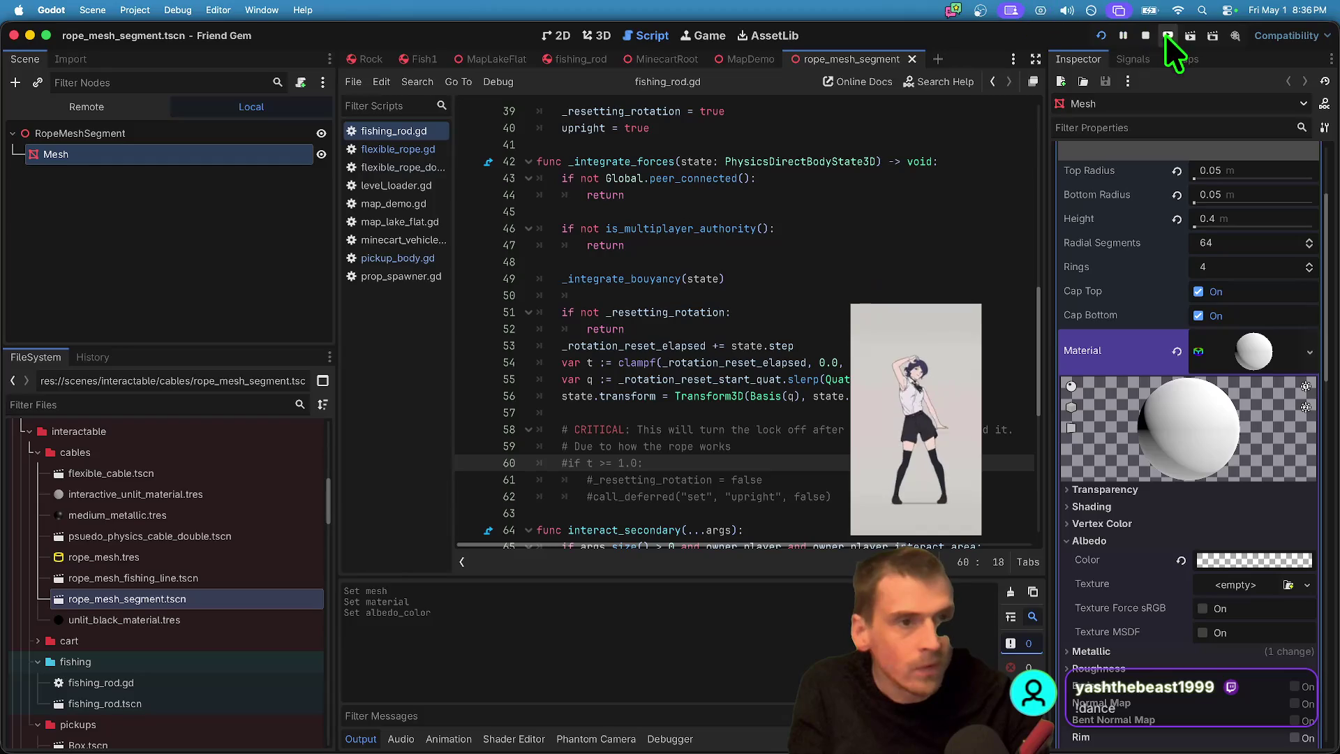
click(1145, 35)
key(ctrl+shift+Tab)
key(ctrl+shift+Tab)
key(ctrl+shift+Tab)
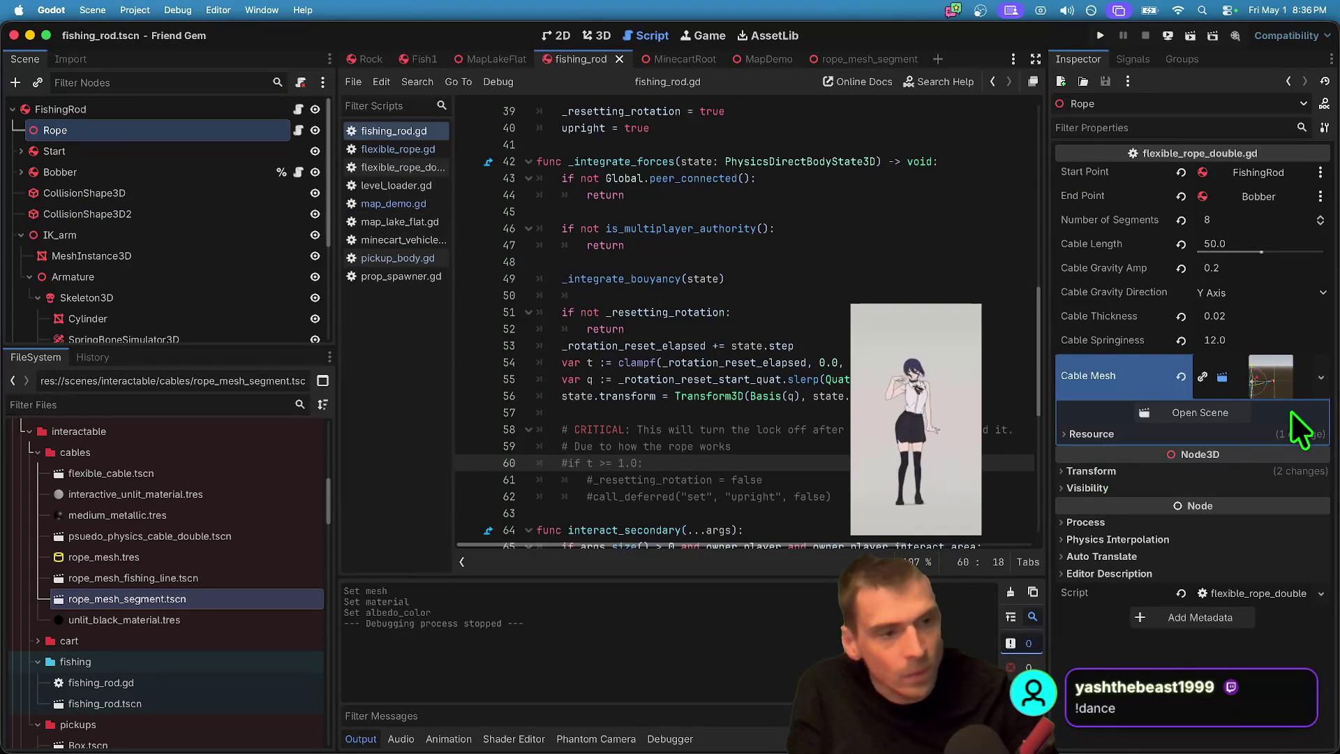
Step: Clear the Rope's Cable Mesh and rename the segment scene's root node RopeMeshSegmentFishing
click(1181, 377)
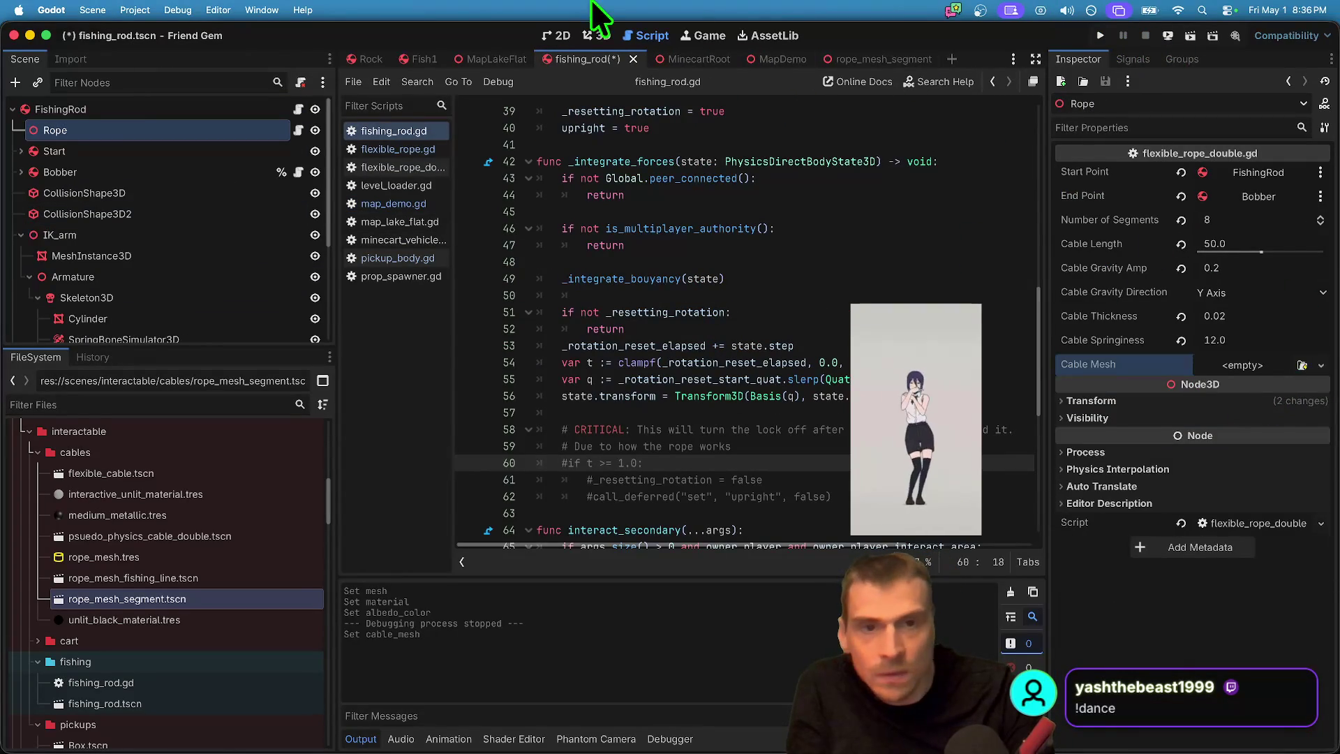
click(872, 59)
double_click(111, 113)
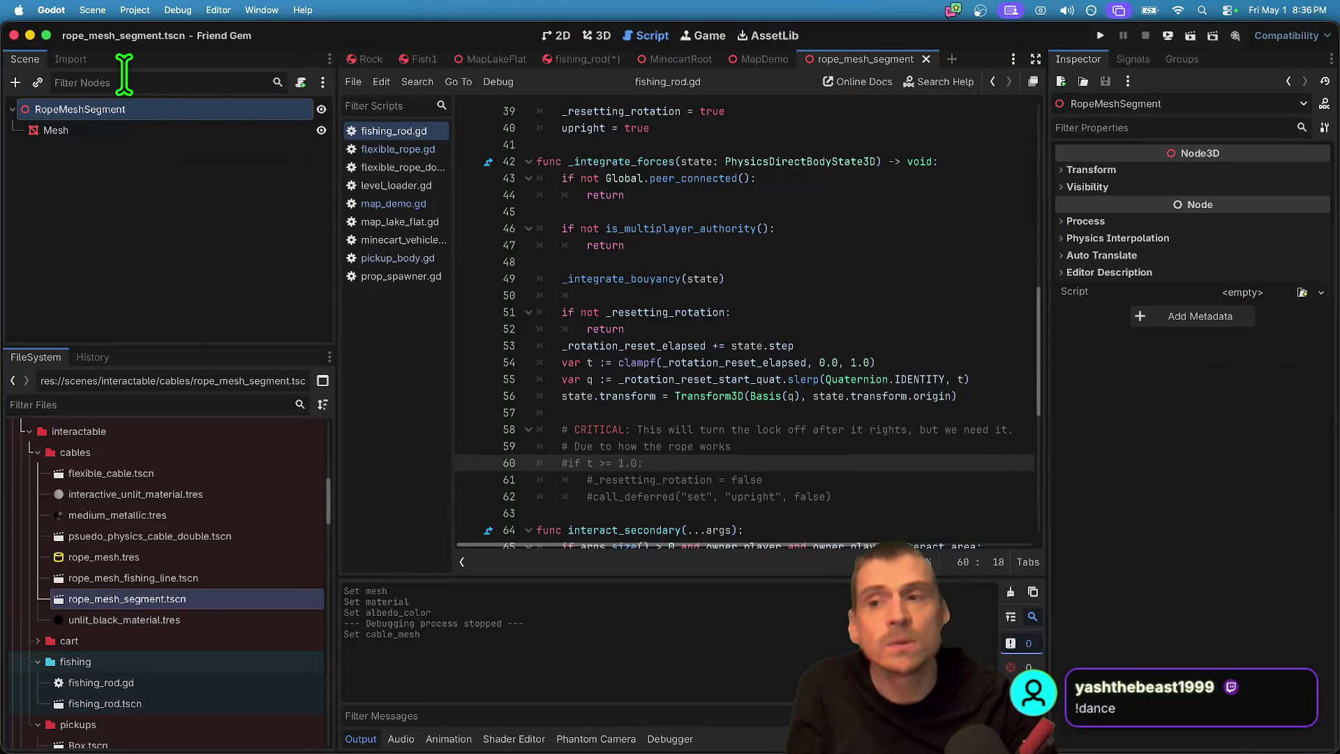
double_click(112, 105)
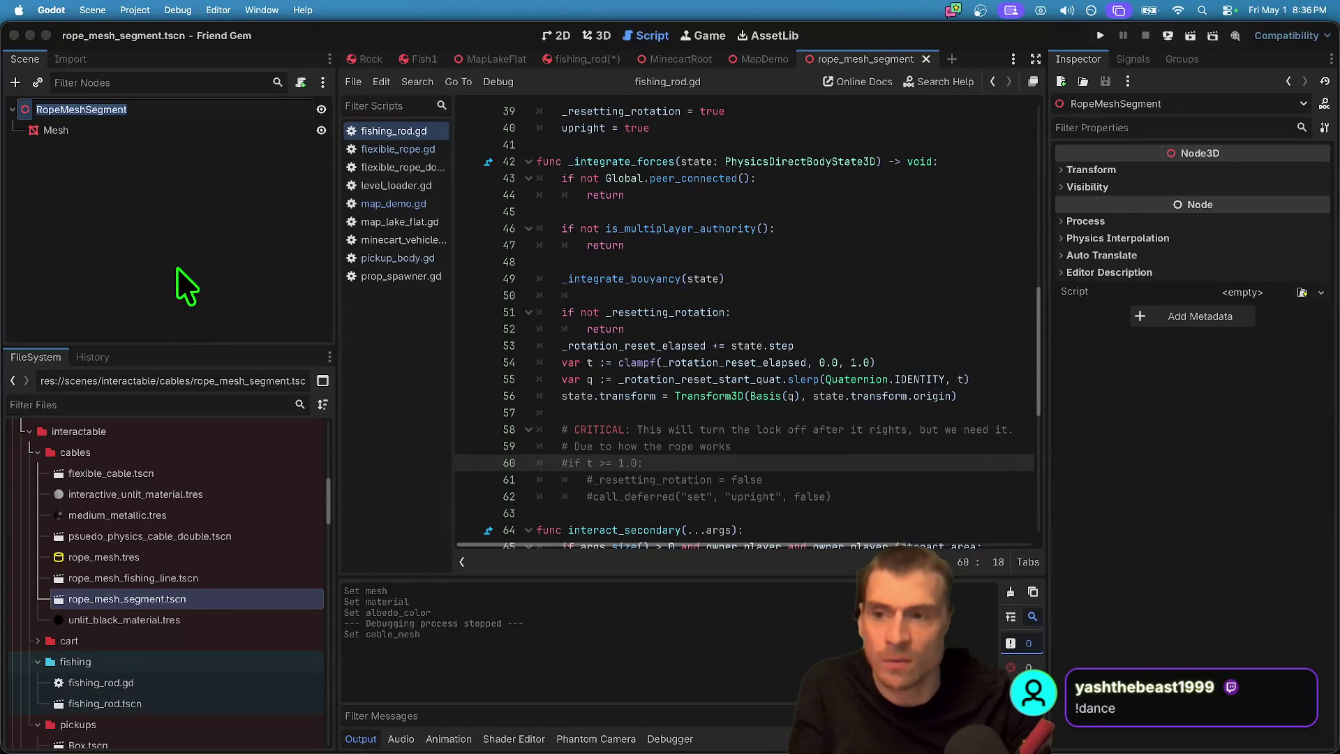
key(BackSpace)
key(BackSpace)
key(BackSpace)
text(S)
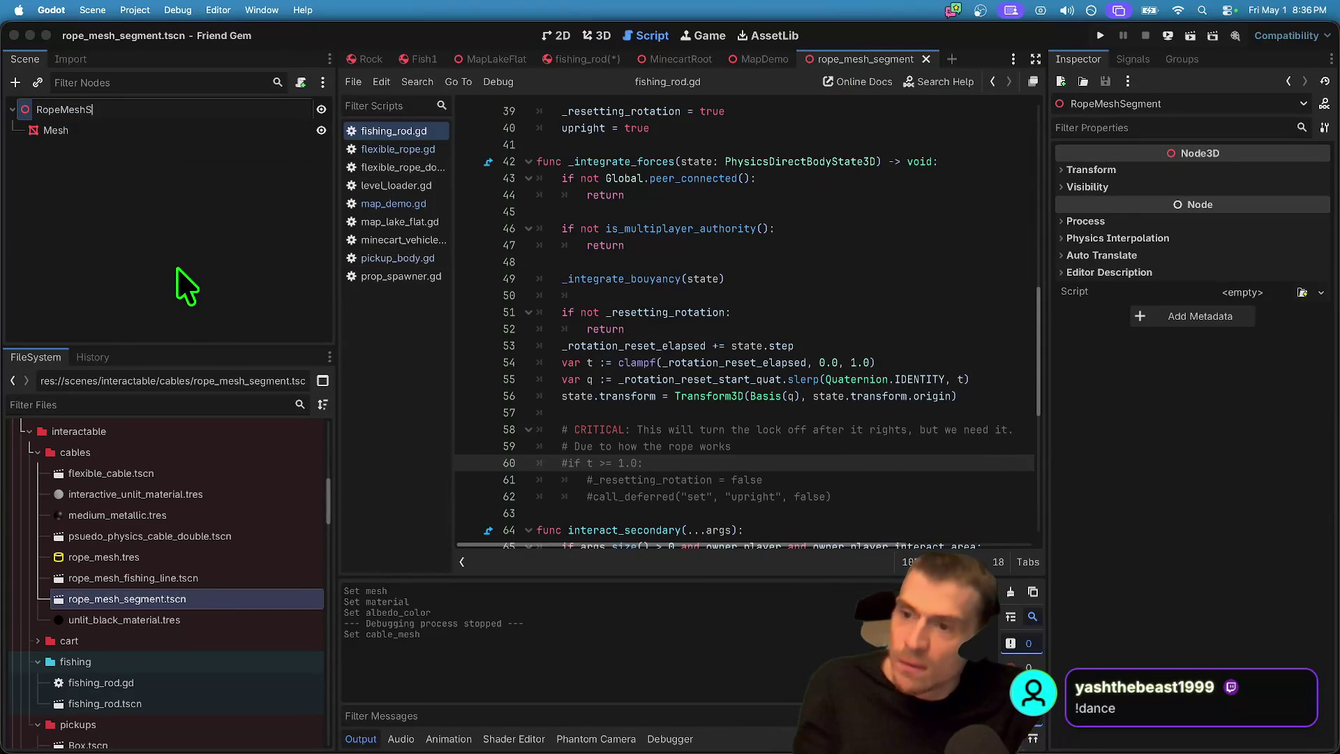
text(egment)
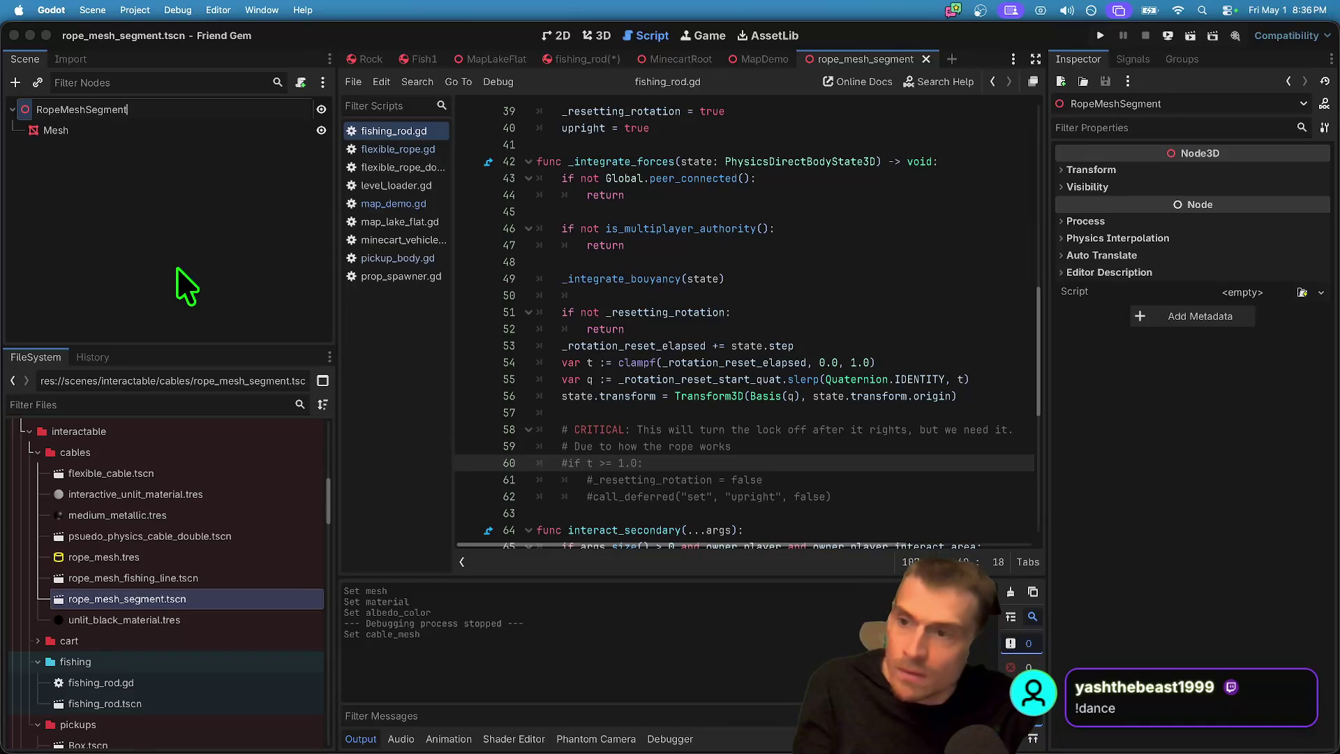
text(Fishing)
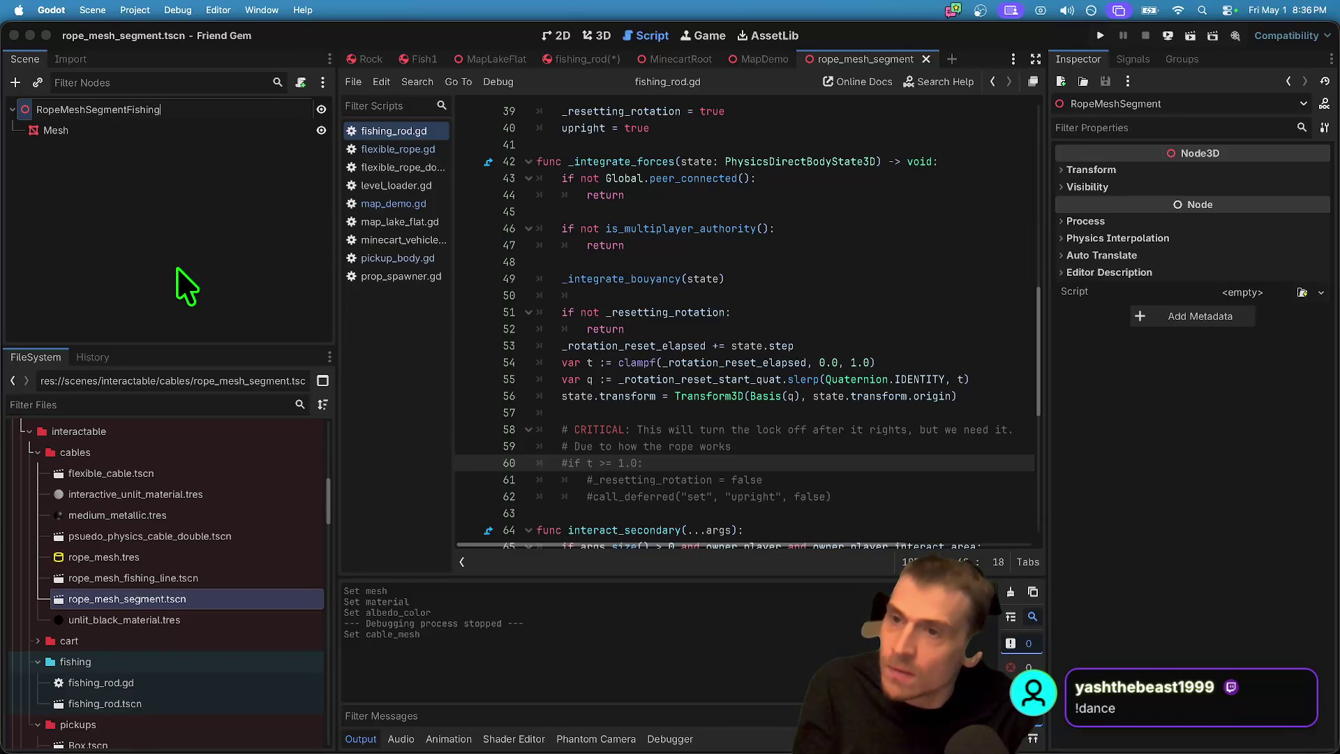
key(Return)
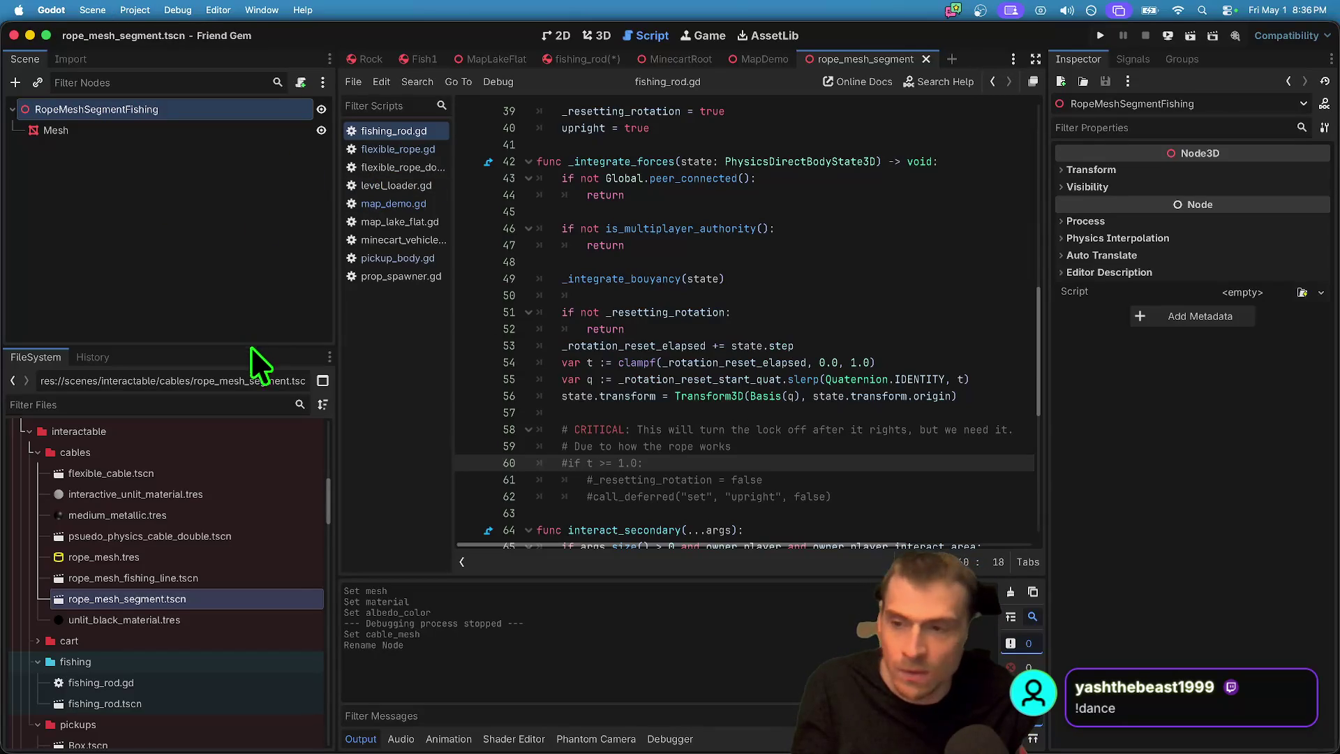
Step: Filter the files by 'rope', clear the filter, and open flexible_cable.tscn
scroll(209, 447, down, 5)
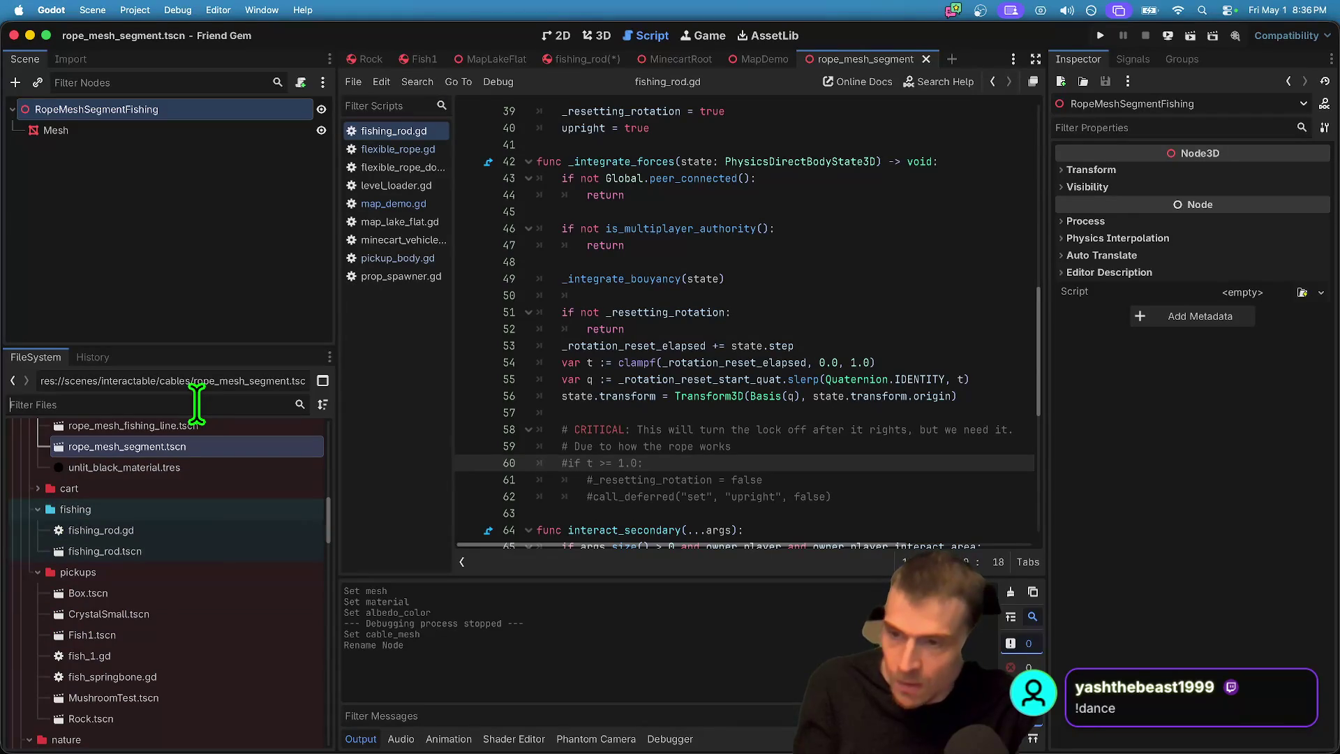
text(rope)
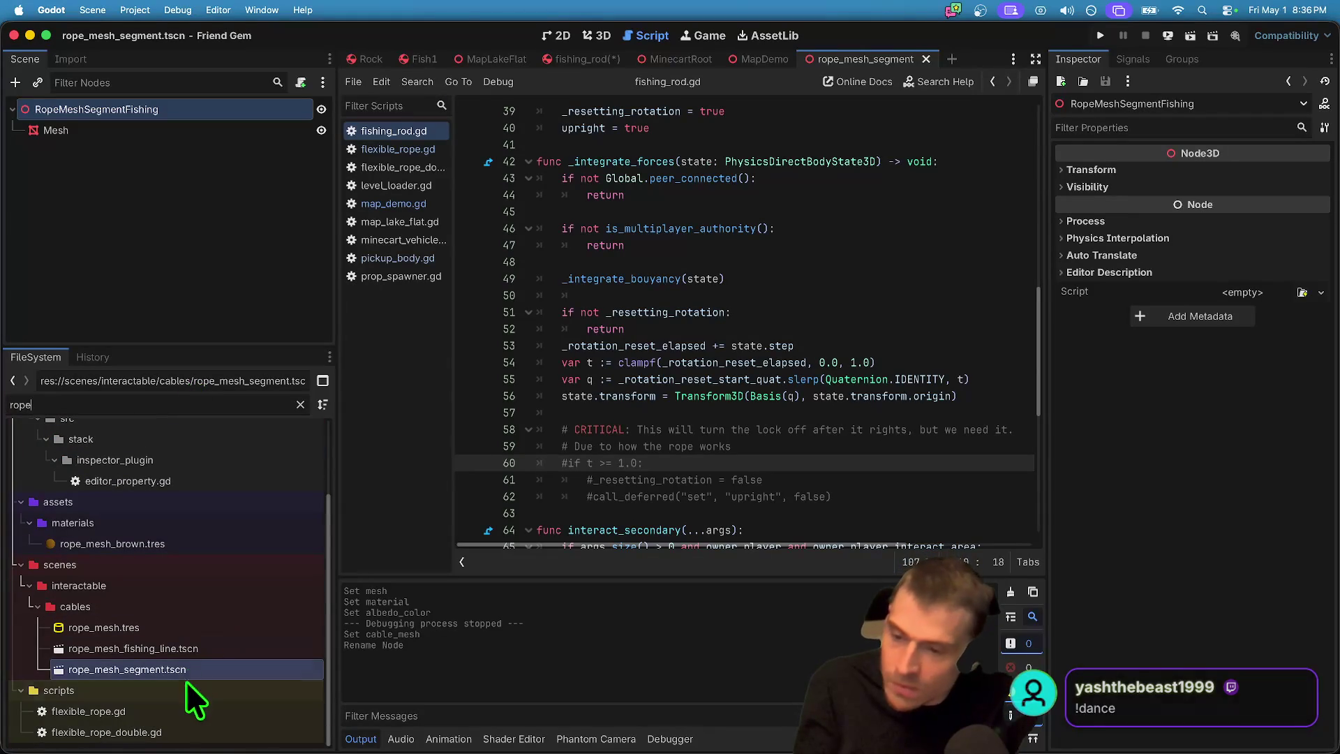
scroll(193, 572, up, 3)
scroll(193, 572, down, 3)
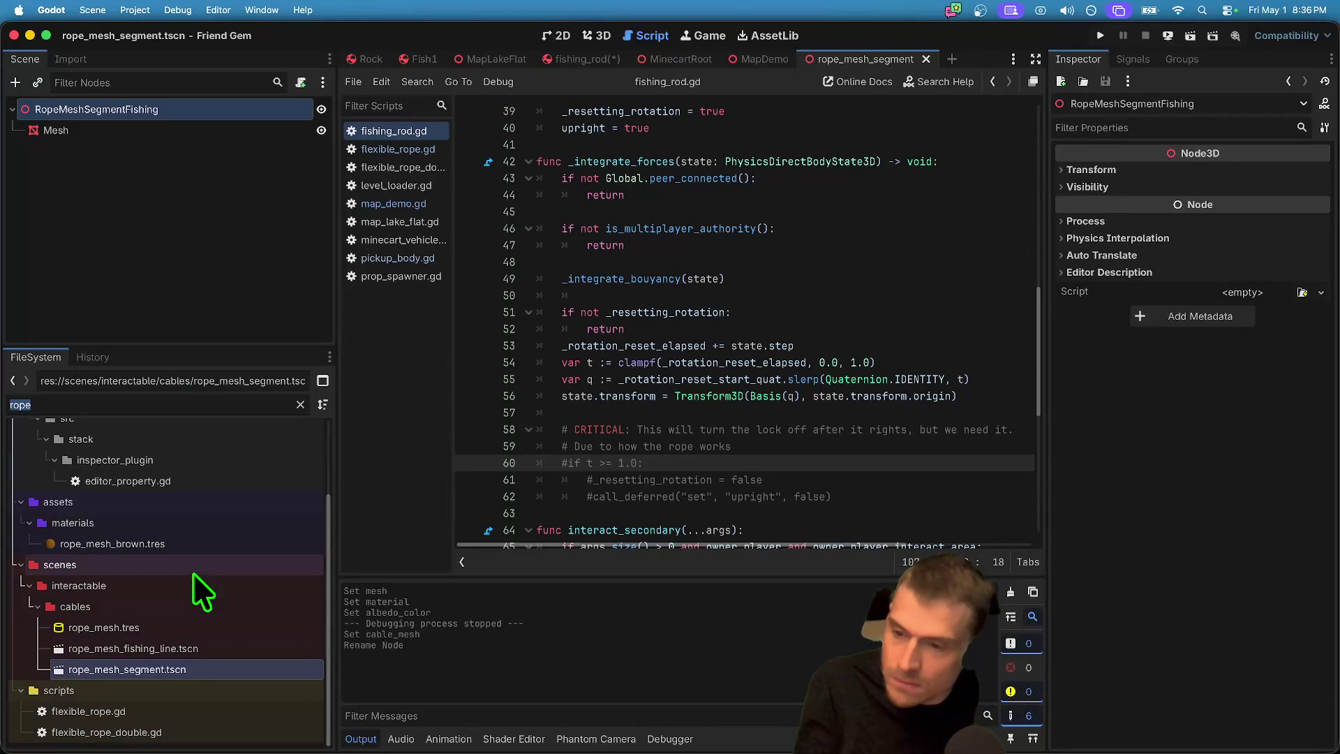
click(169, 665)
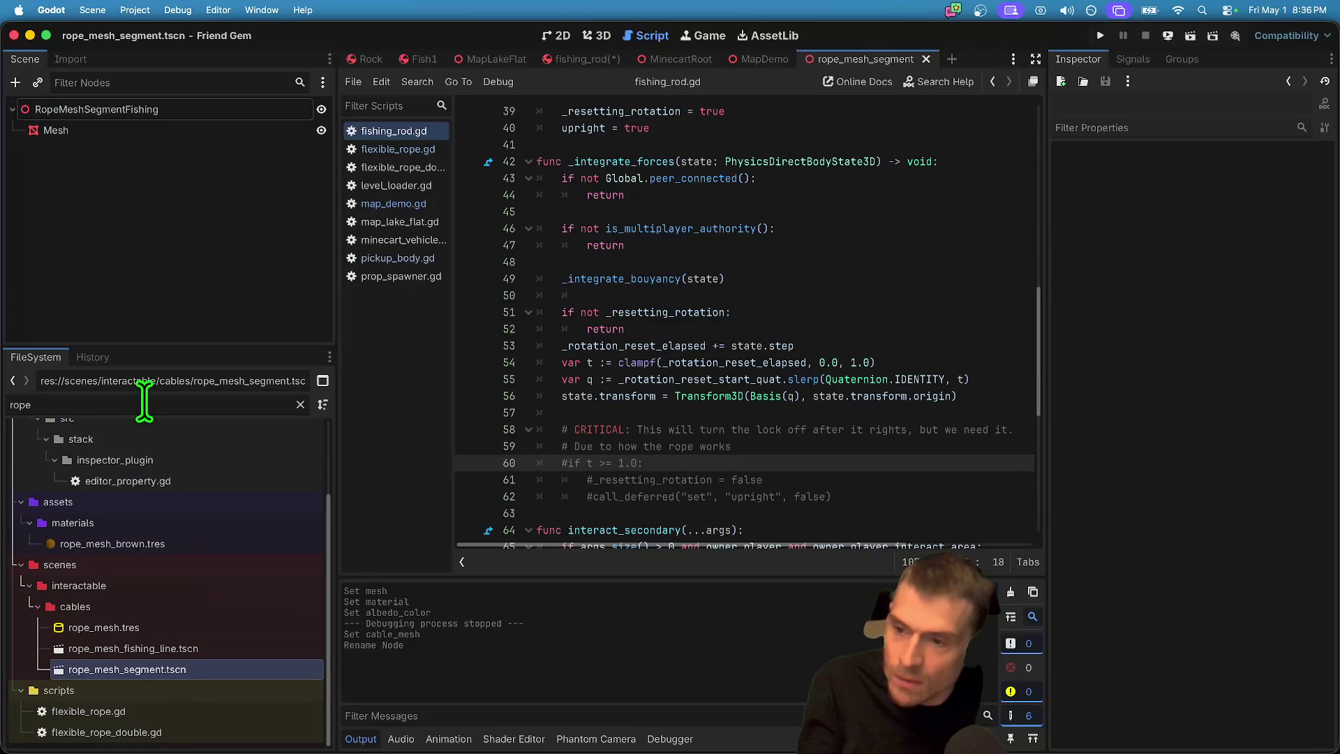
key(BackSpace)
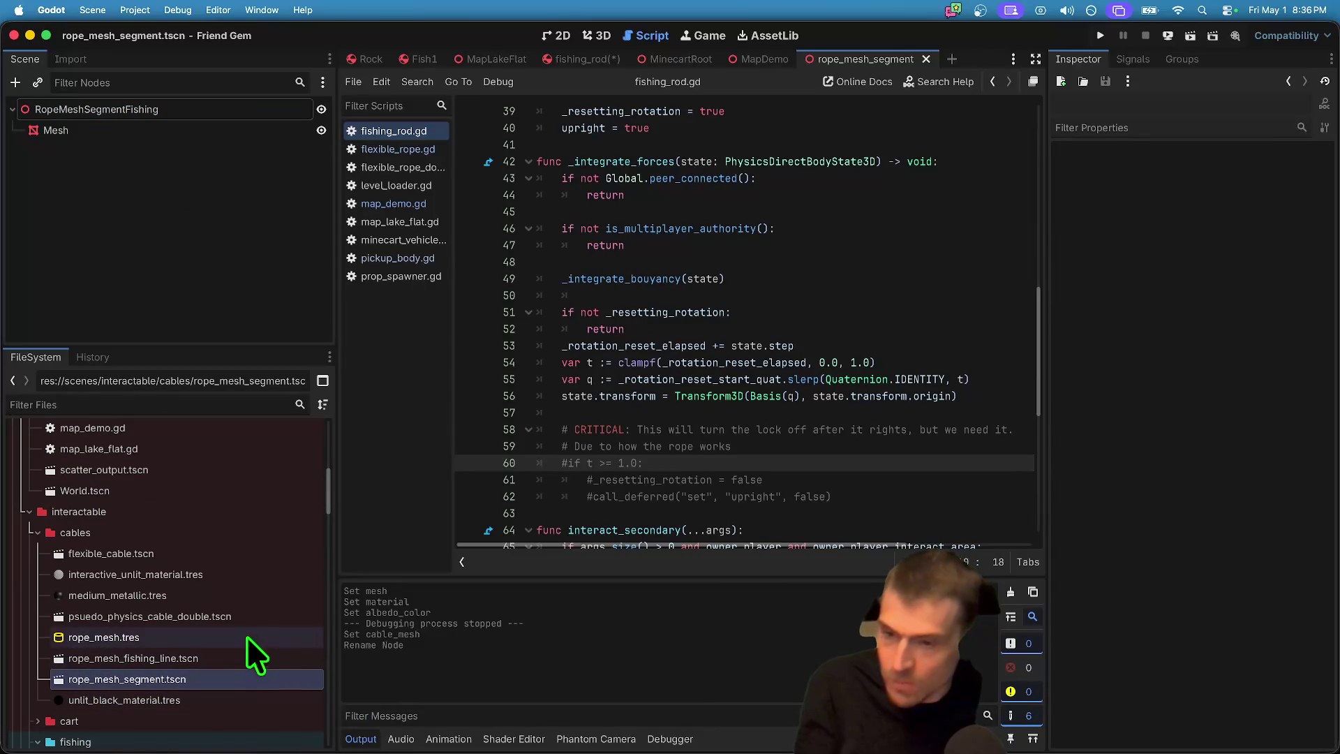
double_click(192, 553)
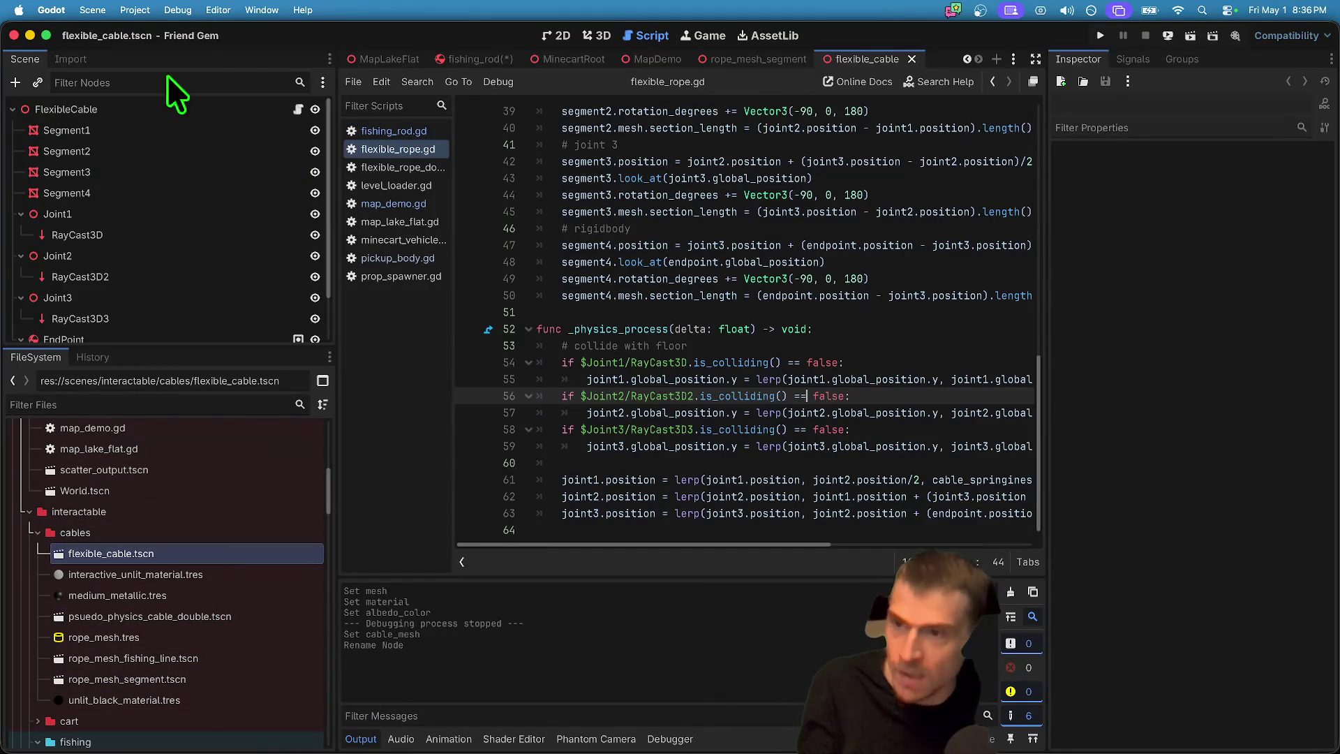
Step: View the cable scene in the 3D viewport and scroll around to inspect it
scroll(160, 216, up, 2)
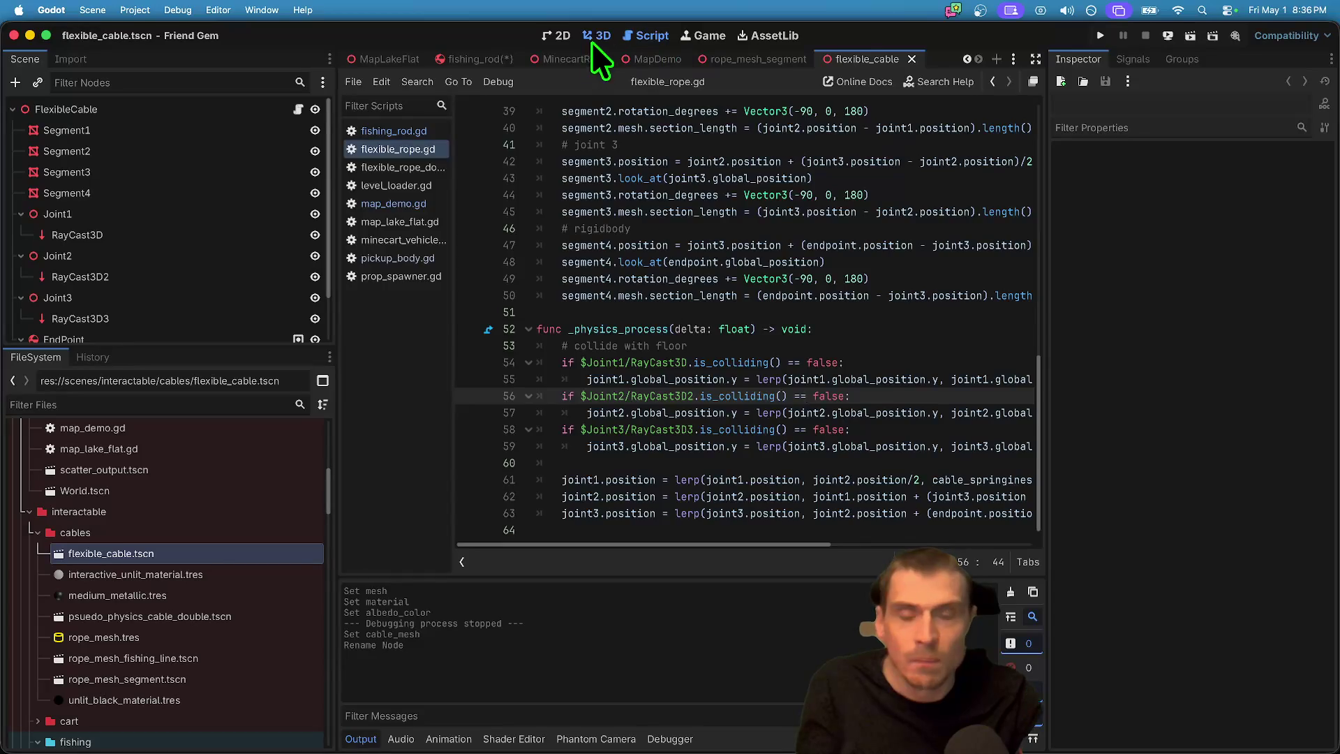
click(596, 35)
scroll(838, 338, down, 5)
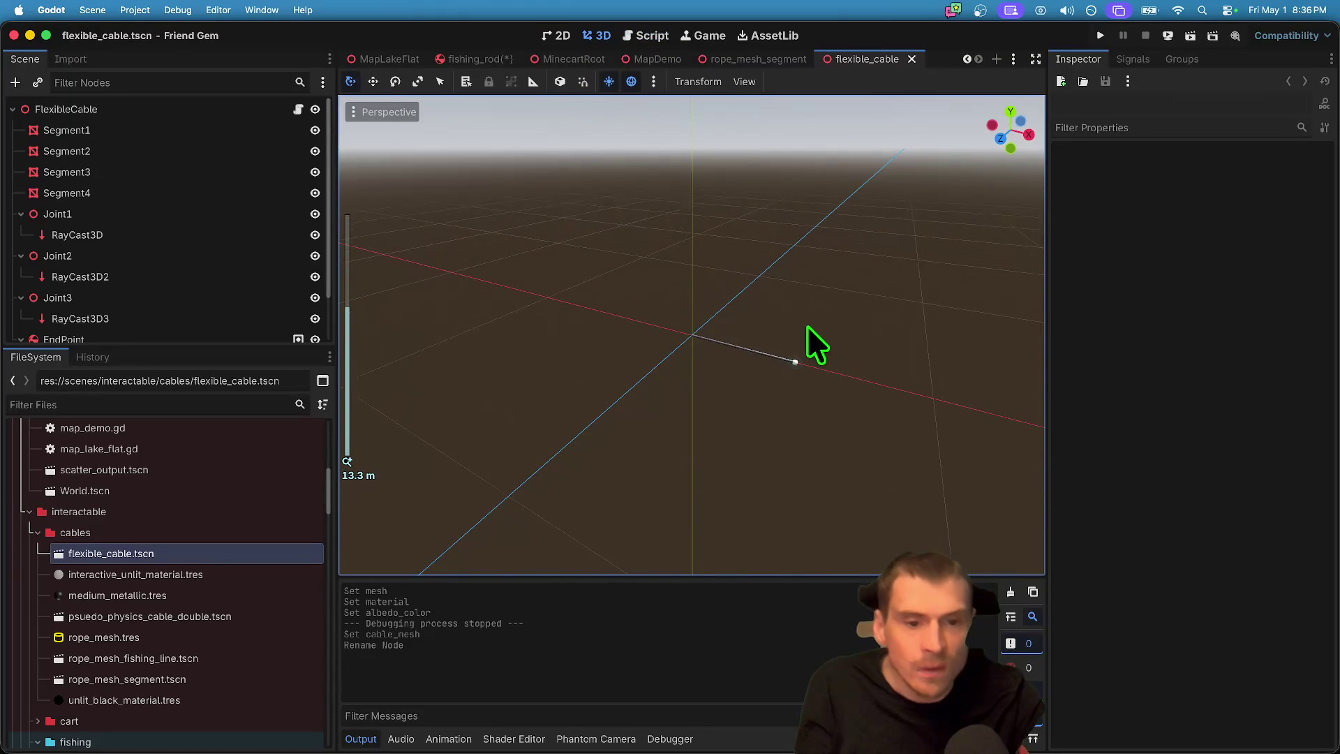
scroll(816, 342, up, 4)
scroll(816, 342, down, 3)
scroll(119, 269, down, 2)
scroll(120, 272, up, 2)
scroll(154, 558, down, 2)
scroll(149, 600, up, 10)
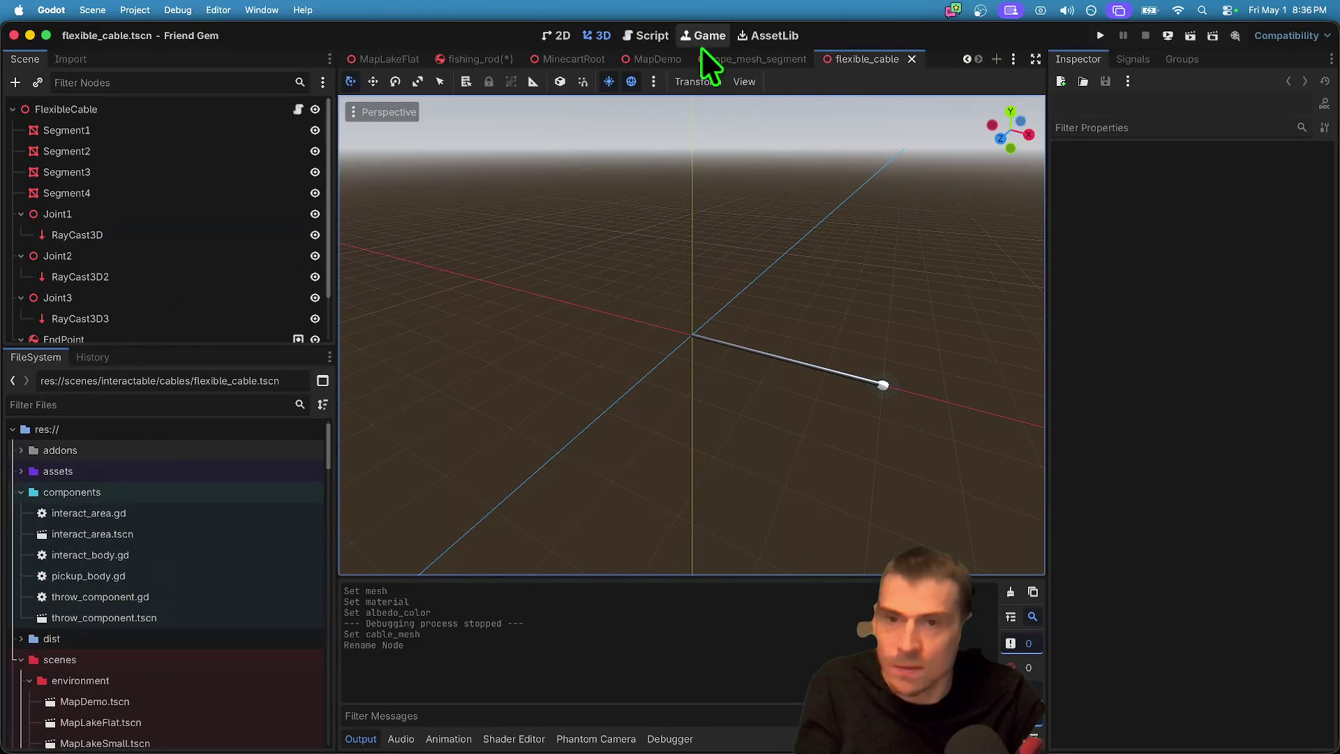
Step: Set the fishing_rod Rope's Cable Mesh to rope_mesh_fishing_line.tscn and run the game
click(482, 56)
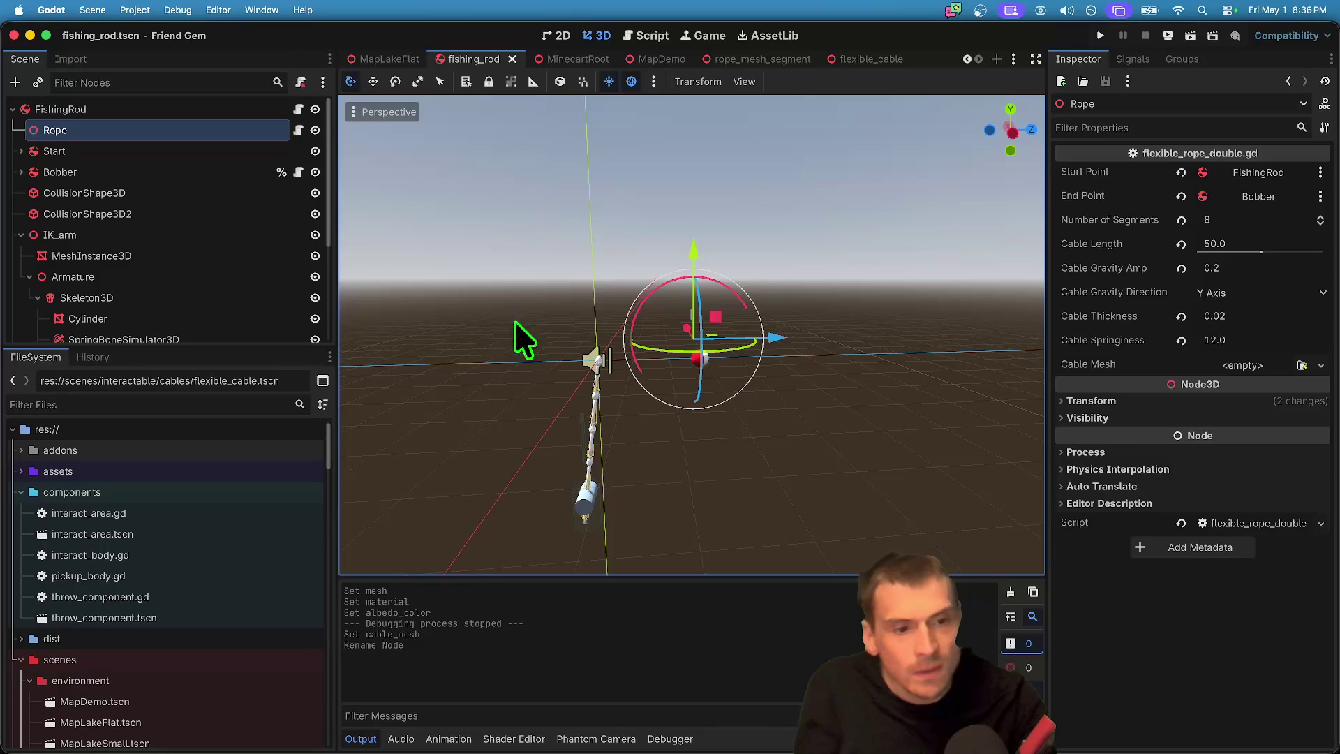
click(1302, 365)
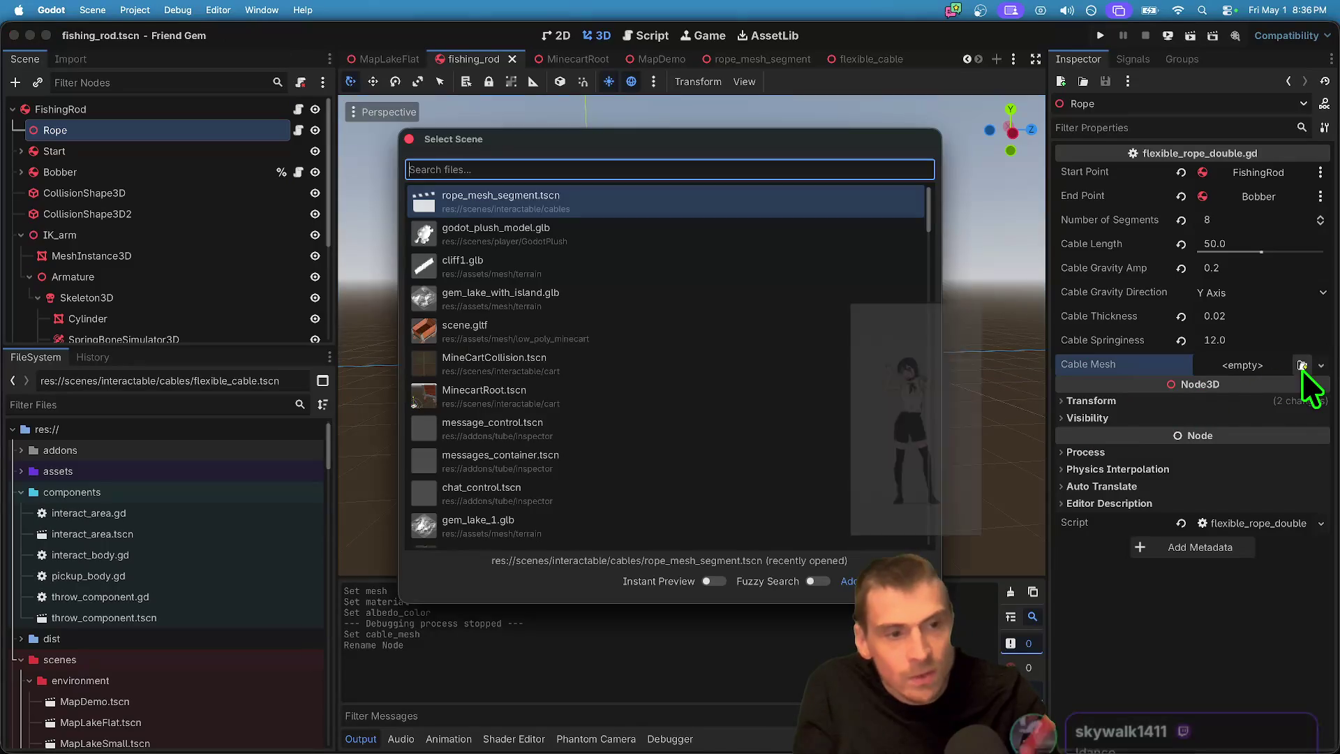
text(rope)
click(803, 250)
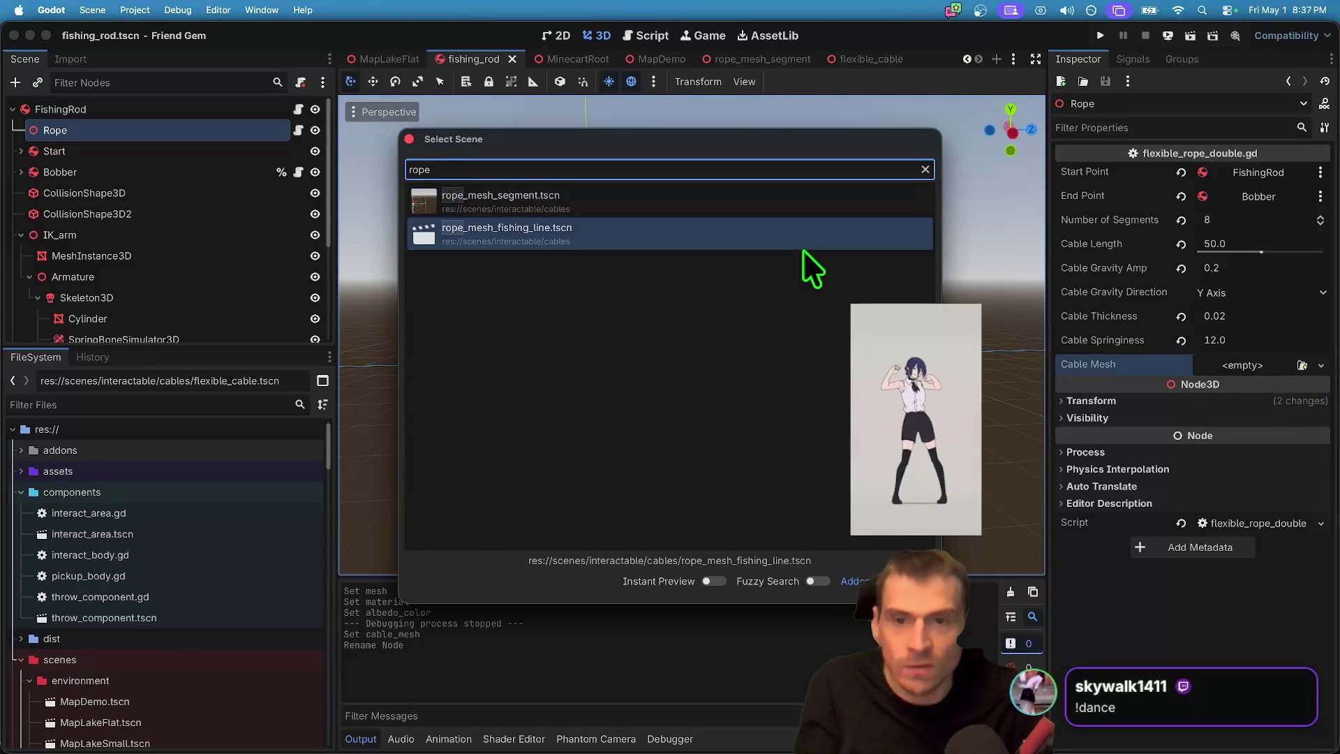
key(Return)
key(super+b)
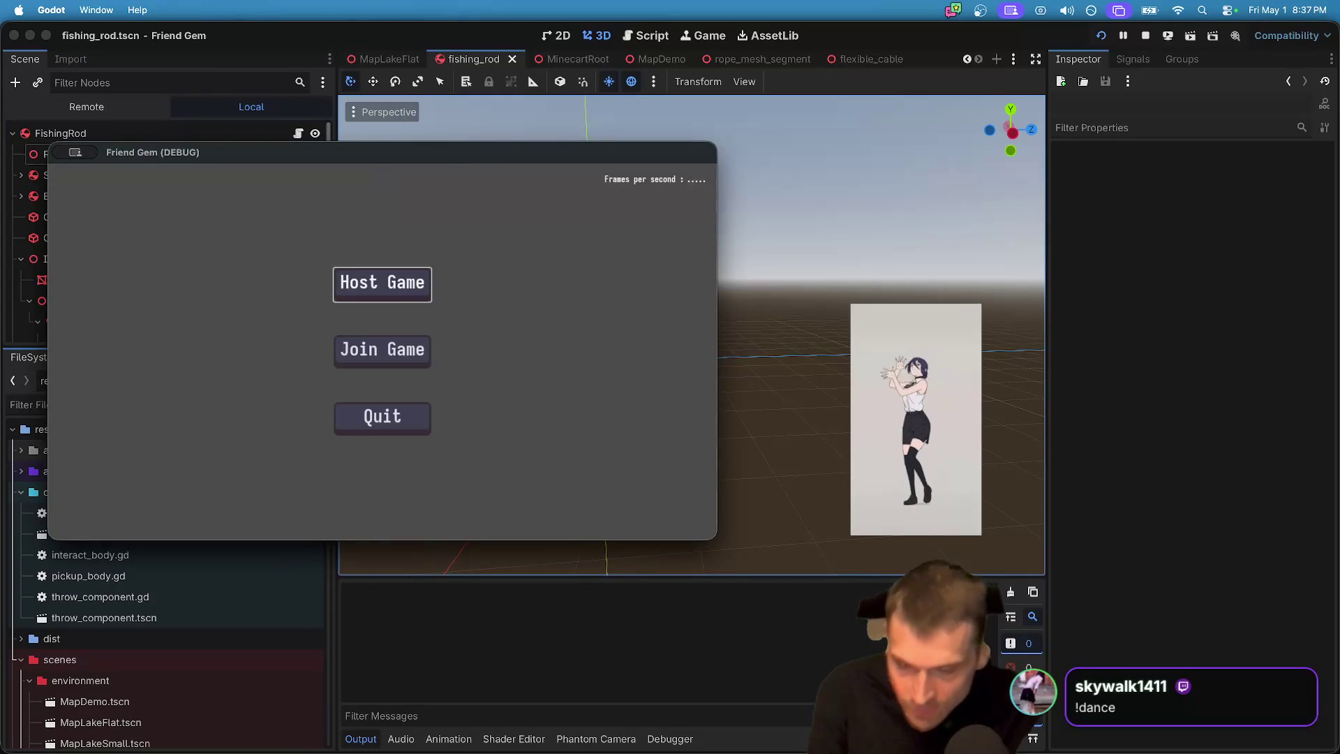
Step: Host a game to see the rod's white fishing line, then stop the running game
click(379, 284)
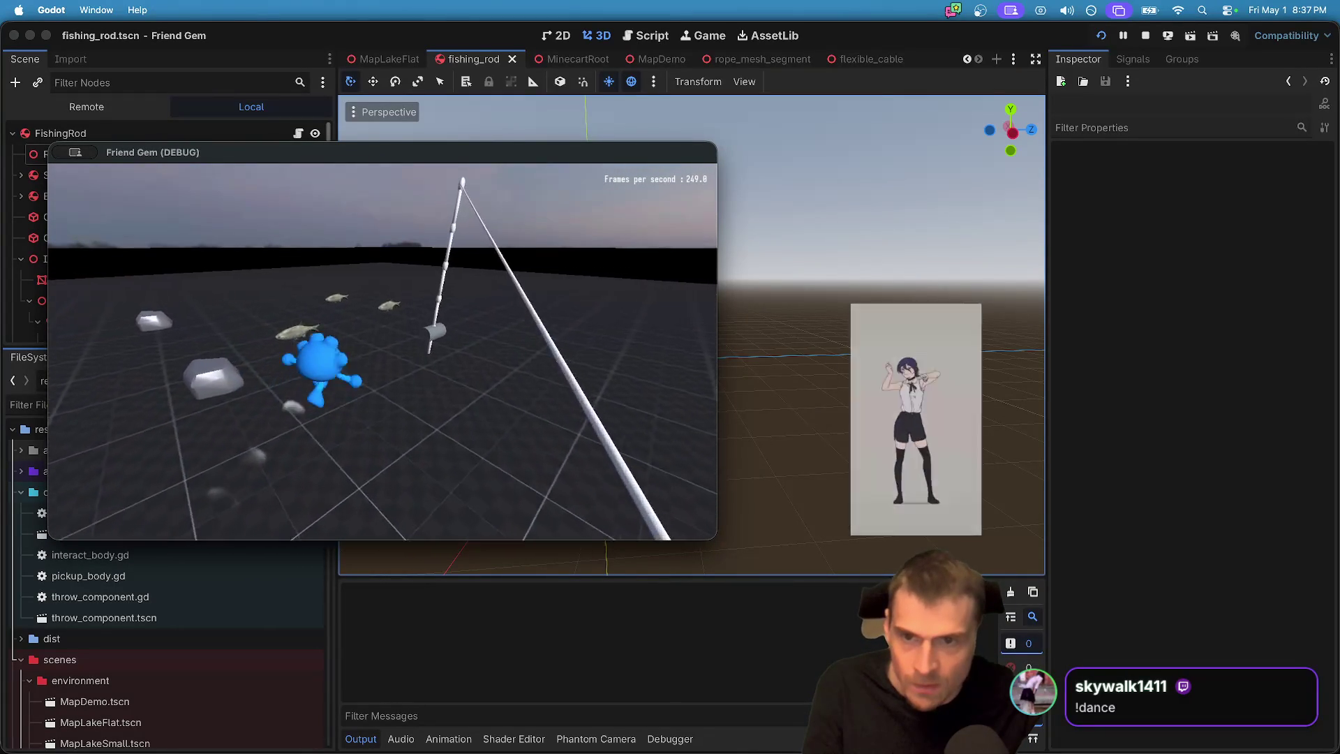
key(super+q)
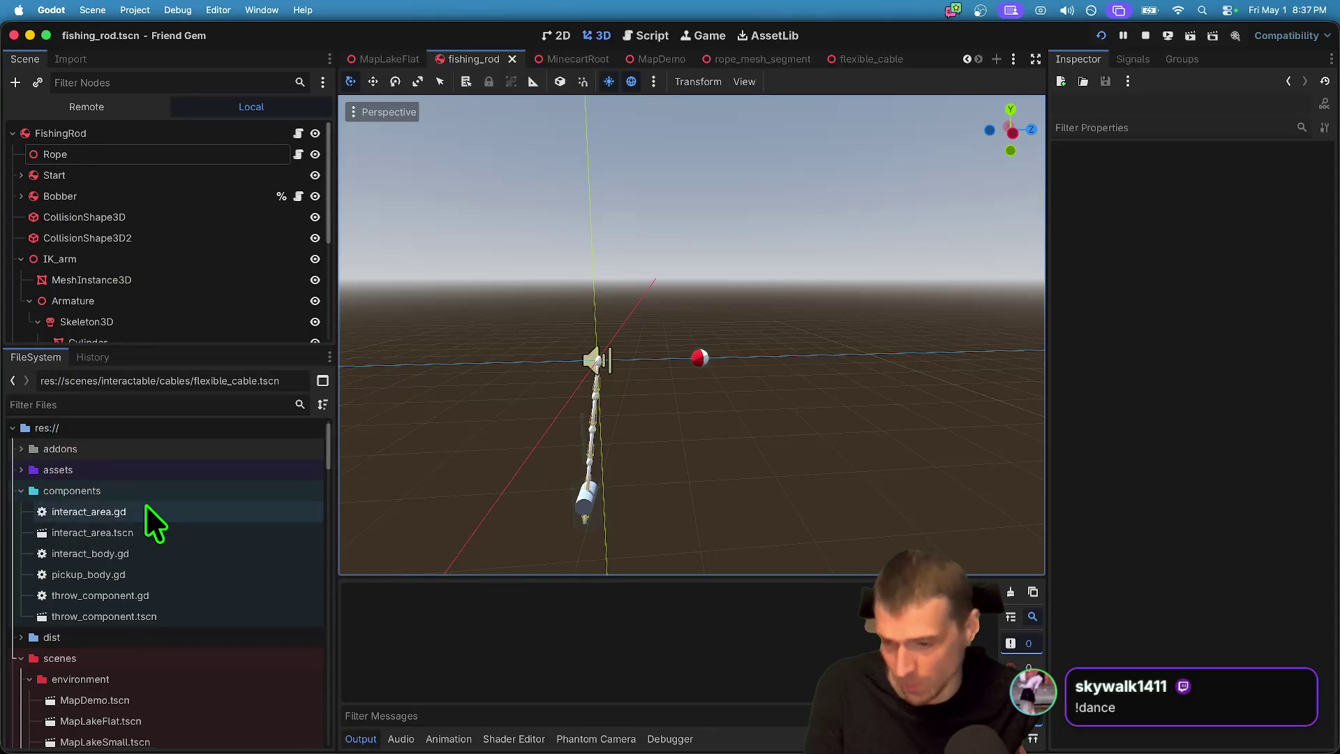
Step: Open rope_mesh_fishing_line.tscn and expand its Mesh node's cylinder mesh settings
scroll(145, 503, down, 3)
scroll(144, 505, up, 3)
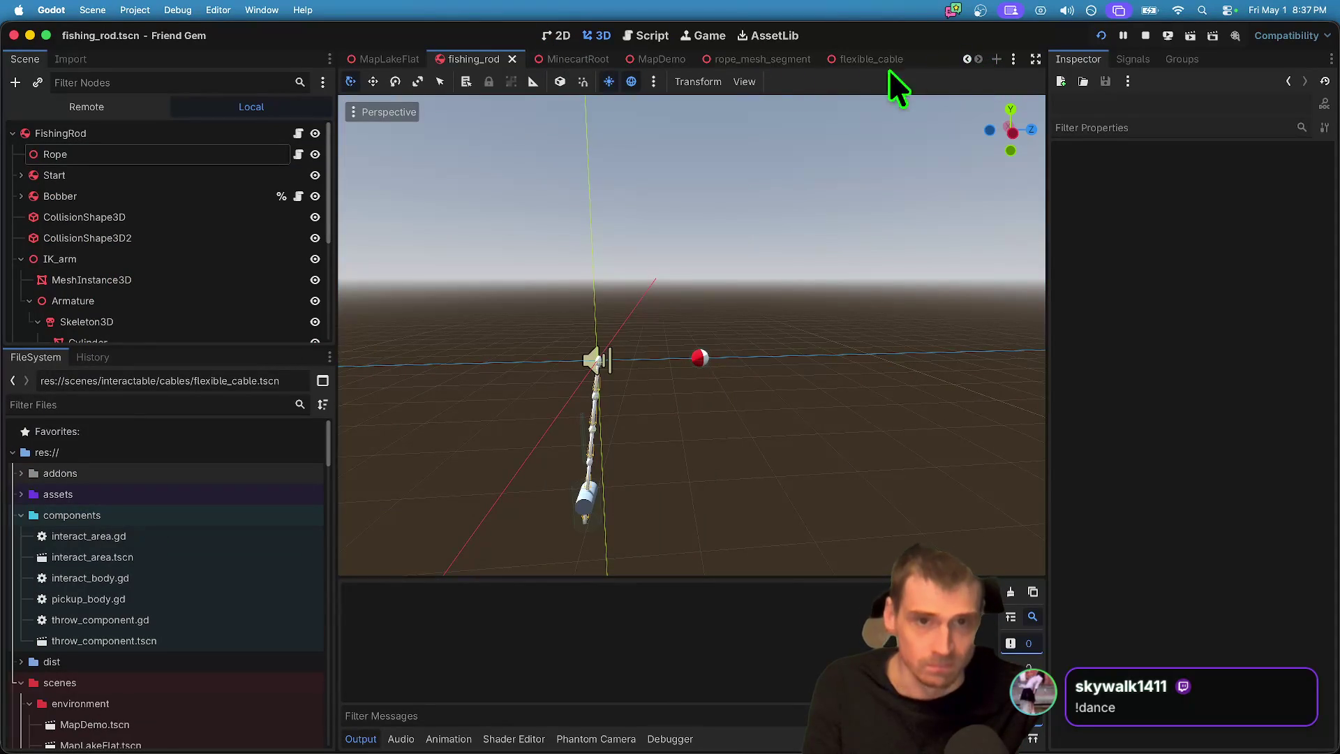
scroll(97, 599, down, 10)
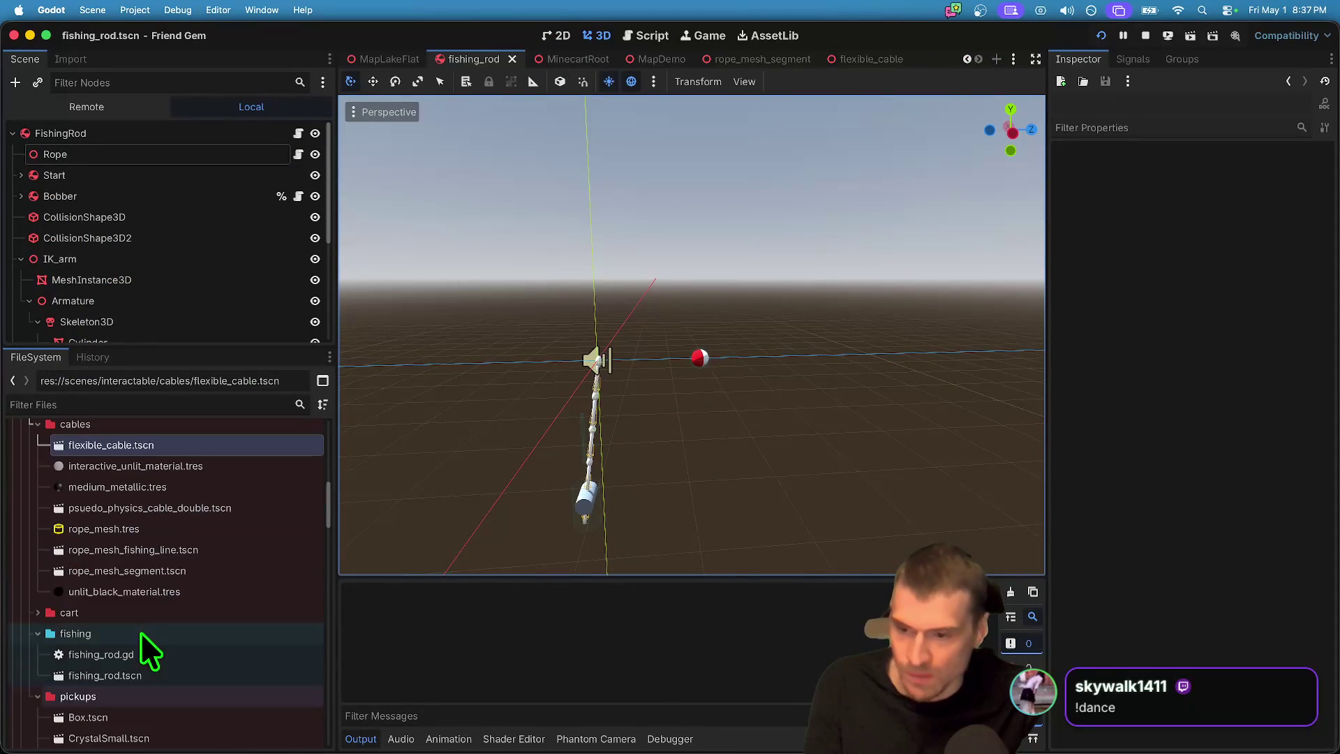
double_click(171, 551)
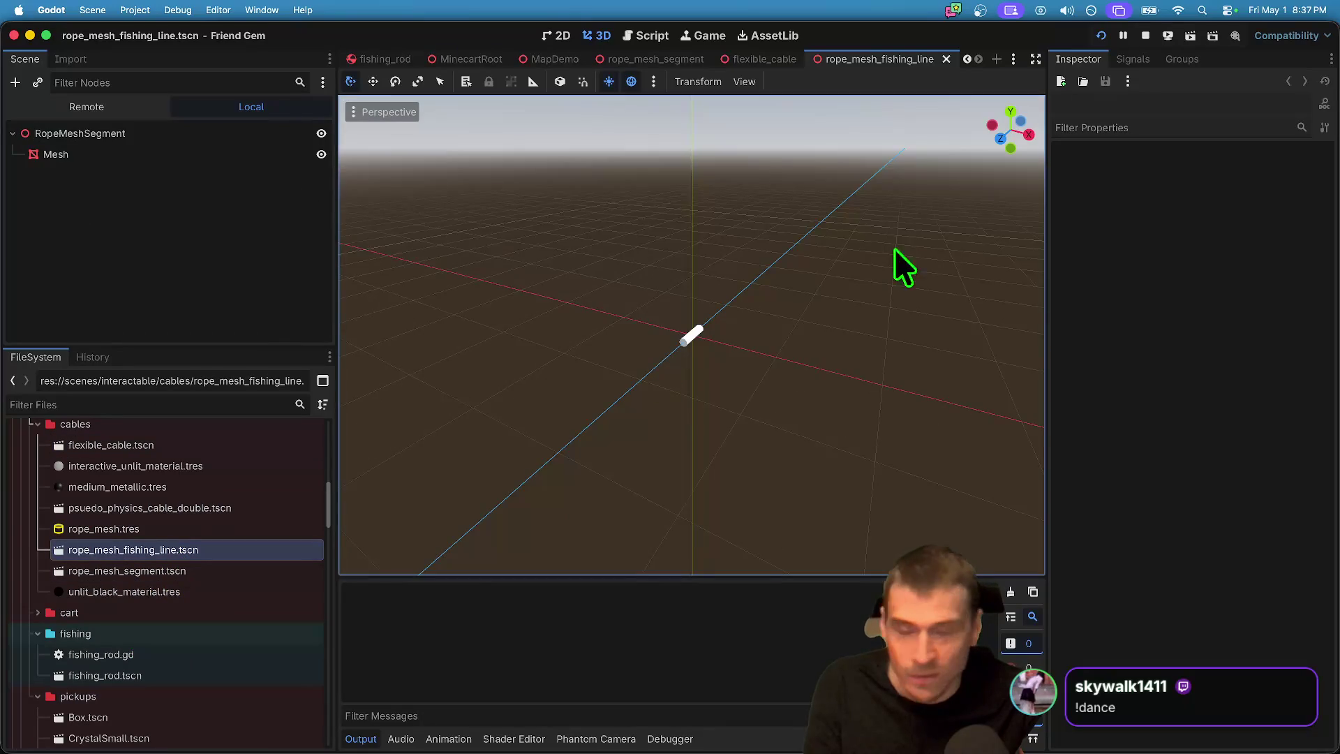
click(195, 155)
click(1289, 202)
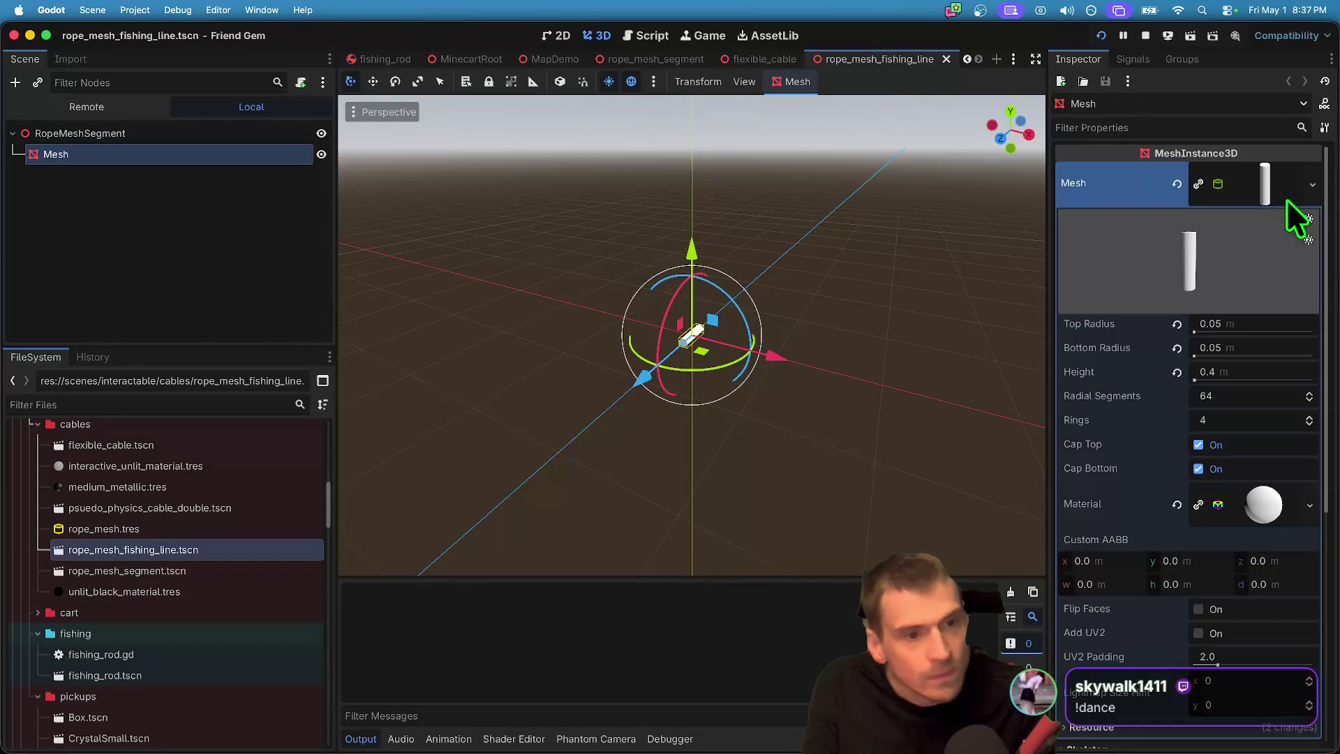
Step: Set the line material's Transparency mode to Alpha
scroll(1137, 514, down, 5)
scroll(1137, 524, up, 5)
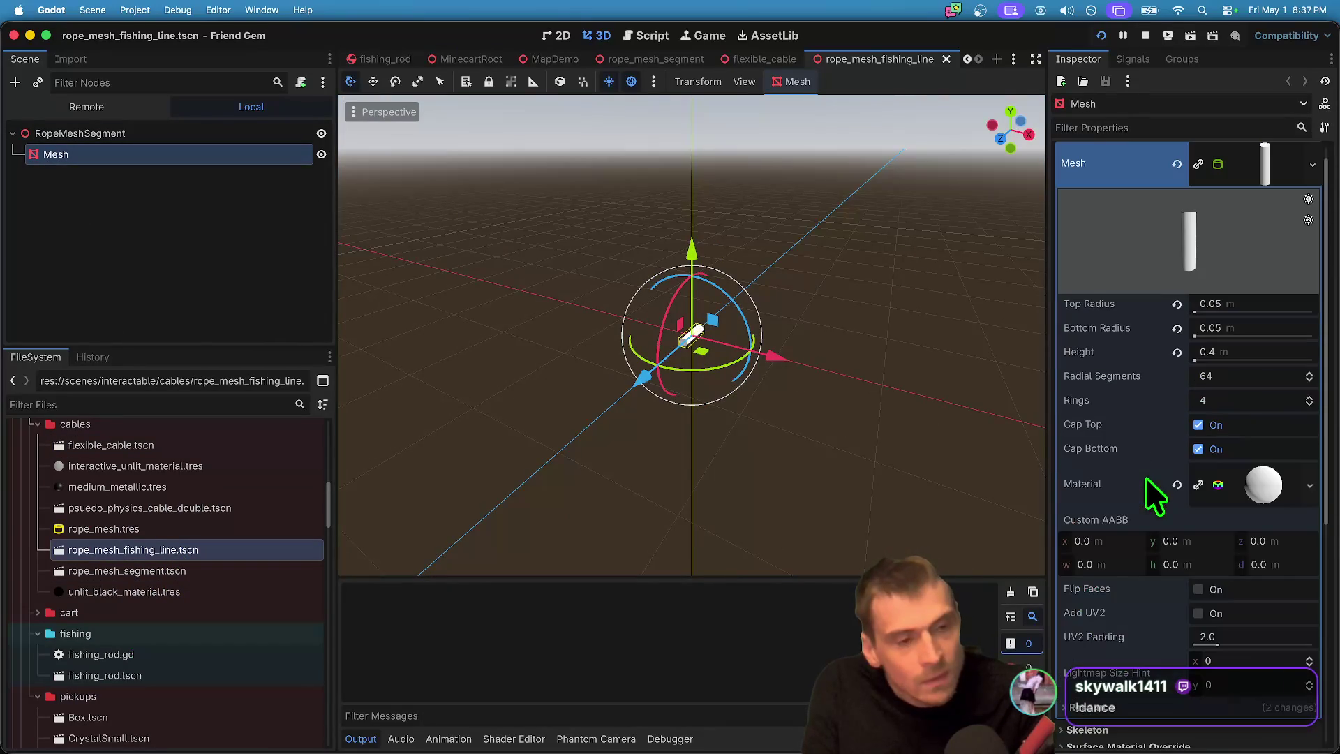
scroll(1241, 360, down, 1)
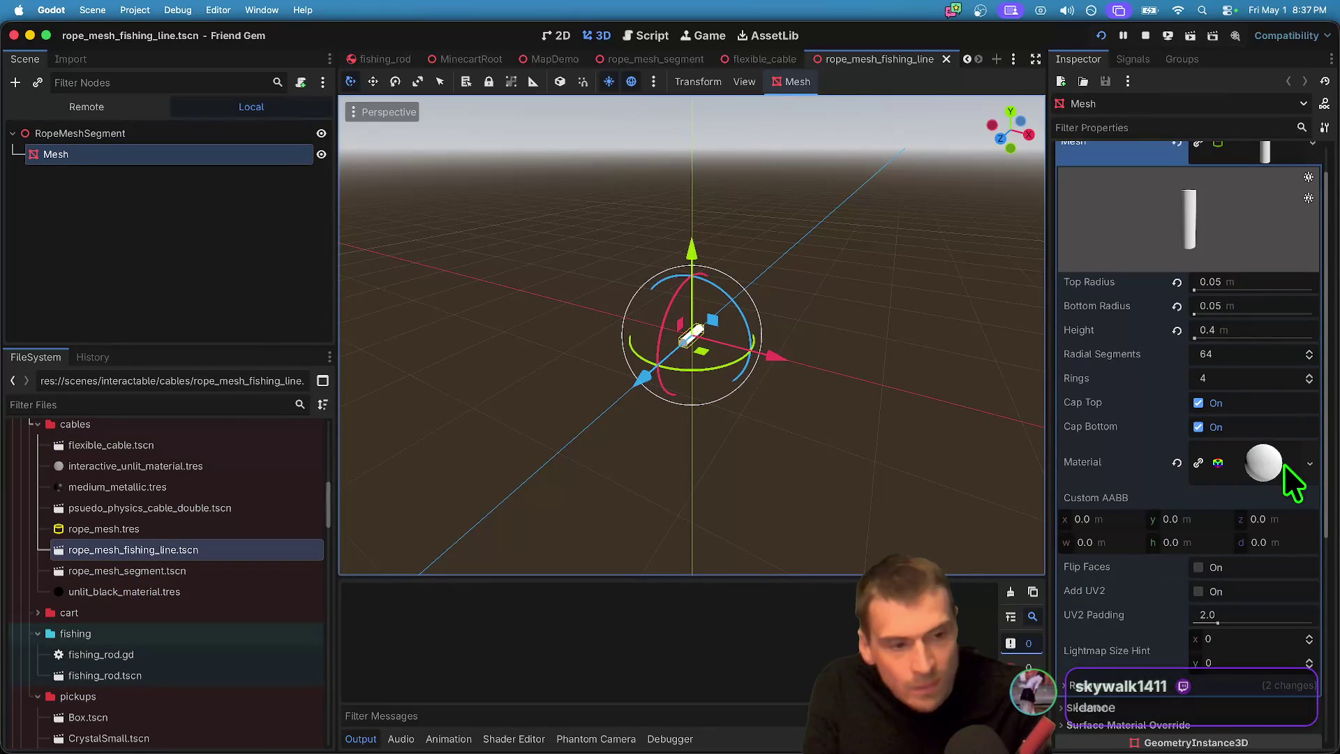
click(1263, 462)
scroll(1249, 488, down, 5)
click(1236, 492)
click(1230, 513)
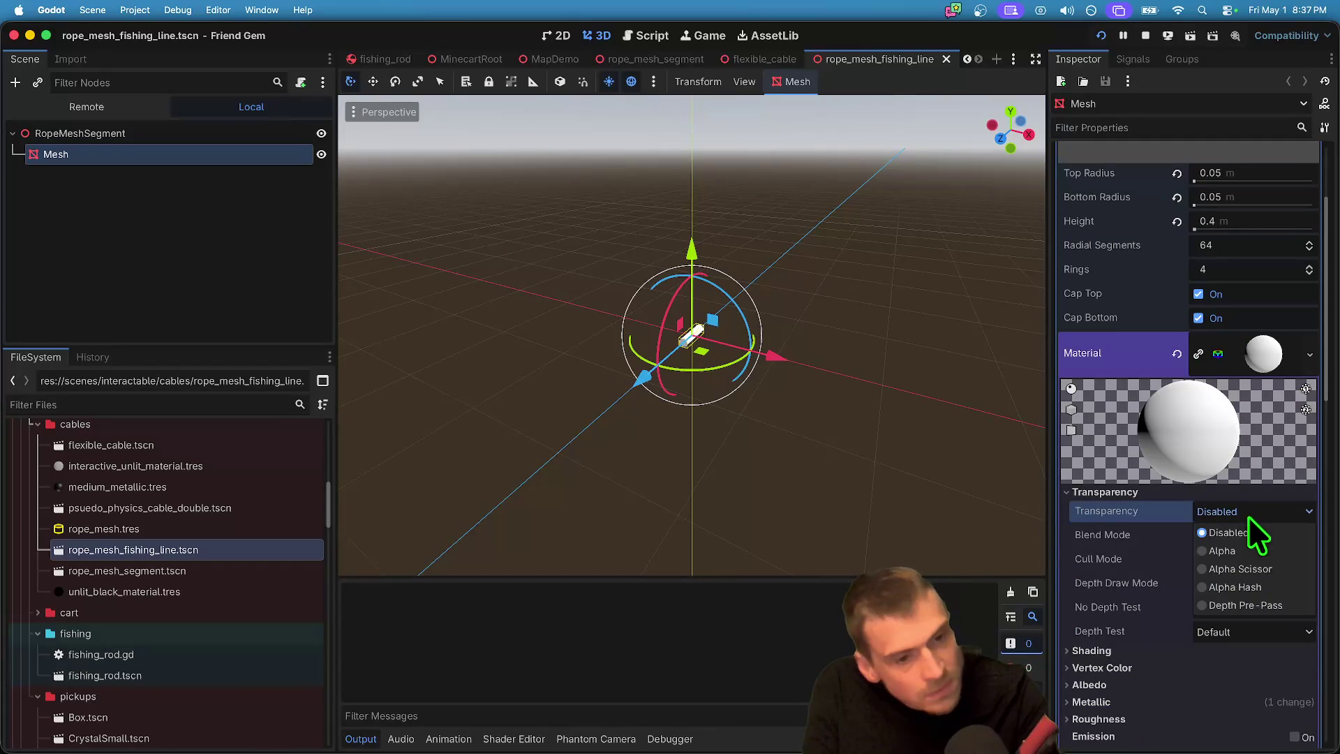
click(1259, 551)
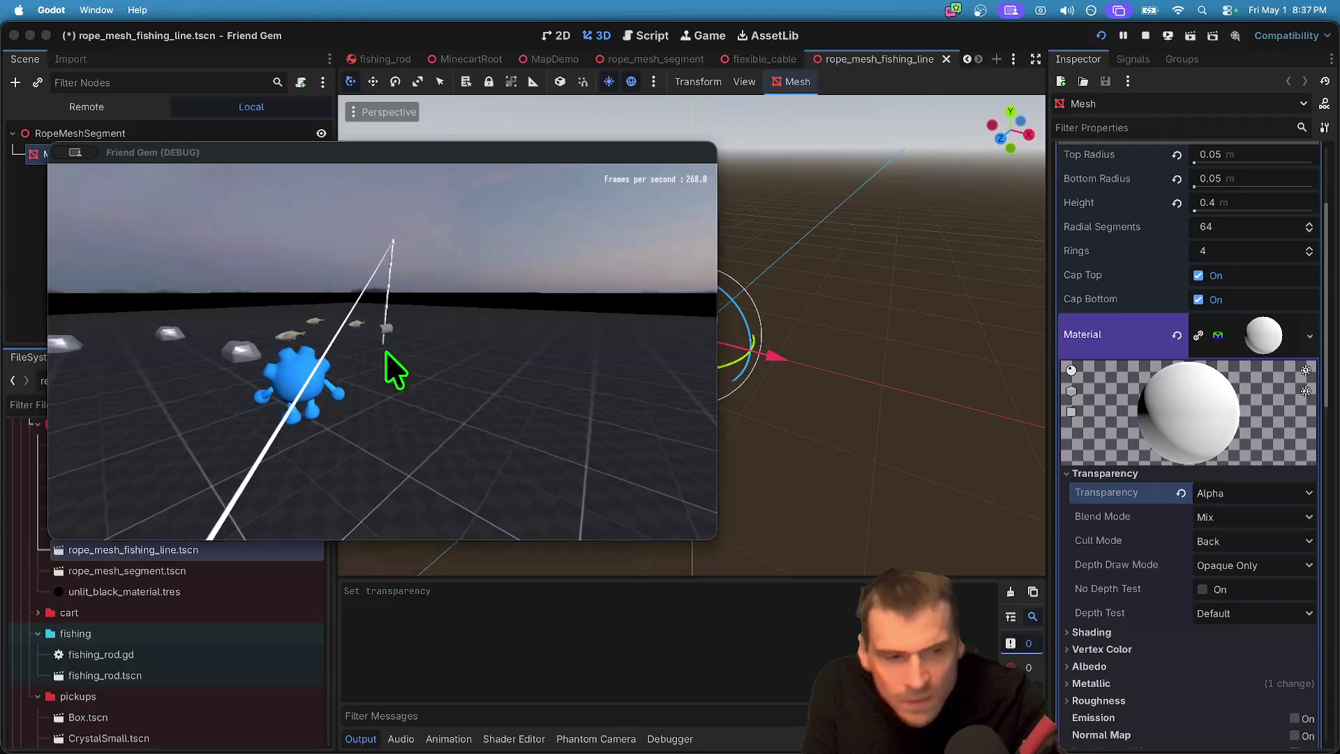
Step: Test Alpha transparency in game, undo it back to Disabled, and start renaming the root node
key(super+period)
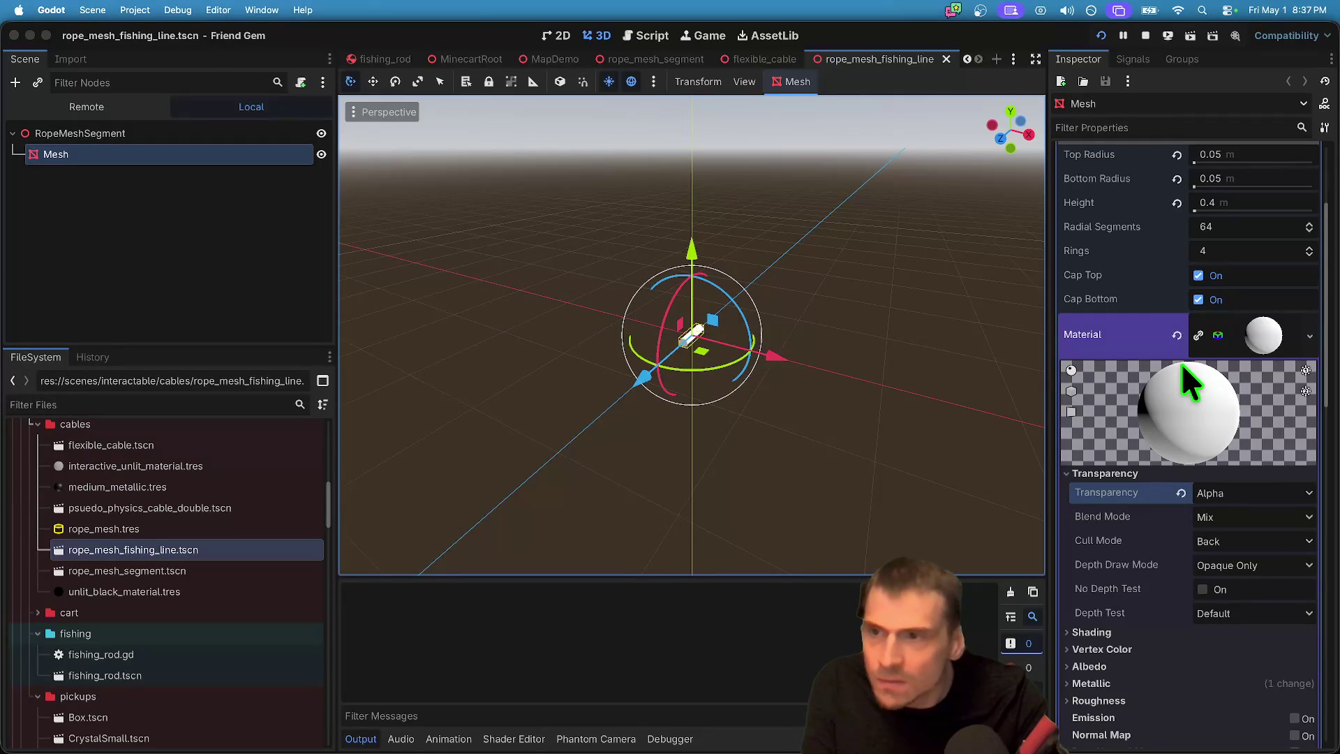
key(super+b)
key(super+z)
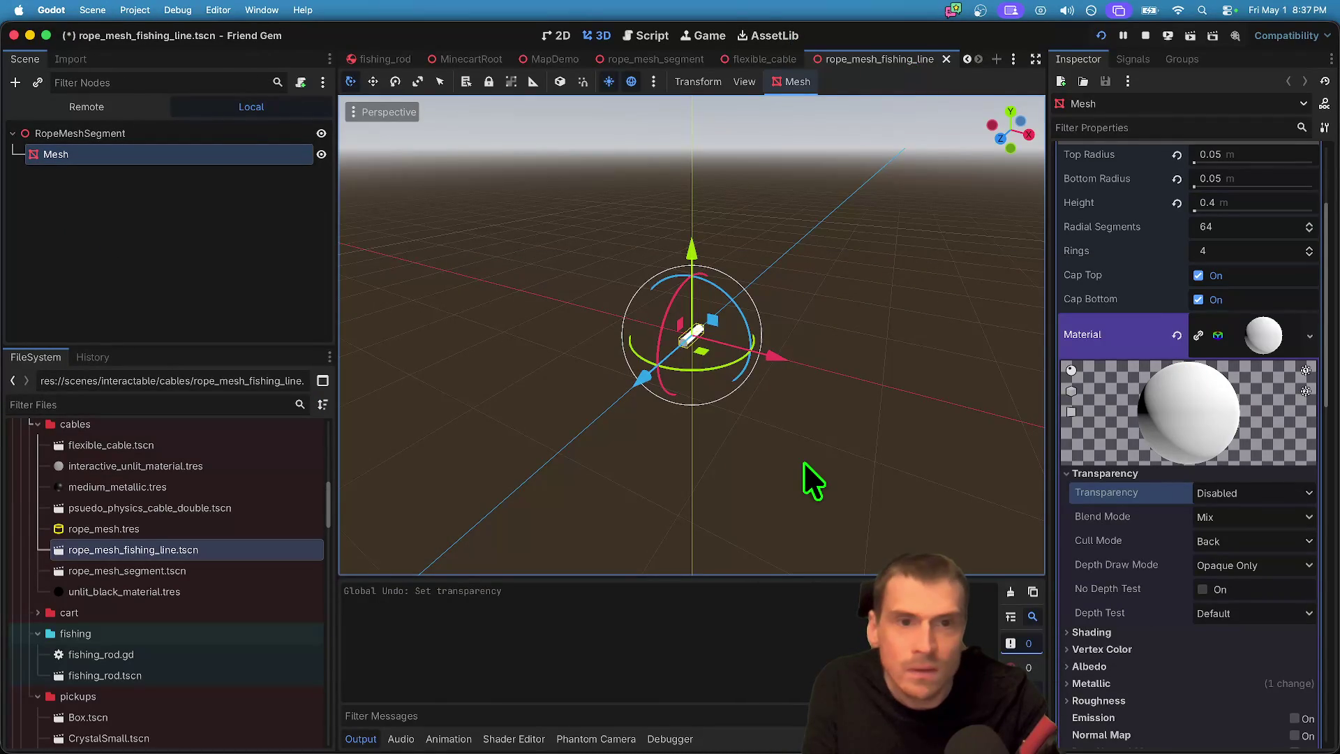
click(140, 134)
click(140, 134)
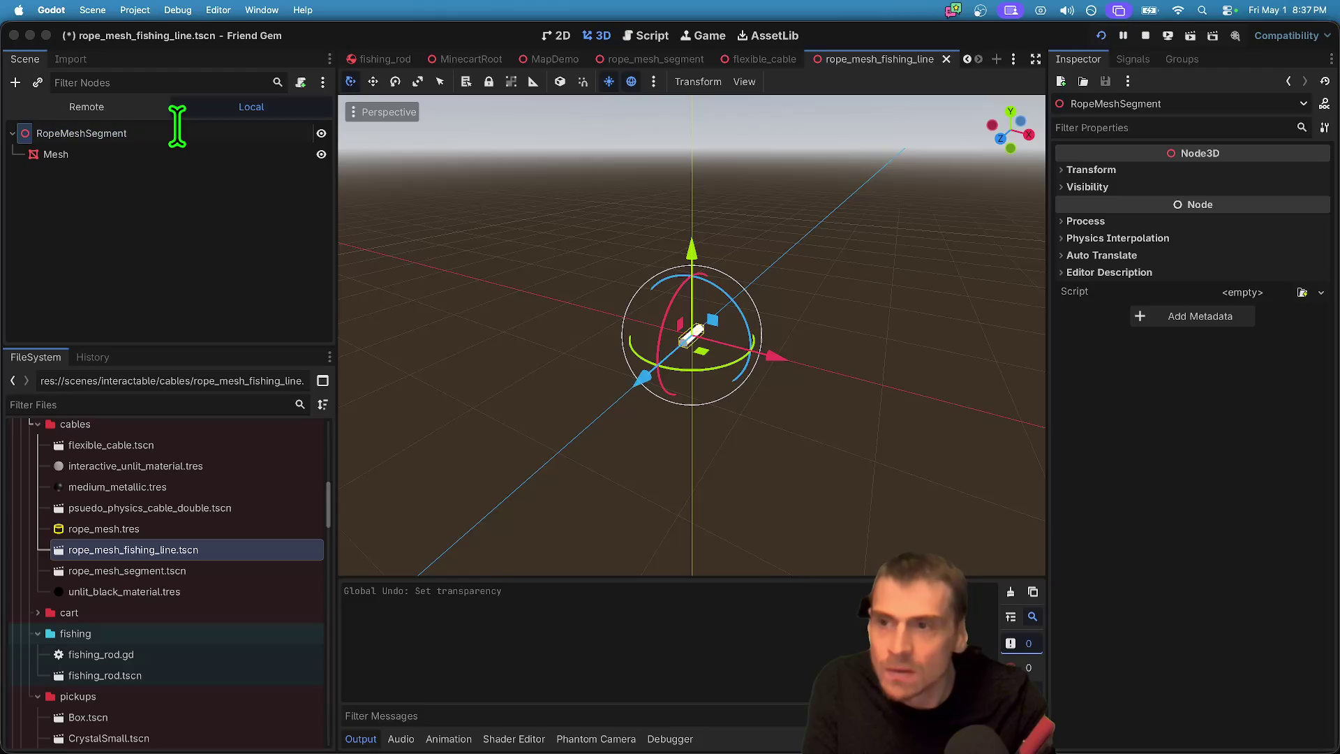
Step: Rename the root to RopeMeshSegmentFishing, then restore and save rope_mesh_segment's root as RopeMeshSegment
text(Fishing)
key(Return)
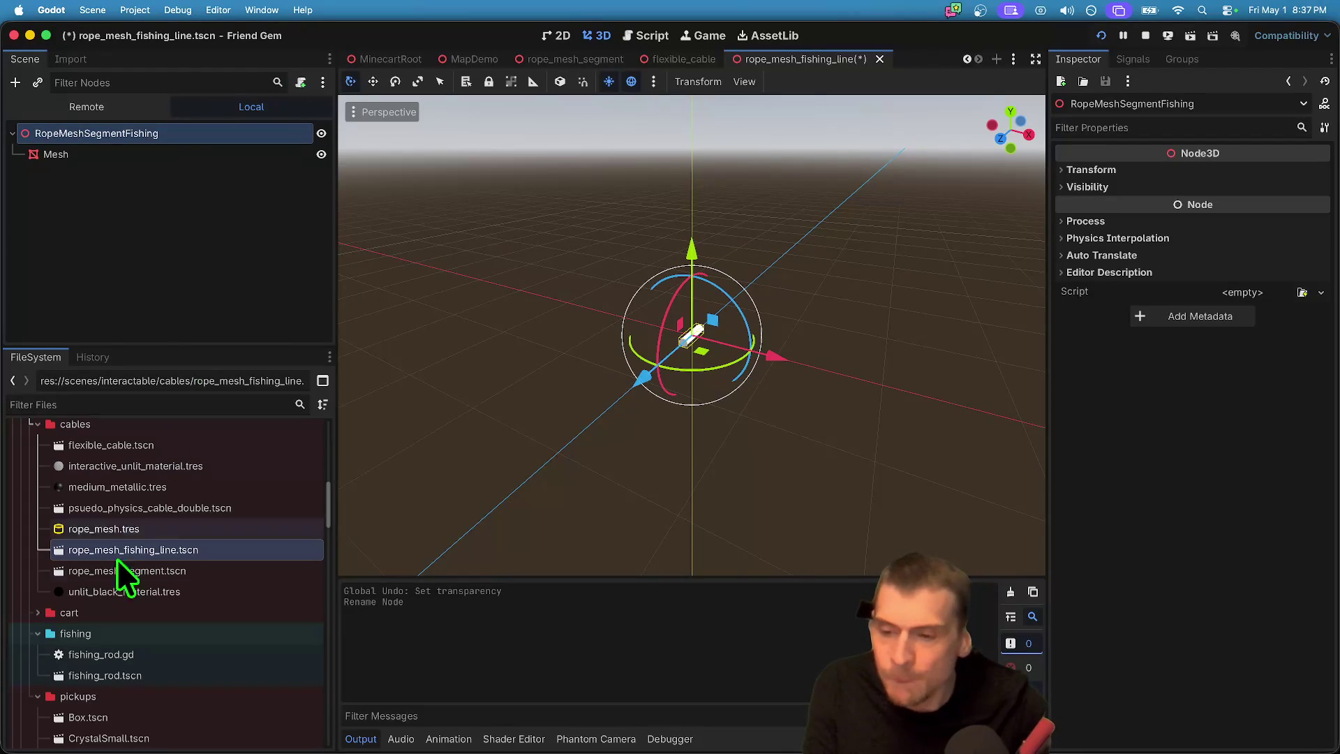
double_click(150, 572)
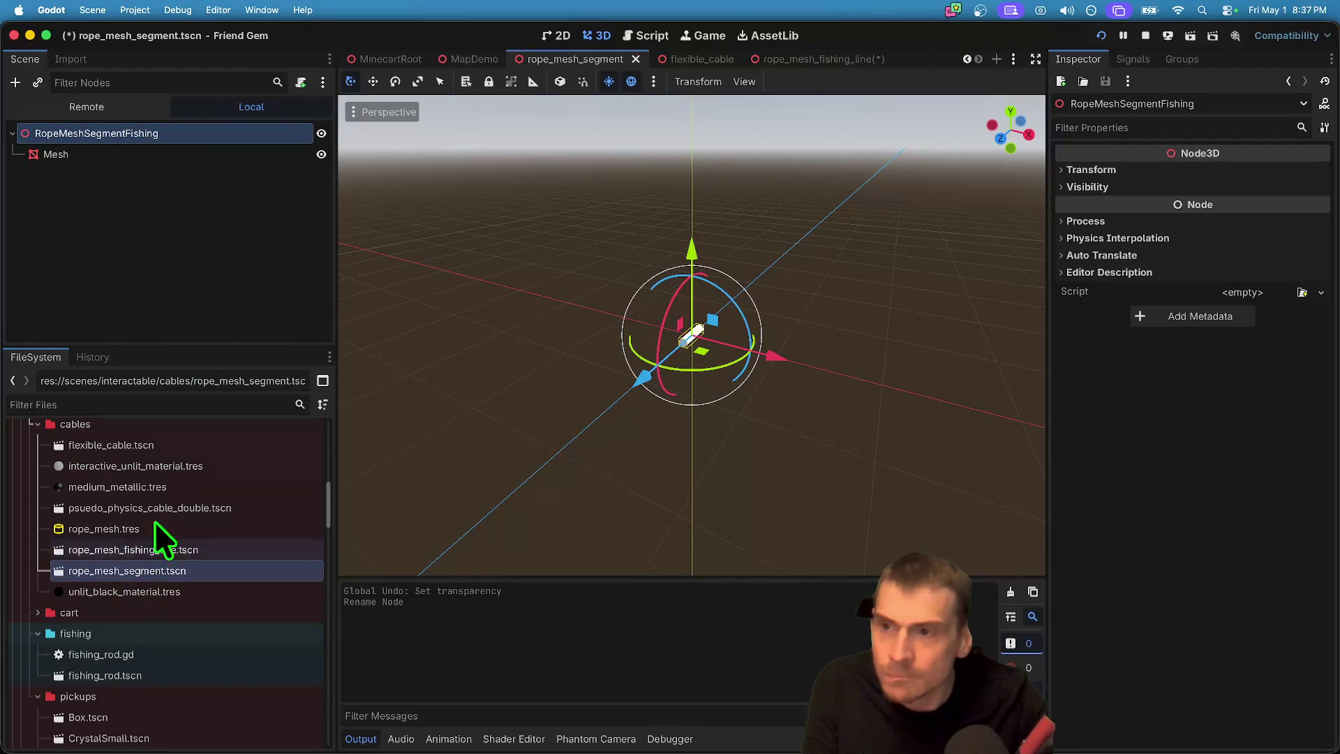
click(167, 133)
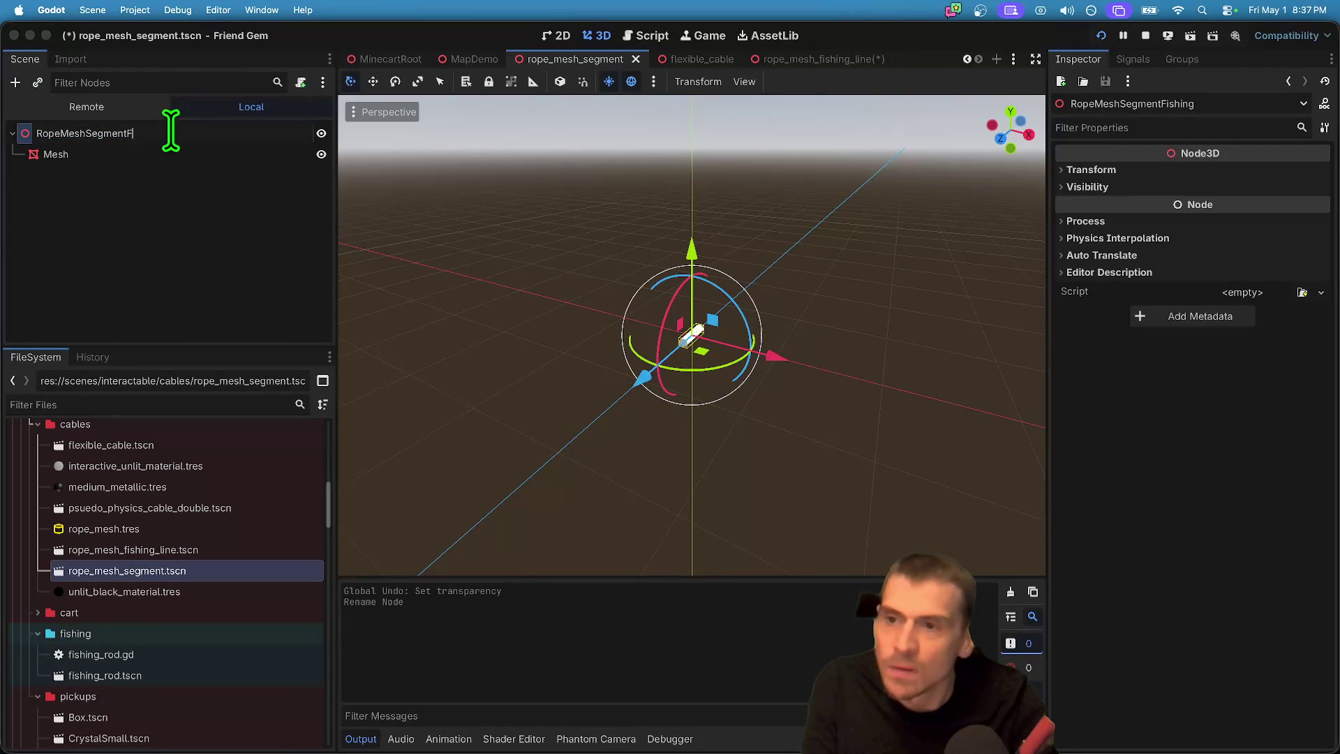
key(BackSpace)
key(Return)
key(super+s)
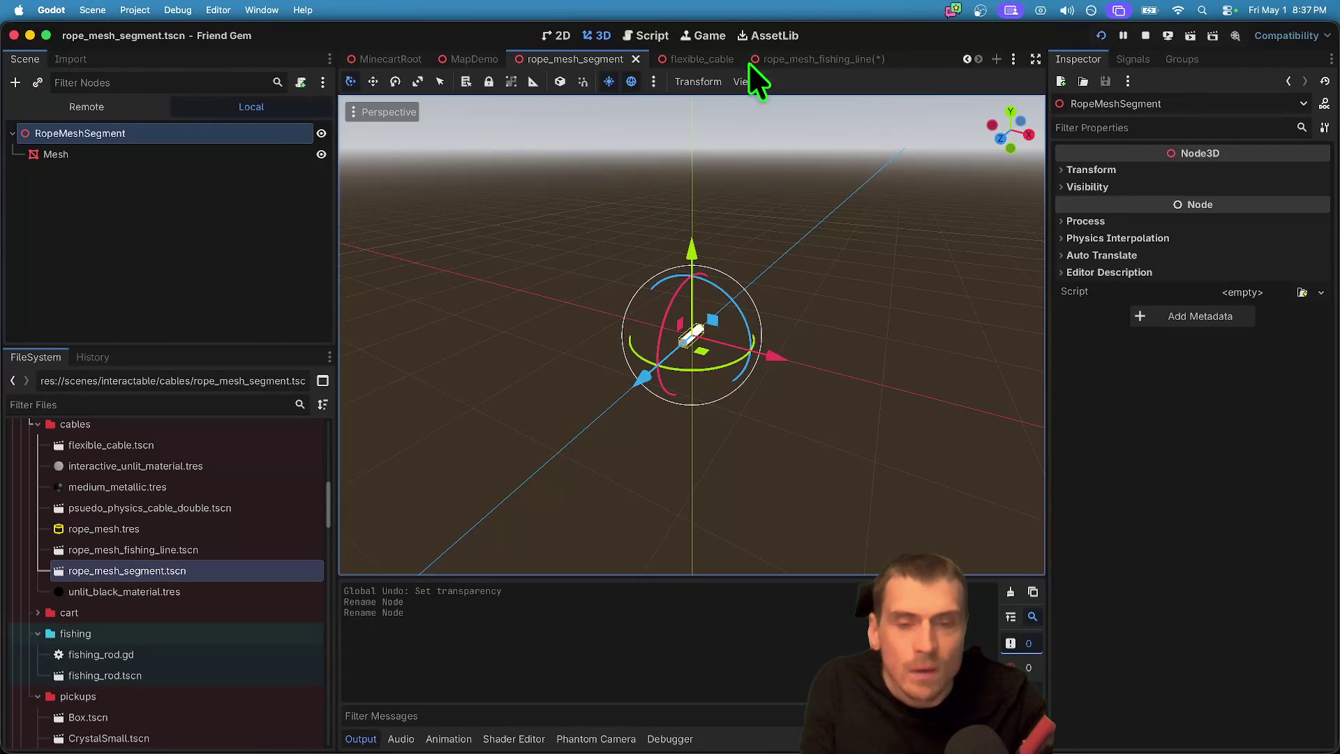
Step: Close the rope_mesh_segment and flexible_cable tabs and save rope_mesh_fishing_line.tscn
click(636, 59)
click(869, 58)
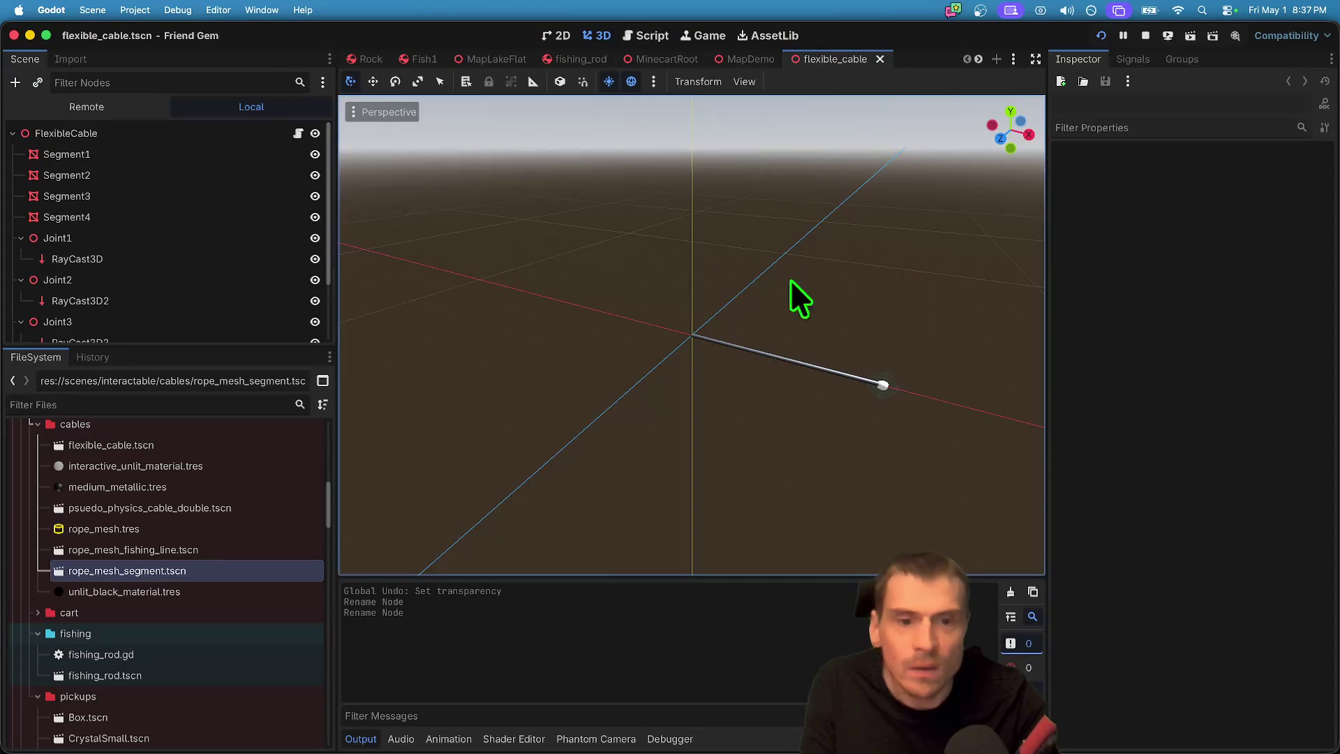
middle_click(827, 63)
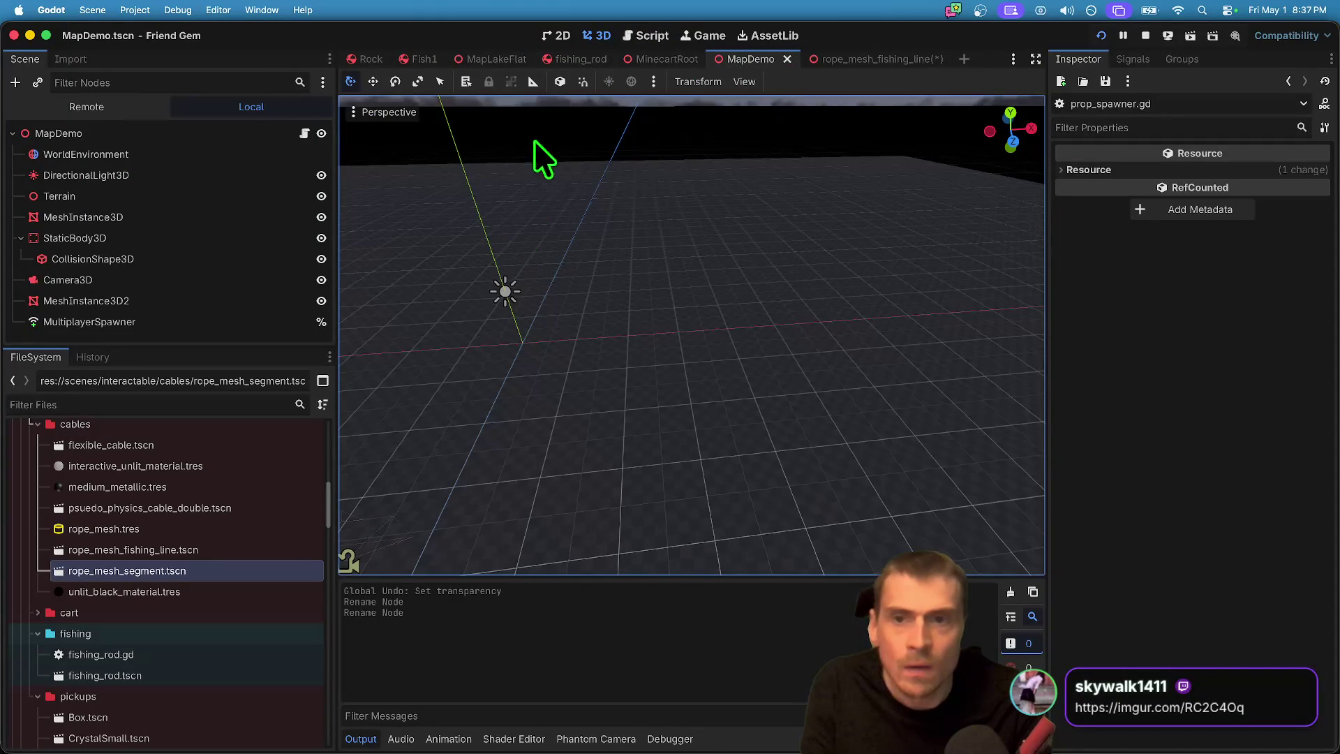
click(878, 60)
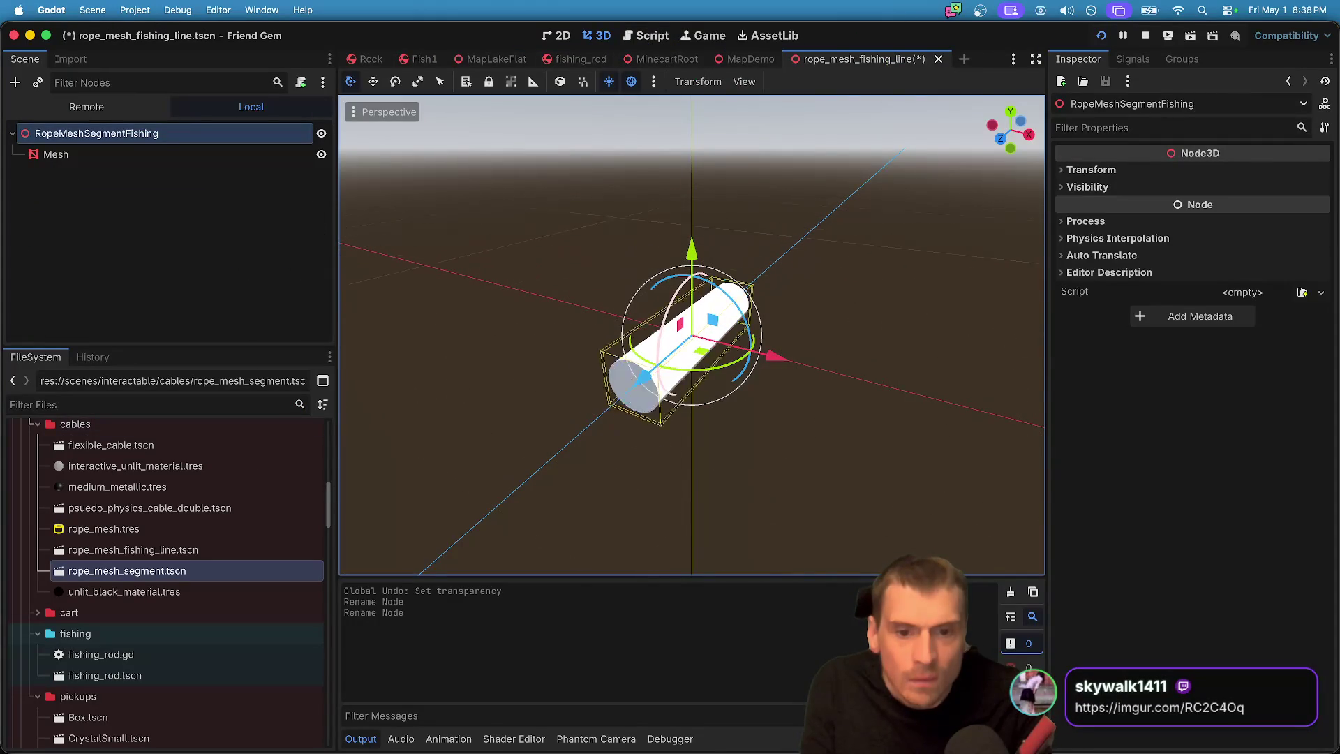
key(super+s)
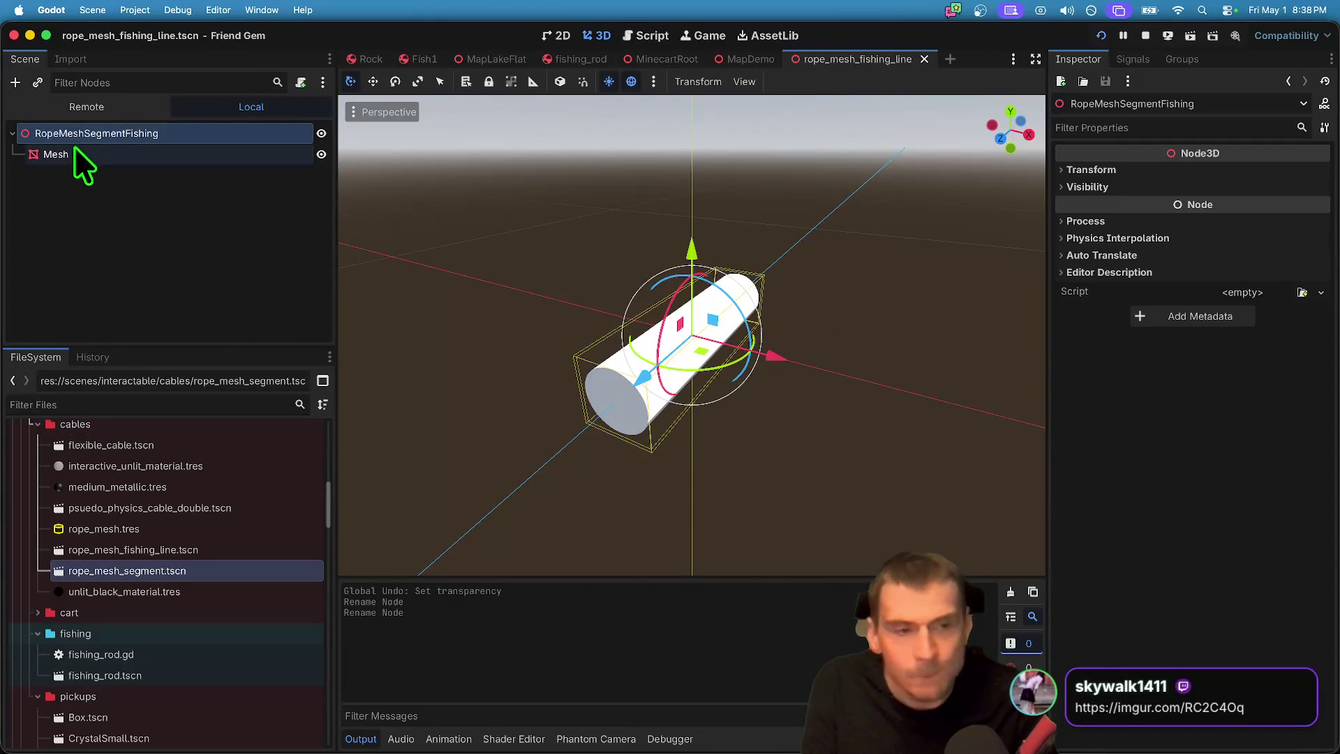
Step: Give the fishing line material Alpha transparency and a semi-transparent white albedo, then save
click(56, 154)
click(1249, 489)
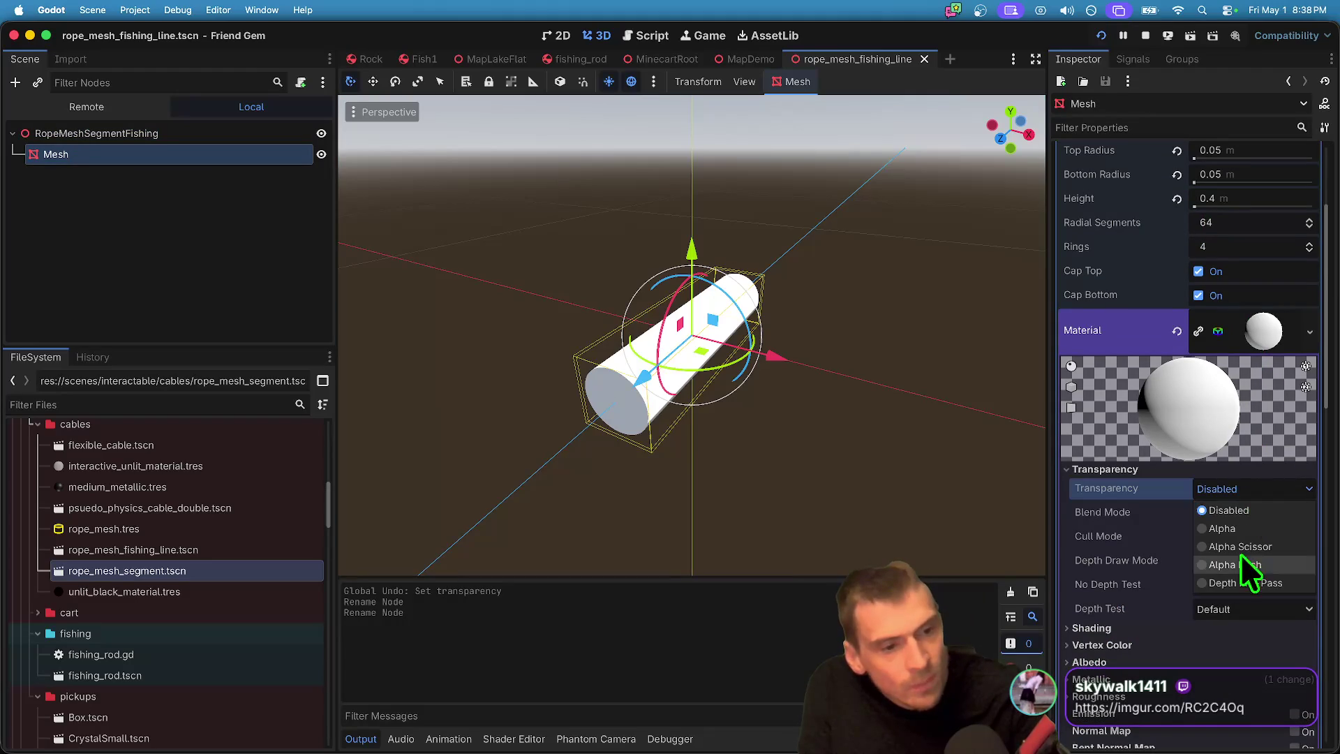
click(1246, 529)
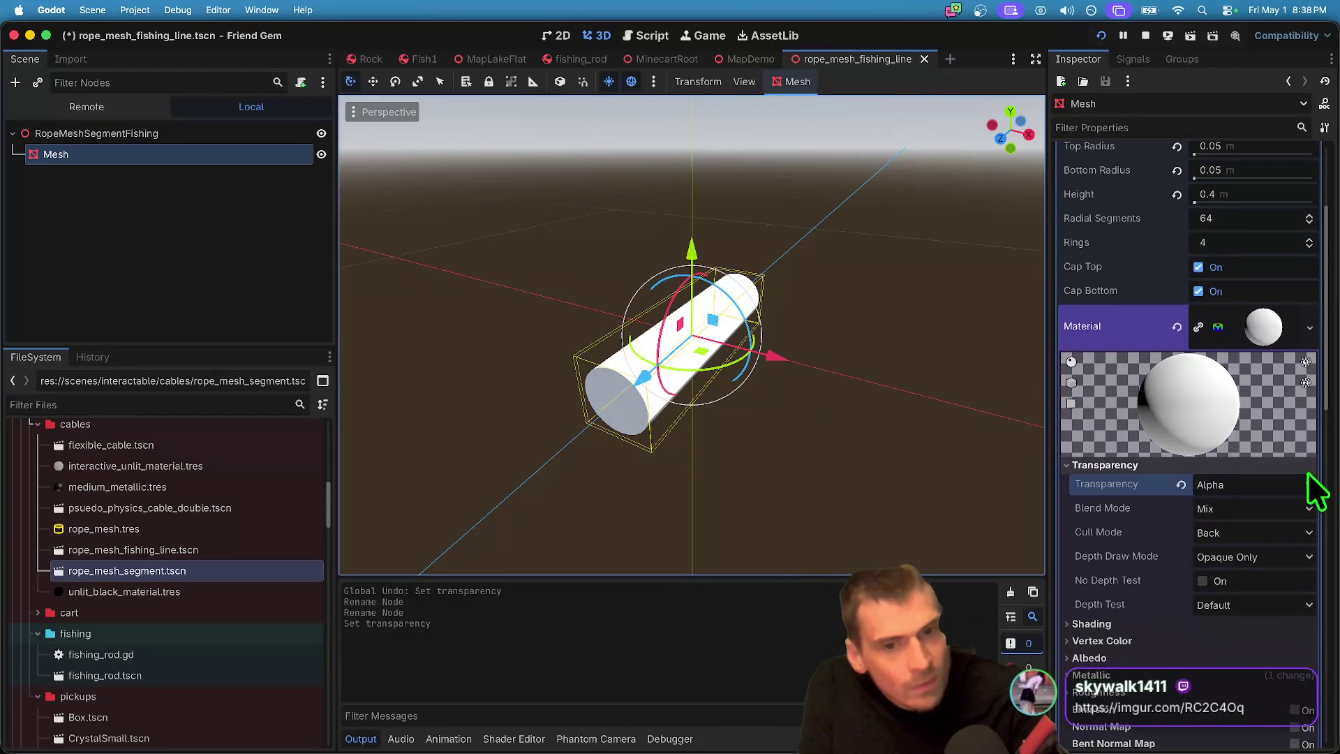
scroll(1285, 495, down, 5)
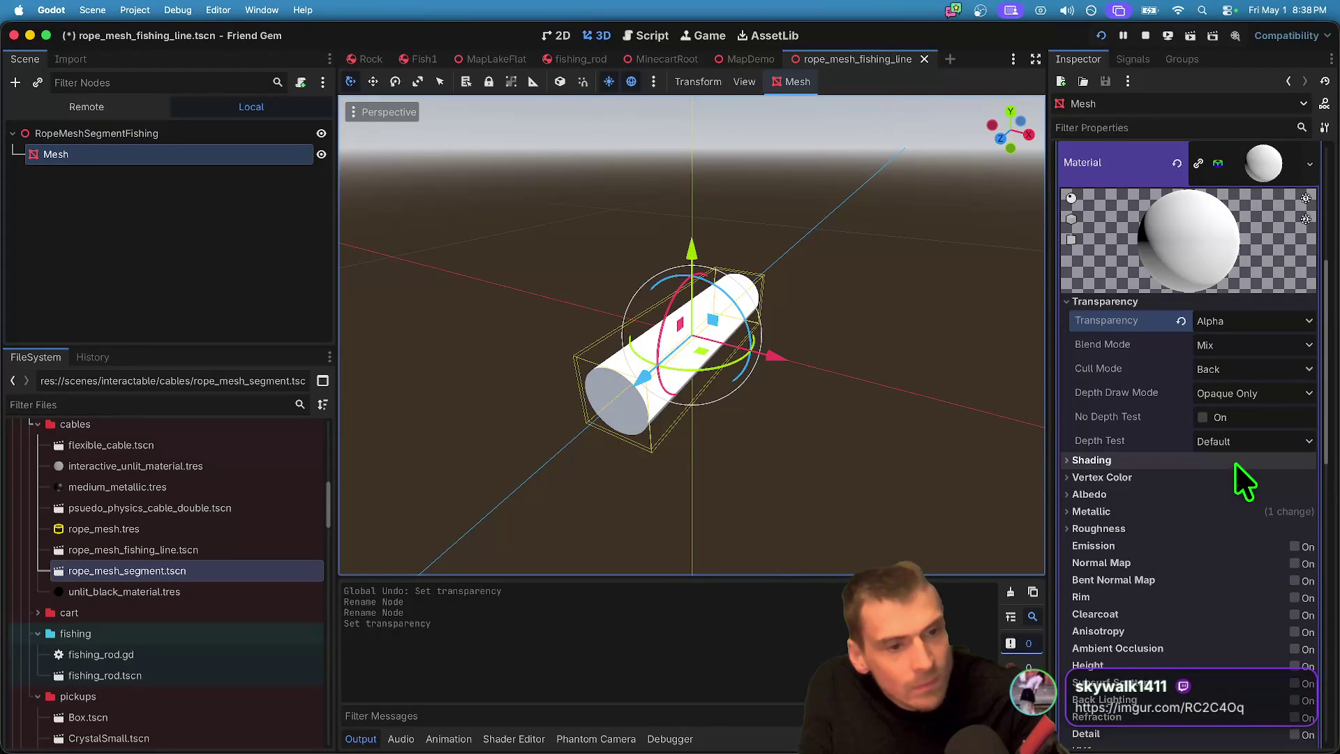
click(1256, 462)
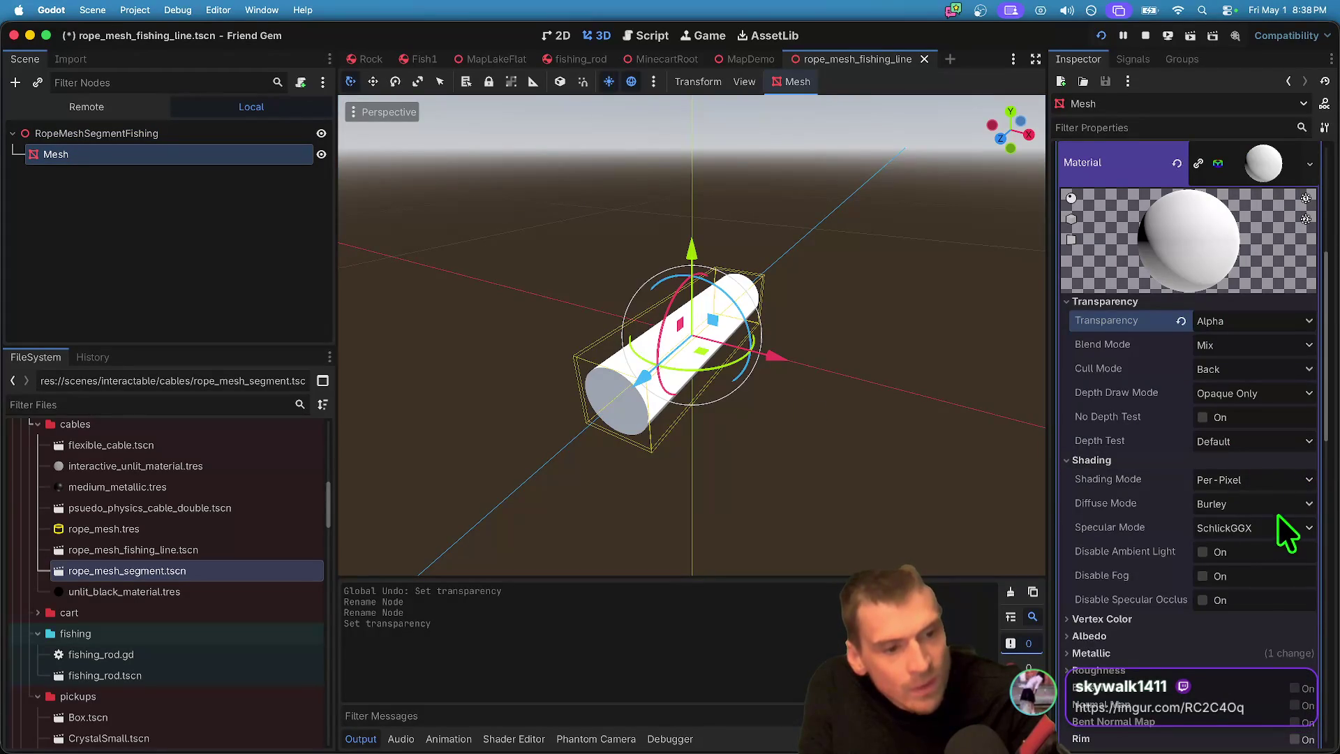
scroll(1260, 544, down, 3)
click(1232, 571)
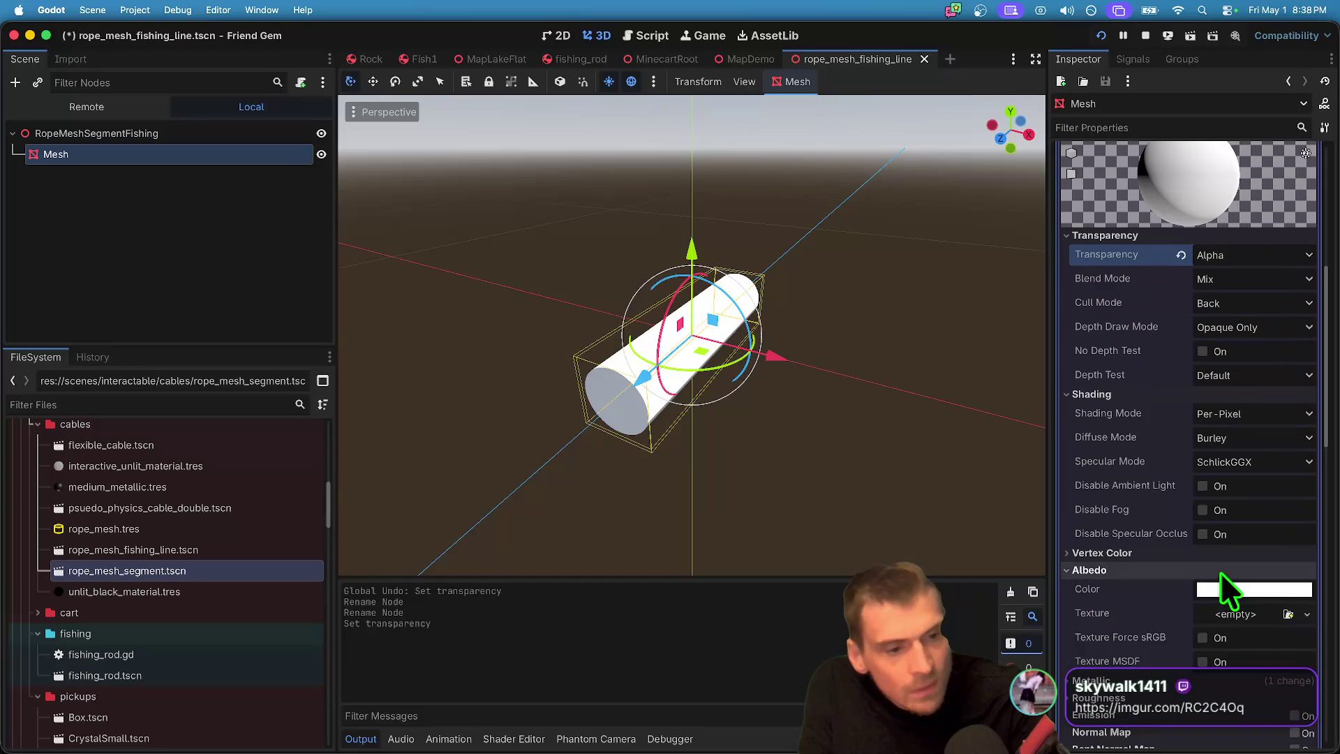
click(1254, 594)
click(1201, 489)
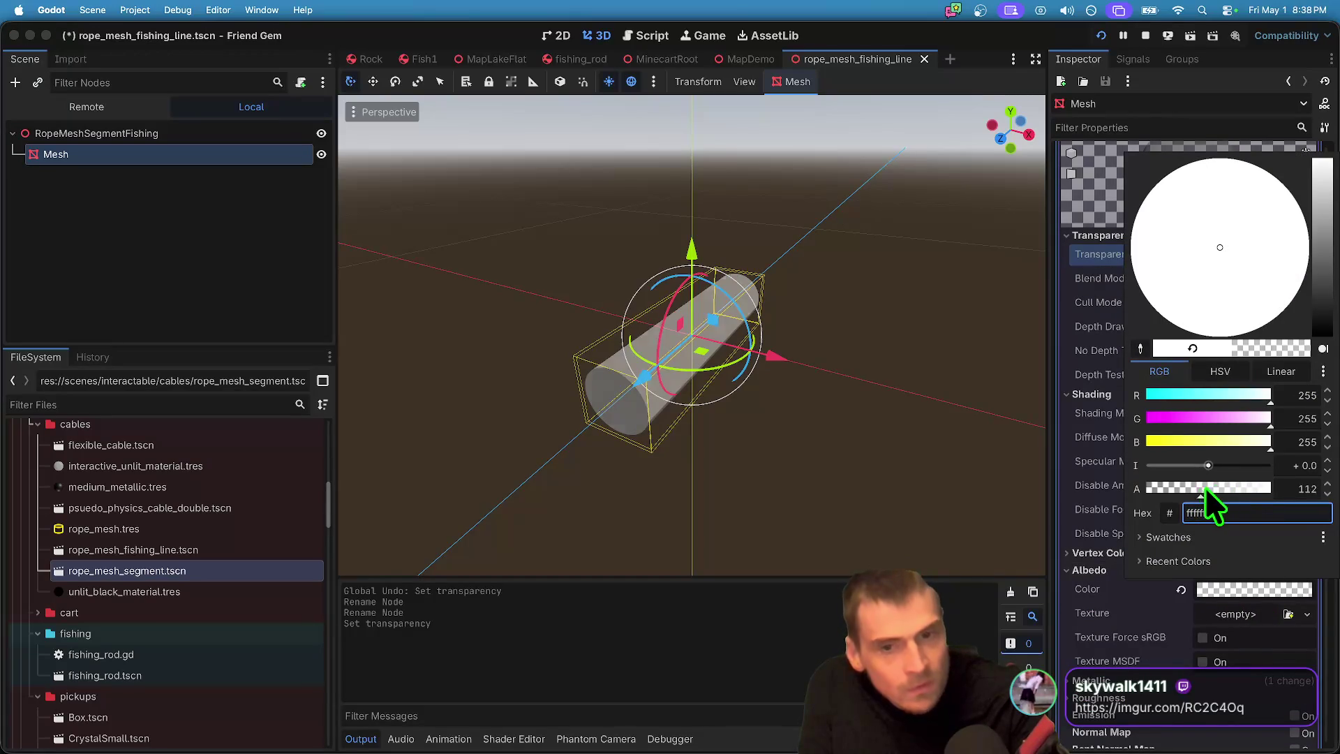
click(159, 217)
key(ctrl+s)
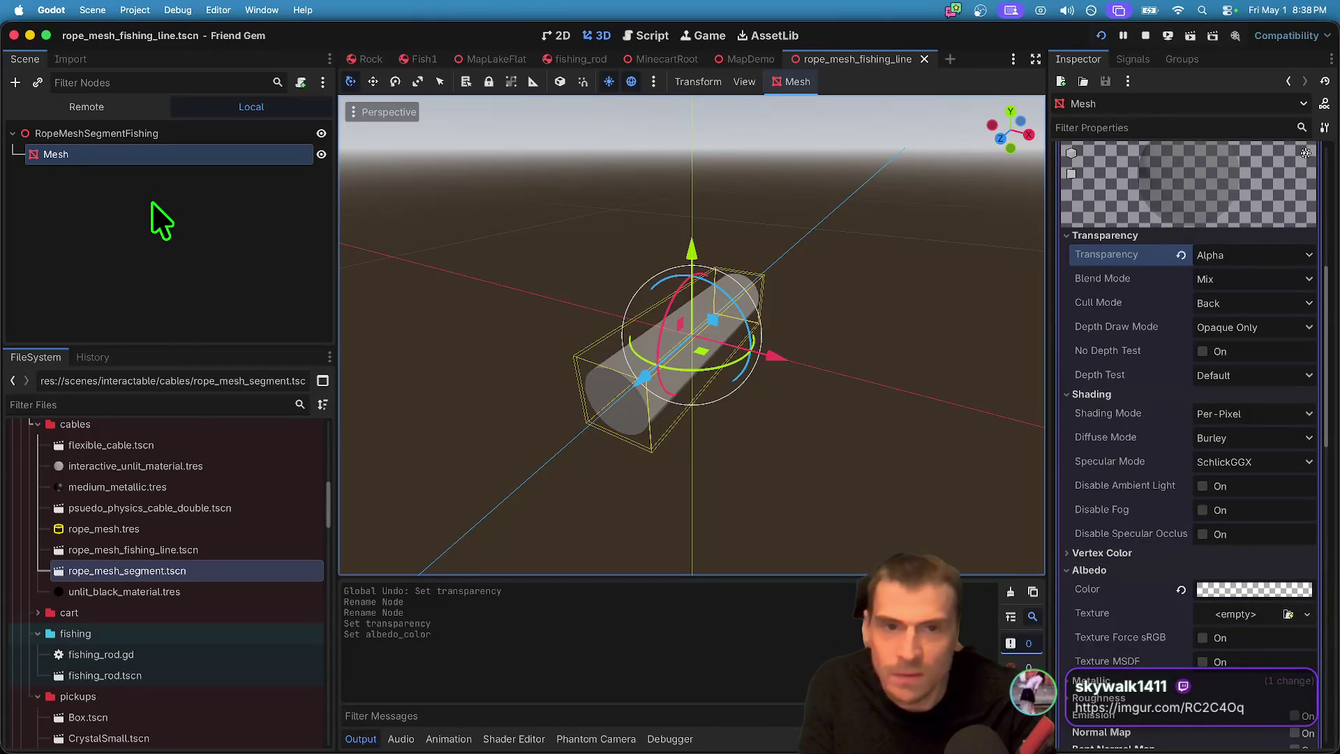
Step: Open rope_mesh_segment.tscn from the FileSystem dock
click(170, 549)
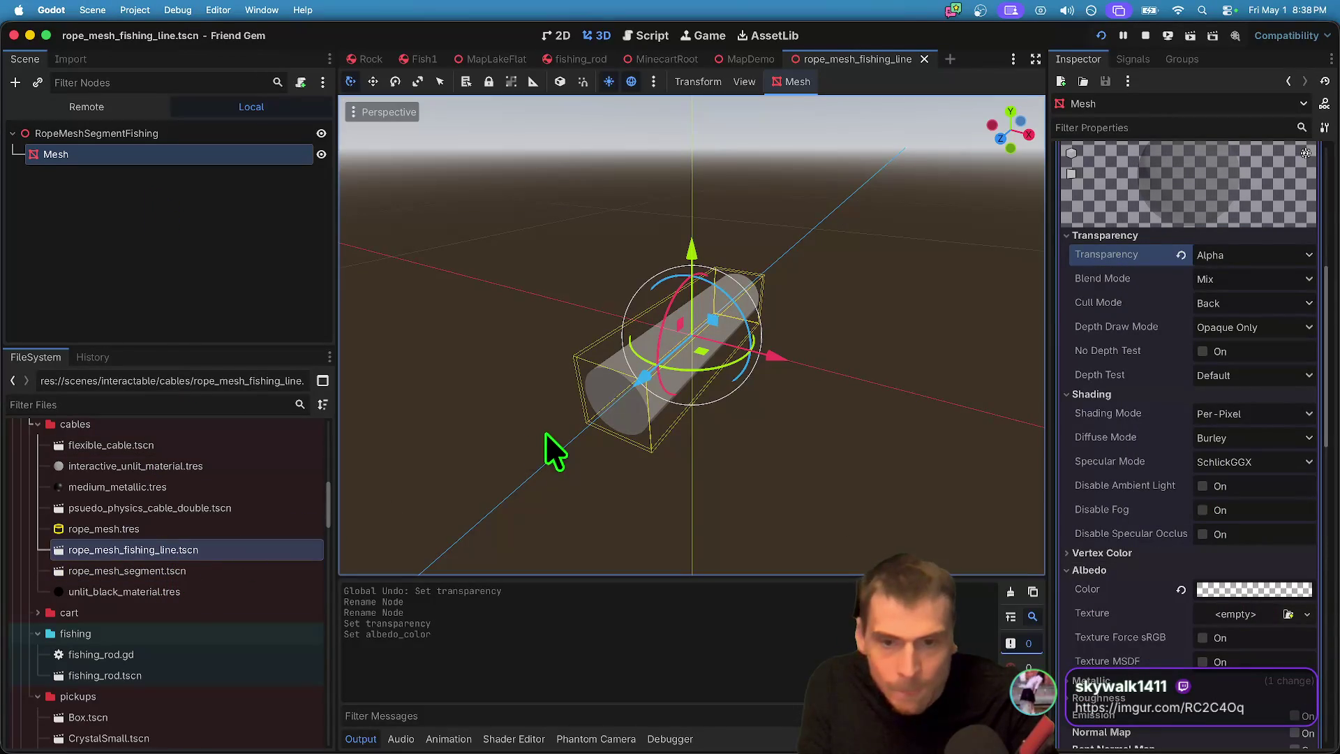
double_click(182, 570)
click(192, 555)
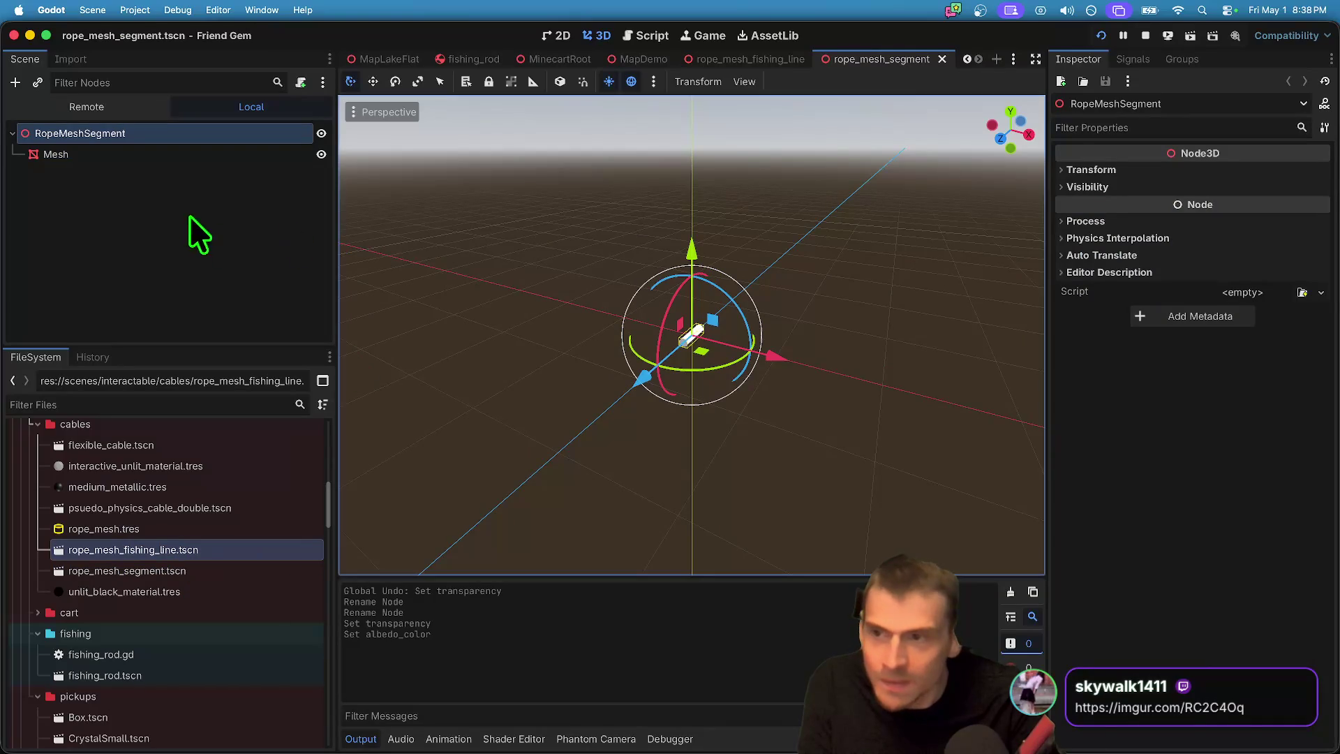
Step: Revert the rope segment mesh's albedo colour to solid white
click(197, 155)
scroll(1195, 604, down, 5)
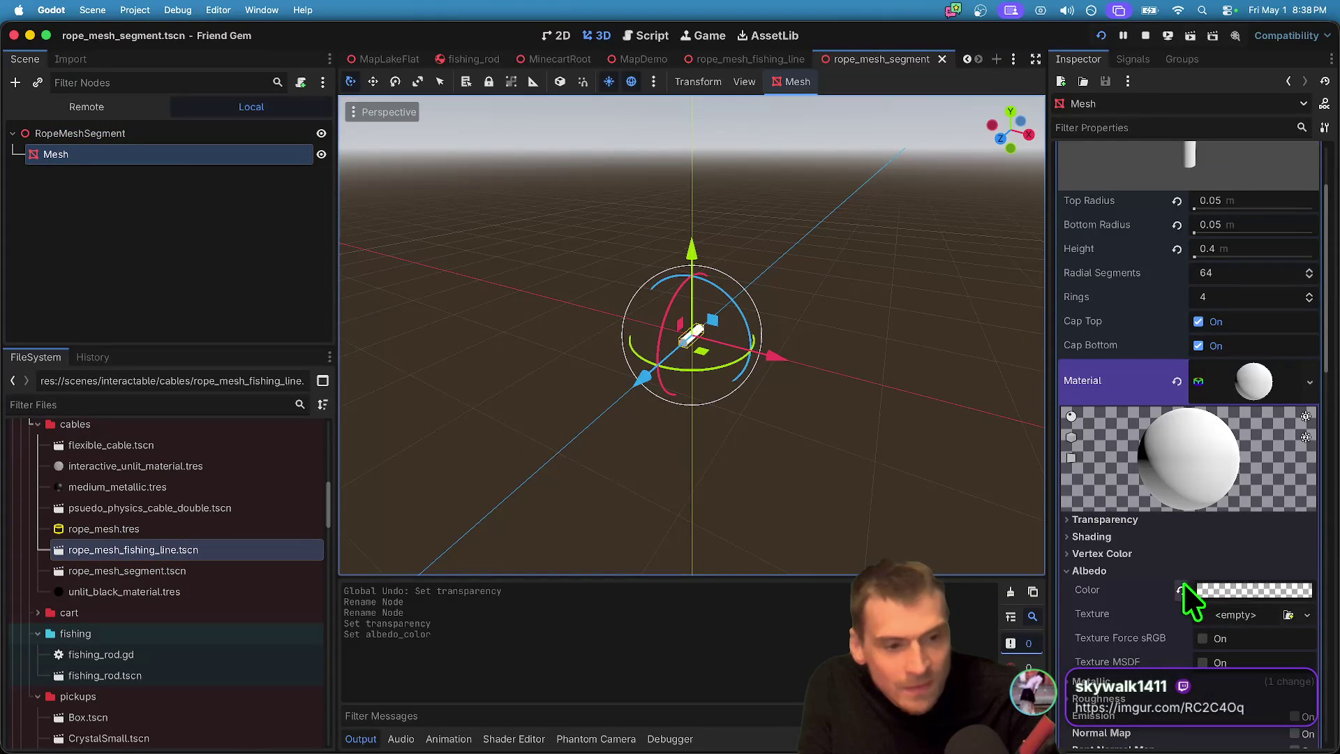
click(1179, 591)
click(1257, 539)
Step: Playtest the game, picking up, carrying and dropping the rod to check its fishing line
click(1256, 538)
key(ctrl+shift+Tab)
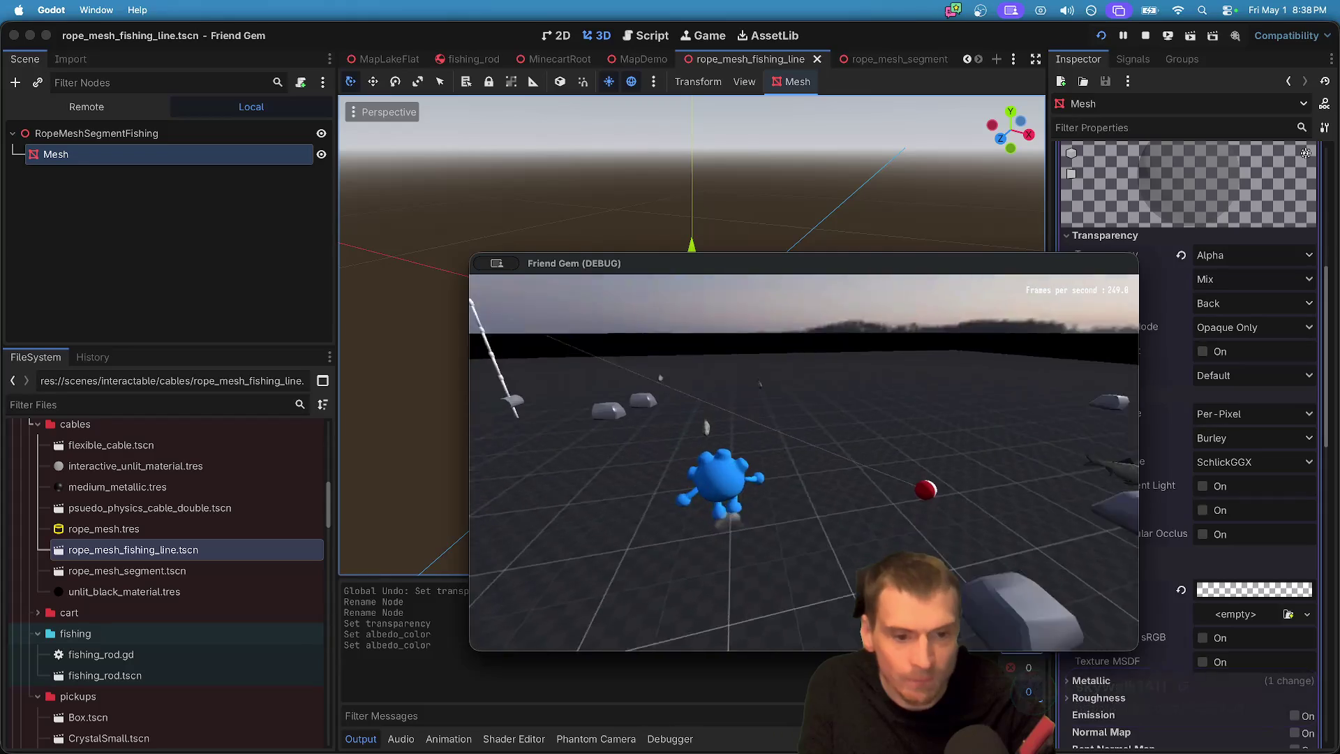
key(w)
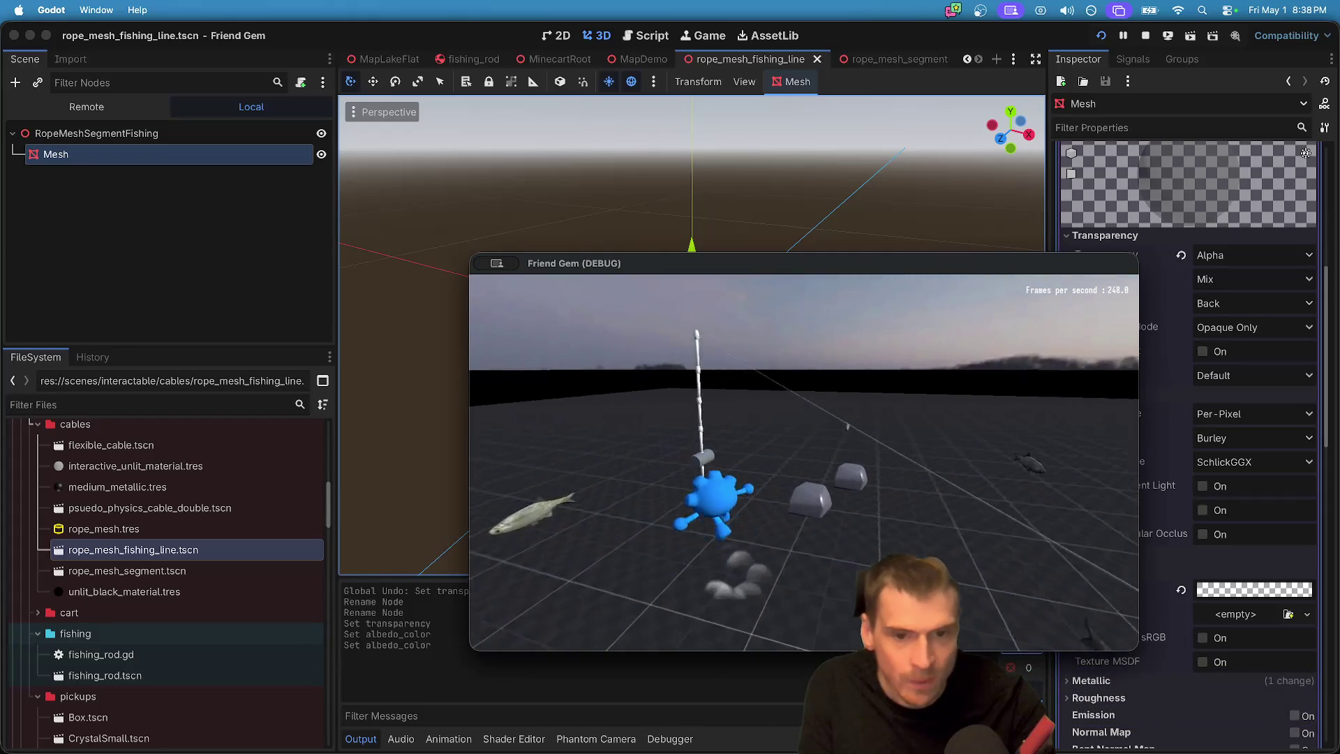
key(e)
key(a)
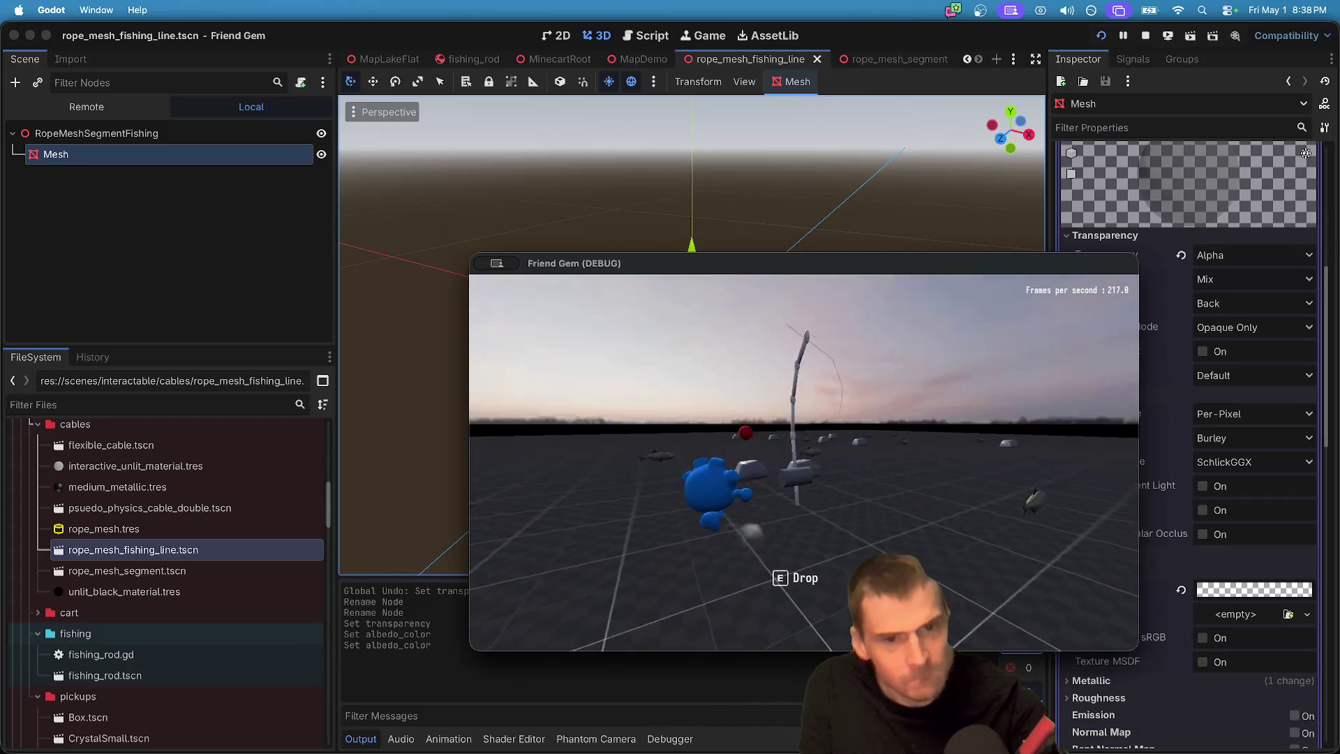
key(e)
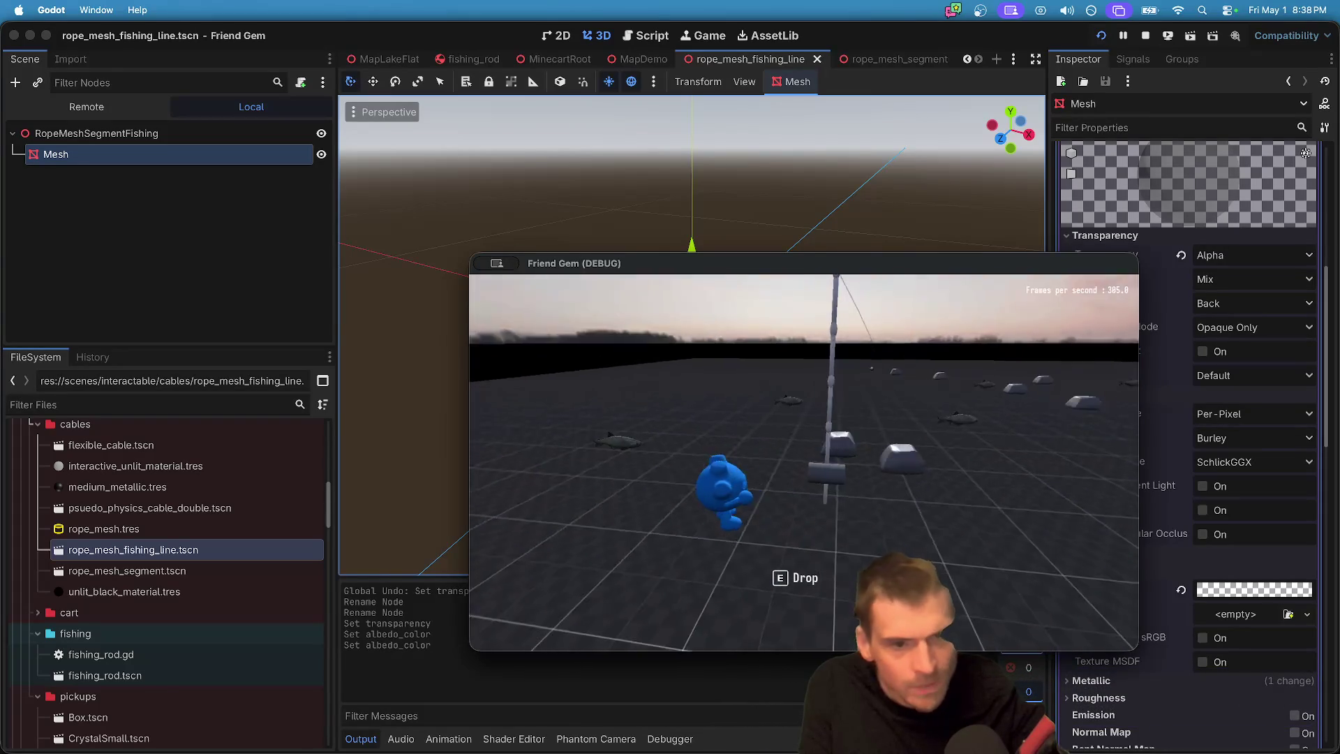
key(s)
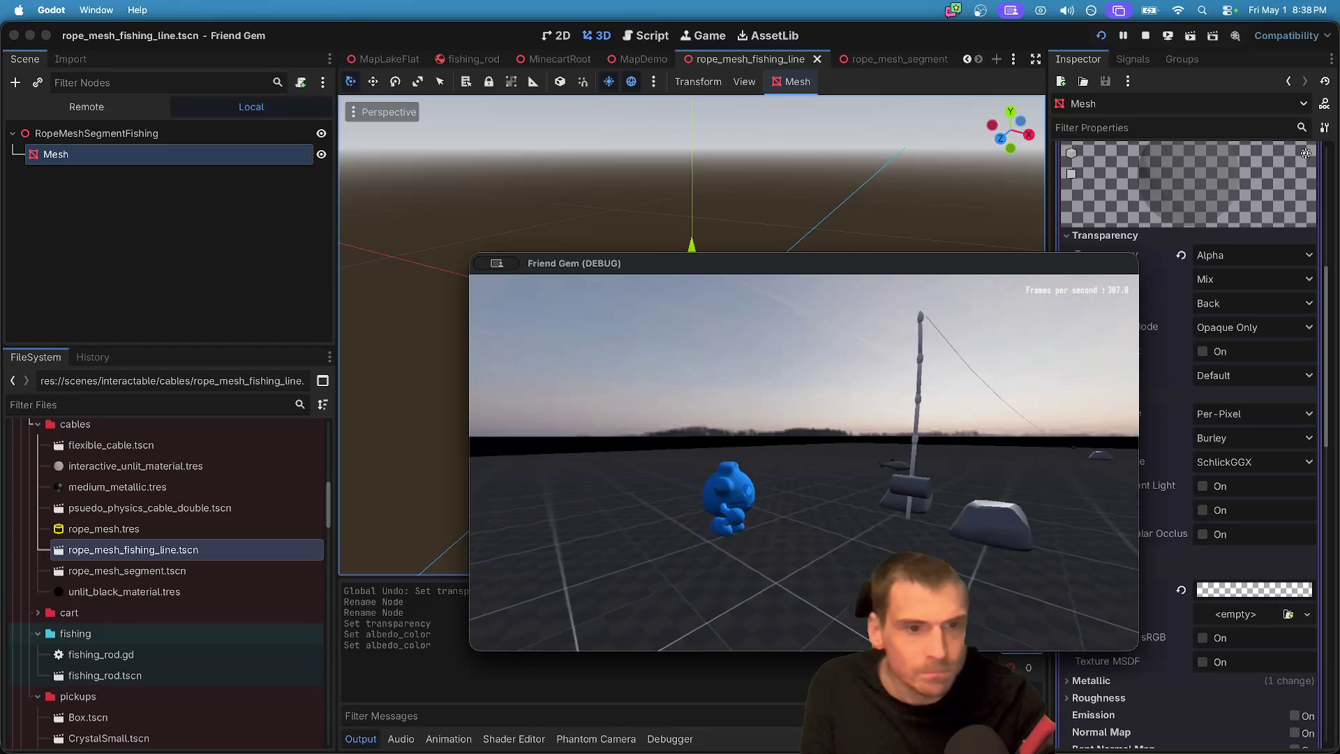
key(s)
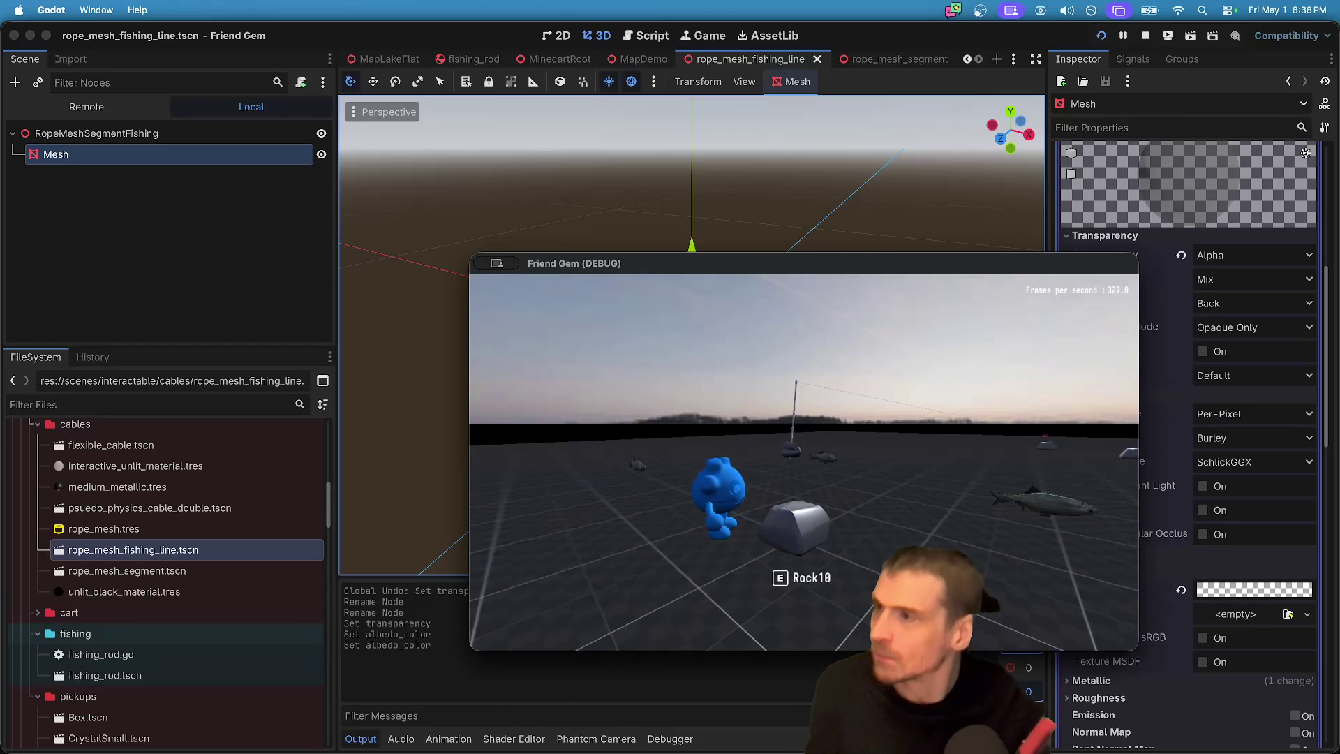
key(Escape)
key(cmd+Tab)
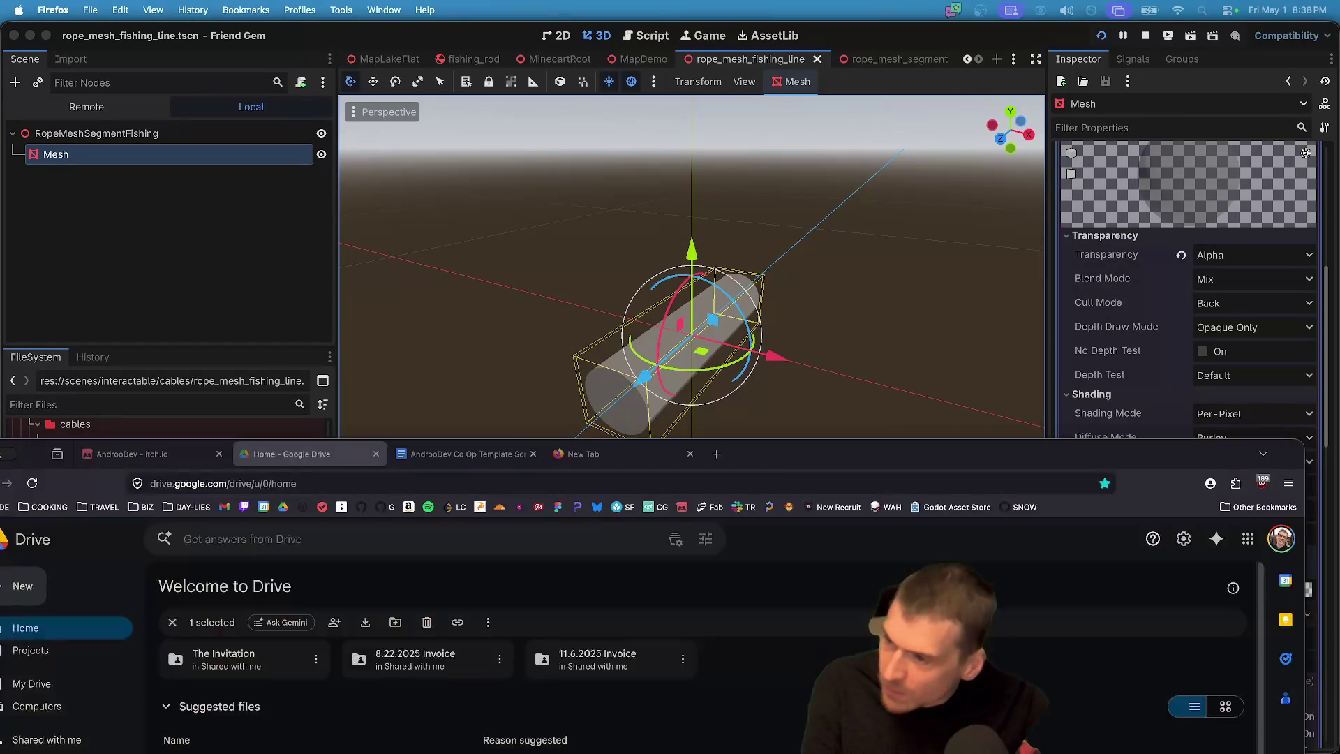
Step: Maximise the Firefox window showing the imgur GIF page, then return to the game window
drag(1053, 447, 1050, 48)
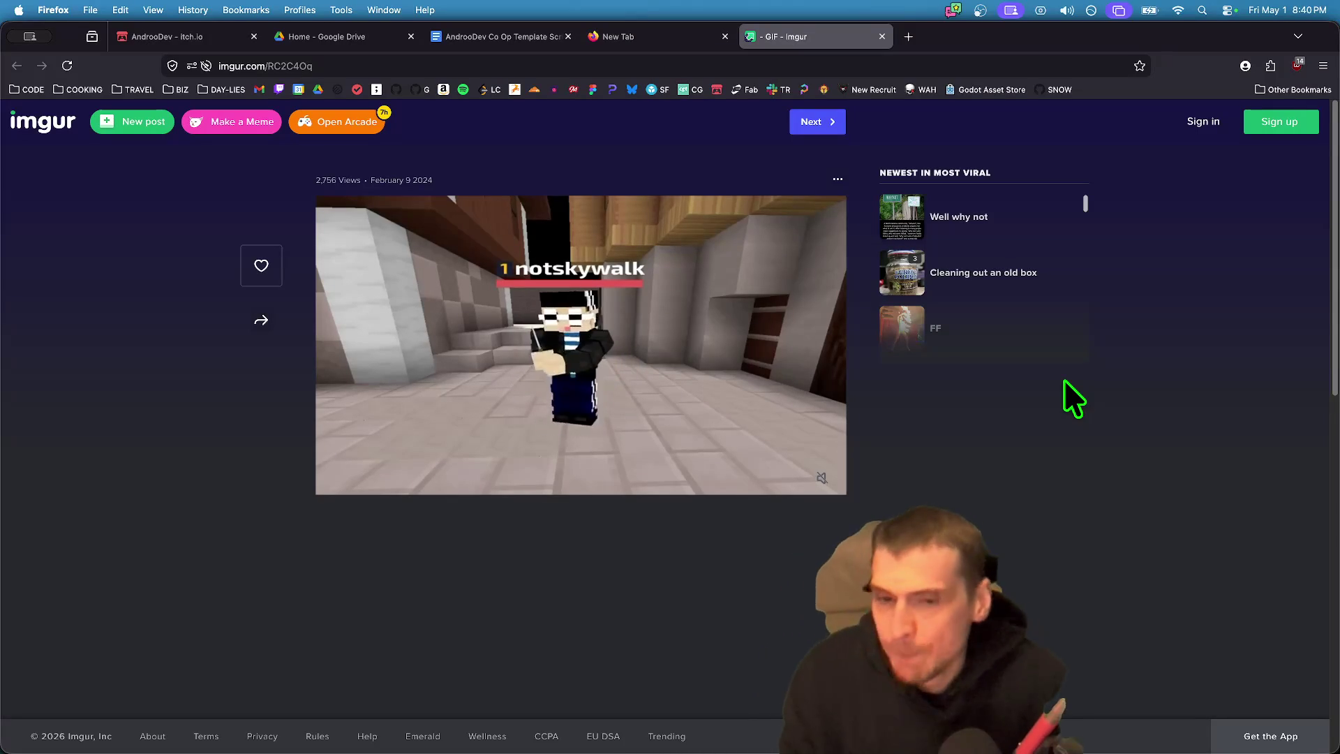
key(super+Tab)
key(super+Tab)
key(super+Tab)
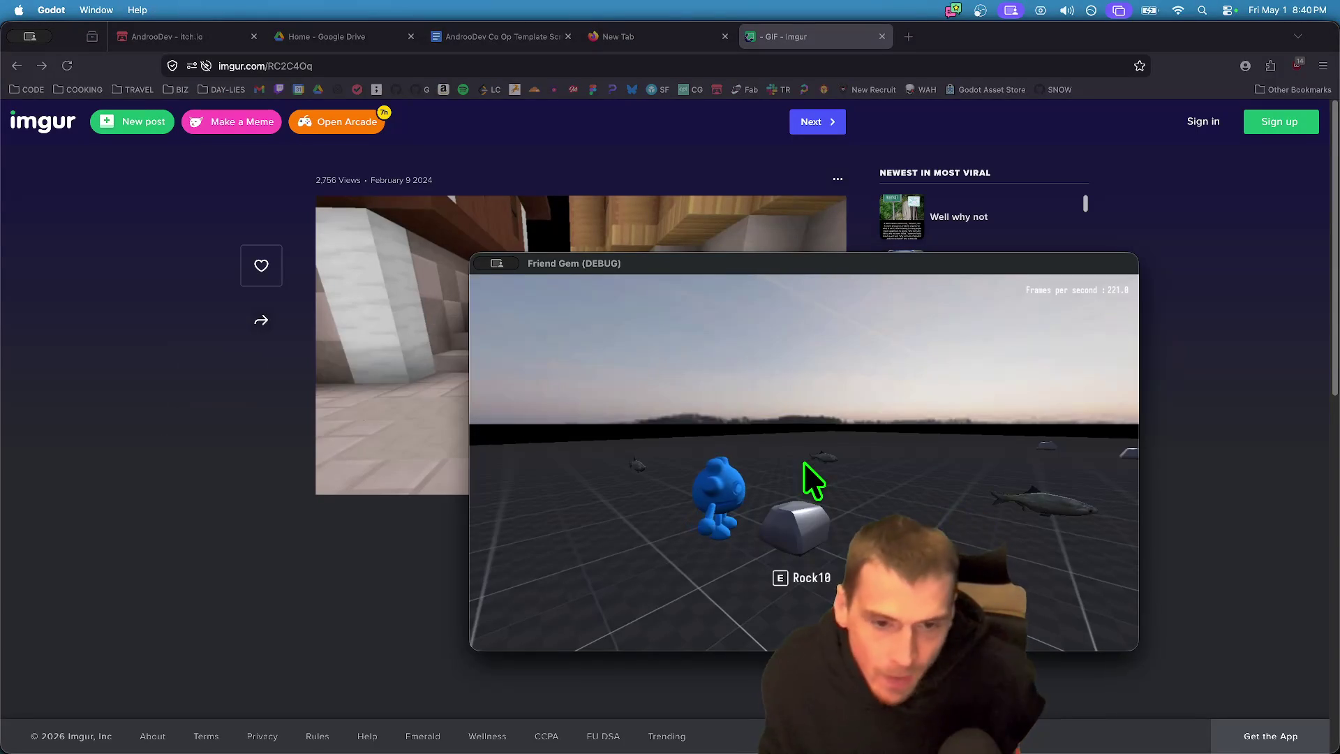
Step: Keep the running game in front, then bring back the Godot editor
key(super+Tab)
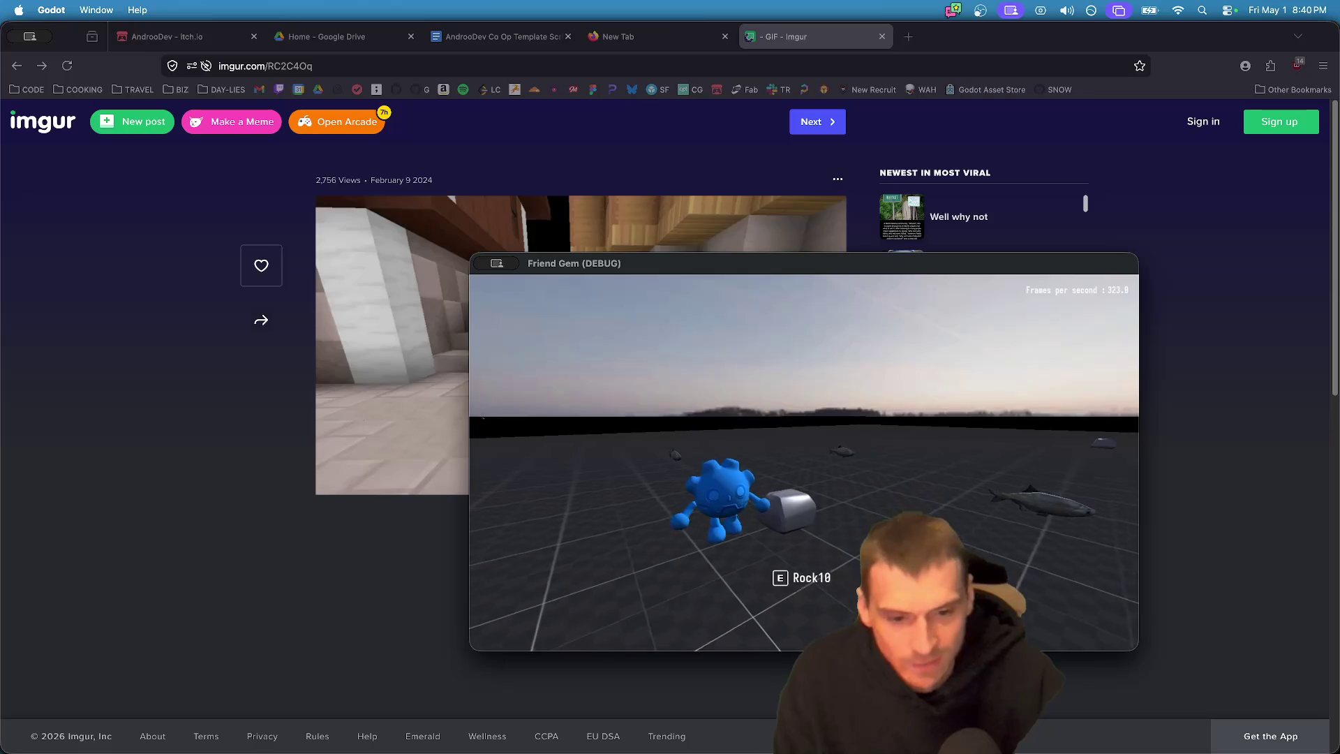
key(super+Tab)
key(super+Tab)
key(super+Tab)
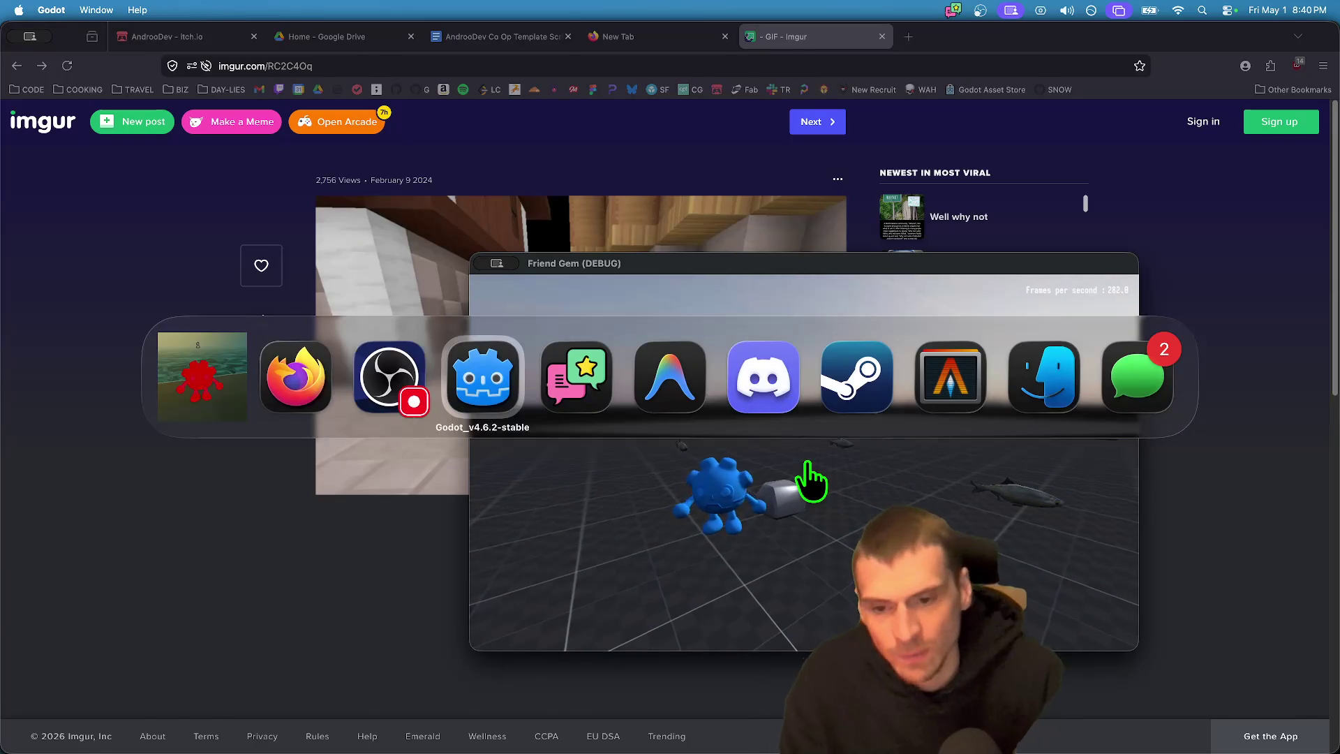